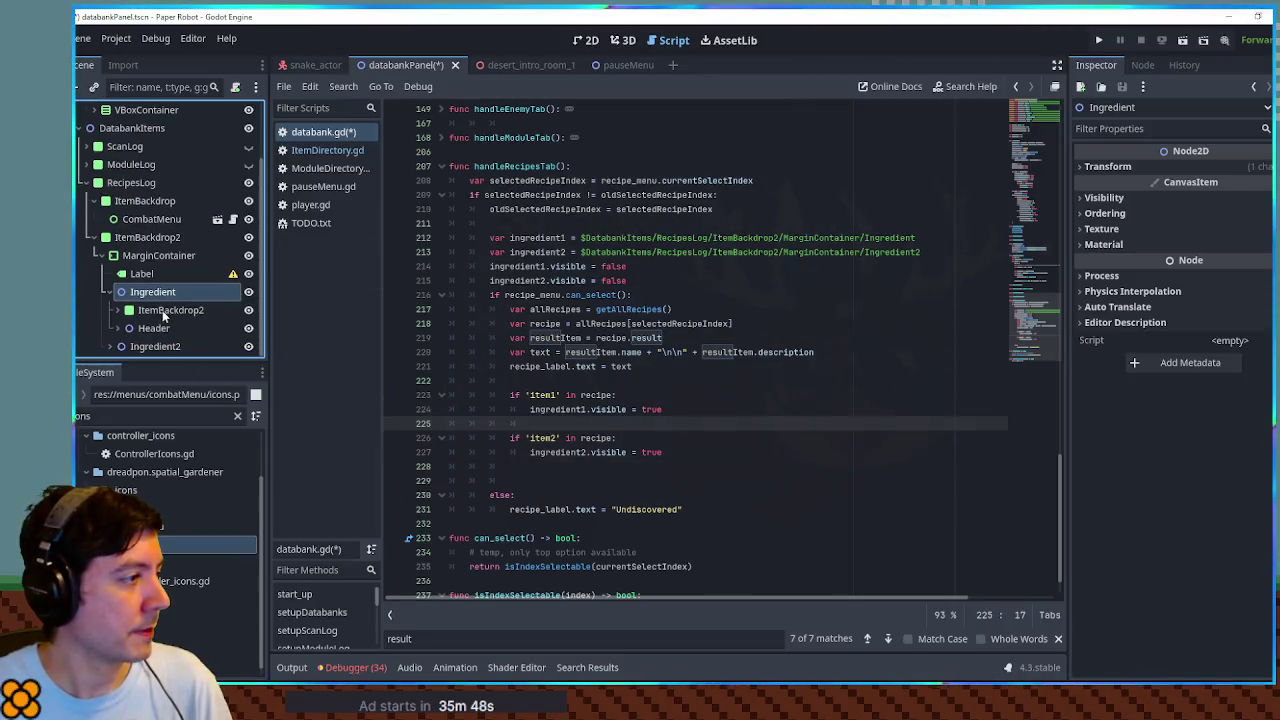
Step: Add an ing1Label variable for the first Label and set its text to recipe.item1.name
scroll(120, 315, "down", 2)
left_click_drag(157, 291, 572, 428)
key("ctrl+z")
type("var ")
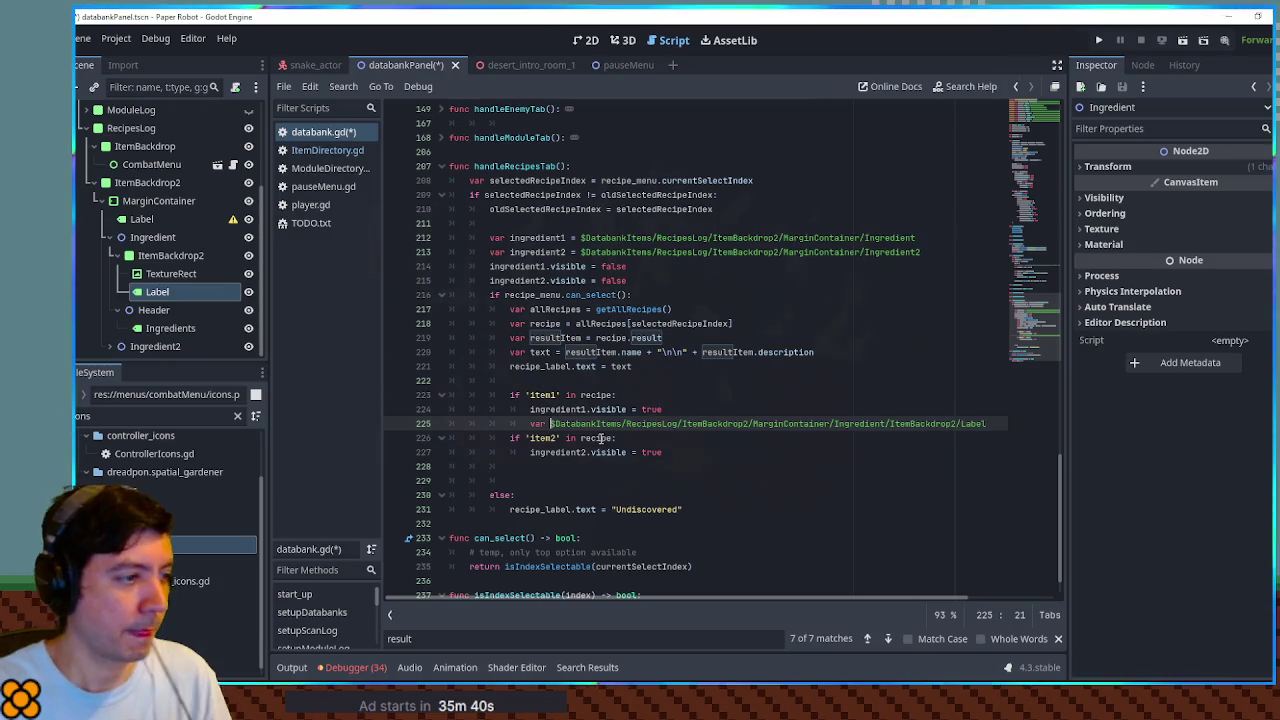
type("ingr")
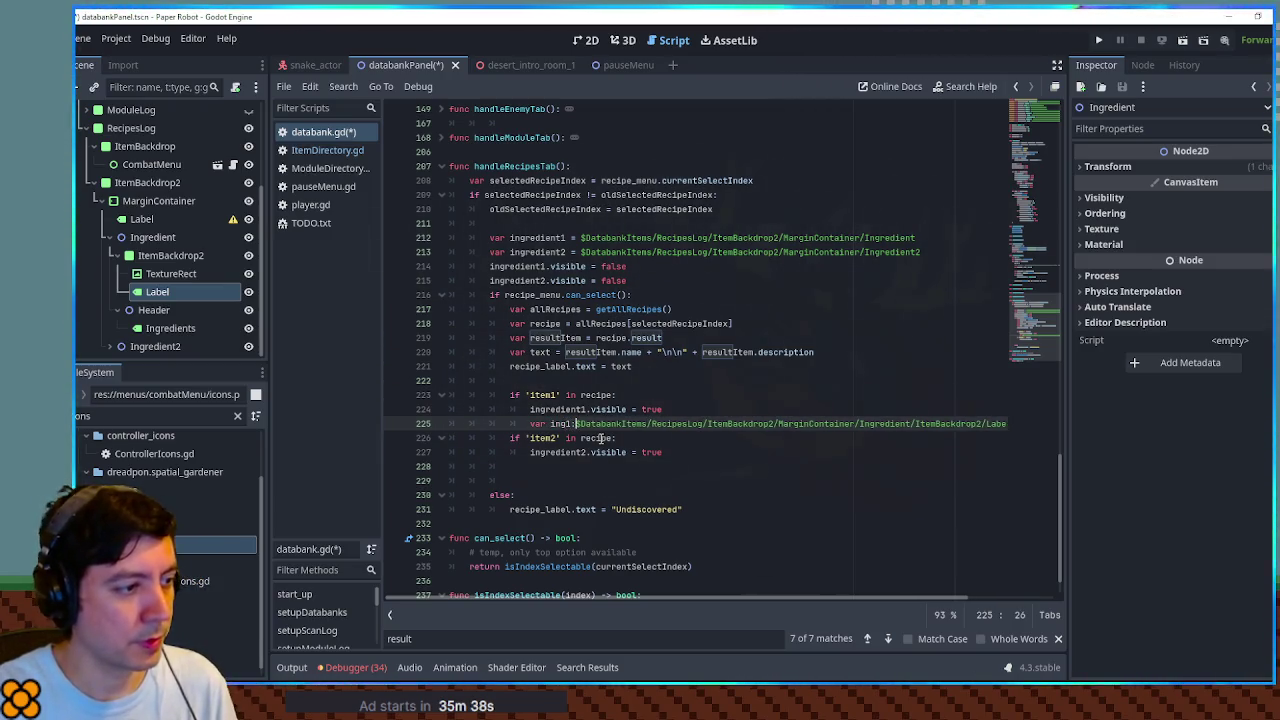
type("Label ")
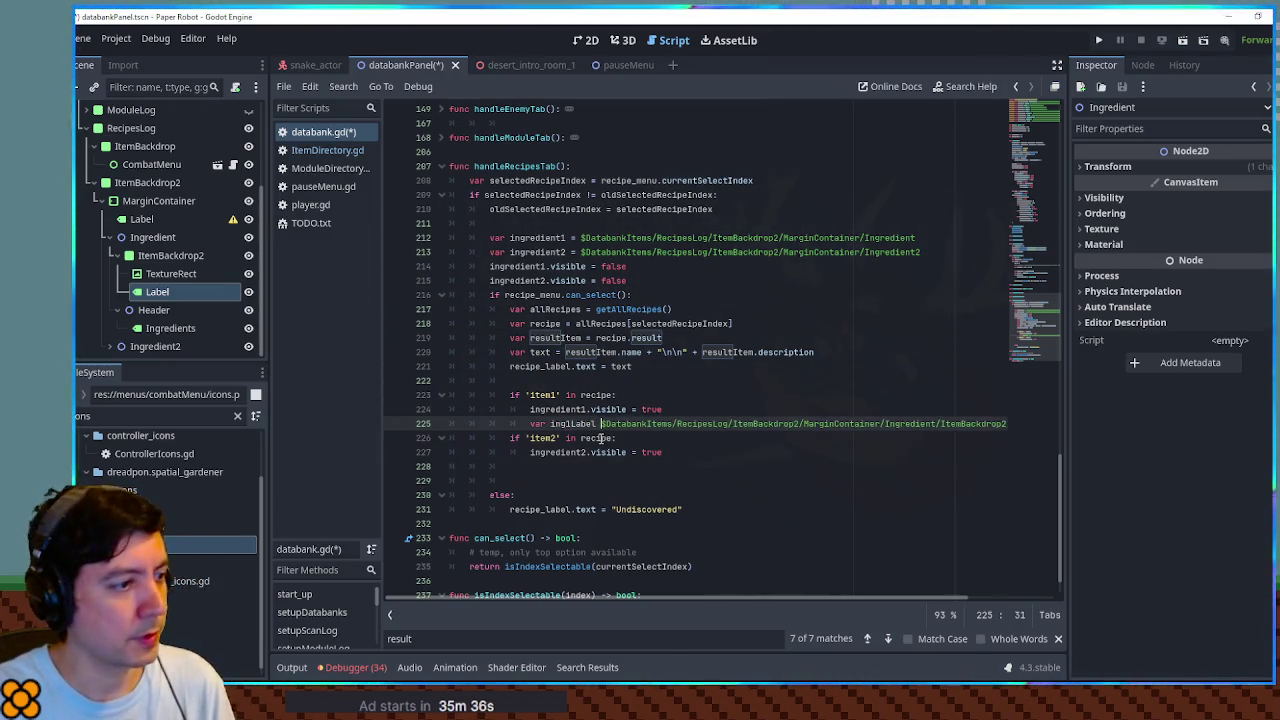
type("=")
key("End")
key("Return")
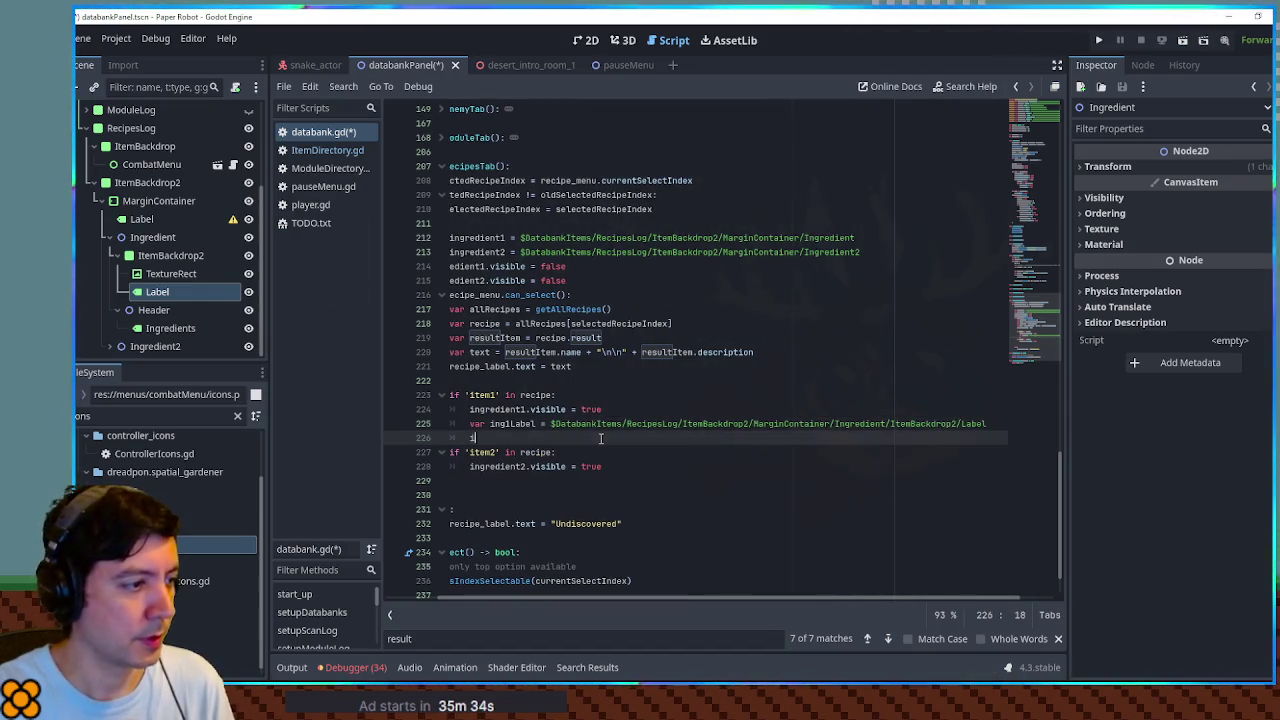
type("ng1Label.text = recipe.item1.name")
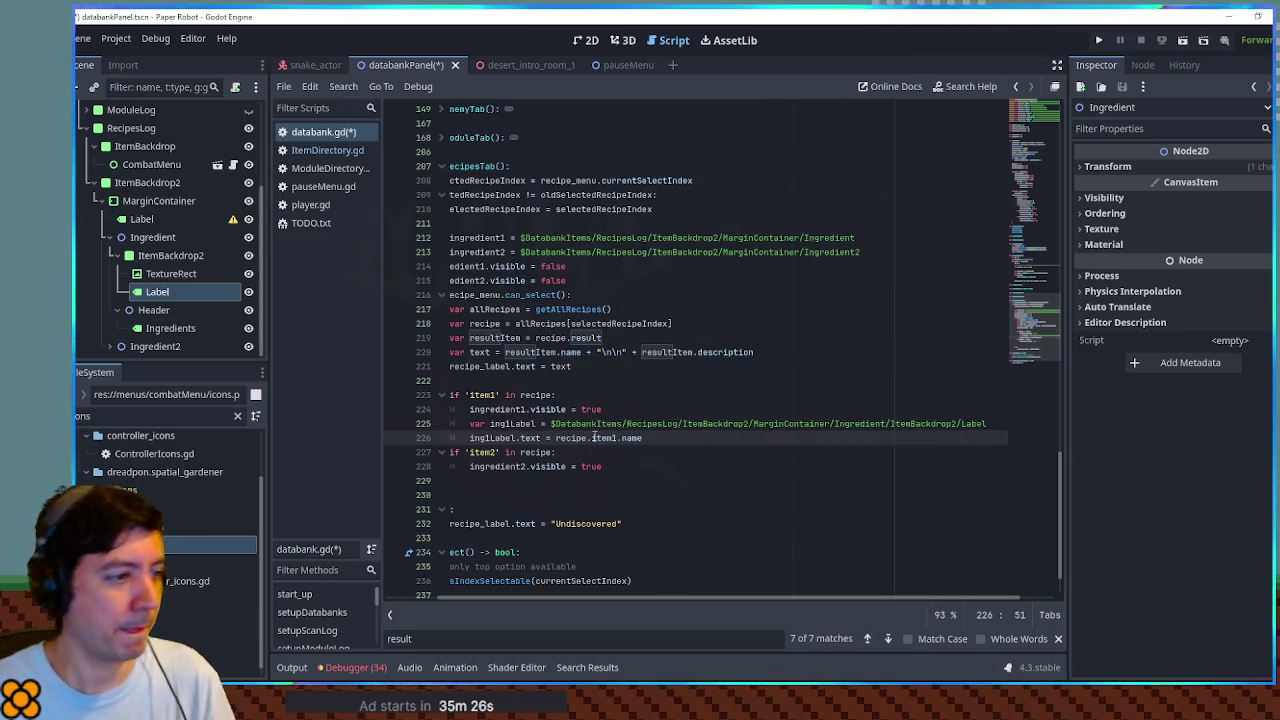
Step: Duplicate the label lines into the item2 block as ing2Label with recipe.item2.name, adding blank lines
left_click_drag(657, 437, 659, 413)
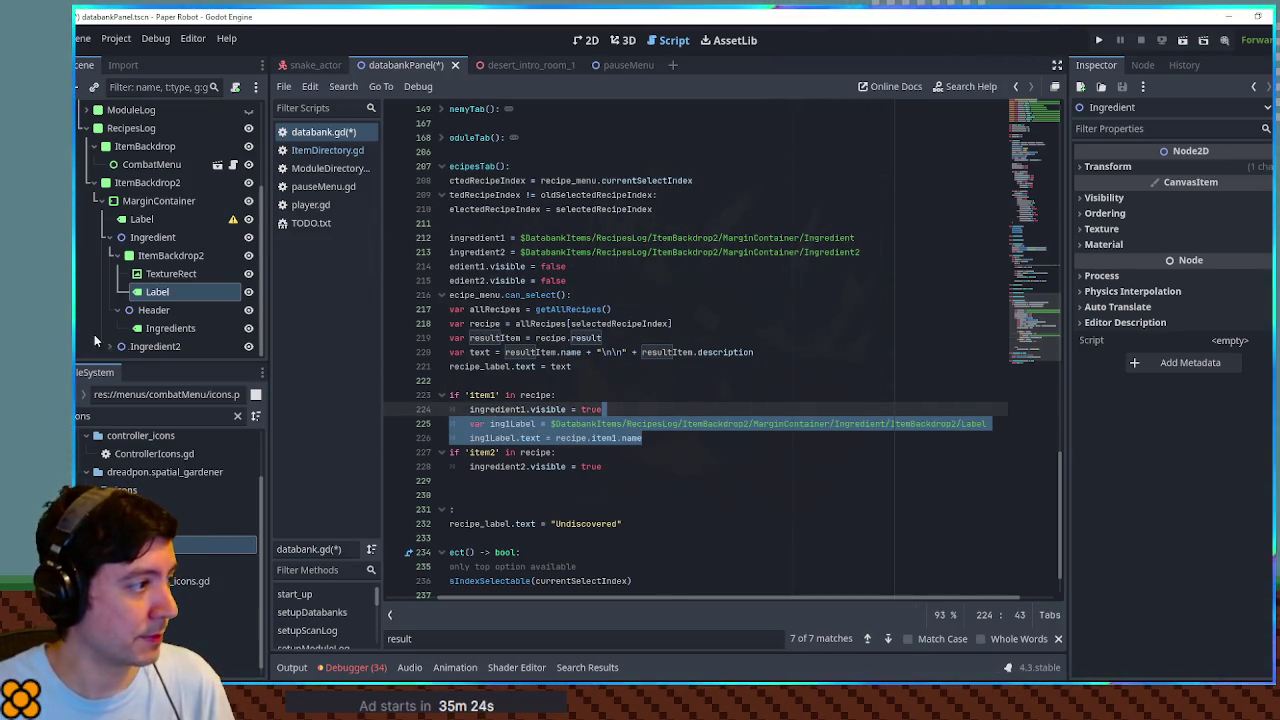
key("ctrl+c")
left_click(605, 466)
key("ctrl+v")
left_click(505, 481)
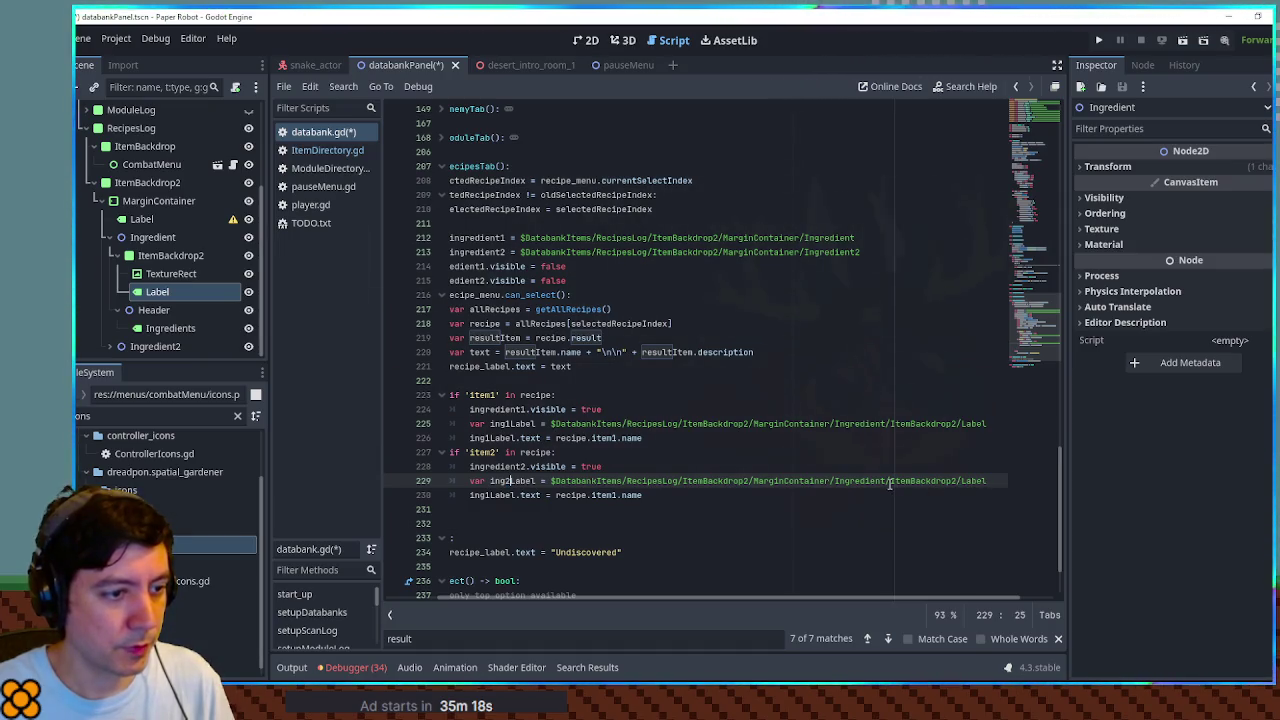
type("2")
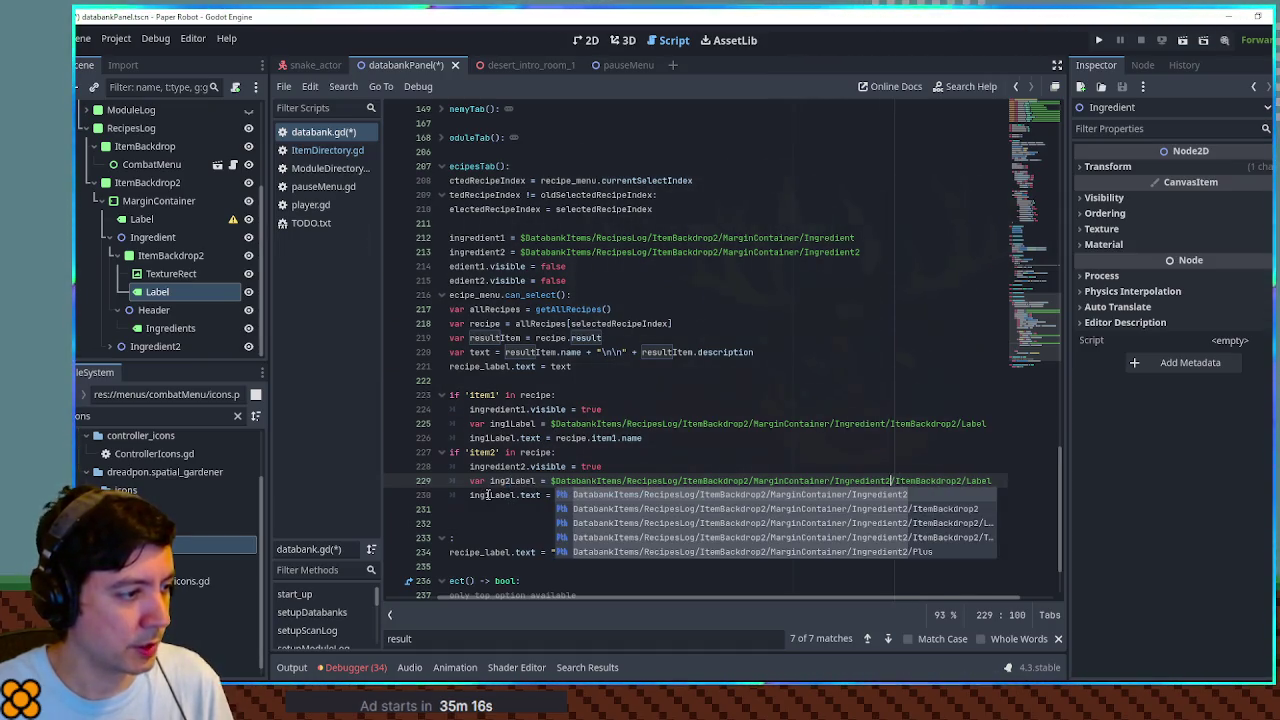
left_click(487, 495)
left_click(617, 495)
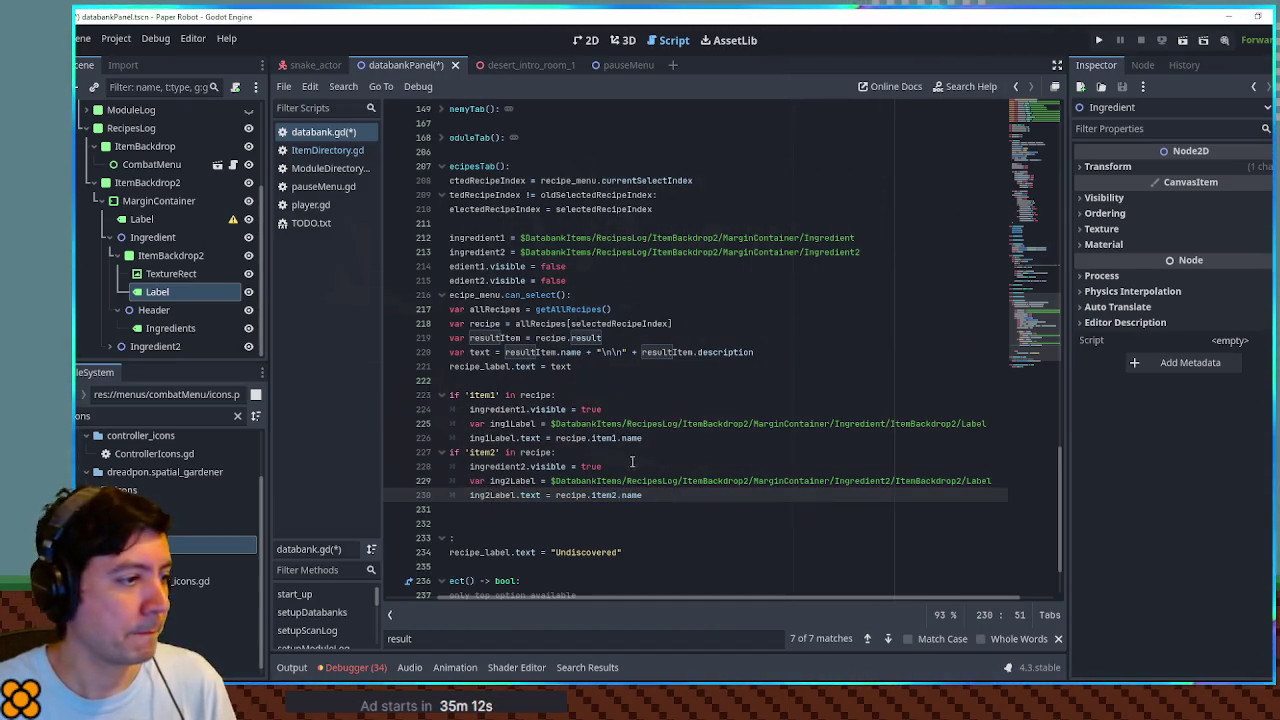
left_click(697, 437)
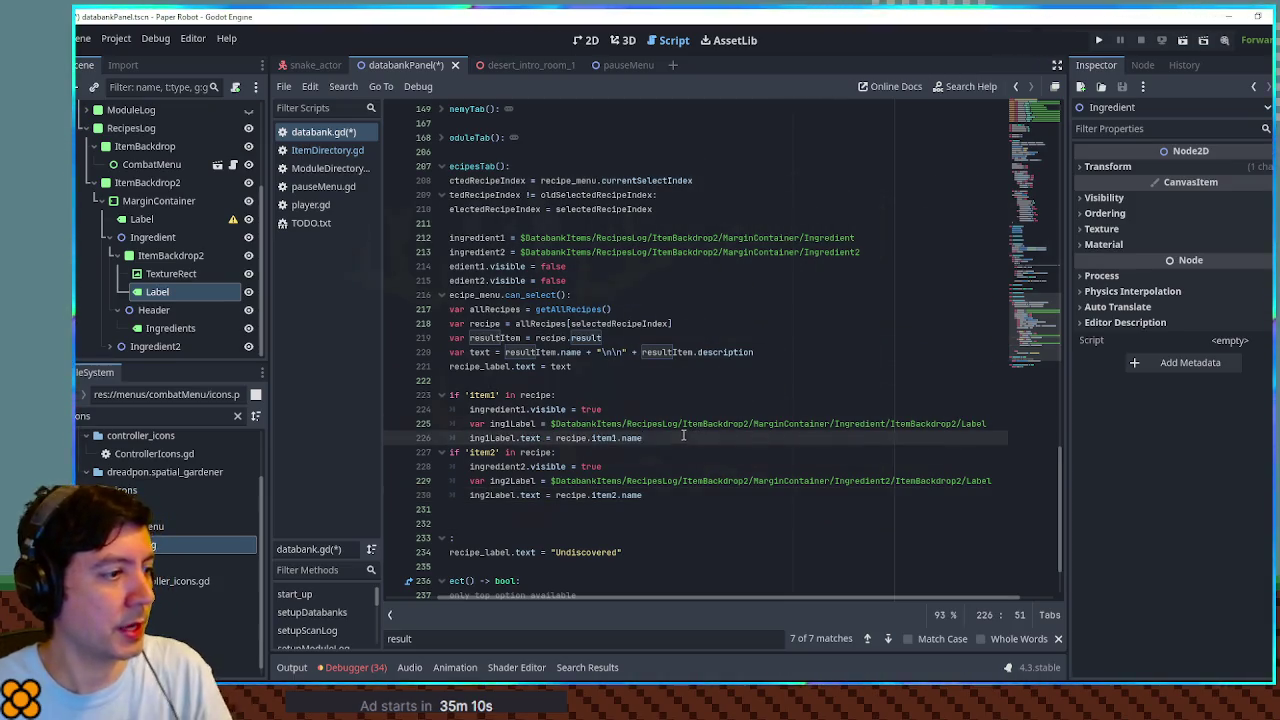
key("Return")
left_click(665, 509)
key("Return")
Step: Declare var ing1Sprite for the first ingredient's TextureRect node path
mouse_move(170, 273)
left_mouse_down()
mouse_move(545, 447)
mouse_move(533, 452)
left_mouse_up()
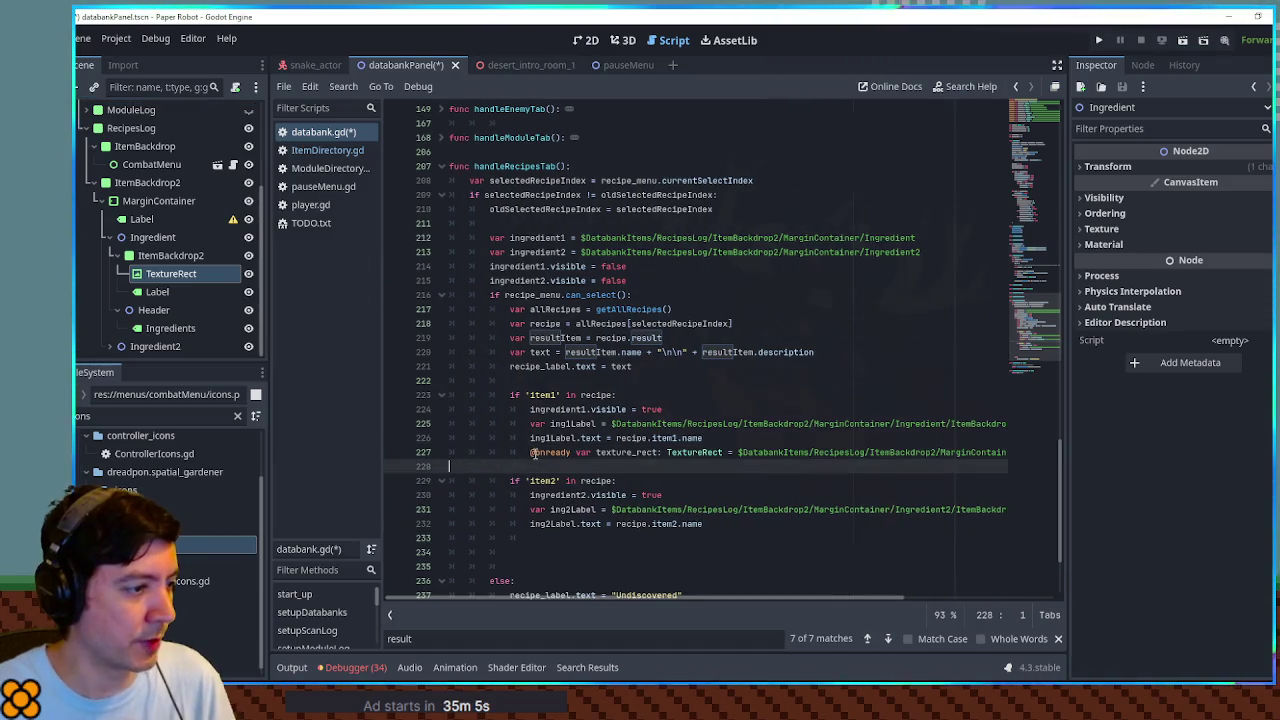
key("ctrl+z")
mouse_move(176, 272)
left_mouse_down()
mouse_move(545, 528)
mouse_move(548, 458)
left_mouse_up()
type("var ing1")
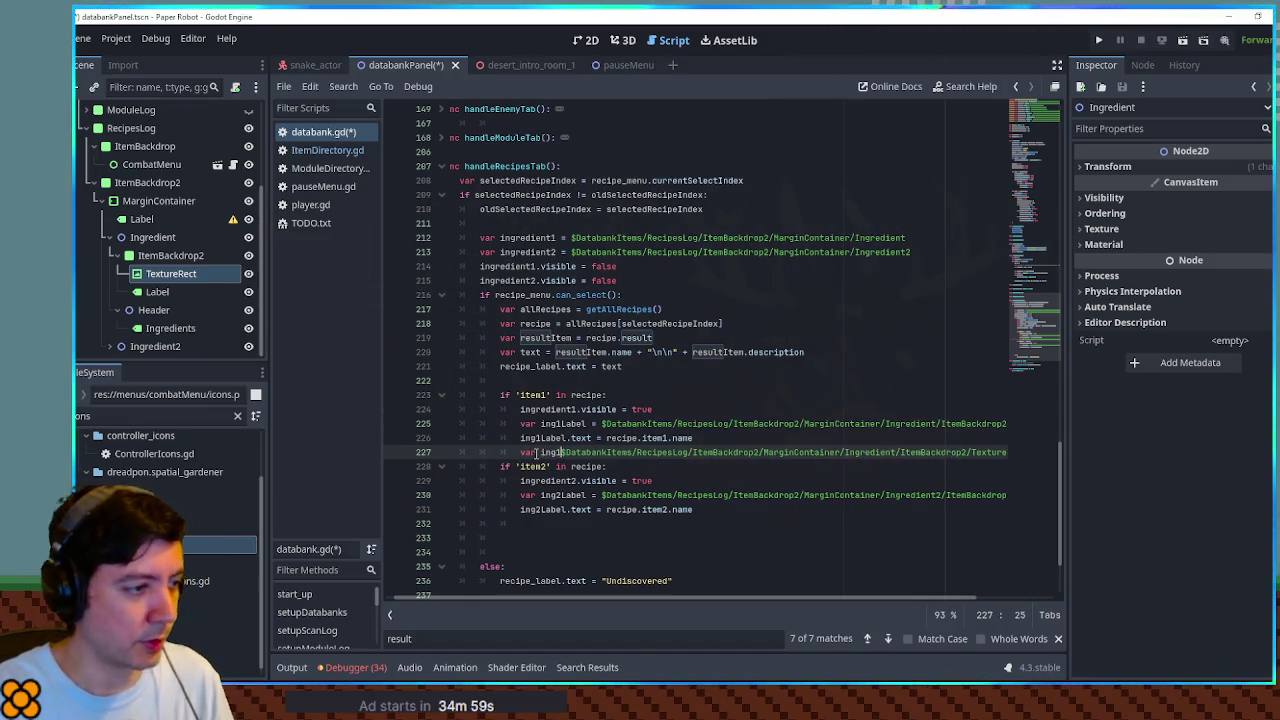
type("Text")
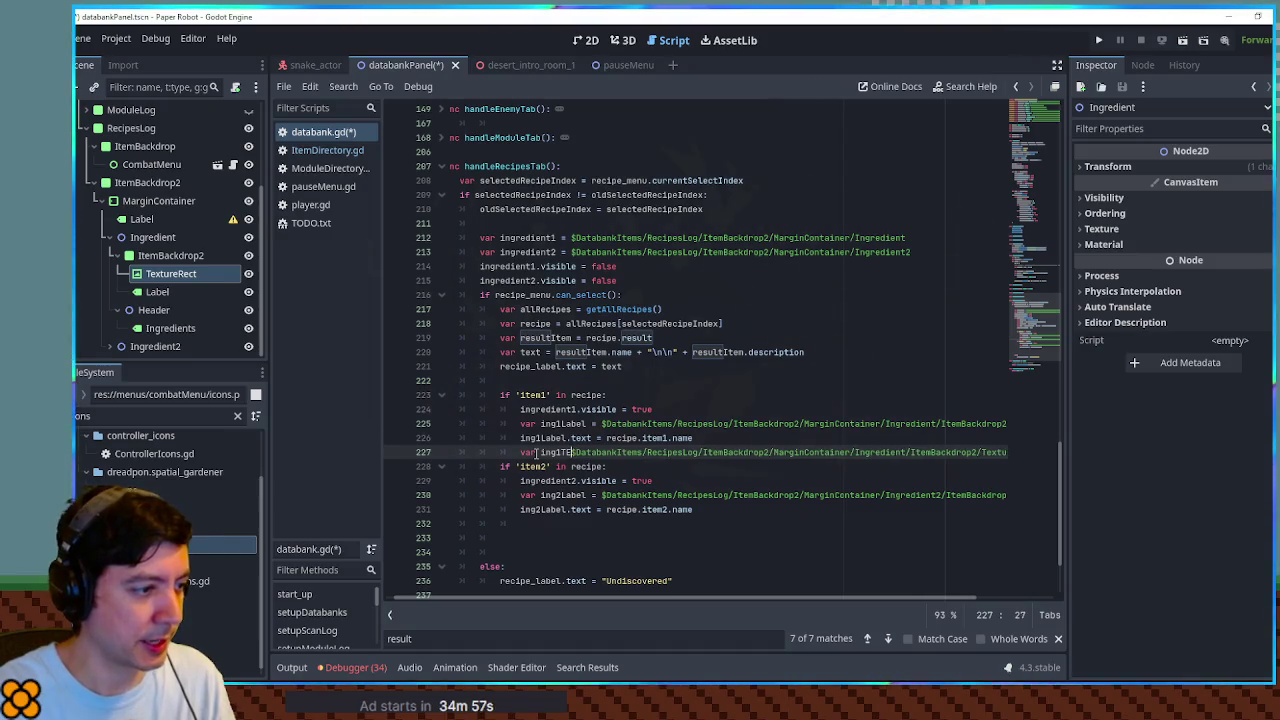
key("BackSpace")
key("BackSpace")
key("BackSpace")
key("BackSpace")
type("Sprite ")
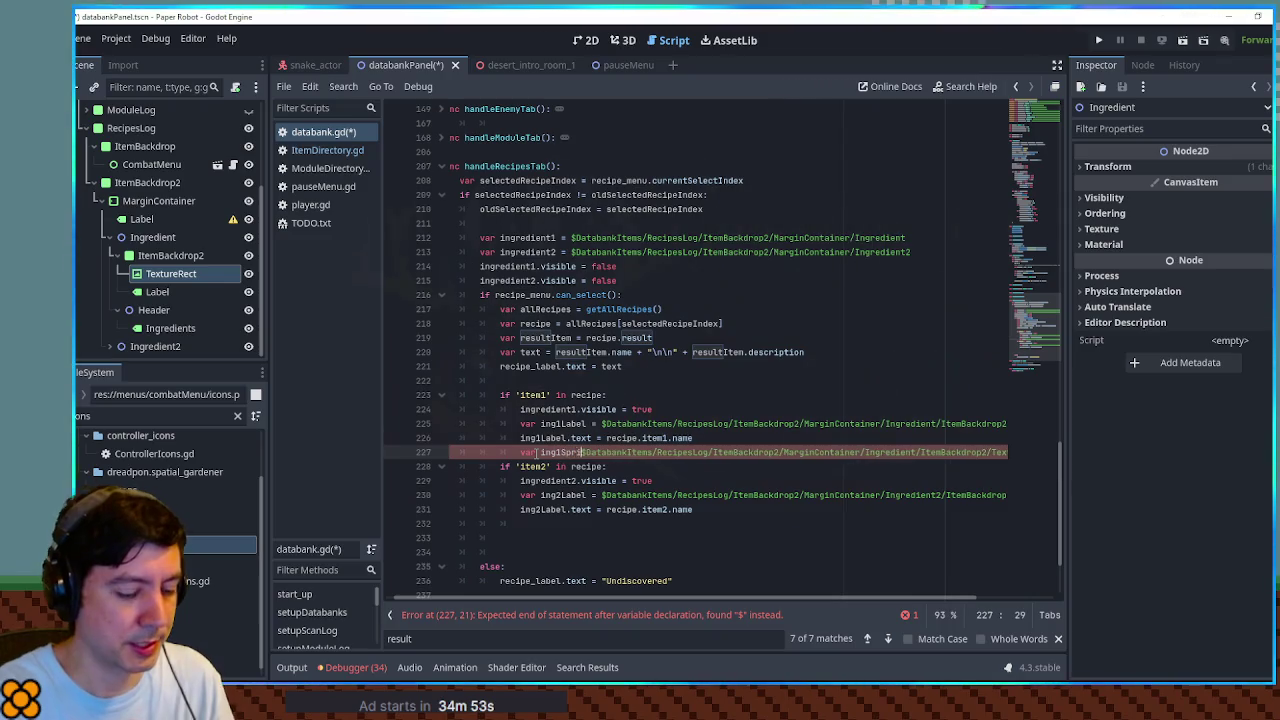
type("=")
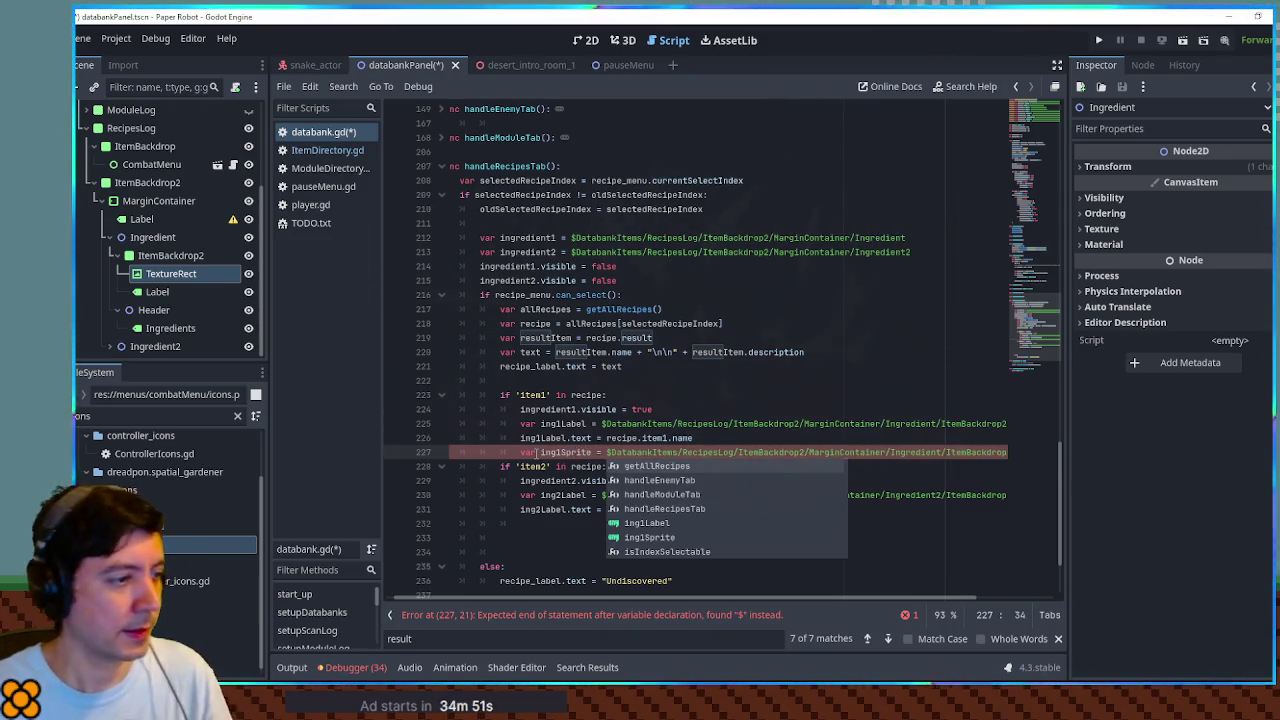
Step: Add an ing2Sprite variable for the second ingredient's TextureRect in the item2 block
left_click(113, 346)
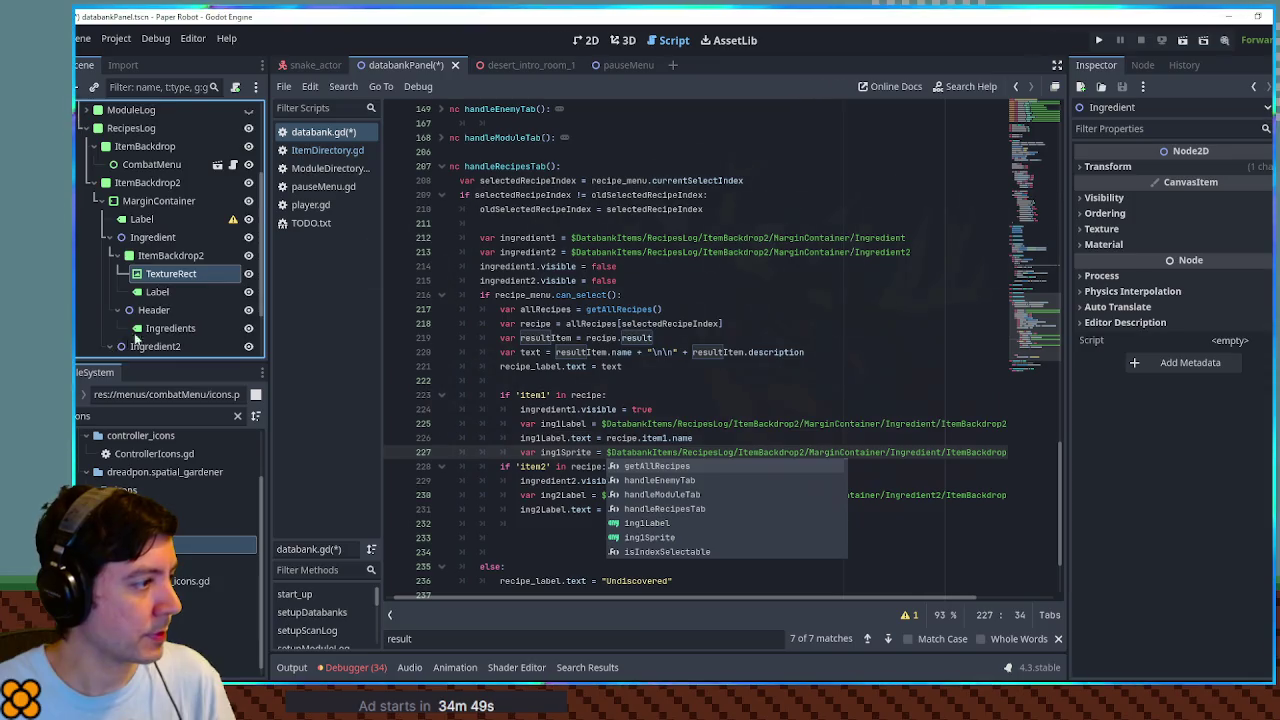
scroll(160, 320, "down", 3)
left_click_drag(171, 328, 568, 524)
left_click_drag(516, 452, 608, 454)
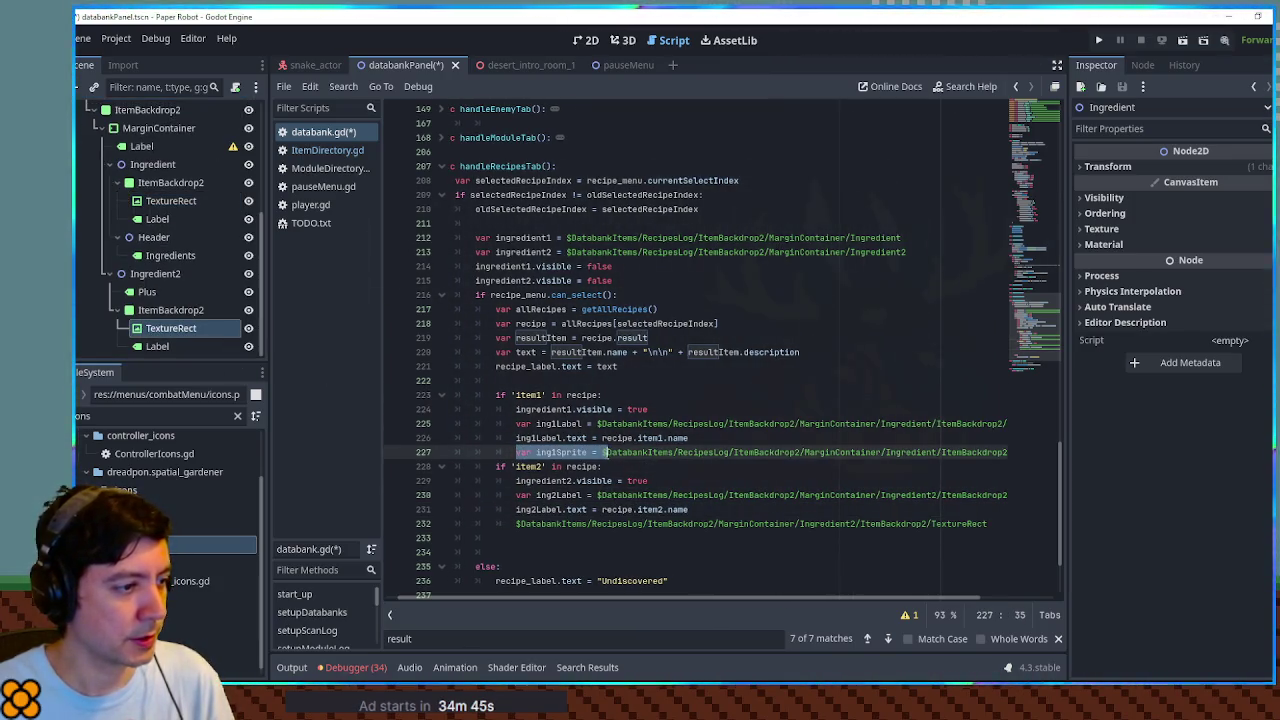
key("ctrl+c")
left_click(518, 526)
key("ctrl+v")
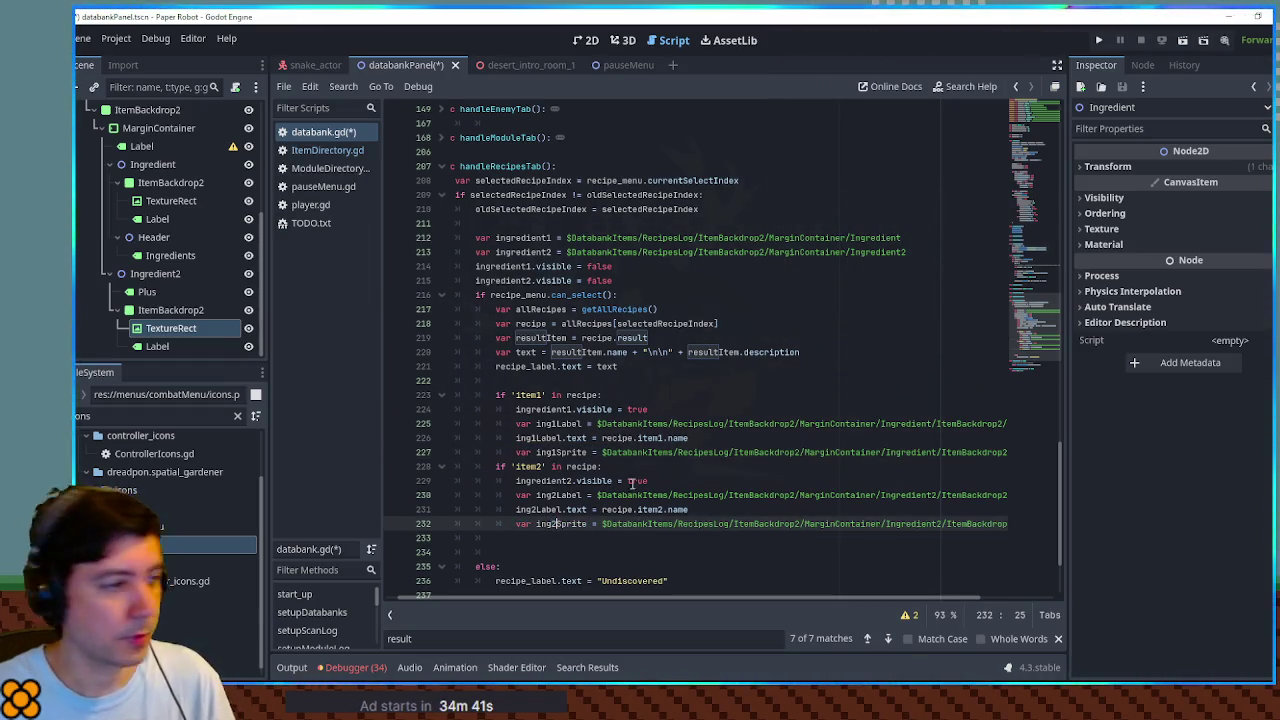
Step: Begin an ing1Sprite.texture line under item1 and pull up the TextureRect class documentation
left_click(722, 453)
key("End")
key("Return")
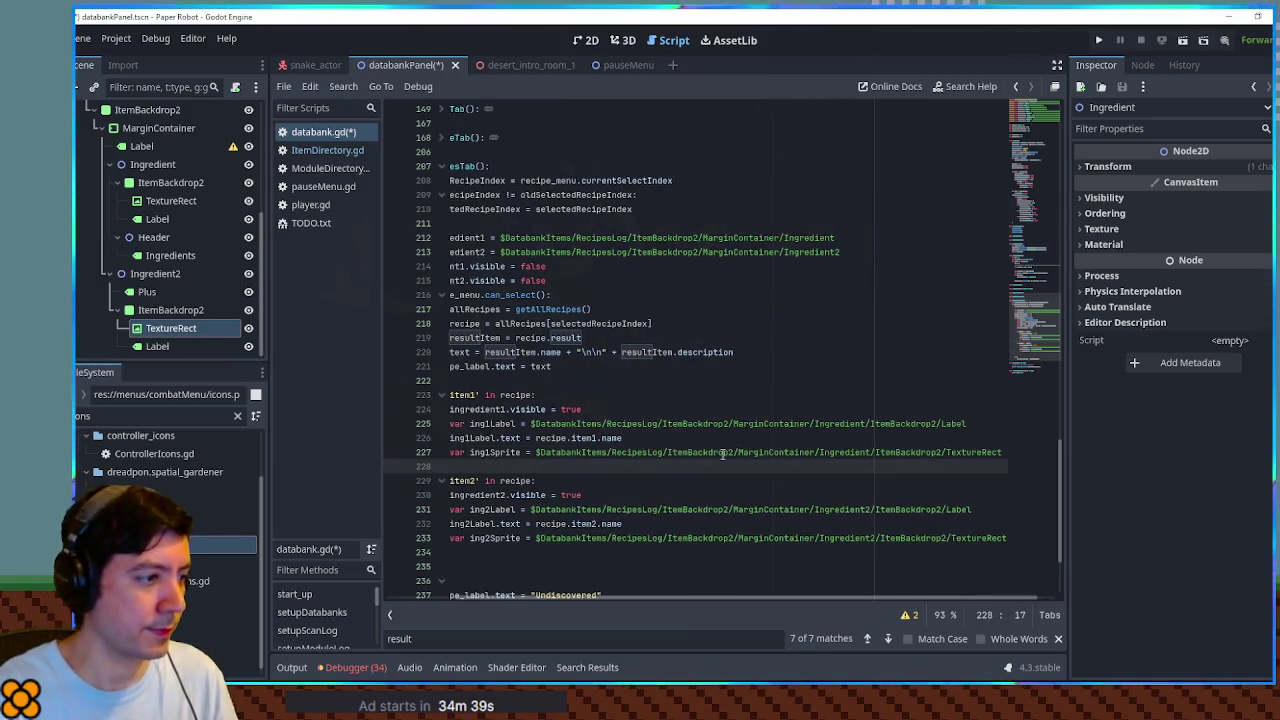
type("Sprite.")
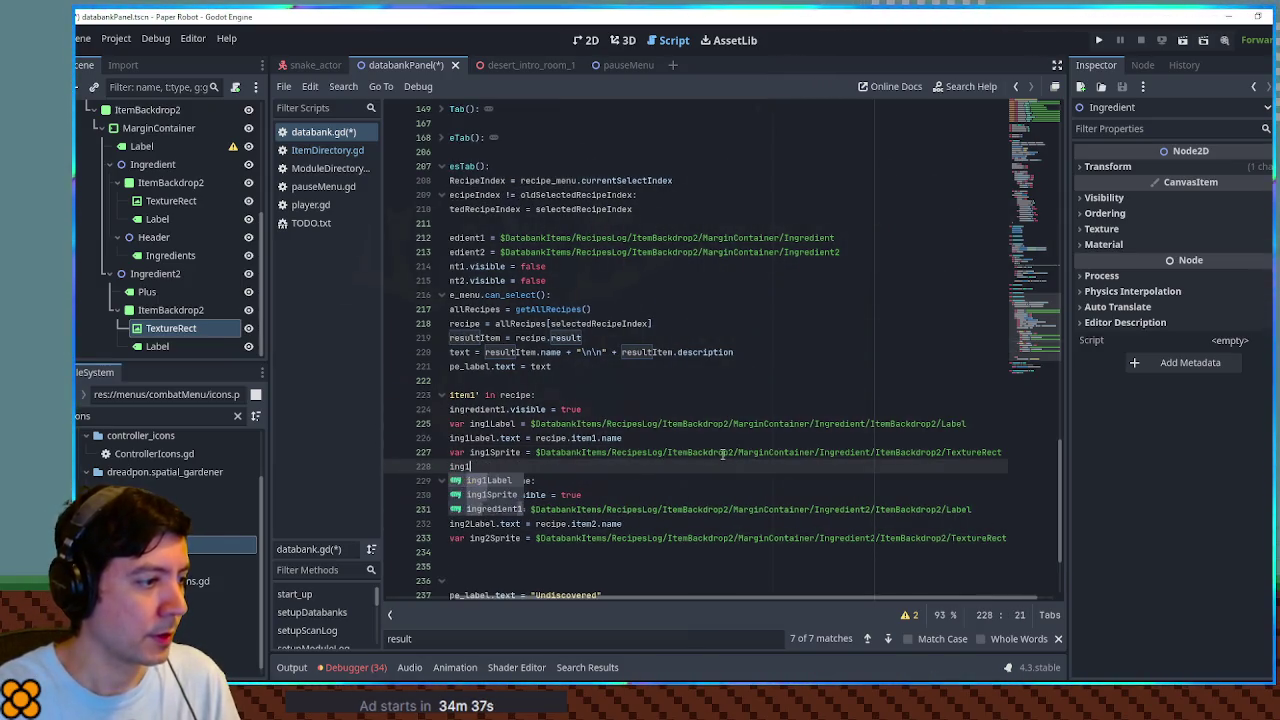
type("region")
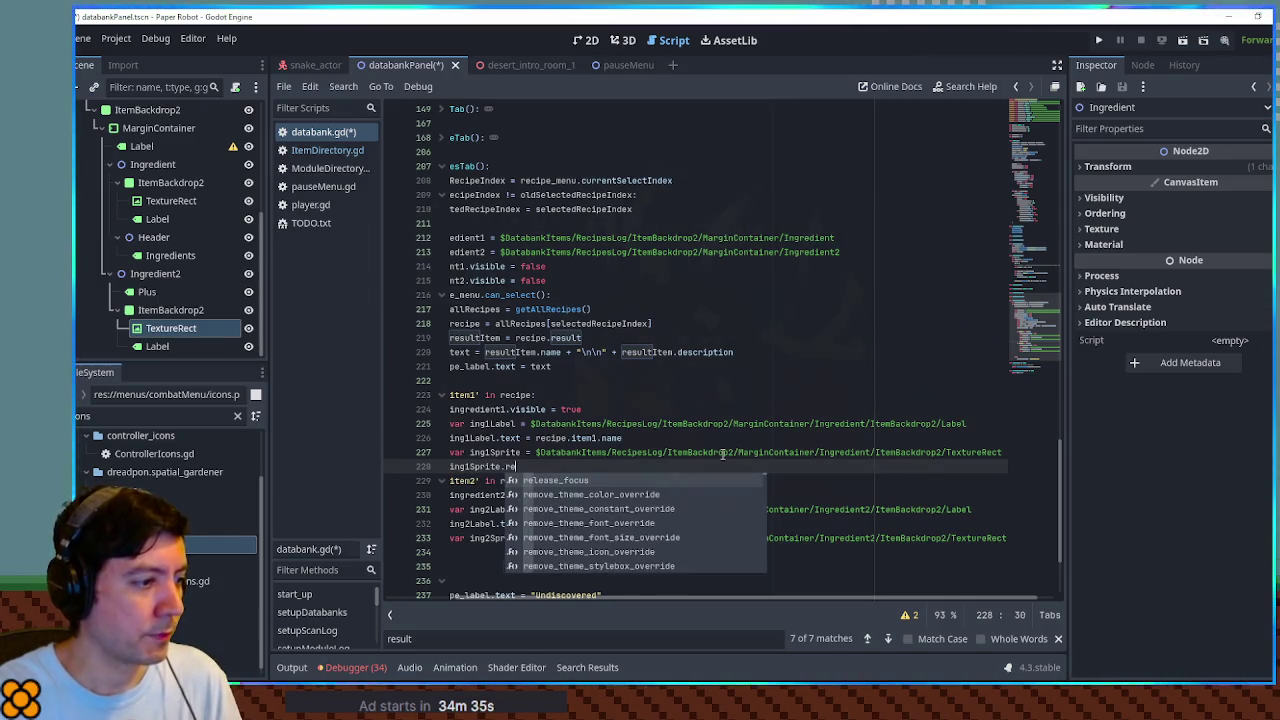
key("ctrl+BackSpace")
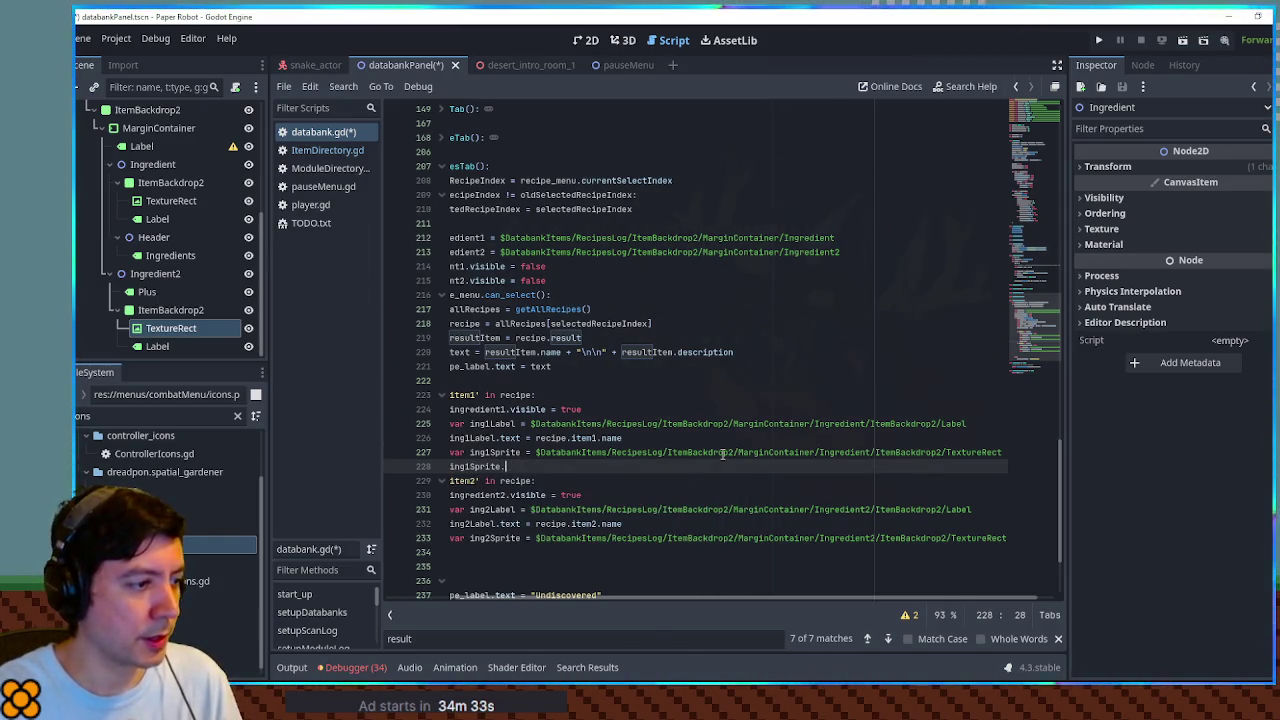
type("texture.")
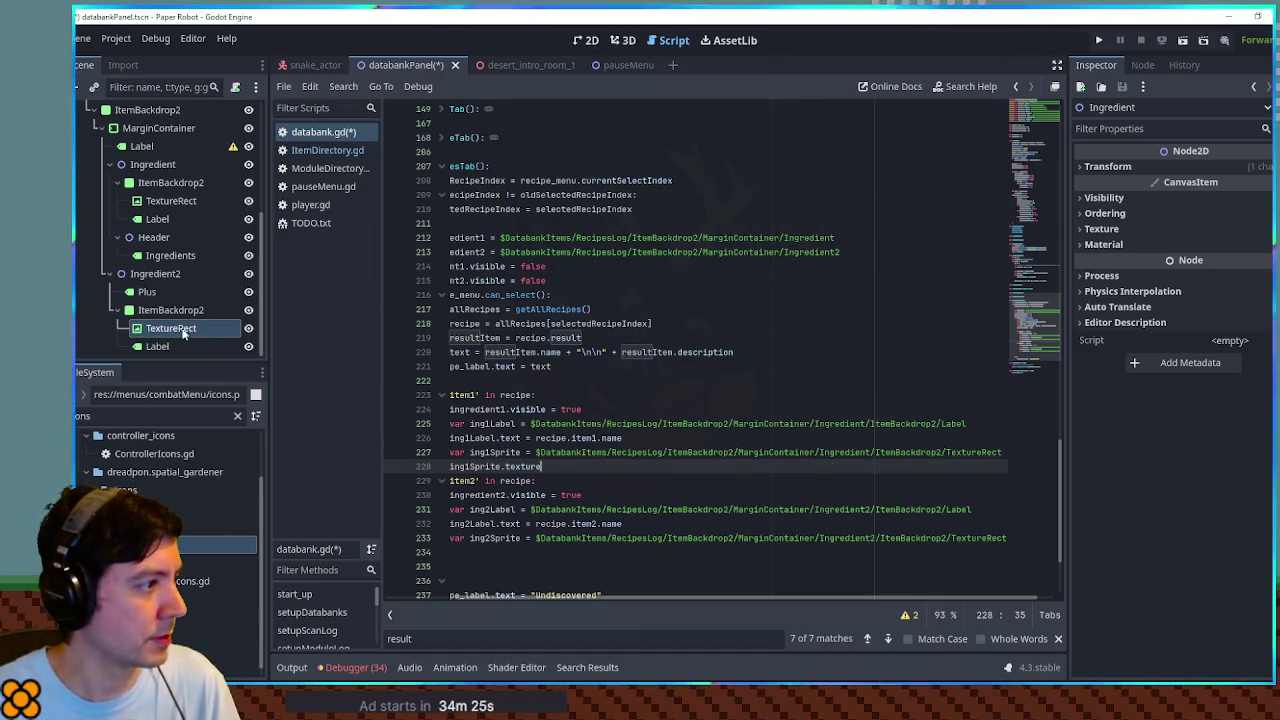
right_click(184, 334)
left_click(268, 648)
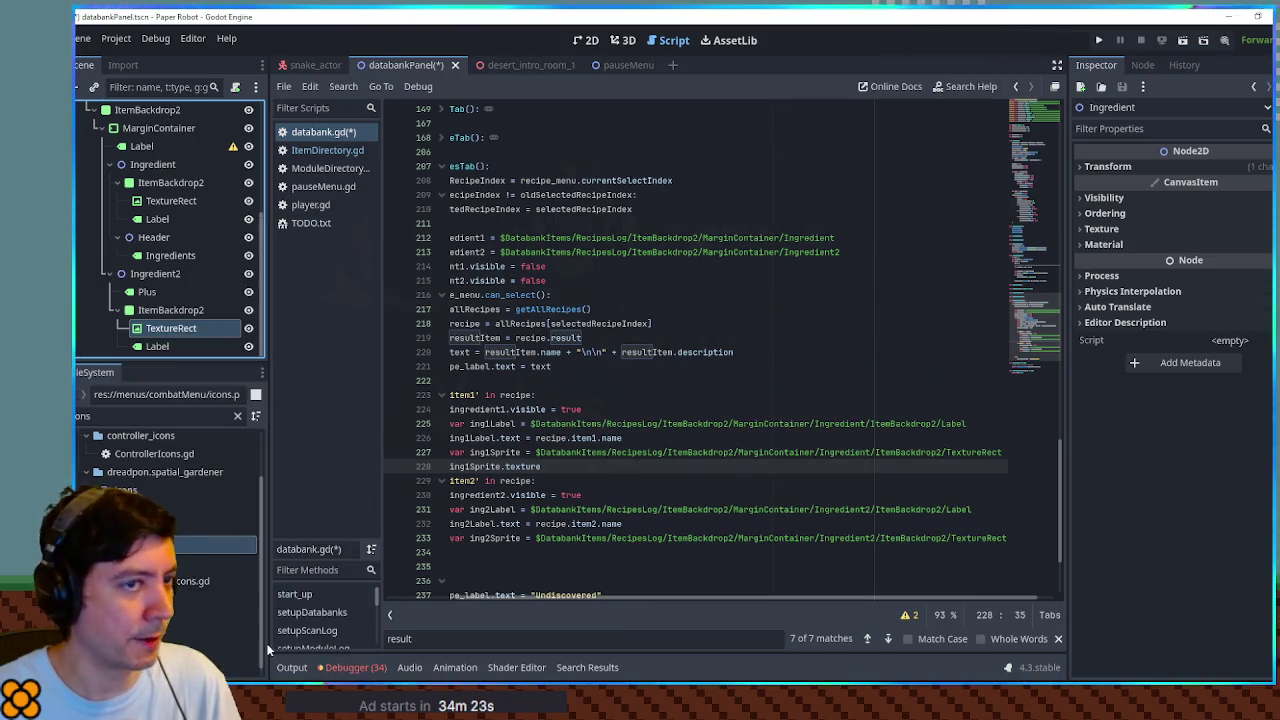
Step: Read the TextureRect texture property and the Texture2D class reference
scroll(600, 400, "down", 2)
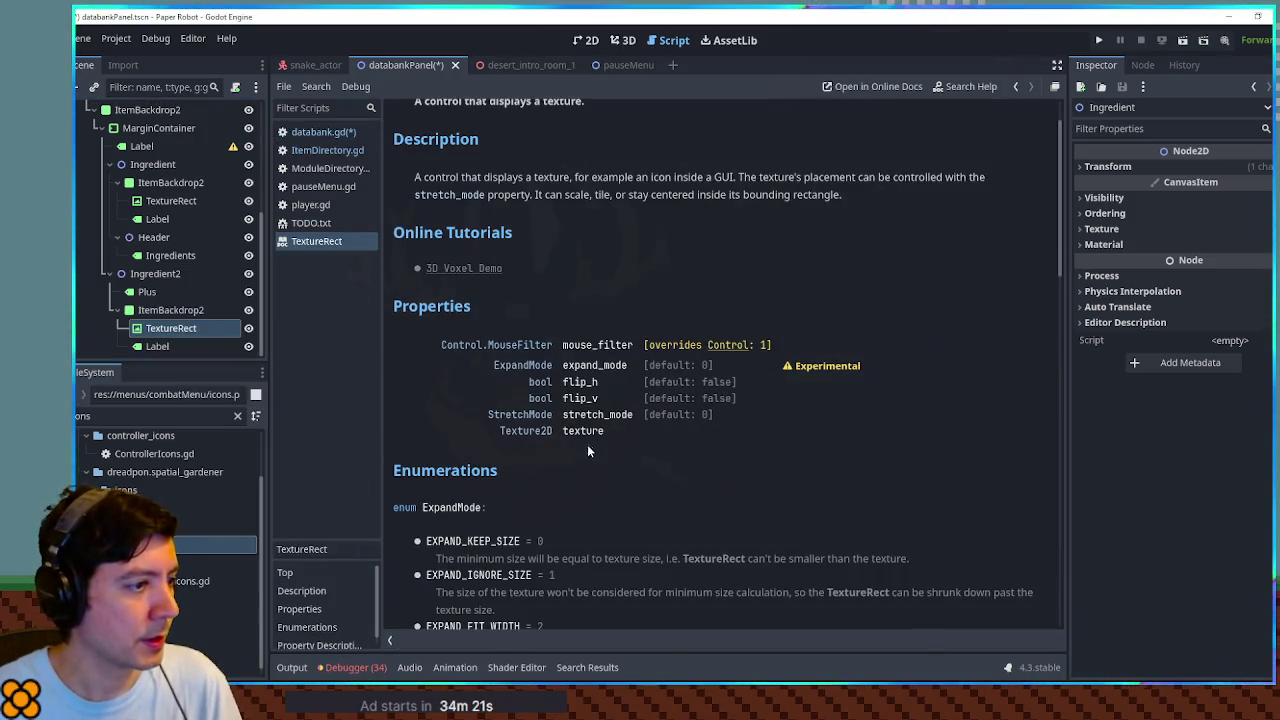
scroll(587, 428, "down", 2)
left_click(583, 365)
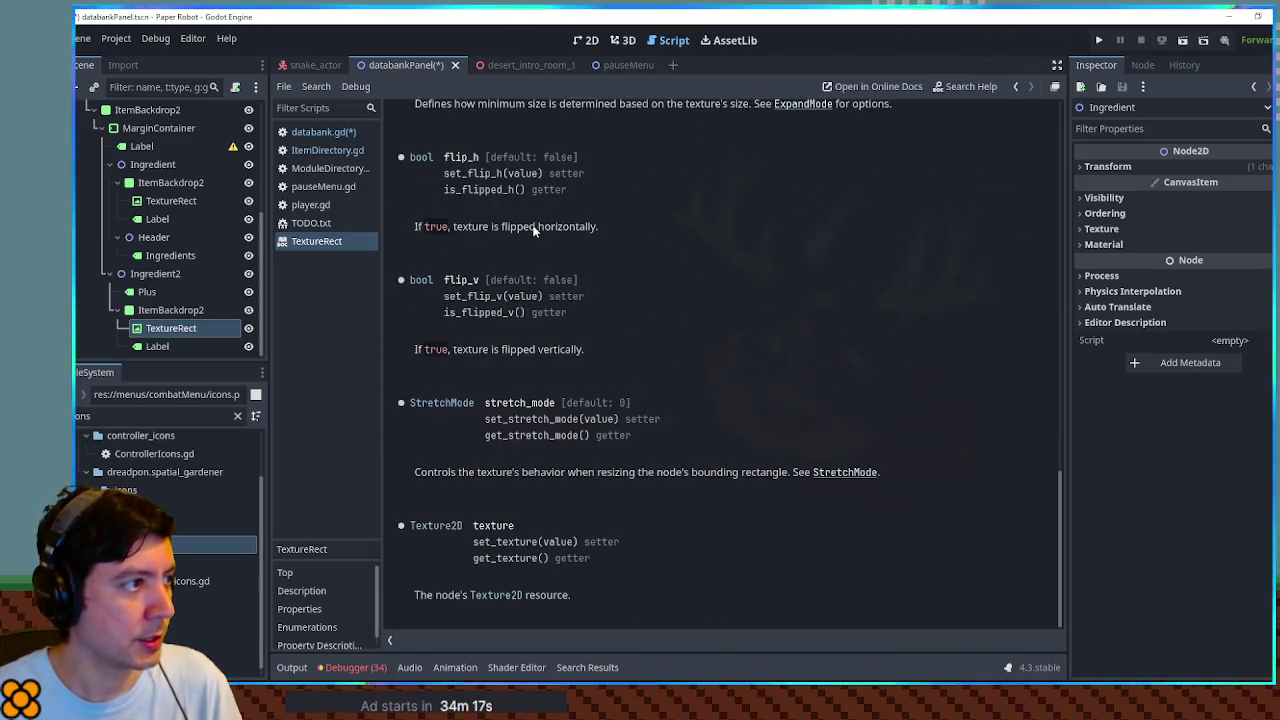
left_click(441, 527)
scroll(533, 326, "down", 8)
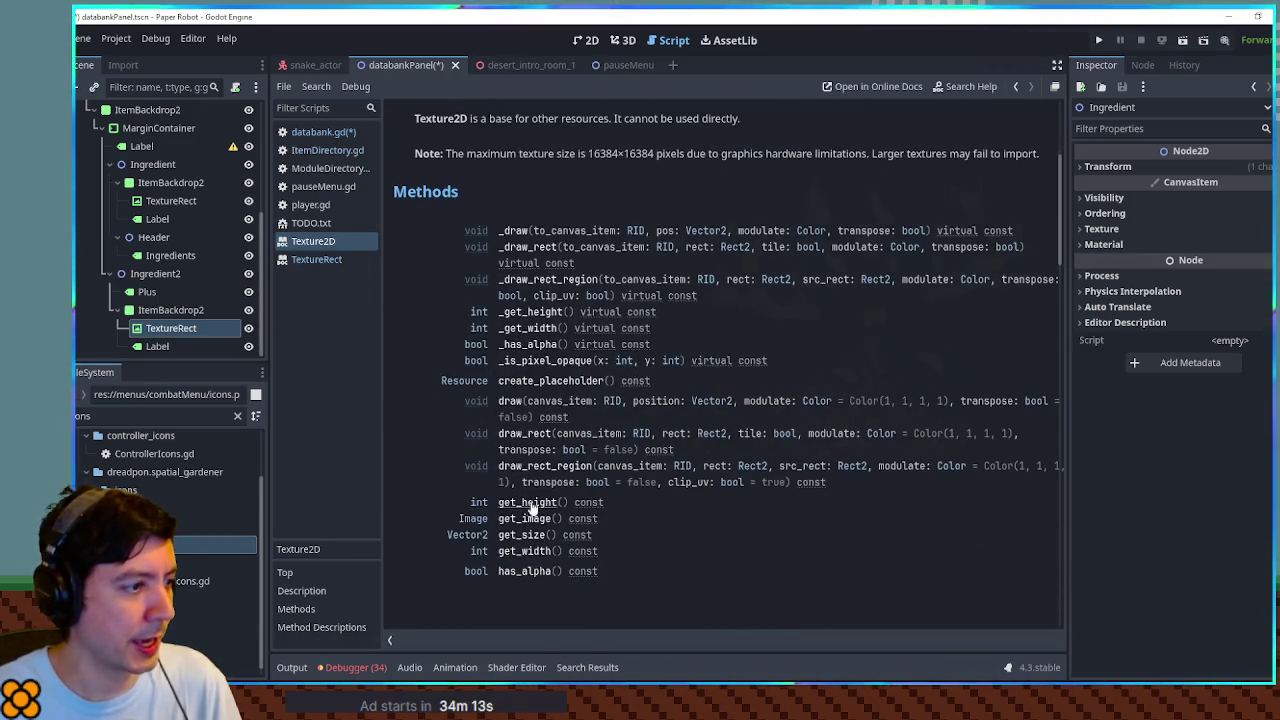
scroll(503, 340, "up", 5)
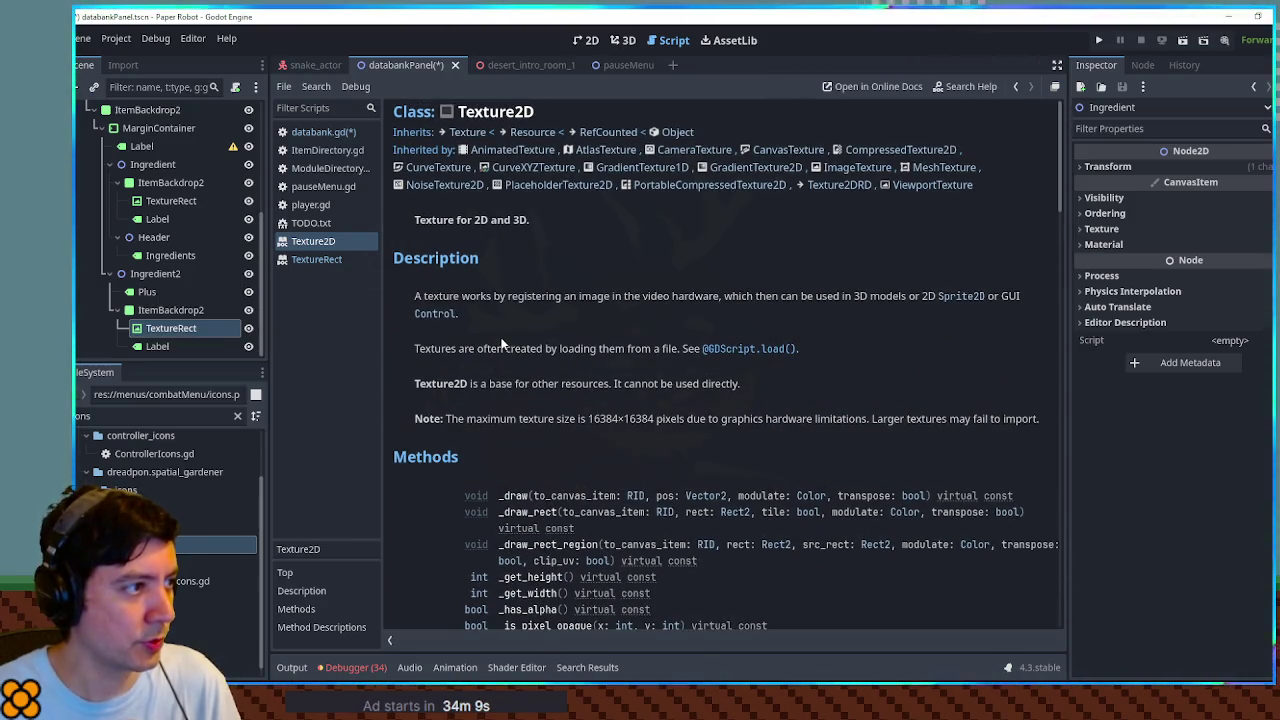
scroll(562, 363, "down", 10)
scroll(596, 358, "up", 10)
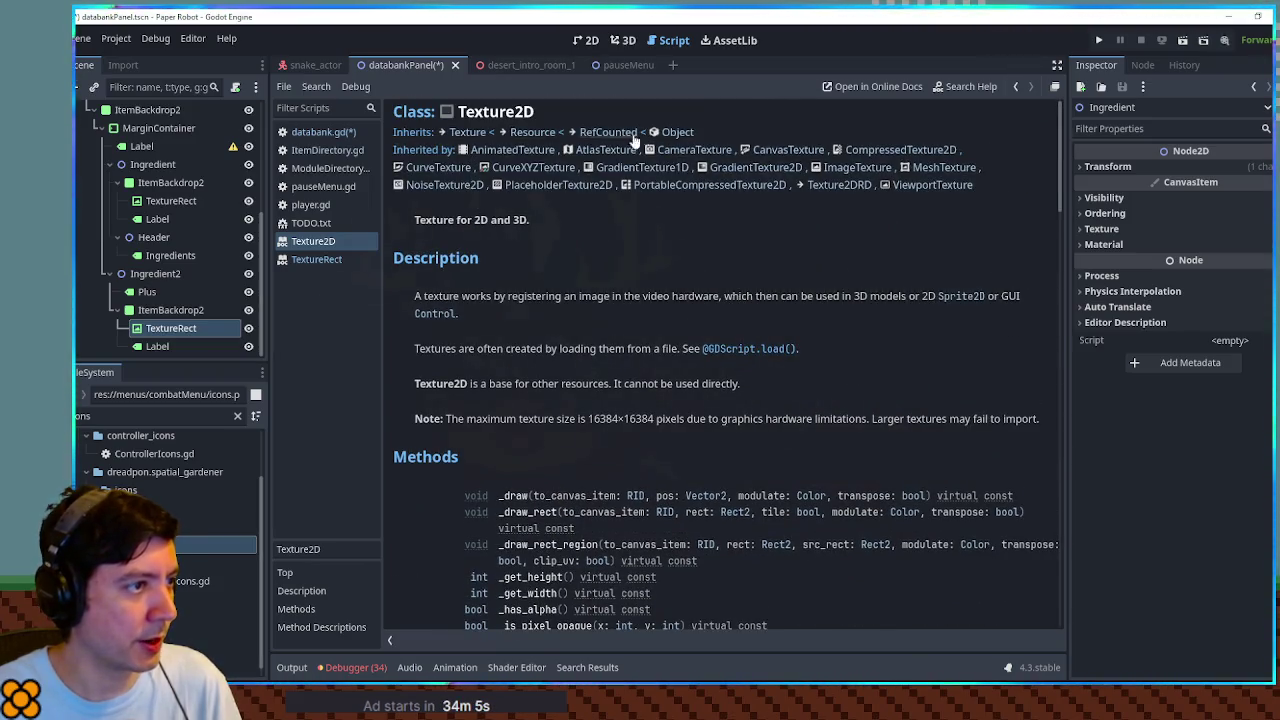
Step: Check the Texture base class, then read the AtlasTexture docs down to region
left_click(467, 132)
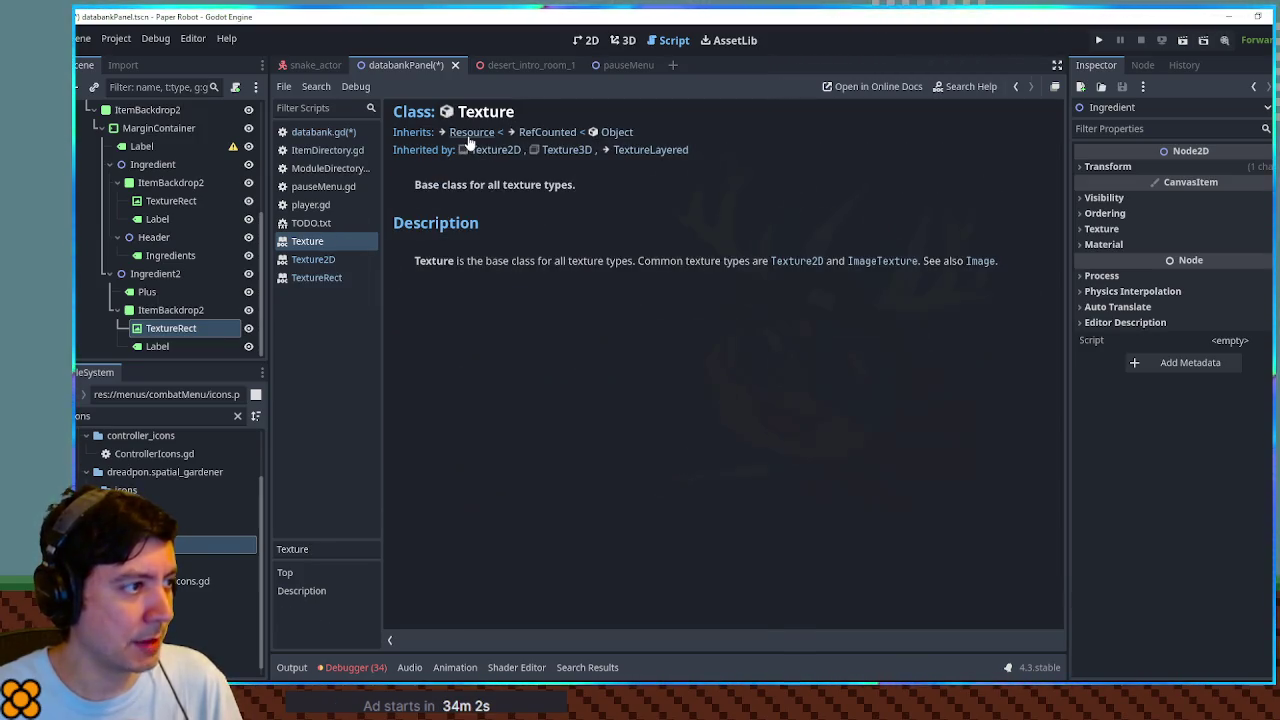
left_click(490, 150)
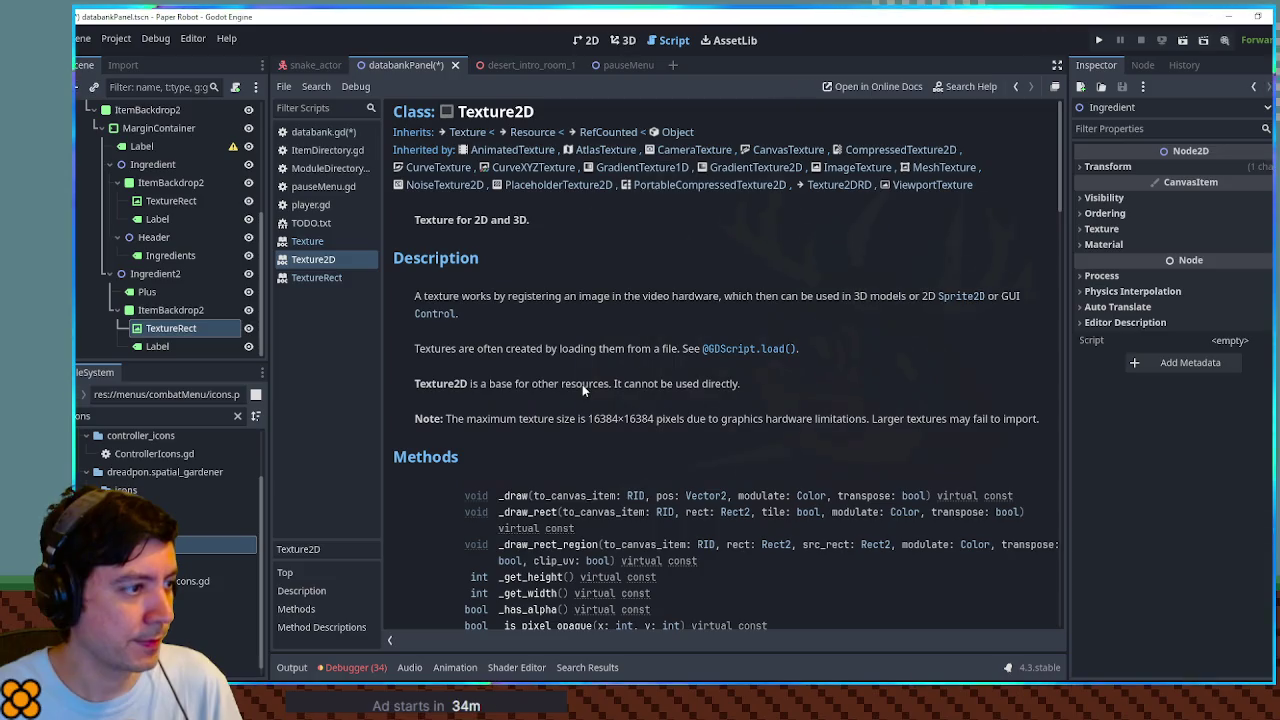
scroll(872, 360, "down", 3)
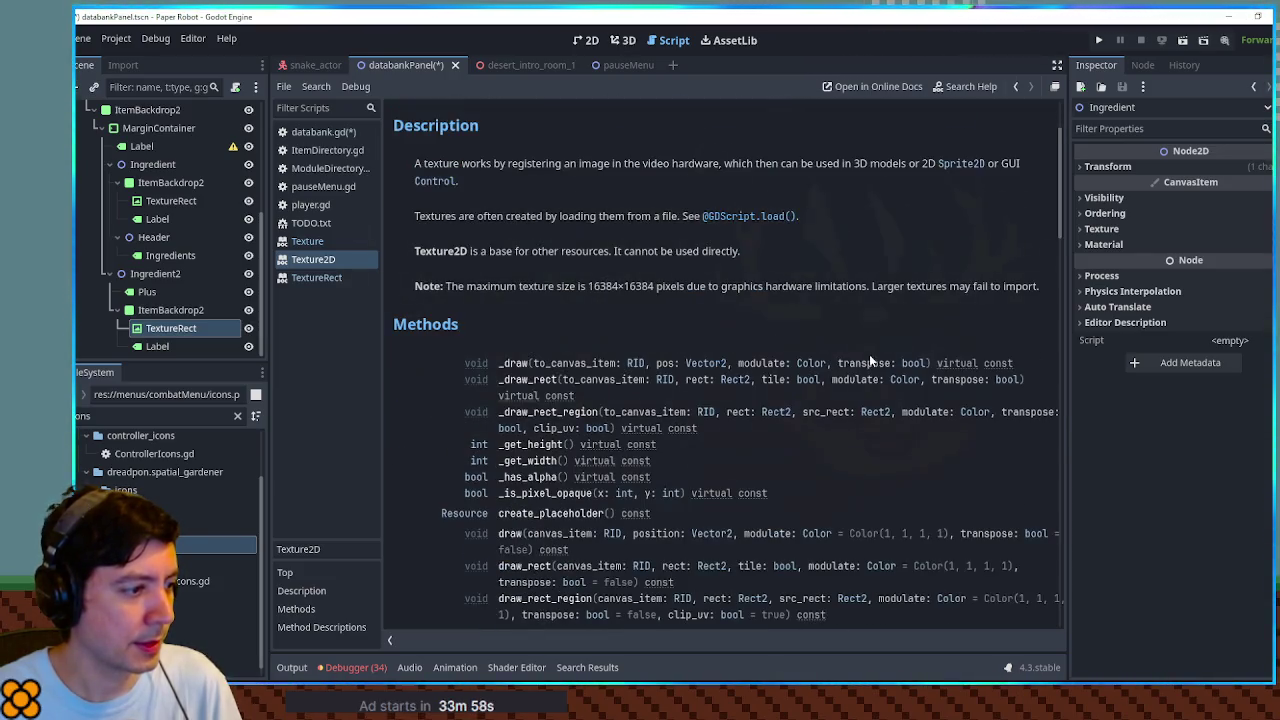
scroll(869, 354, "up", 3)
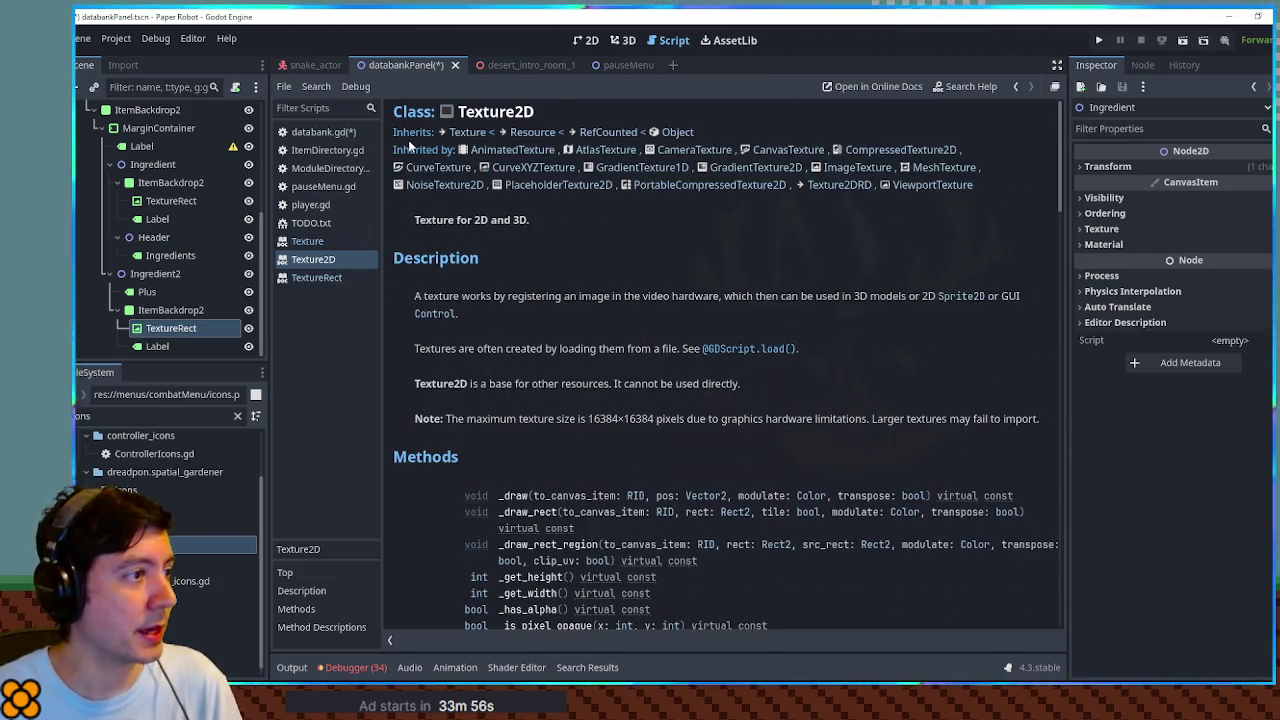
left_click(600, 150)
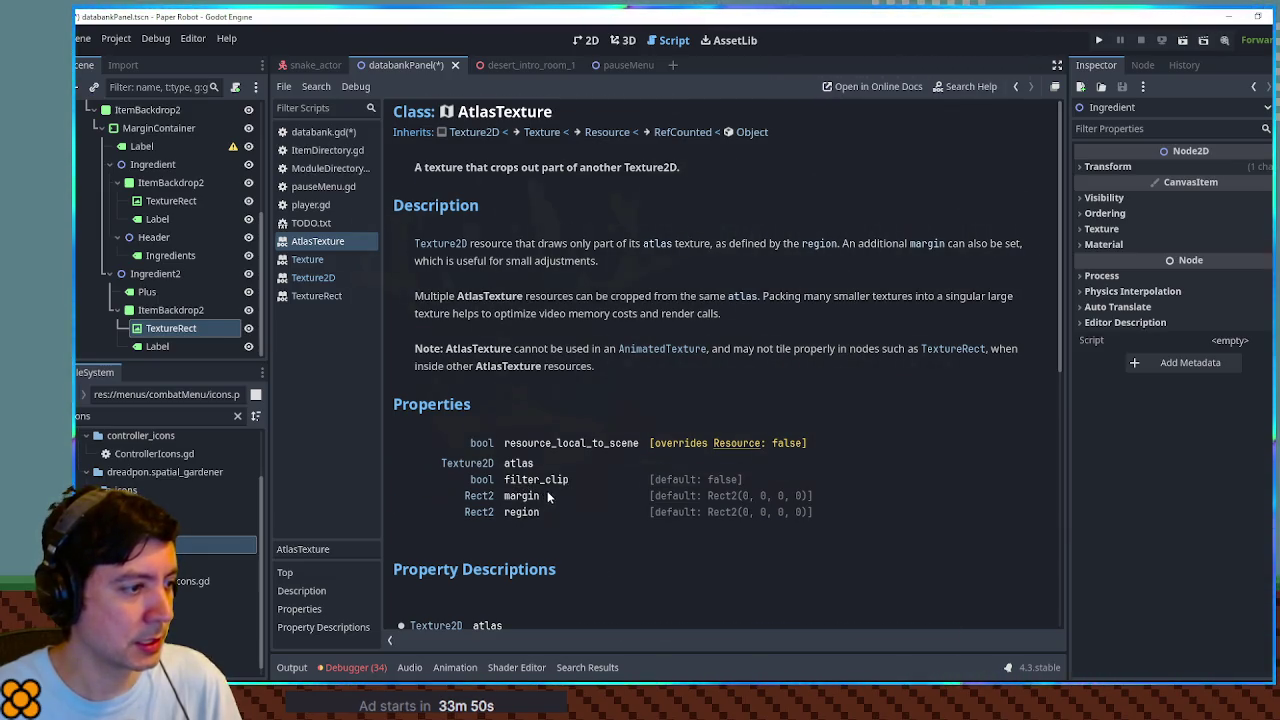
scroll(540, 500, "down", 10)
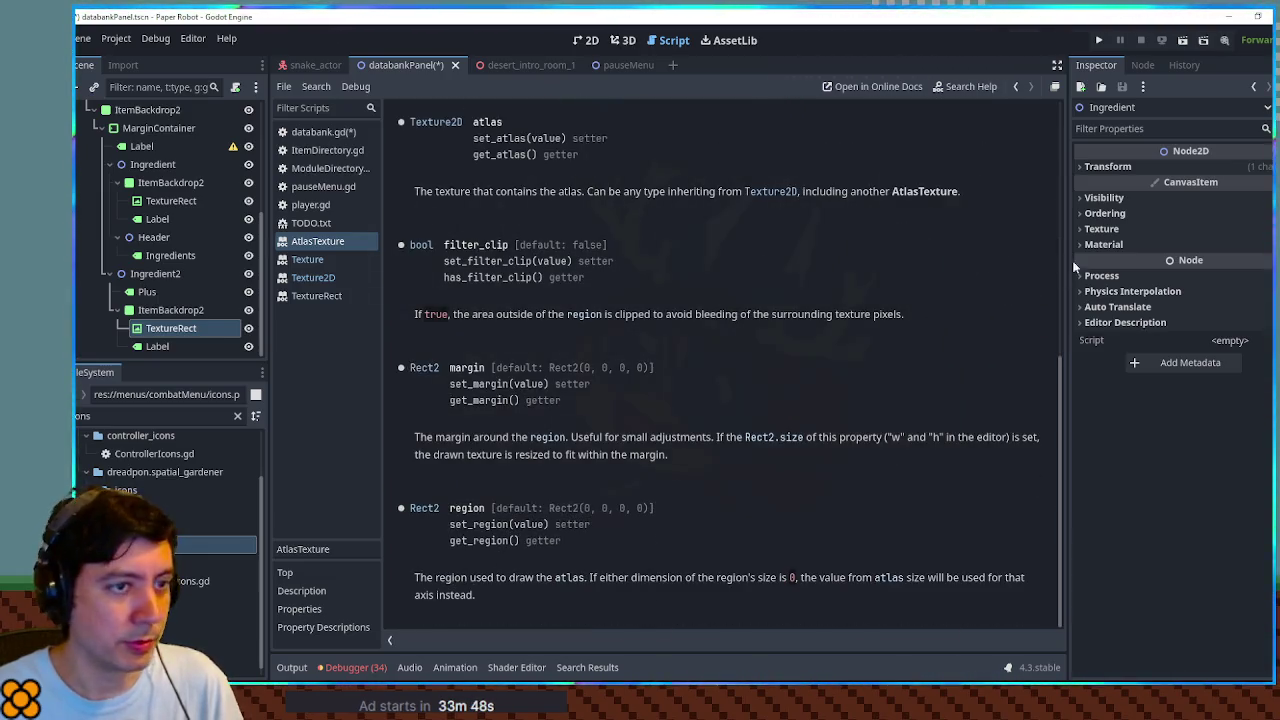
Step: Select the Strawberry ingredient node and expand its atlas texture region in the Inspector
left_click(172, 330)
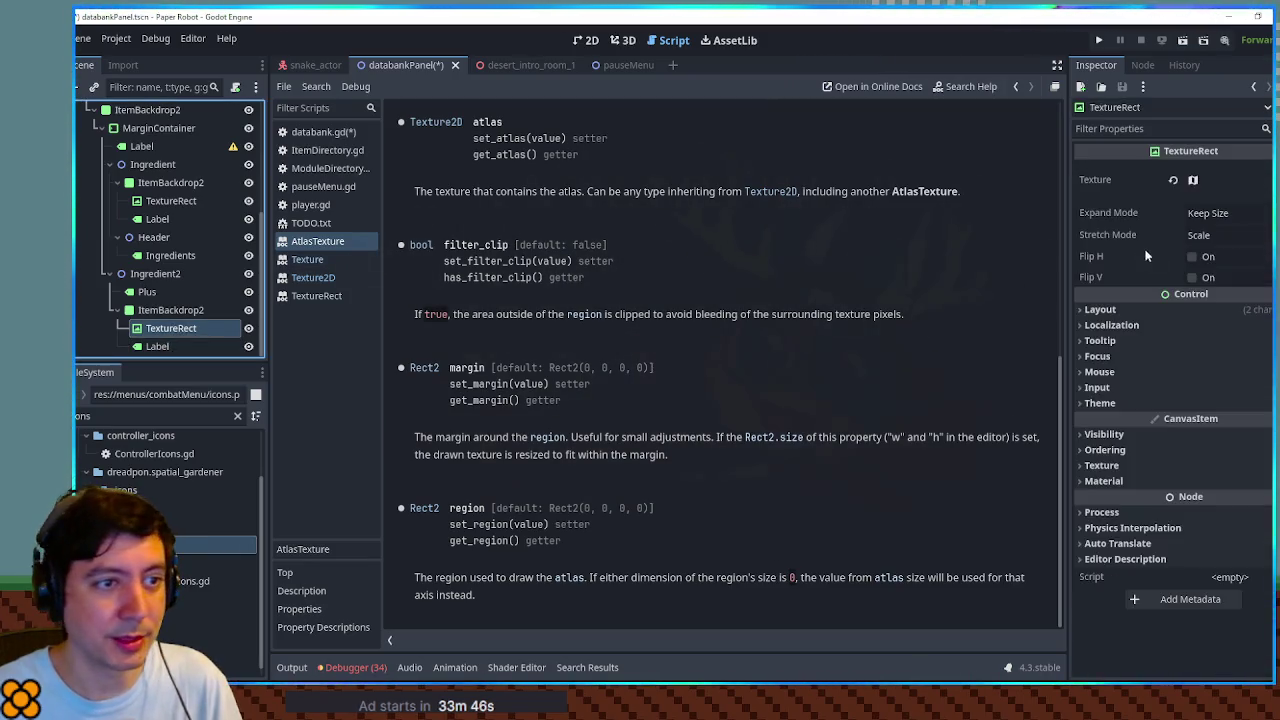
left_click(1213, 180)
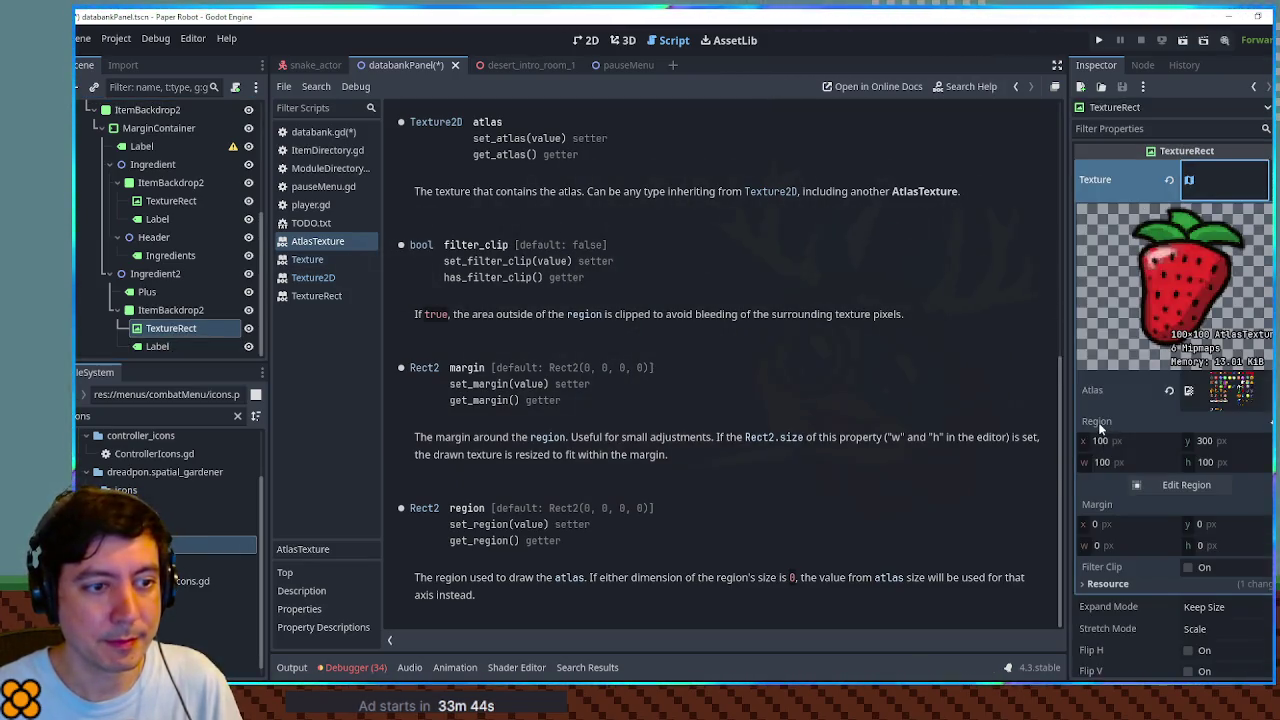
mouse_move(1098, 422)
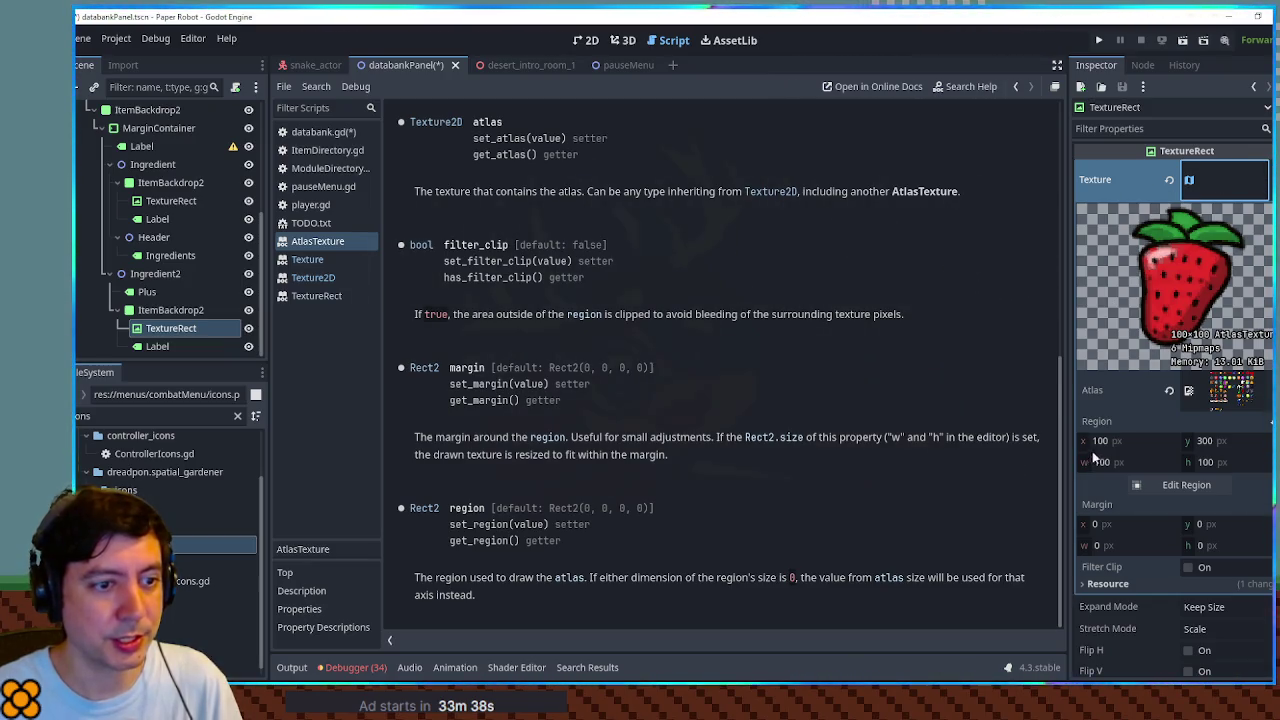
Step: Close the doc pages and write ing1Sprite.texture.region = Utility.get_icon_rect(recipe.item1...)
left_click(313, 277)
middle_click(314, 243)
middle_click(314, 243)
middle_click(314, 243)
middle_click(314, 243)
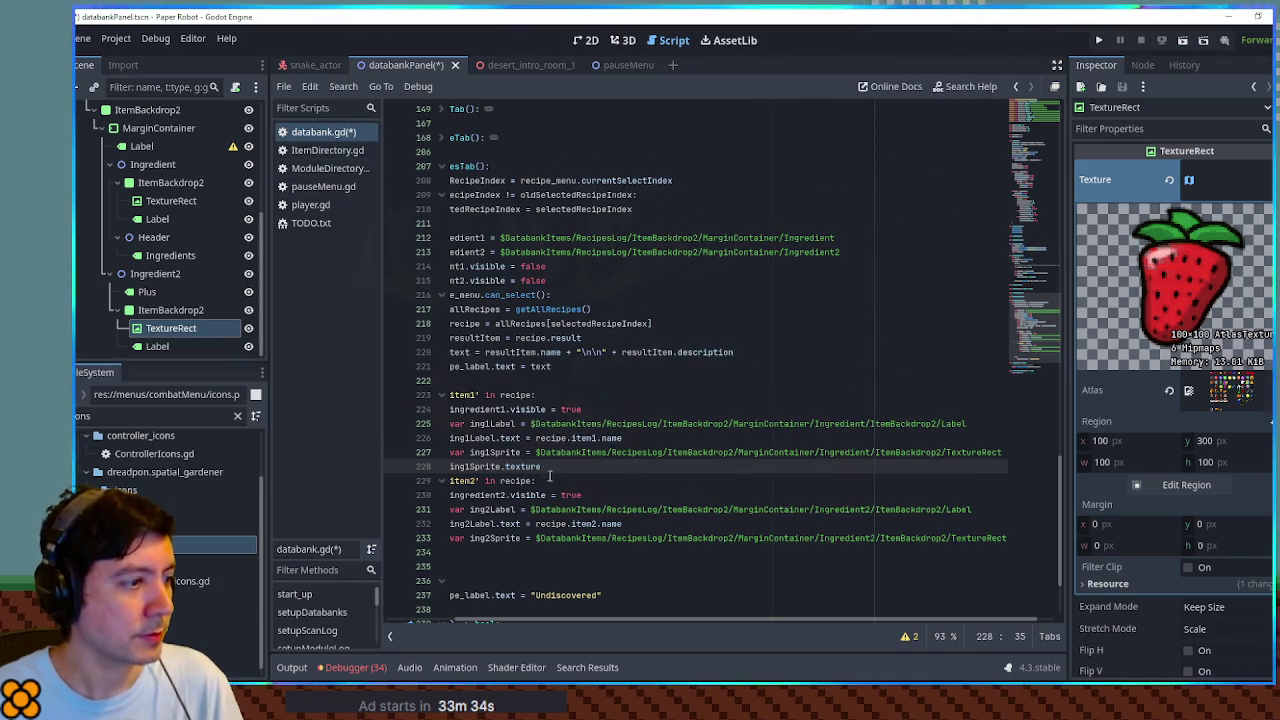
type(".region = U")
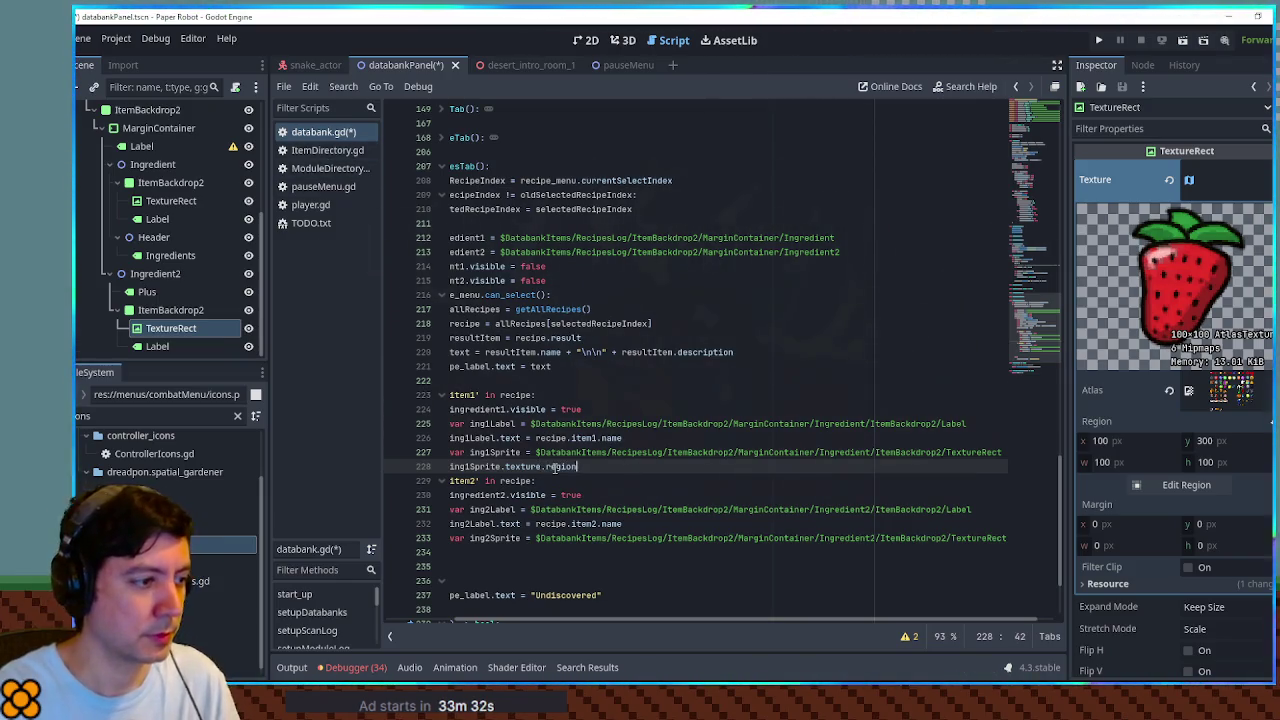
type("tiliy")
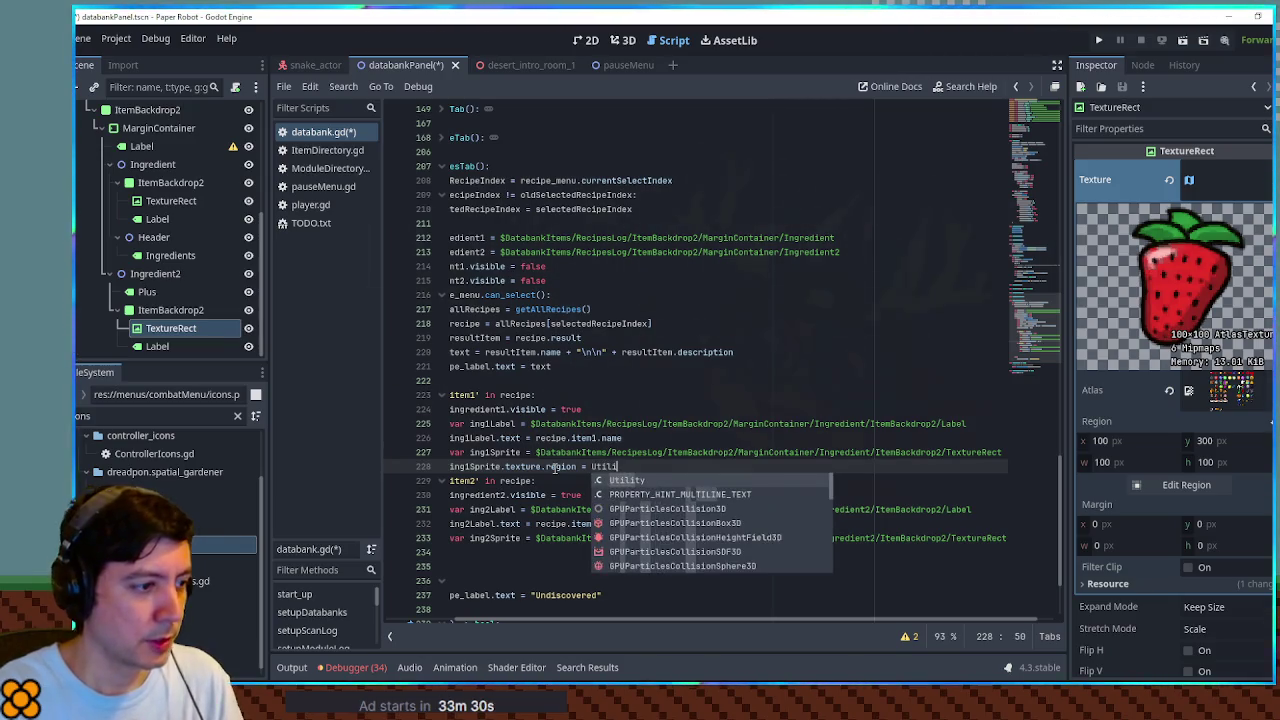
key("Return")
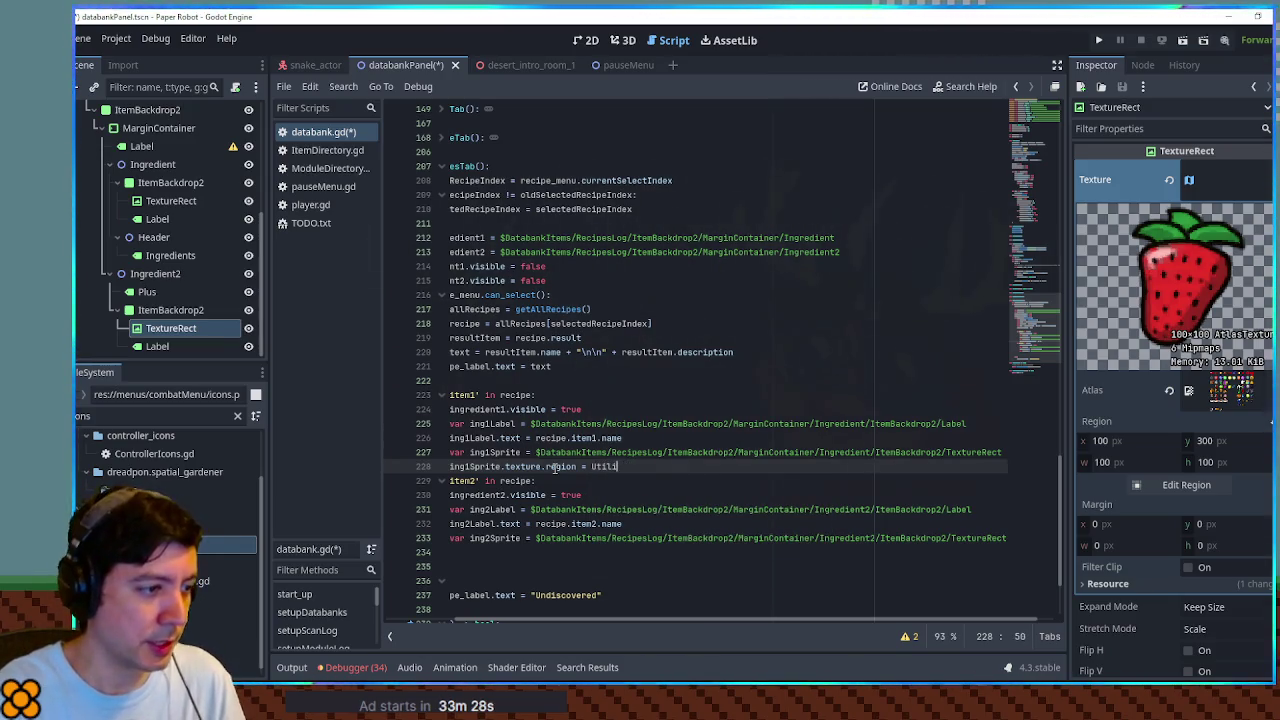
type("ty.get")
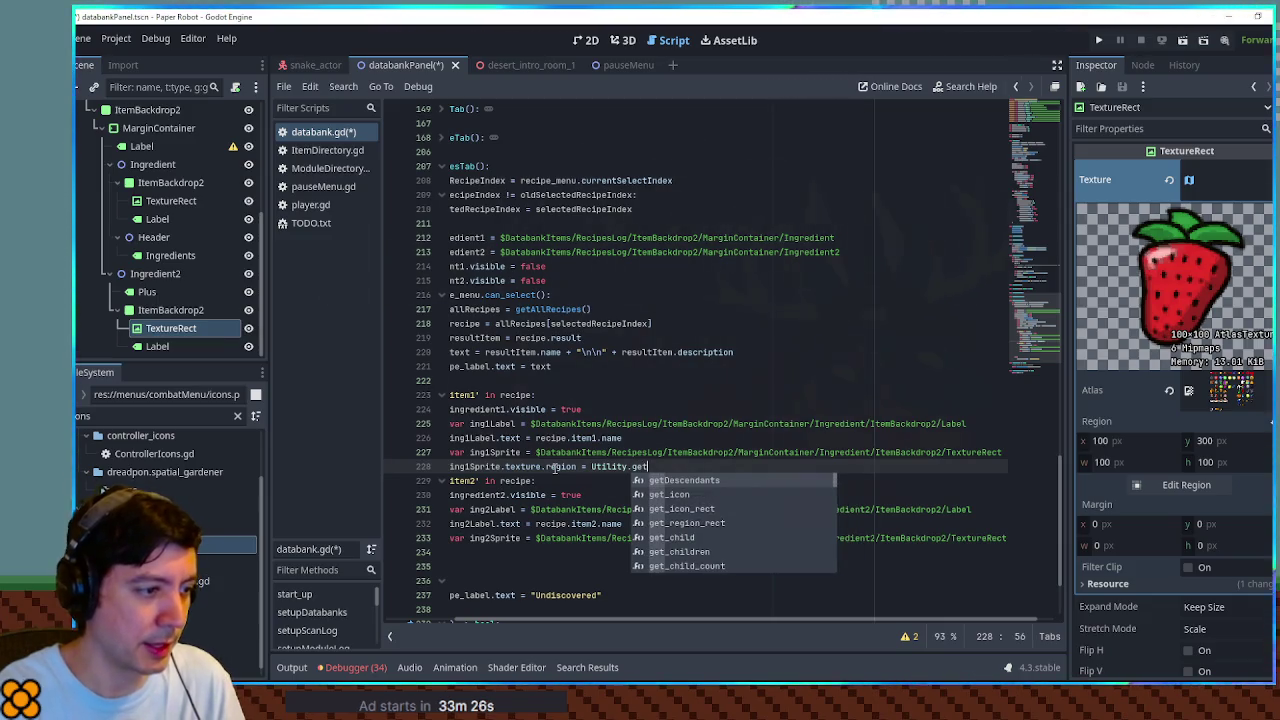
key("Escape")
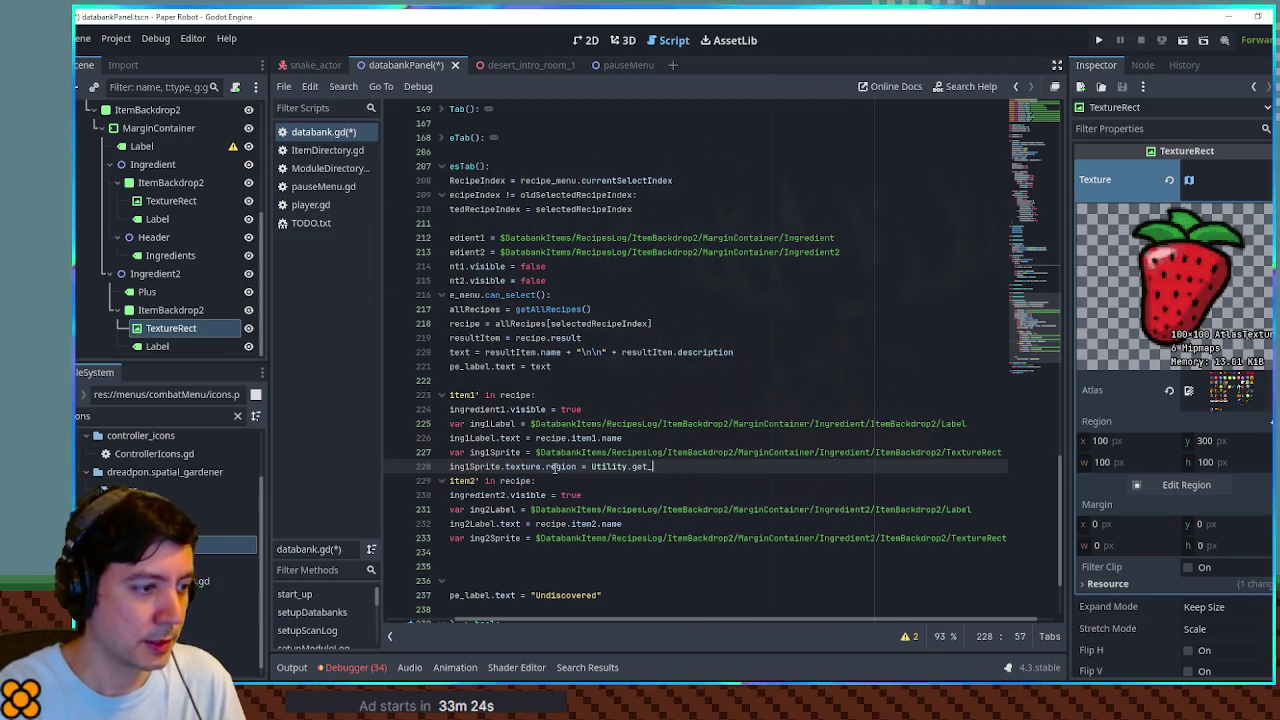
type("icon_")
key("Return")
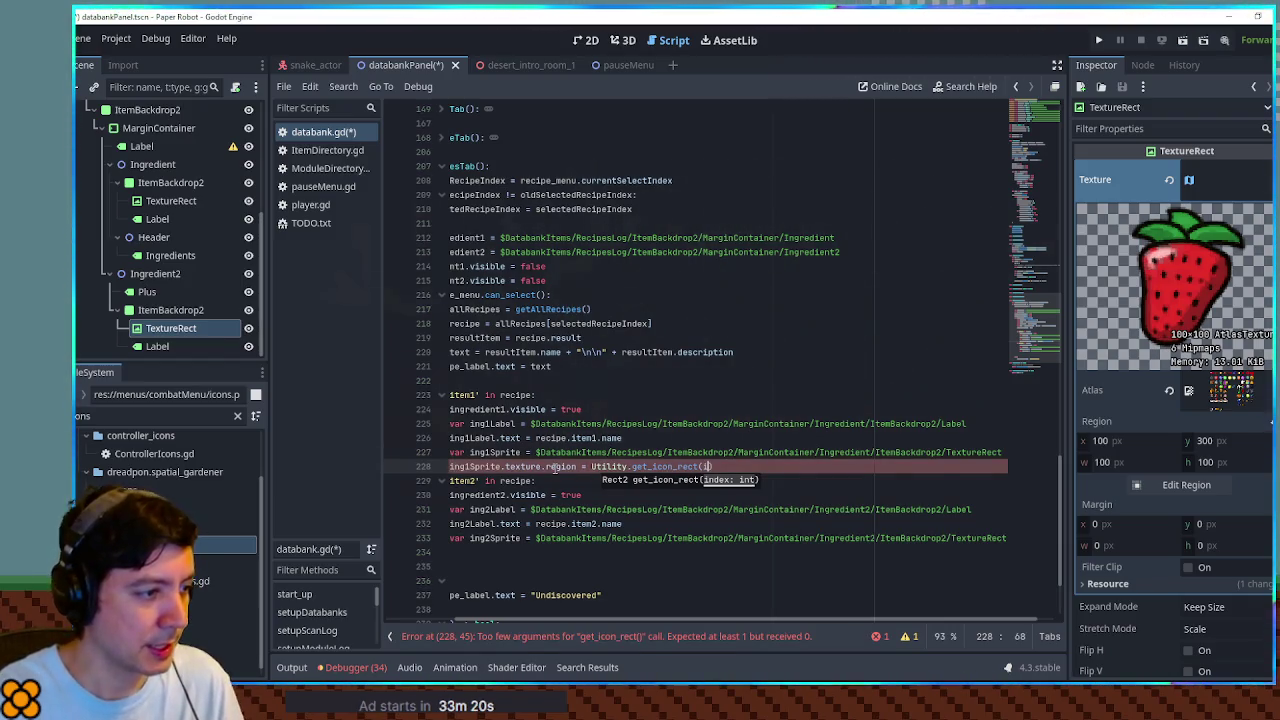
key("BackSpace")
type("pe")
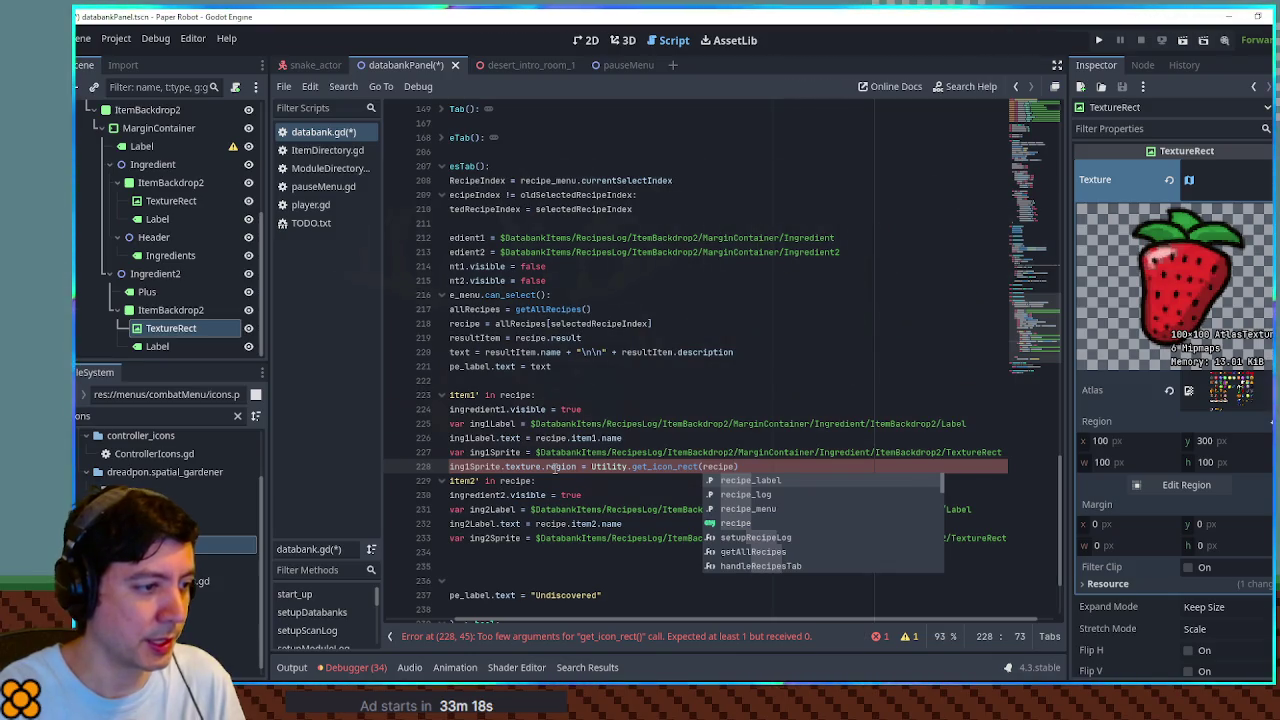
type(".item1.icon")
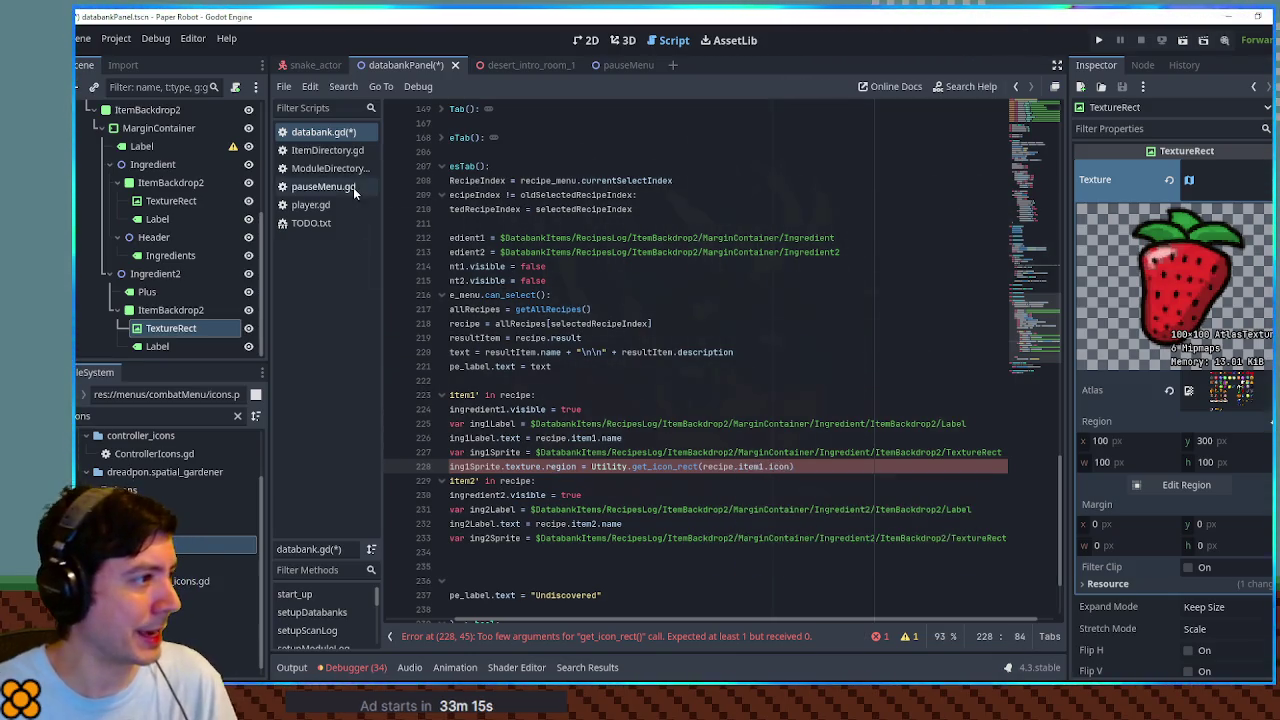
Step: Check the item's iconIndex field in ItemDirectory.gd
left_click(329, 151)
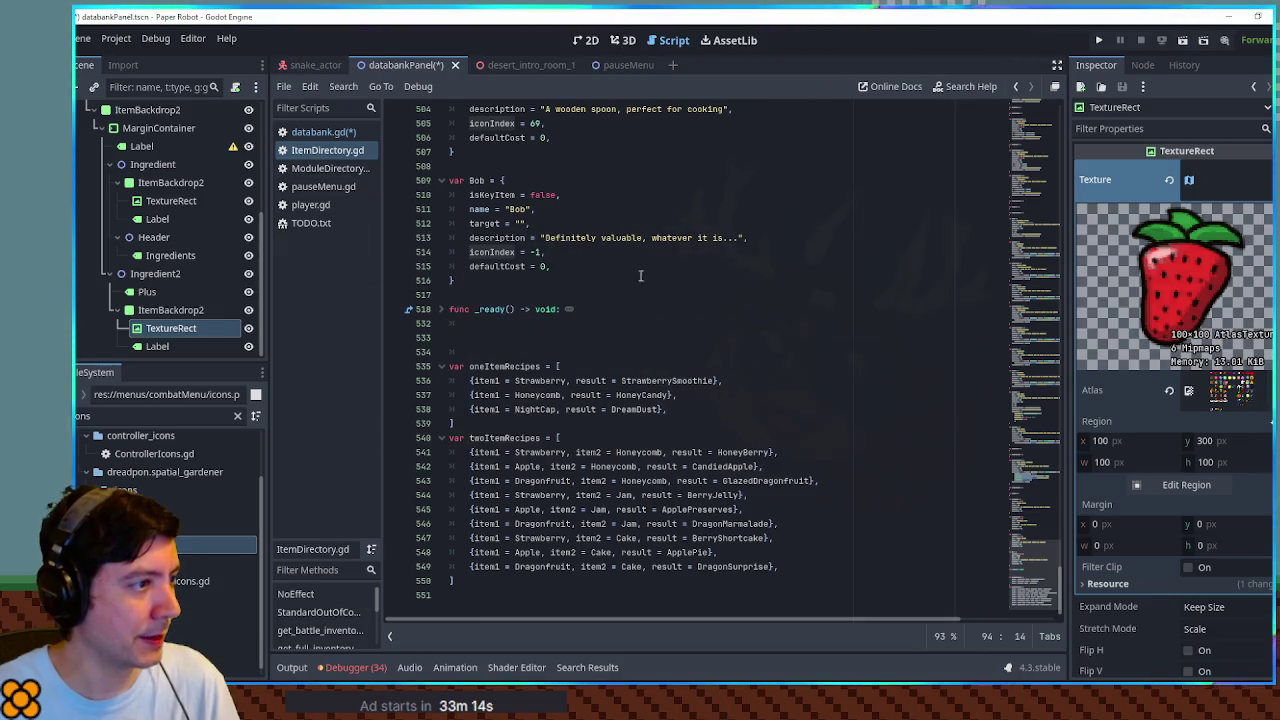
scroll(493, 224, "up", 4)
left_click(488, 292)
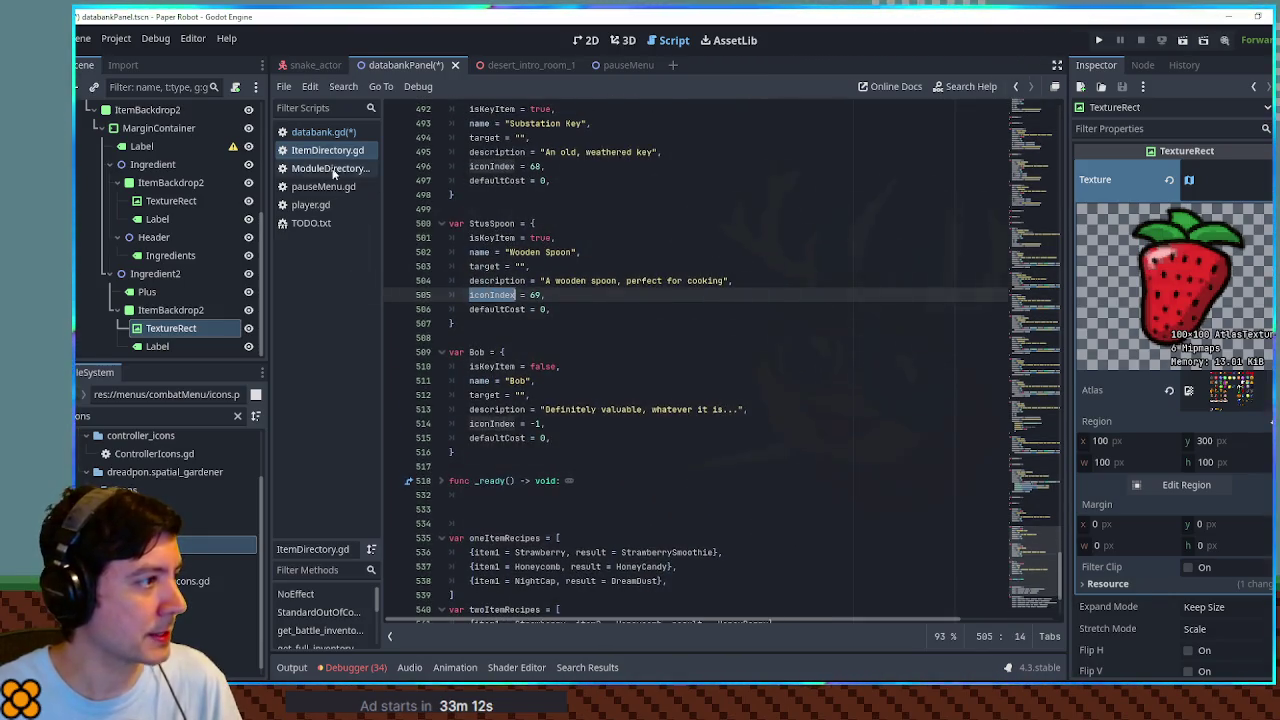
left_click(323, 132)
Step: Duplicate the region line as ing2Sprite using recipe.item2.iconIndex and save databank.gd
mouse_move(818, 467)
left_mouse_down()
mouse_move(417, 460)
mouse_move(531, 467)
left_mouse_up()
key("ctrl+c")
left_click(530, 552)
key("ctrl+v")
left_click(556, 552)
key("BackSpace")
type("2")
left_click(507, 552)
key("Tab")
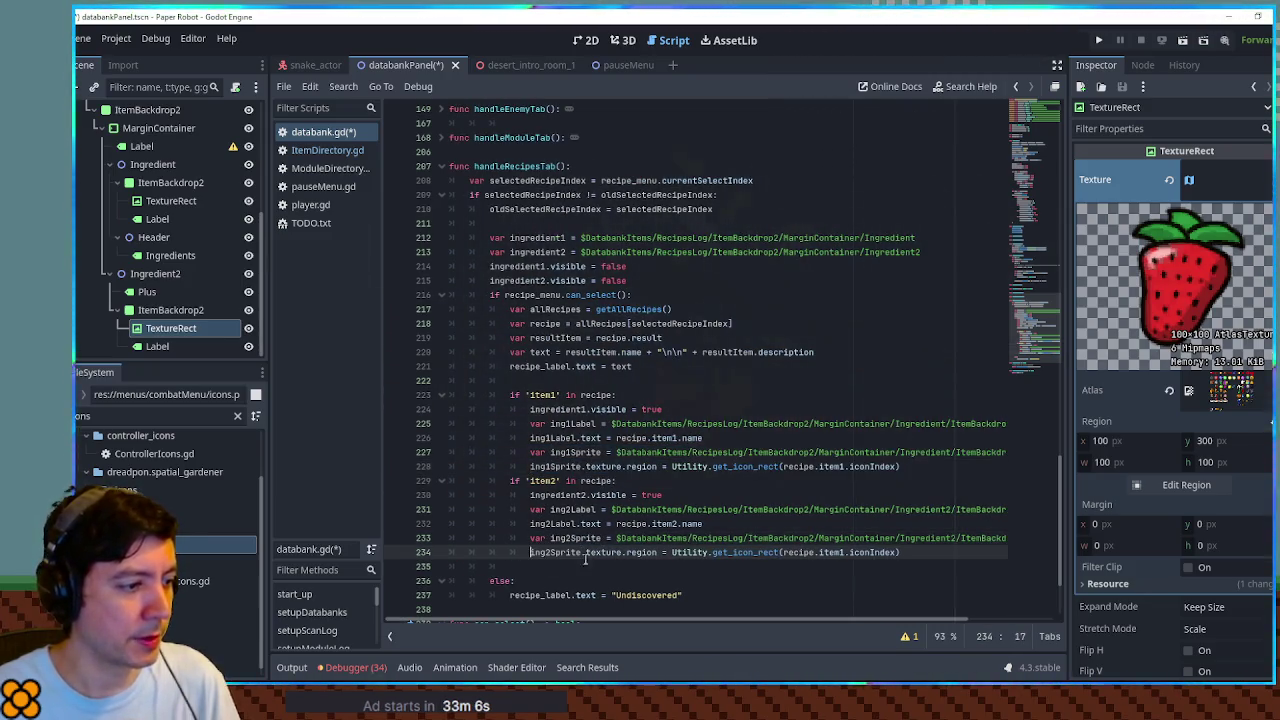
key("BackSpace")
type("2")
left_click(833, 452)
key("ctrl+s")
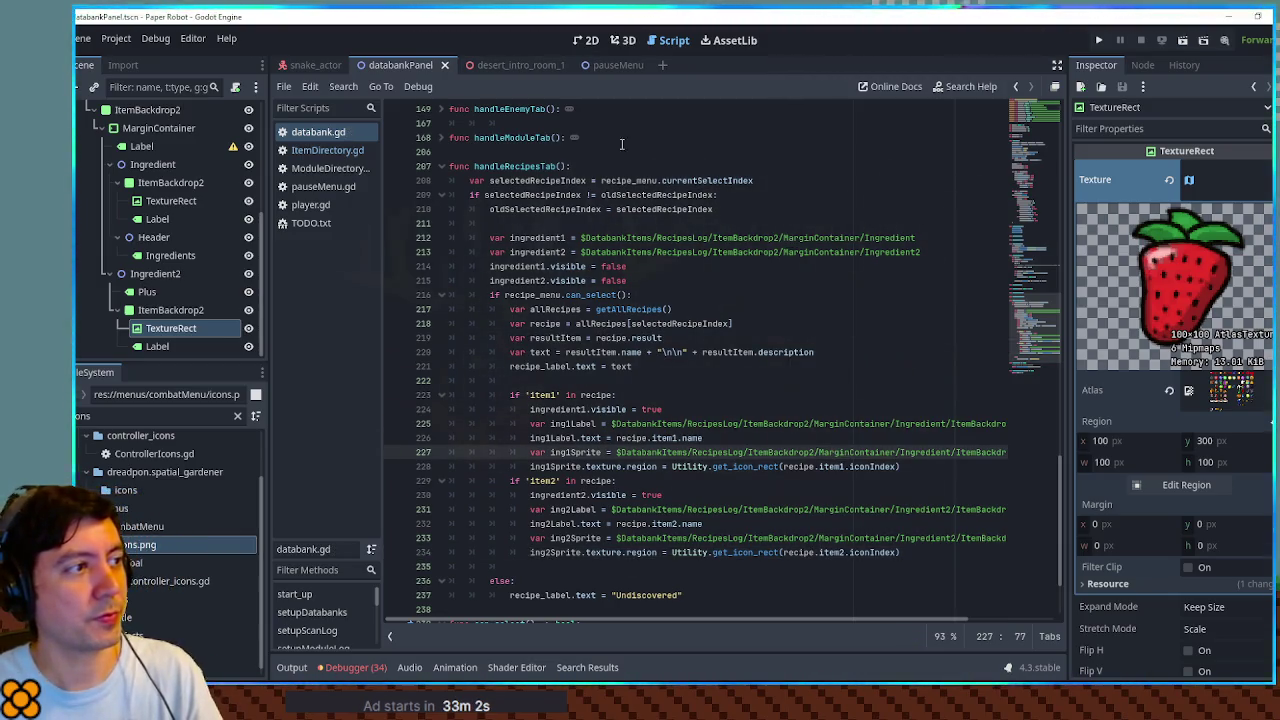
left_click(531, 68)
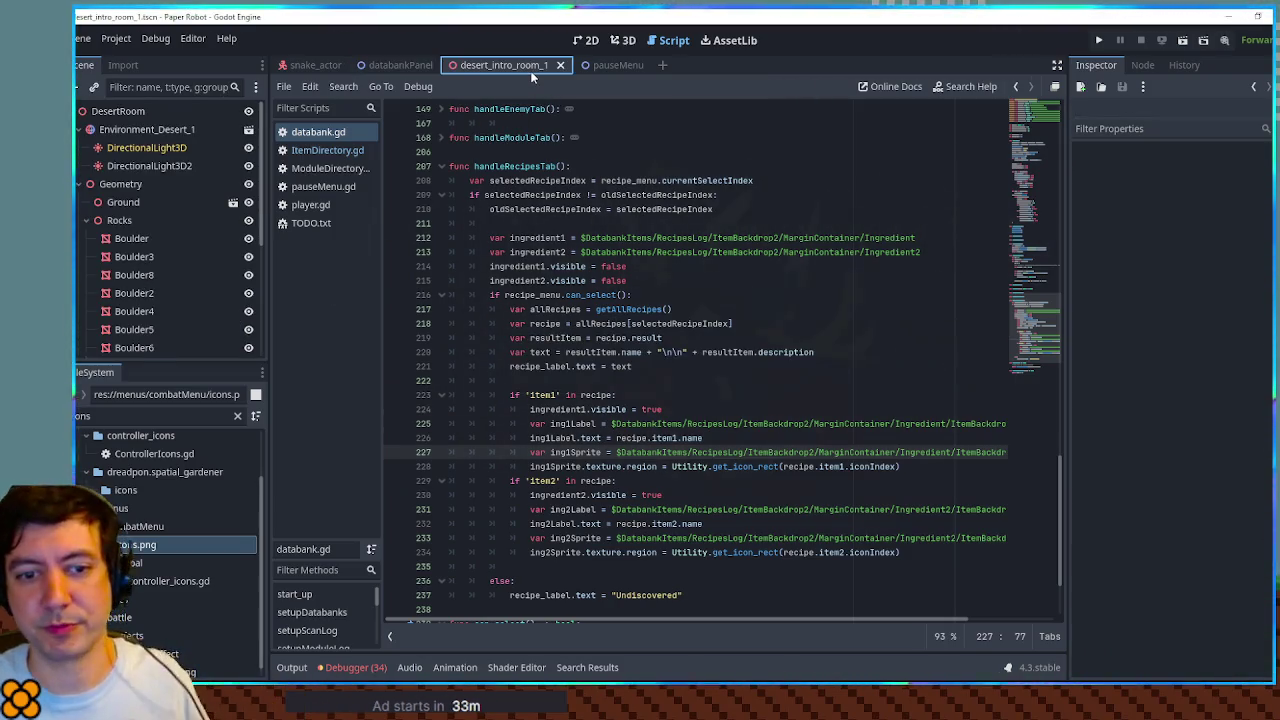
key("F6")
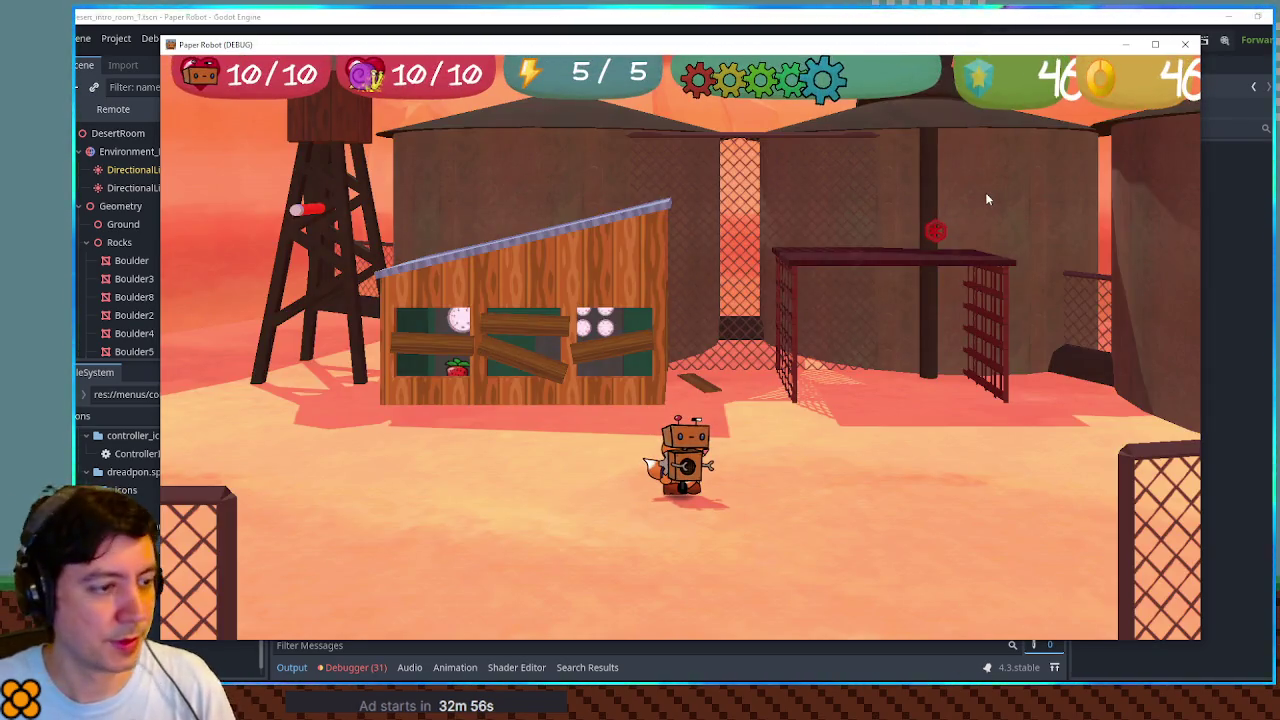
key("Escape")
key("x")
key("x")
key("Down")
key("Down")
key("Return")
key("Right")
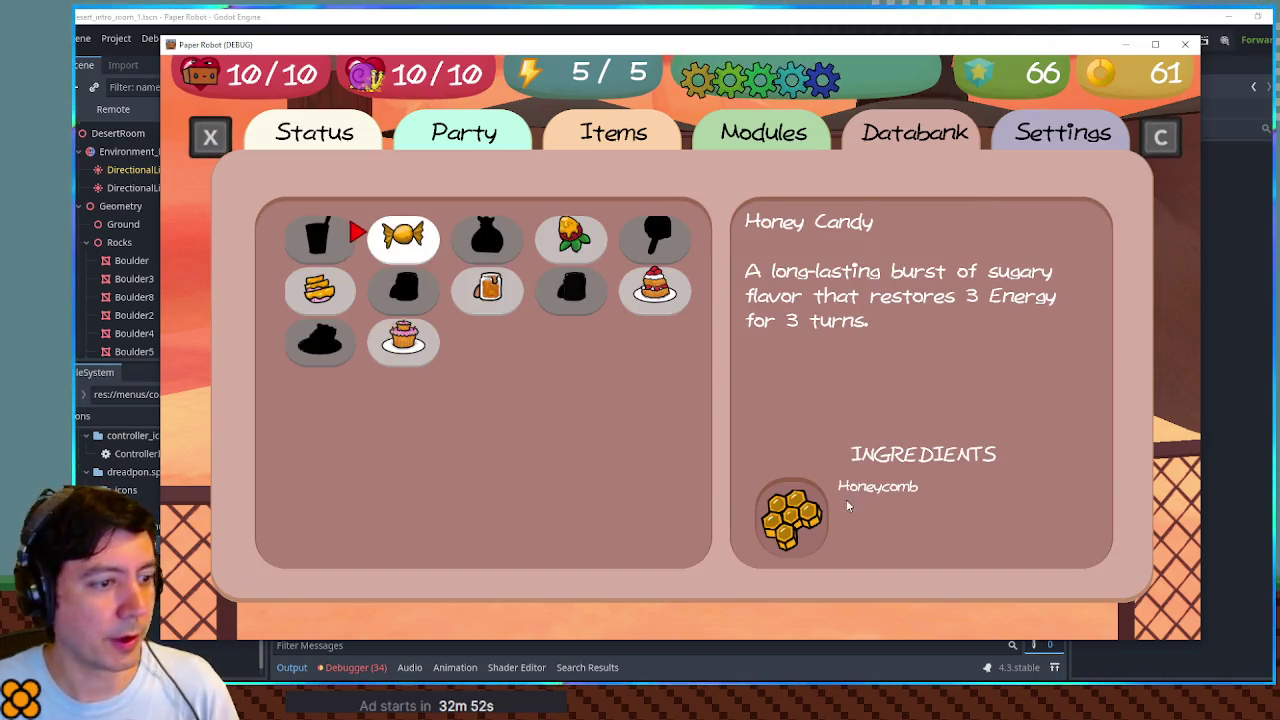
key("Right")
key("Right")
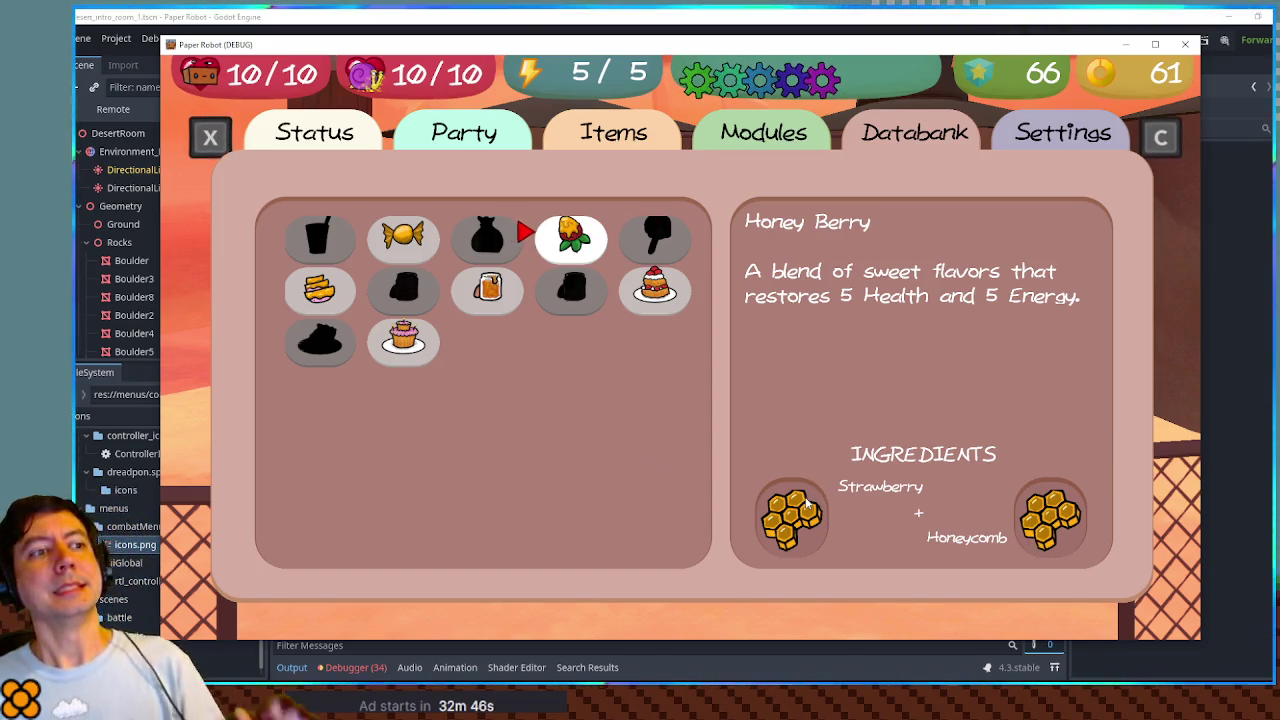
left_click(1185, 44)
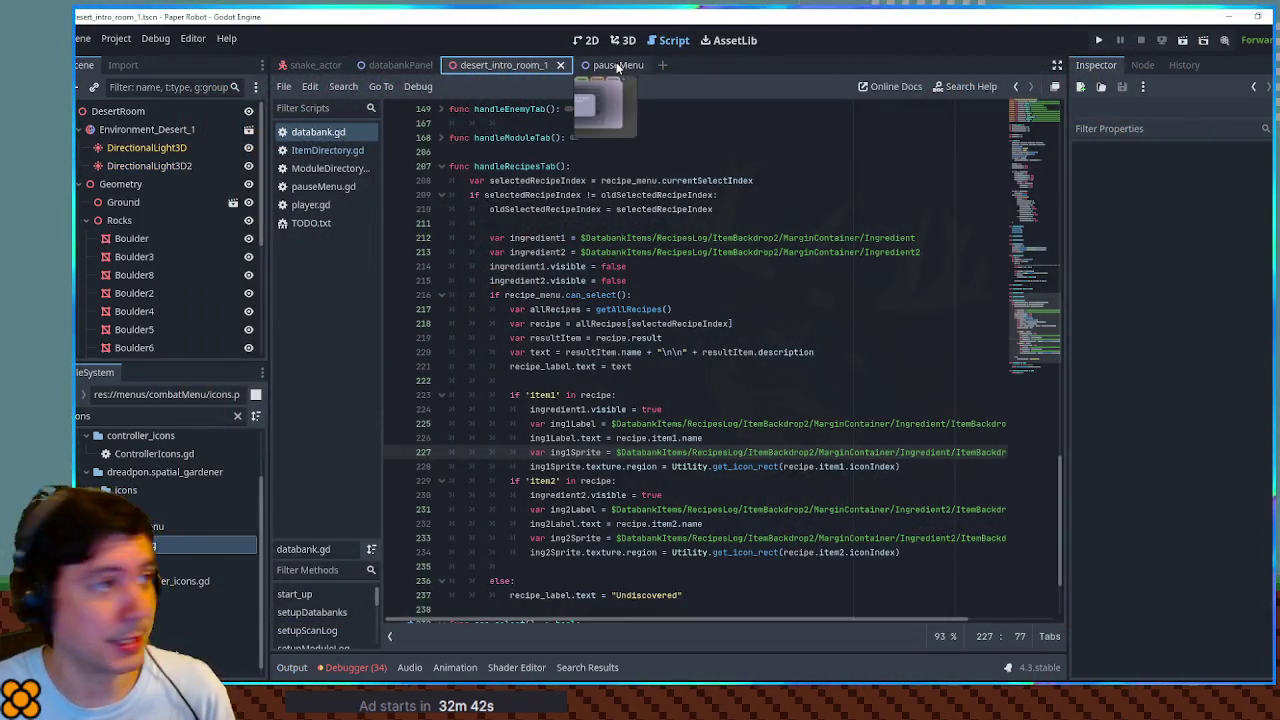
Step: Make the ingredient TextureRect's texture unique in databankPanel, save, and return to desert_intro_room_1
left_click(398, 65)
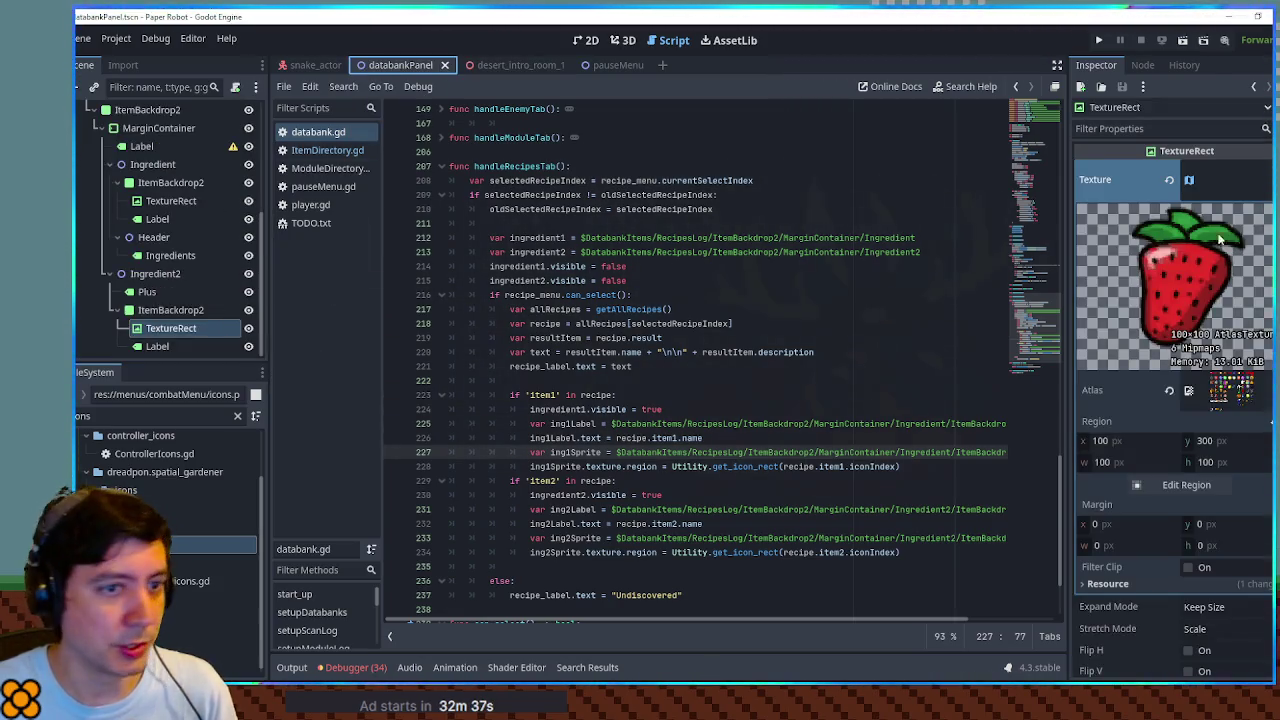
right_click(1185, 280)
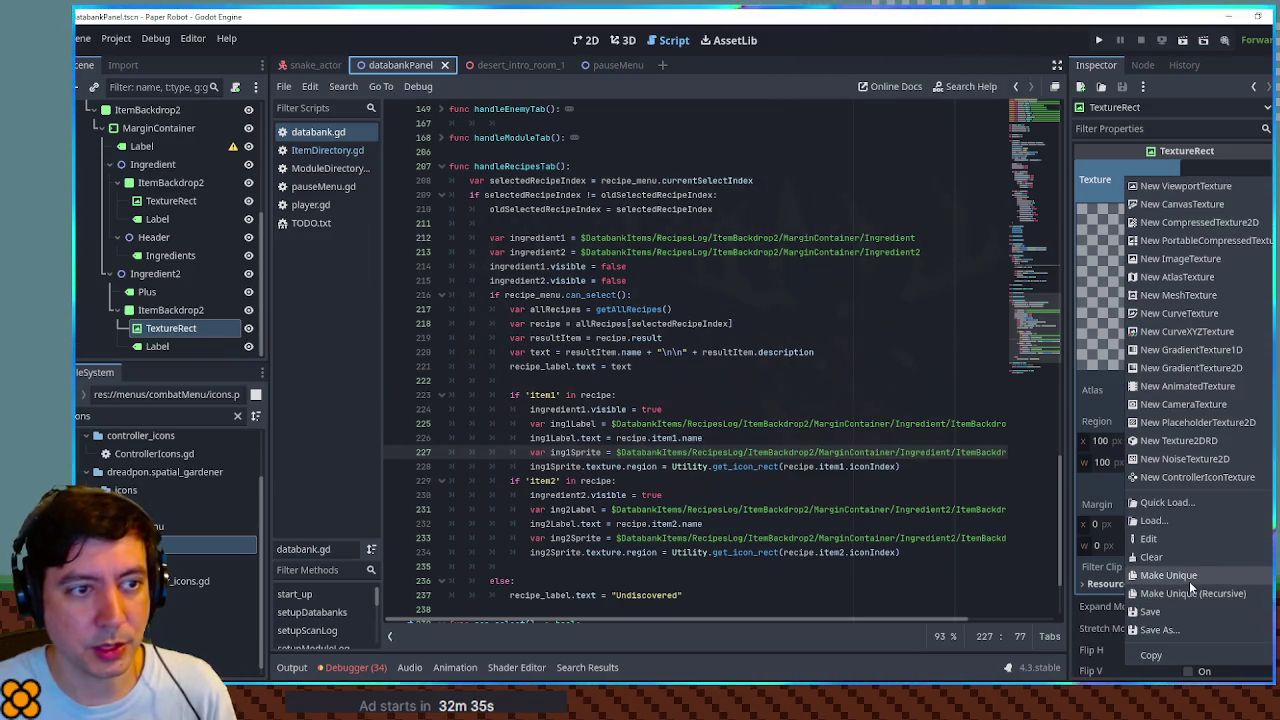
left_click(1189, 581)
key("ctrl+s")
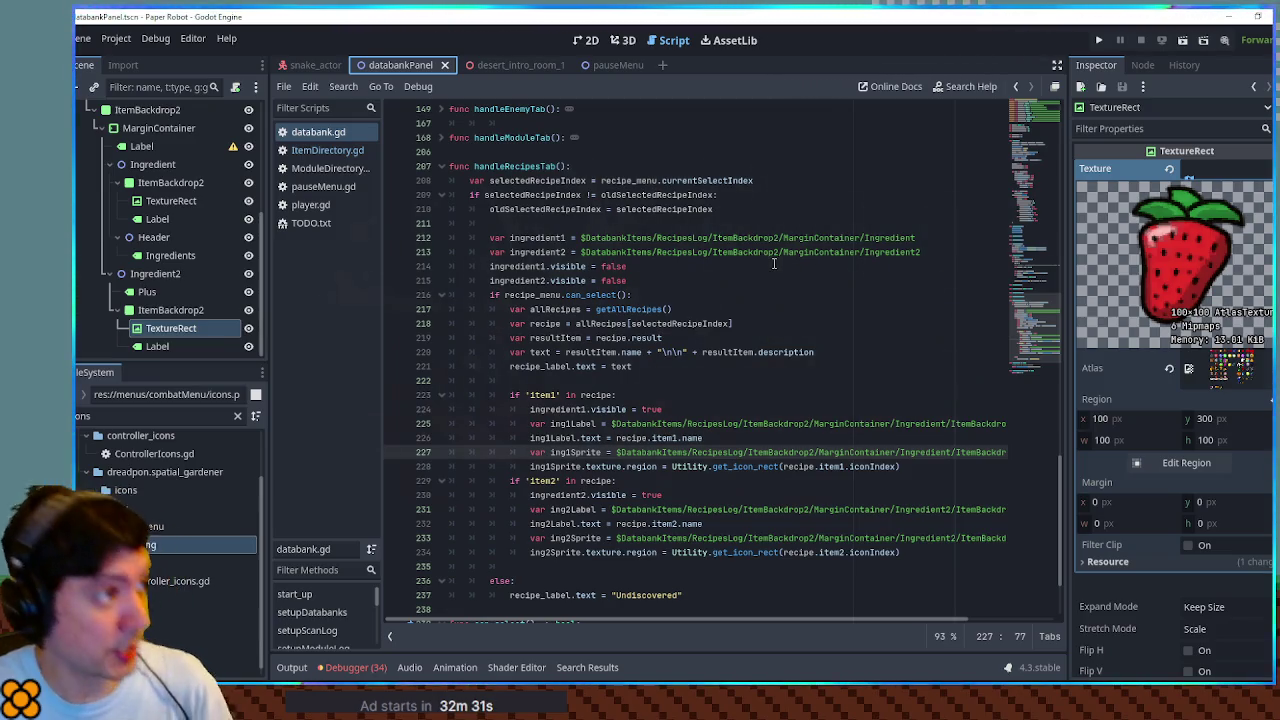
left_click(521, 65)
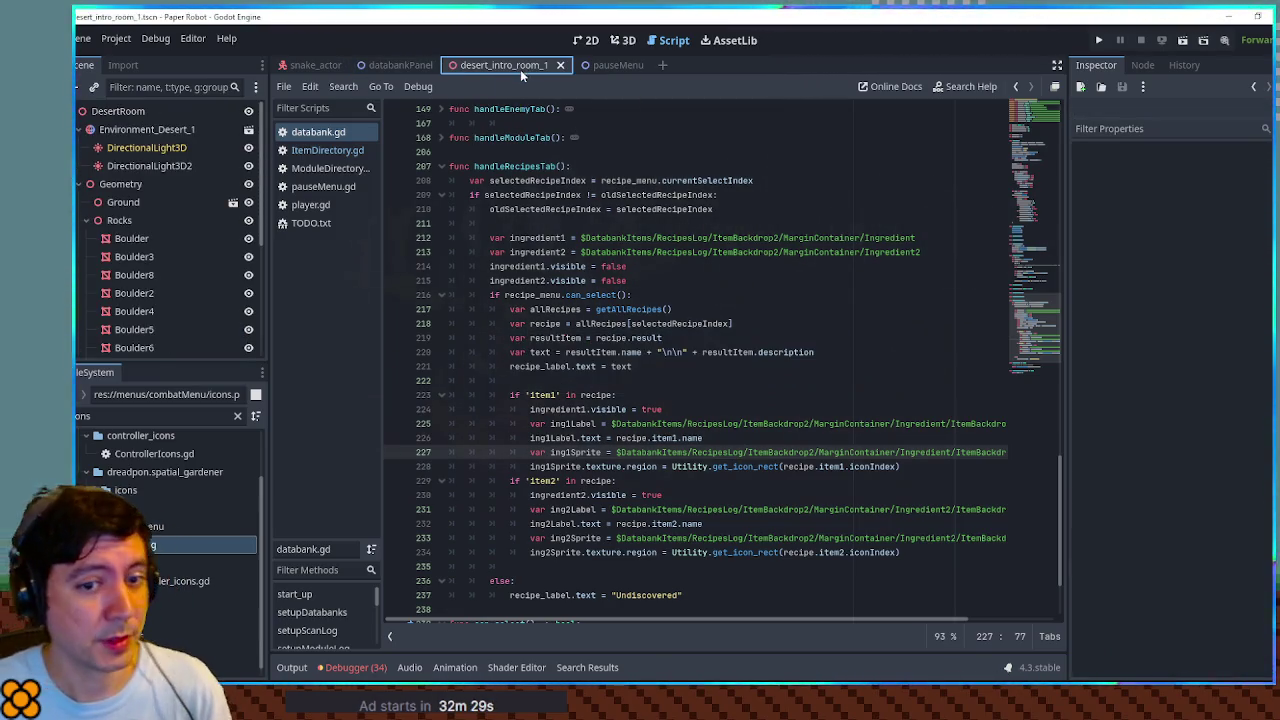
Step: Run desert_intro_room_1 with F6 and view Apple Preserves, Dragon Surprise and Berry Shortcake in Databank Recipes
key("F6")
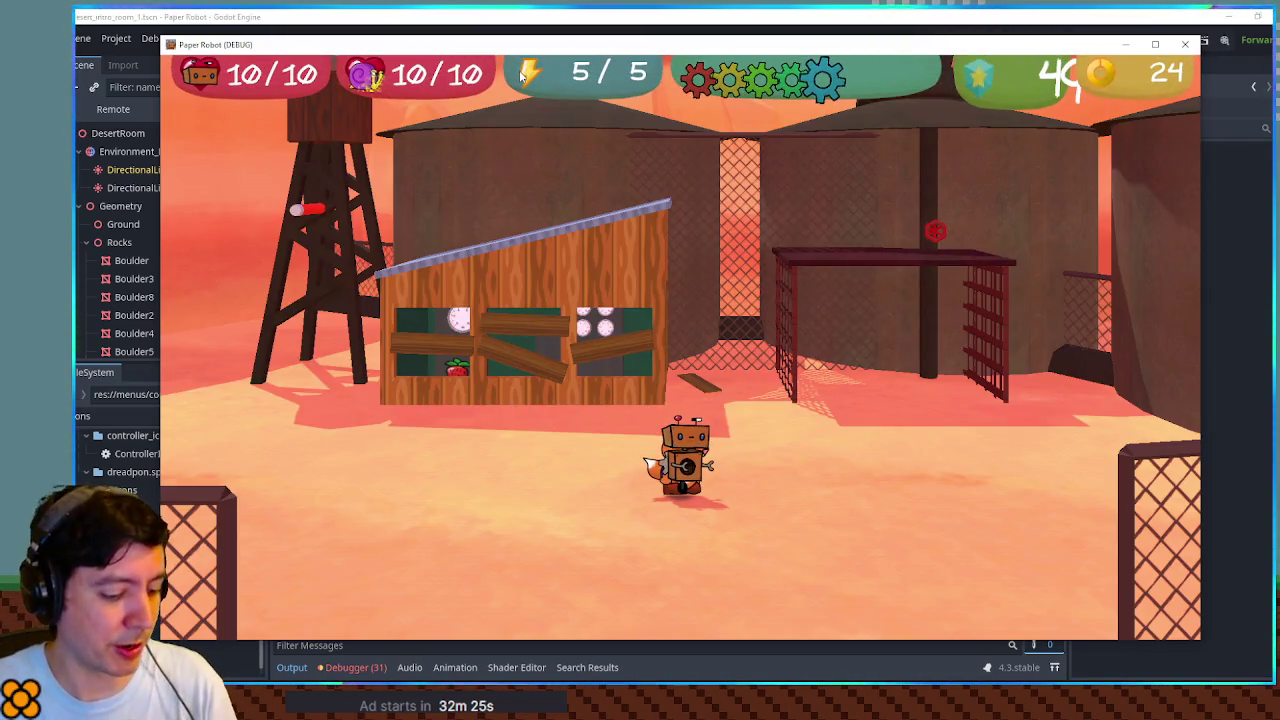
key("Escape")
key("Down")
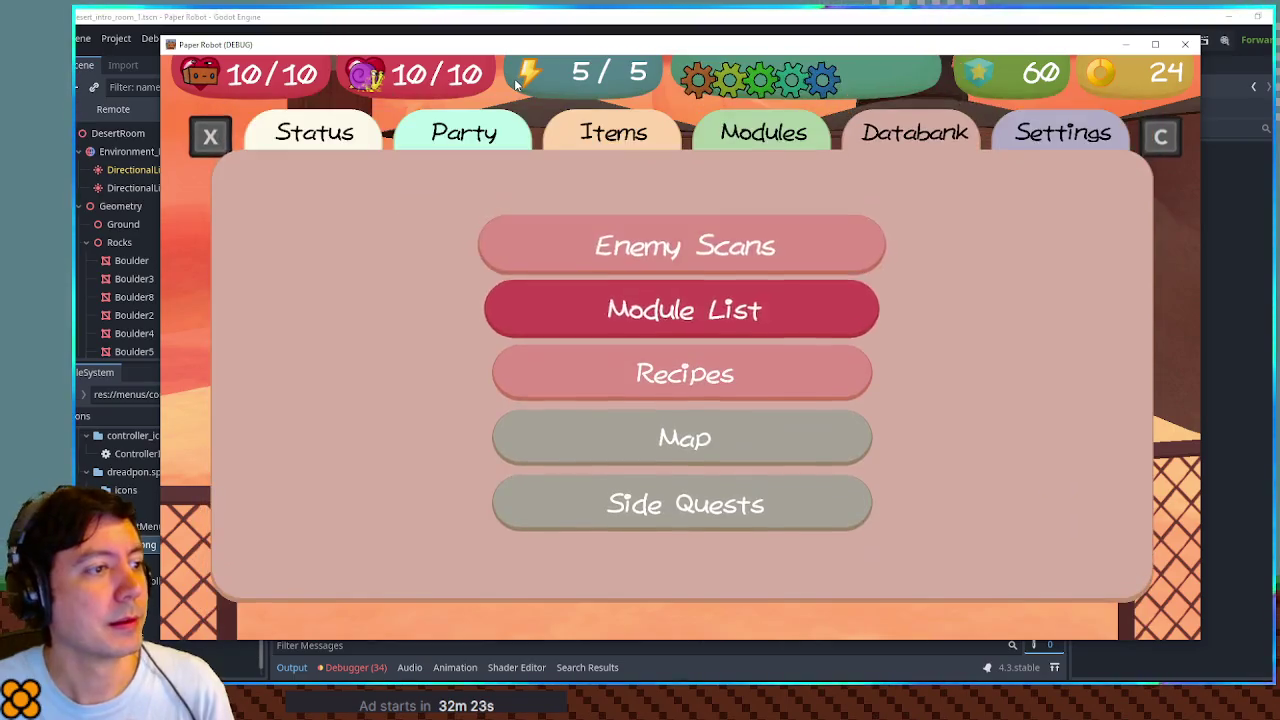
key("Down")
key("Return")
key("Right")
key("Right")
key("Right")
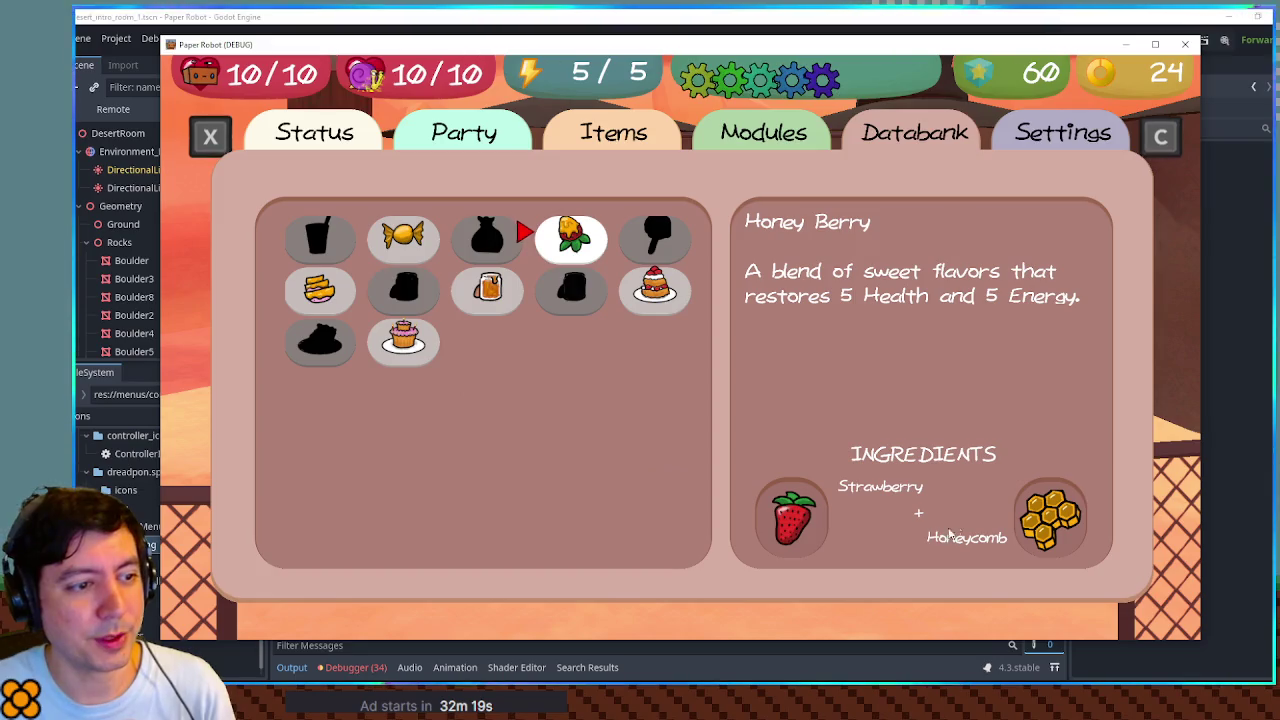
key("Down")
key("Left")
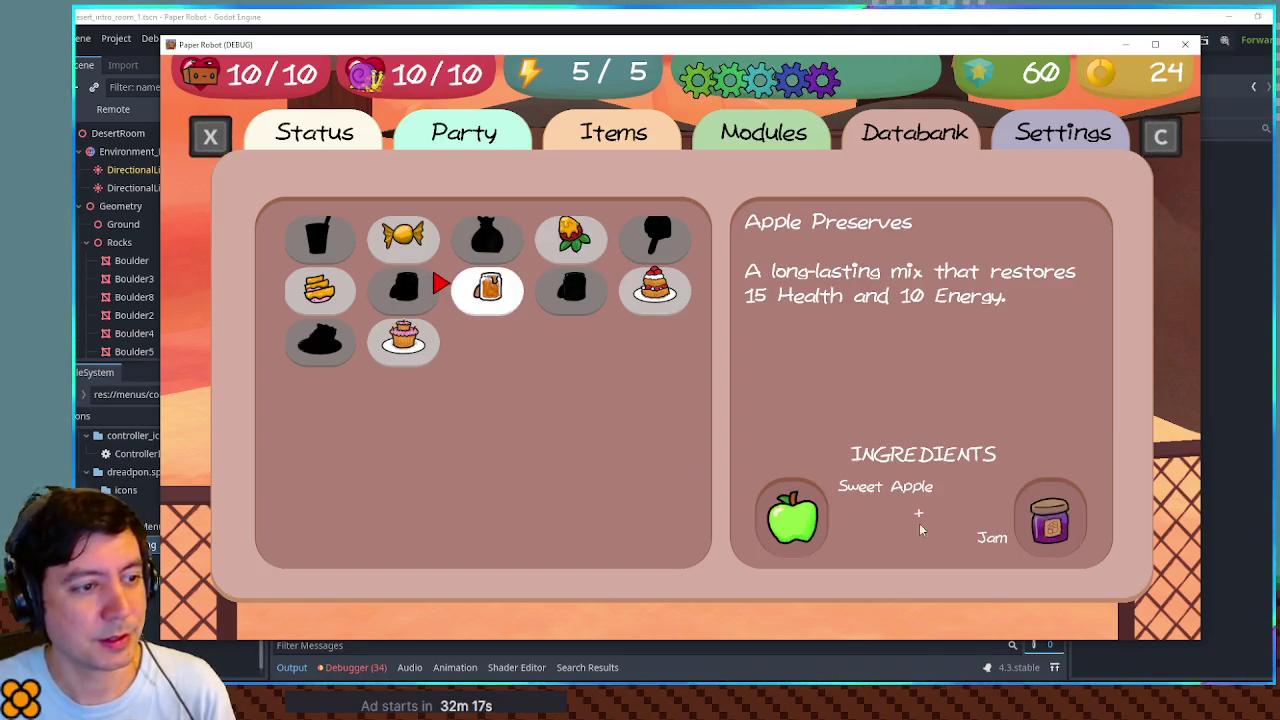
key("Down")
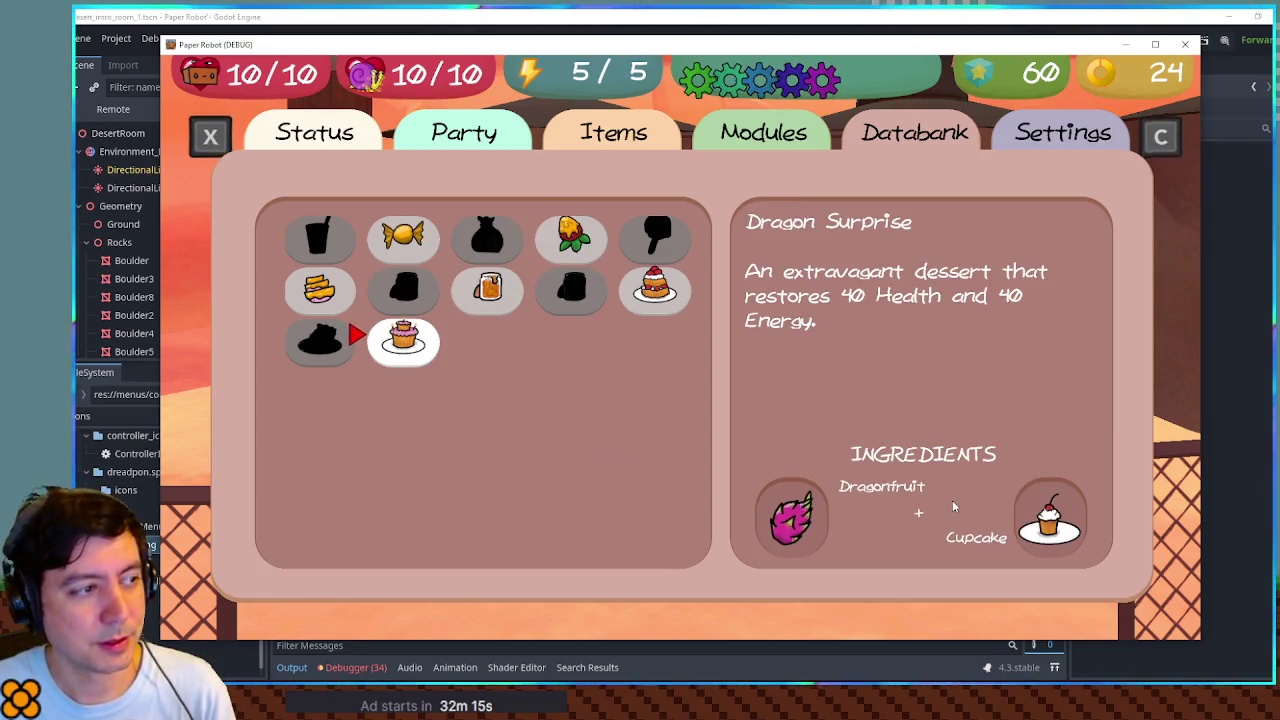
key("Up")
key("Right")
key("Right")
key("Right")
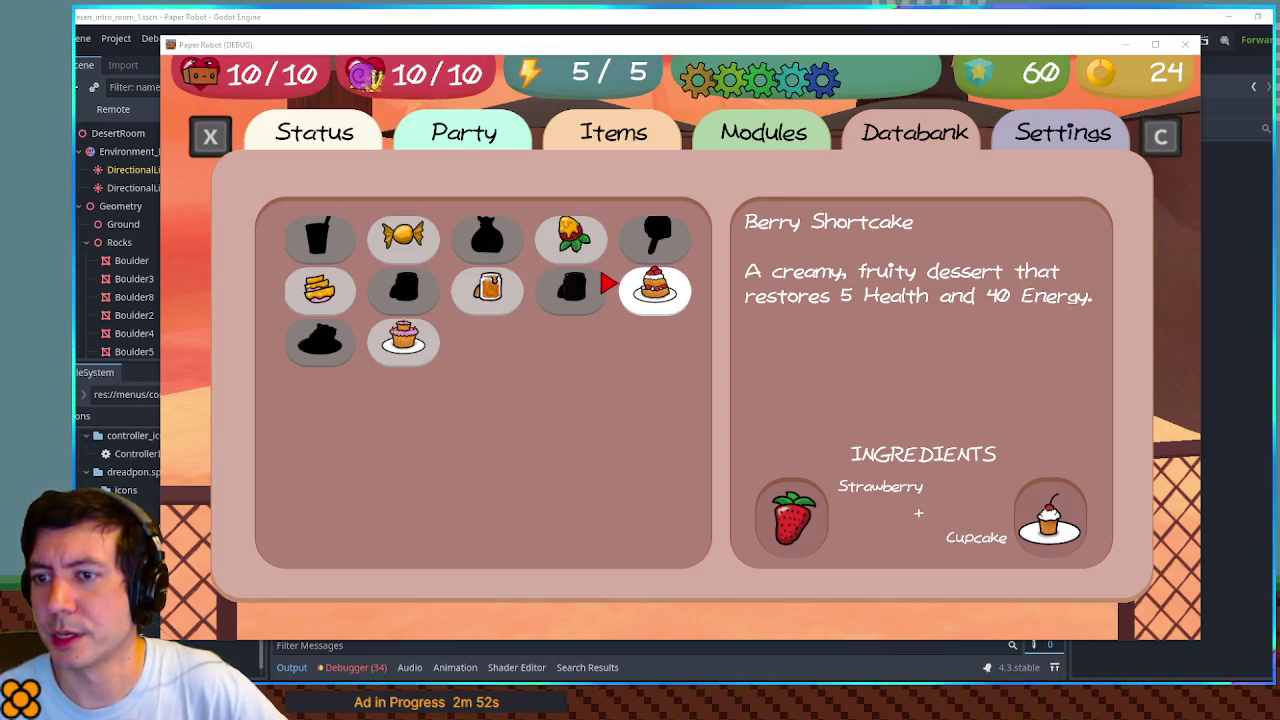
Step: Back out of the Recipes grid to the Databank menu with Escape
key("Escape")
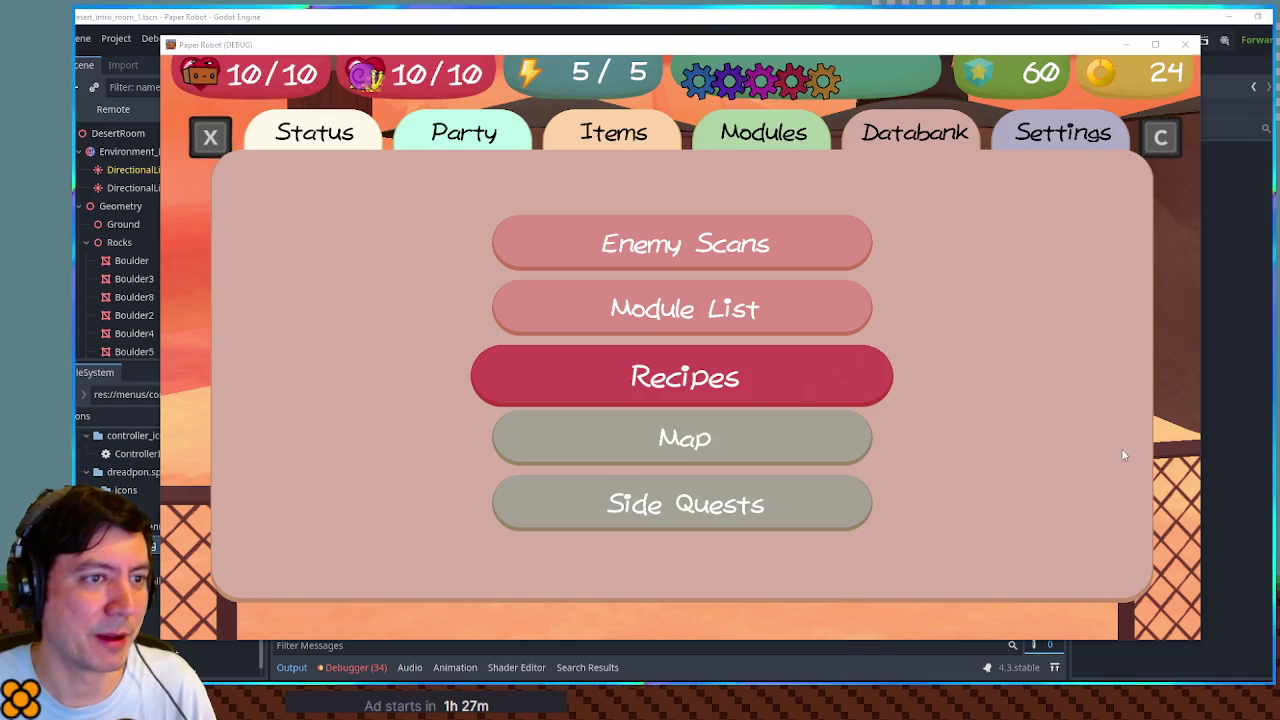
Step: Reopen Recipes and move between Berry Shortcake, Honey Berry and Undiscovered slots
key("Return")
key("Left")
key("Left")
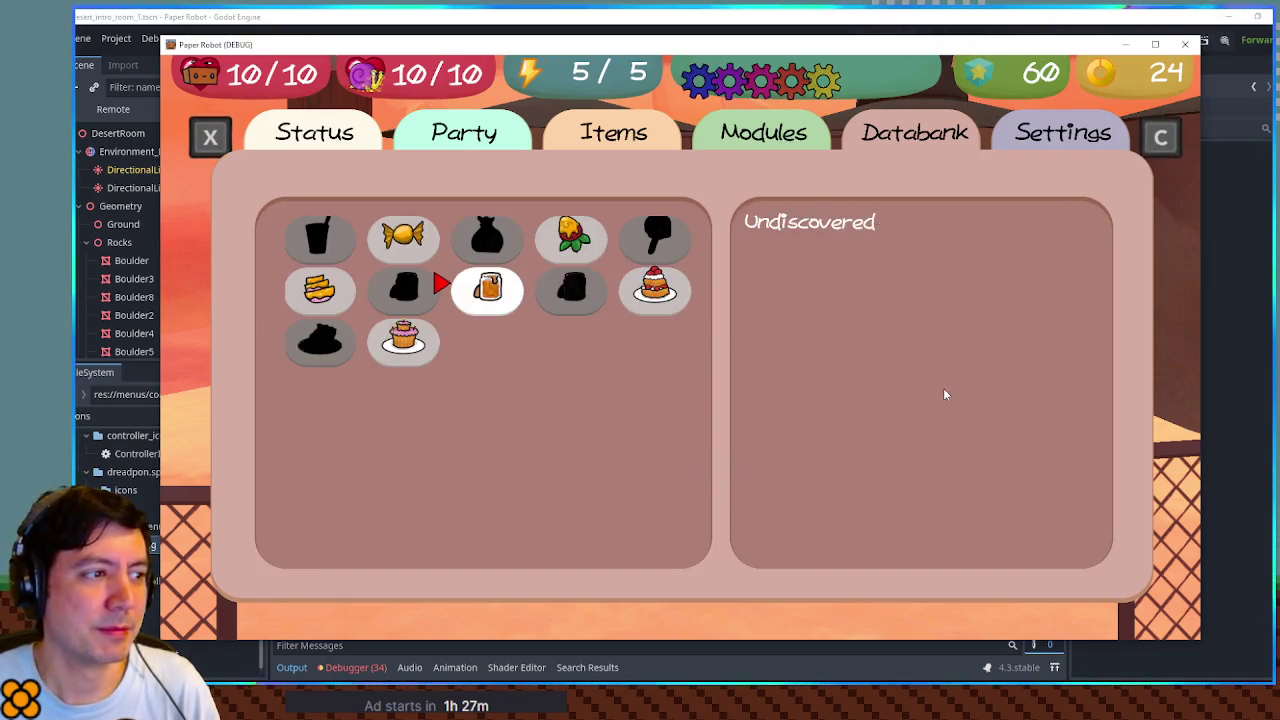
key("Right")
key("Right")
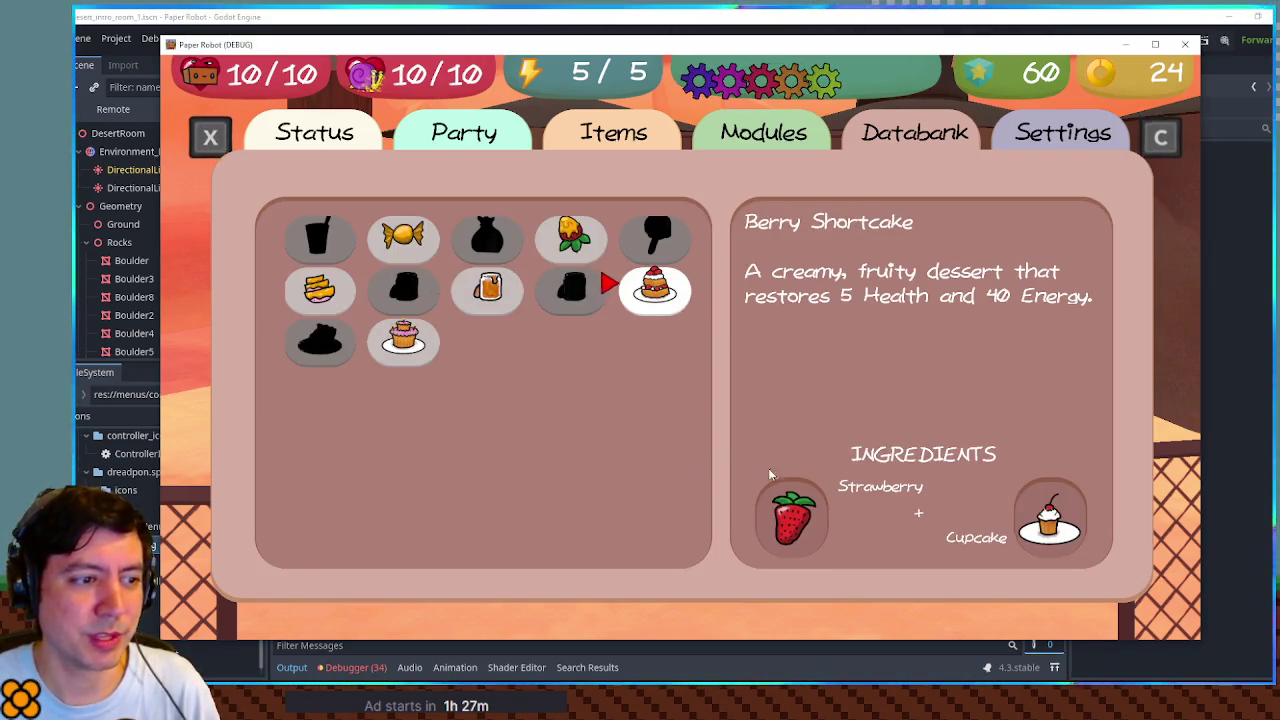
key("Up")
key("Left")
key("Left")
key("Left")
key("Down")
key("Down")
key("Up")
key("Up")
key("Right")
key("Right")
key("Down")
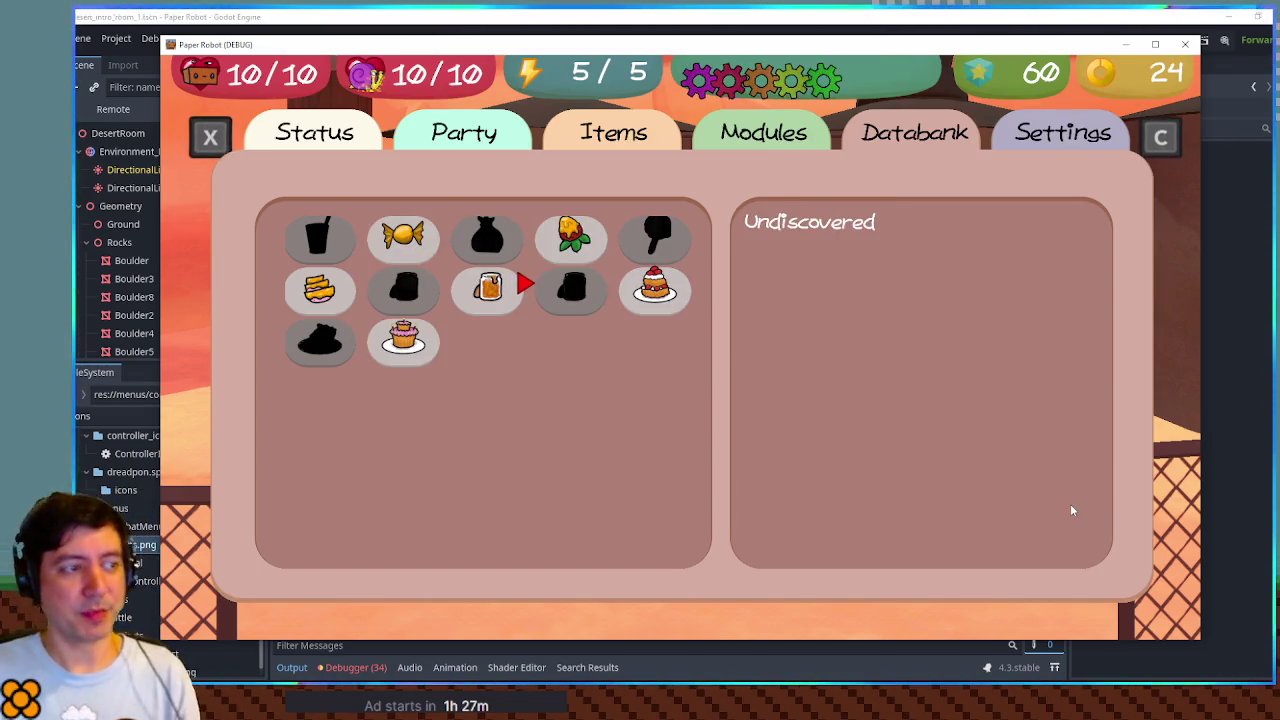
key("Up")
key("Left")
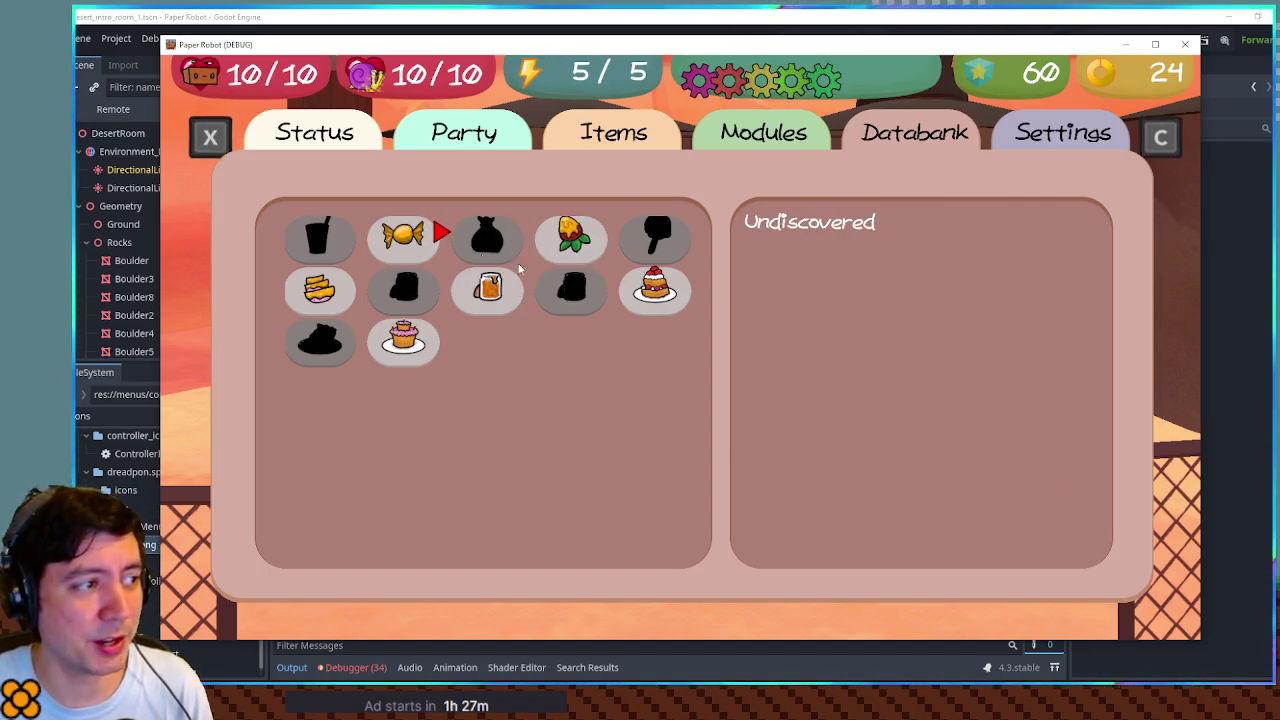
key("Right")
Step: Browse the Apple Preserves, Honey Candy and Honey Berry recipe details
key("Down")
key("Left")
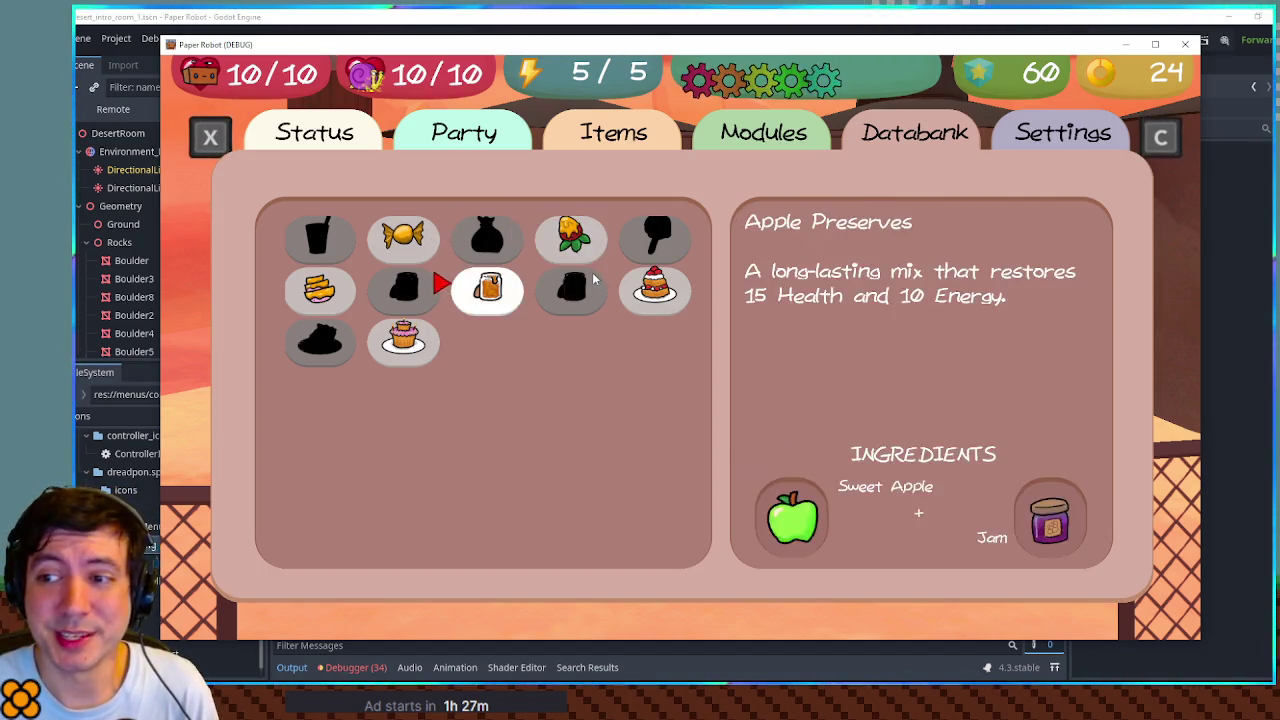
key("Left")
key("Up")
key("Left")
key("Down")
key("Down")
key("Right")
key("Up")
key("Up")
key("Down")
key("Right")
Step: Step through Dragon Glaze and Dragon Surprise to an Undiscovered slot in row 2
key("Right")
key("Up")
key("Right")
key("Down")
key("Left")
key("Up")
key("Left")
key("Left")
key("Down")
key("Left")
key("Down")
key("Right")
key("Up")
key("Right")
key("Right")
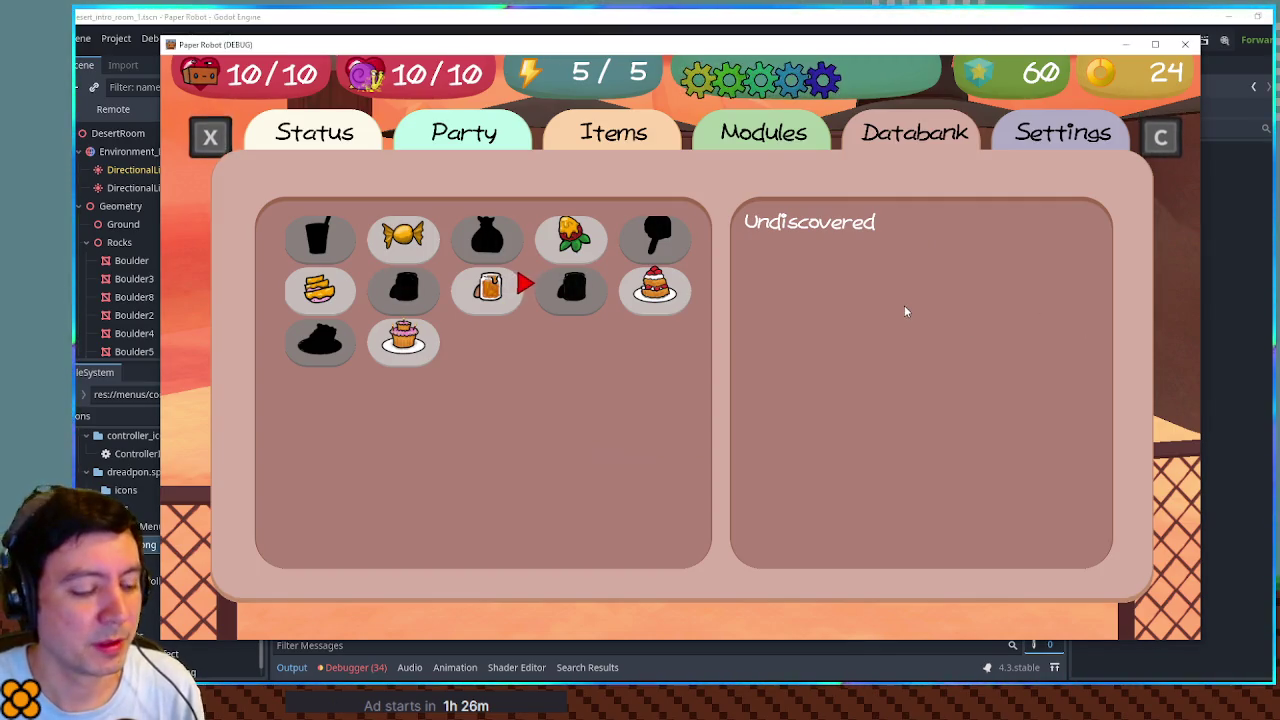
Step: Leave the recipe log and open the Databank Module List
key("Escape")
key("Up")
key("Down")
key("Up")
key("Down")
key("Up")
key("Down")
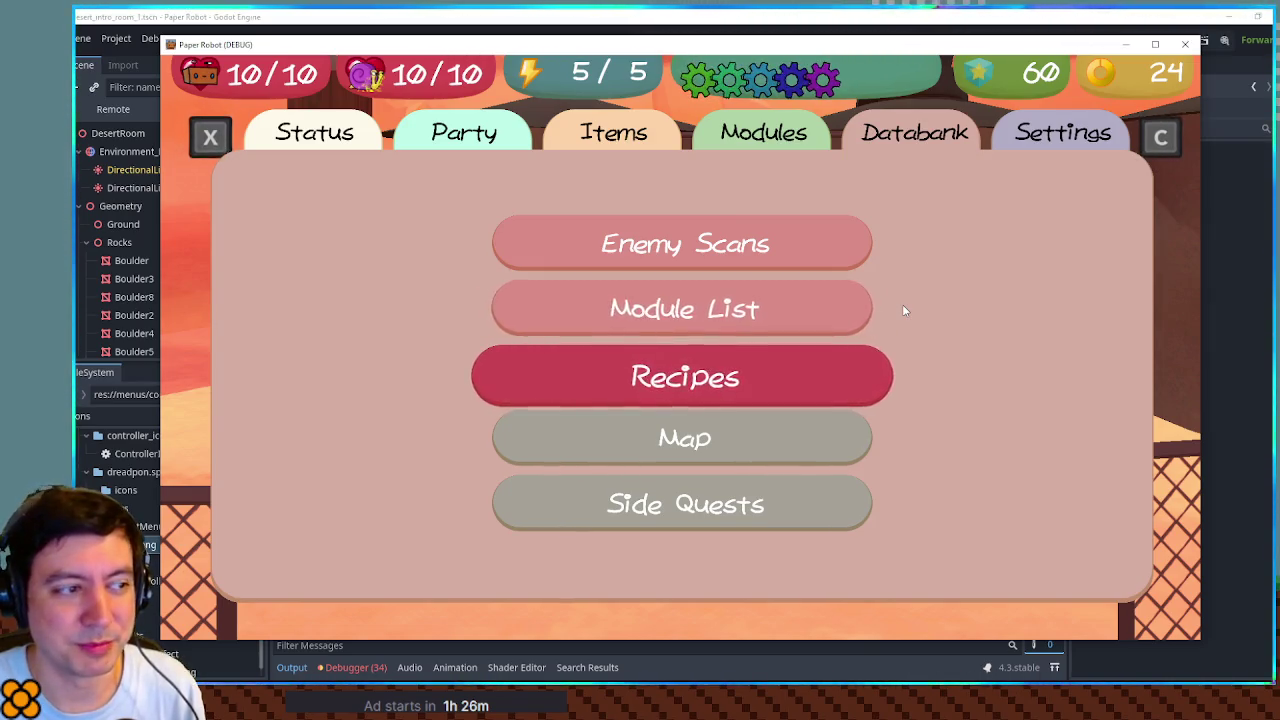
key("Up")
key("Down")
Step: Browse the module details for Power Motor P, Backup Battery, Hard Mode and Overclocker
key("Right")
key("Up")
key("Right")
key("Up")
key("Right")
key("Right")
key("Up")
key("Left")
key("Left")
key("Left")
key("Left")
key("Down")
key("Down")
key("Down")
key("Down")
key("Right")
key("Up")
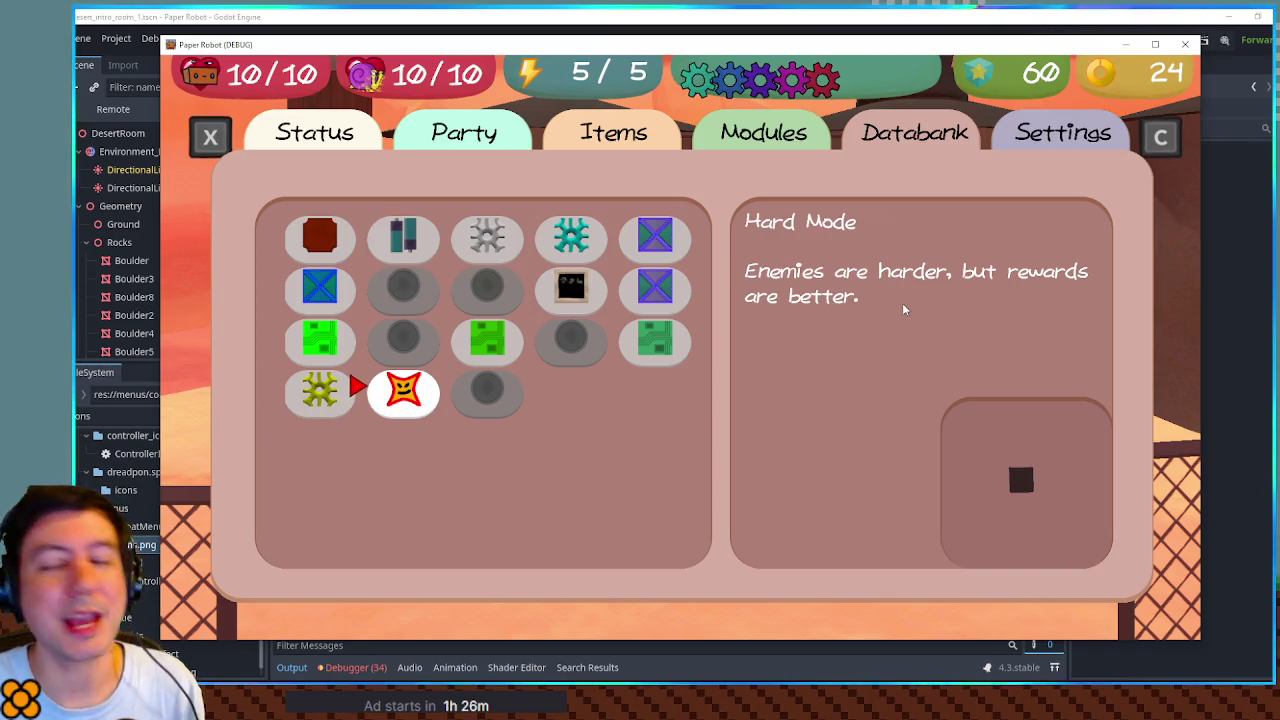
key("Left")
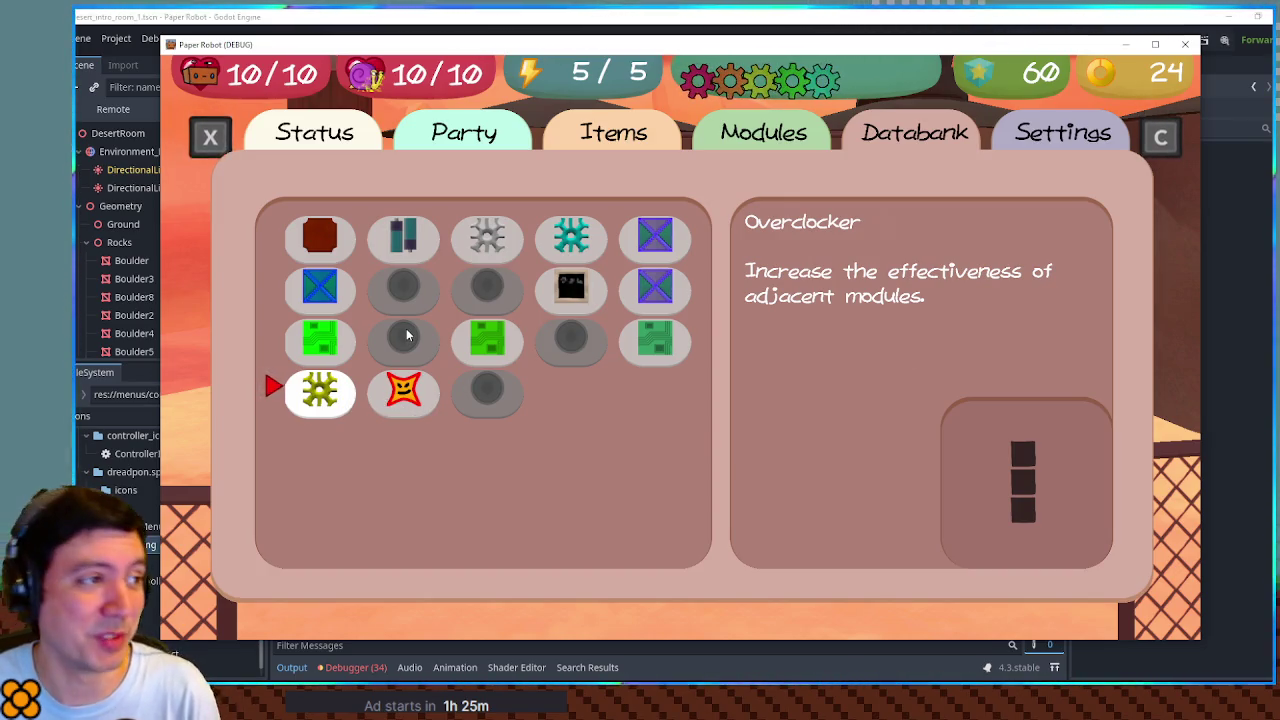
Step: Reopen the Recipes log, browse to Honey Berry and Berry Shortcake, then return to Databank
key("Escape")
key("Down")
key("Return")
key("Left")
key("Left")
key("Left")
key("Right")
key("Up")
key("Right")
key("Right")
key("Down")
key("Right")
key("Escape")
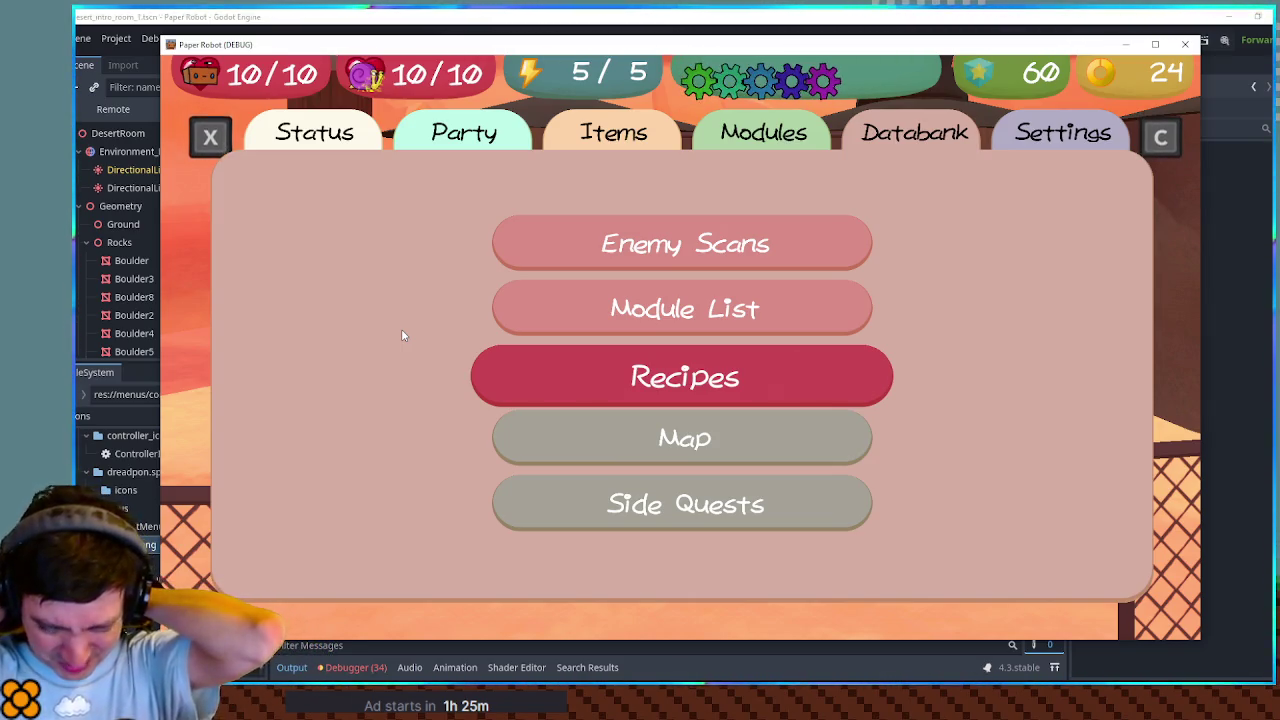
Step: Open the Module List, view Reinforced Frame and an undiscovered module, then back out
key("Up")
key("Up")
key("Down")
key("Return")
key("Up")
key("Up")
key("Up")
key("Down")
key("Right")
key("Right")
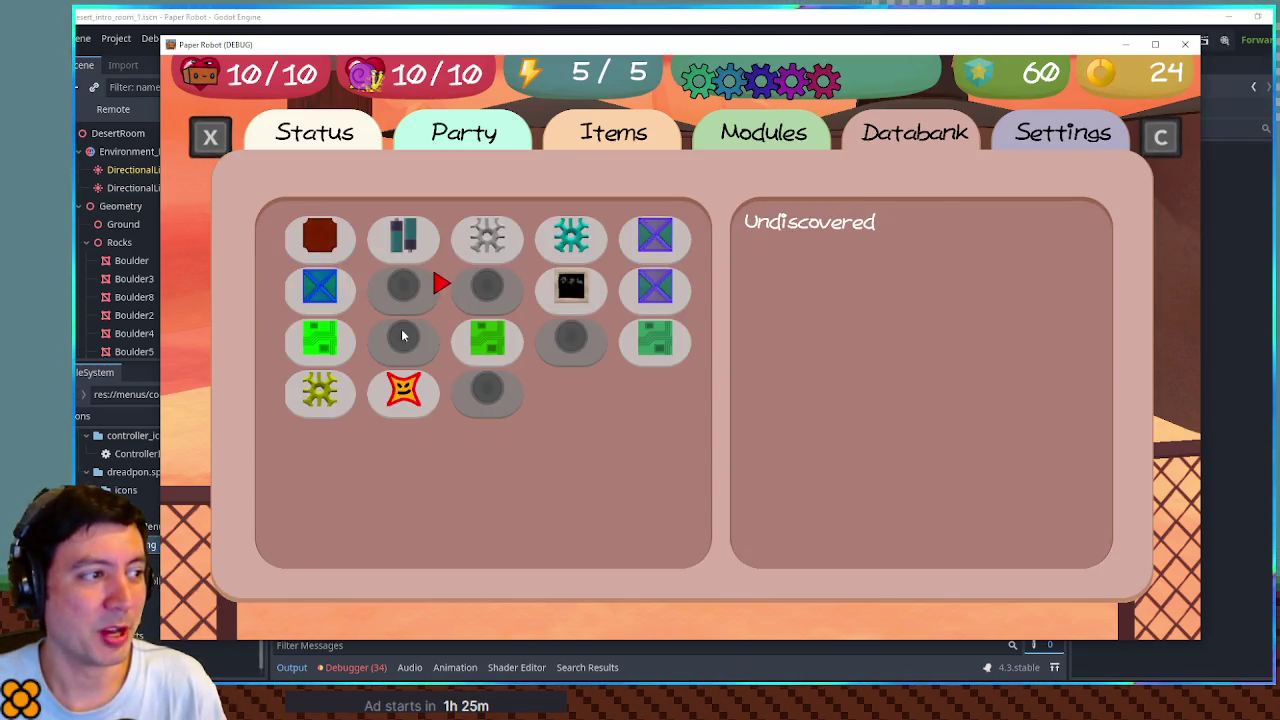
key("Escape")
Step: Browse the Recipes log past Dragon Glaze and undiscovered slots, then bring the editor forward
key("Down")
key("Return")
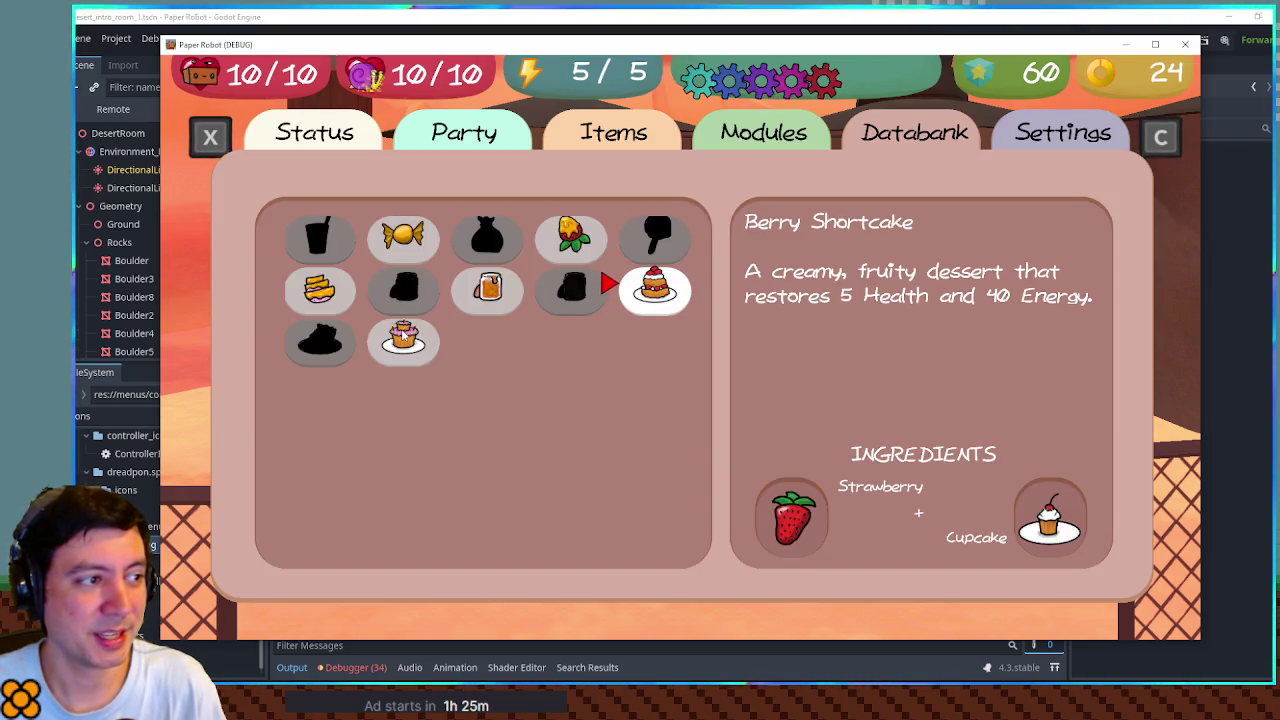
key("Left")
key("Left")
key("Left")
key("Right")
key("Up")
key("Right")
key("Right")
key("Right")
key("Down")
key("Left")
key("Left")
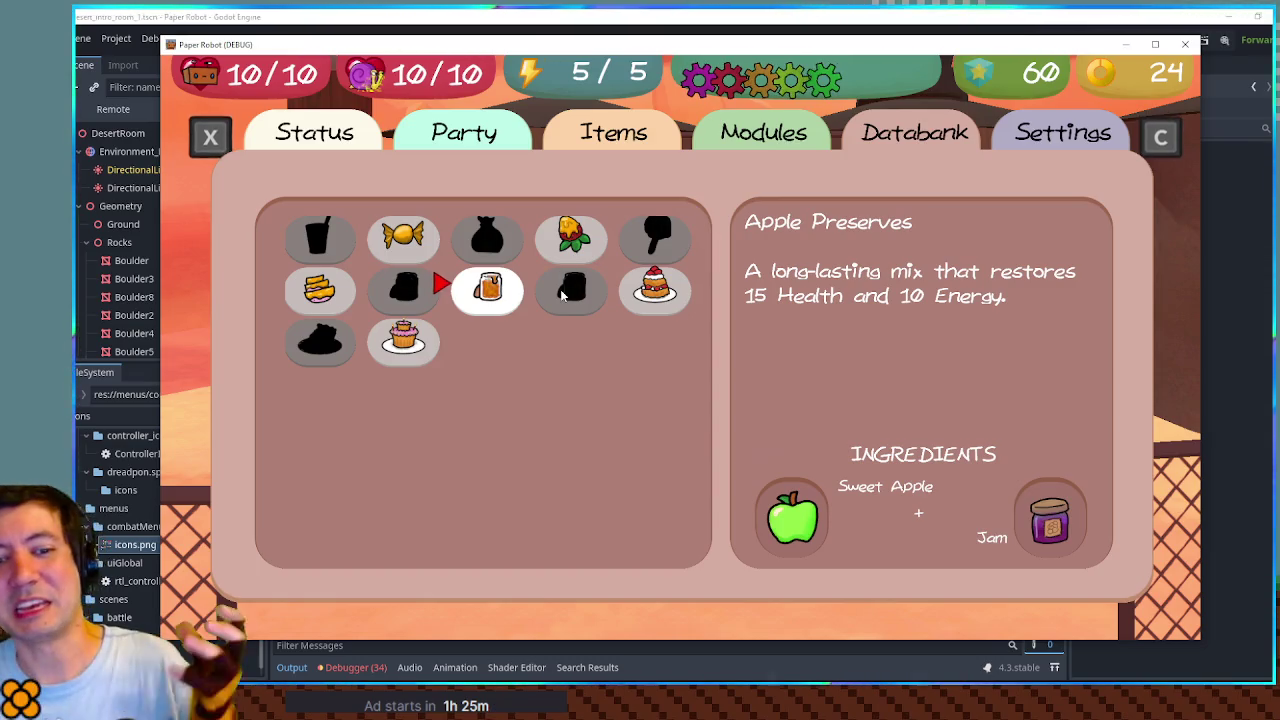
left_click(893, 17)
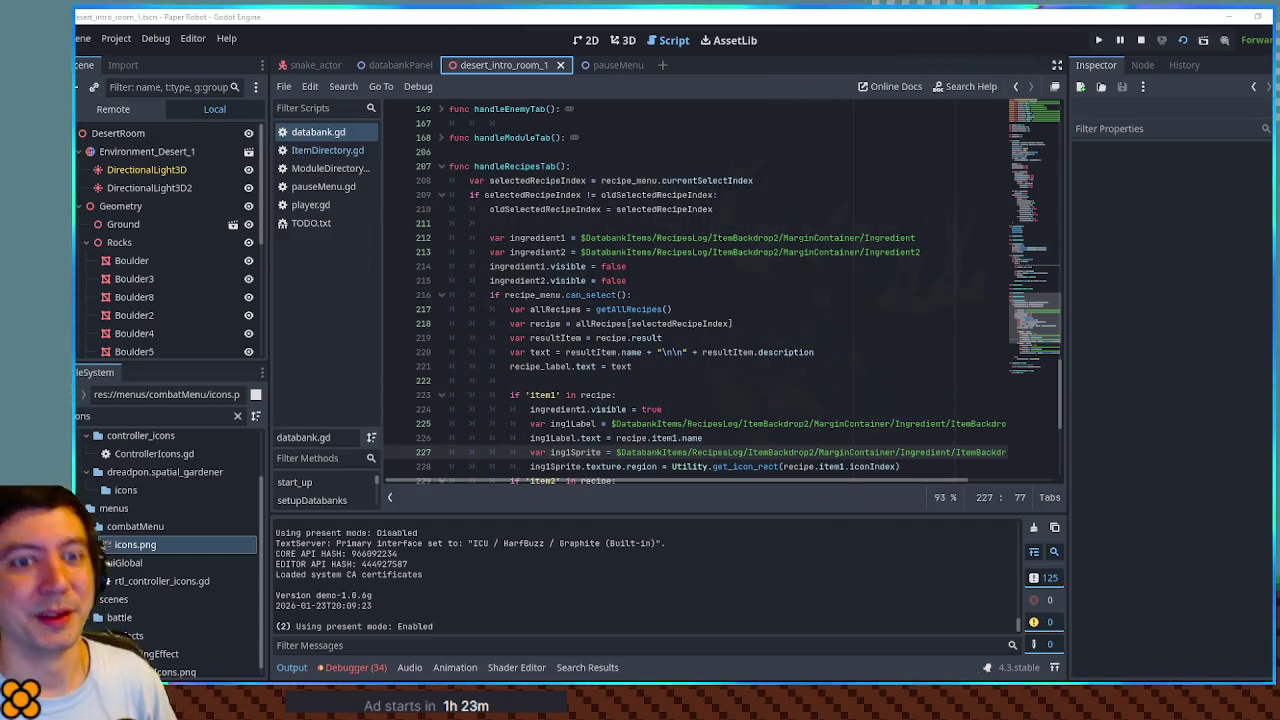
scroll(712, 330, "down", 5)
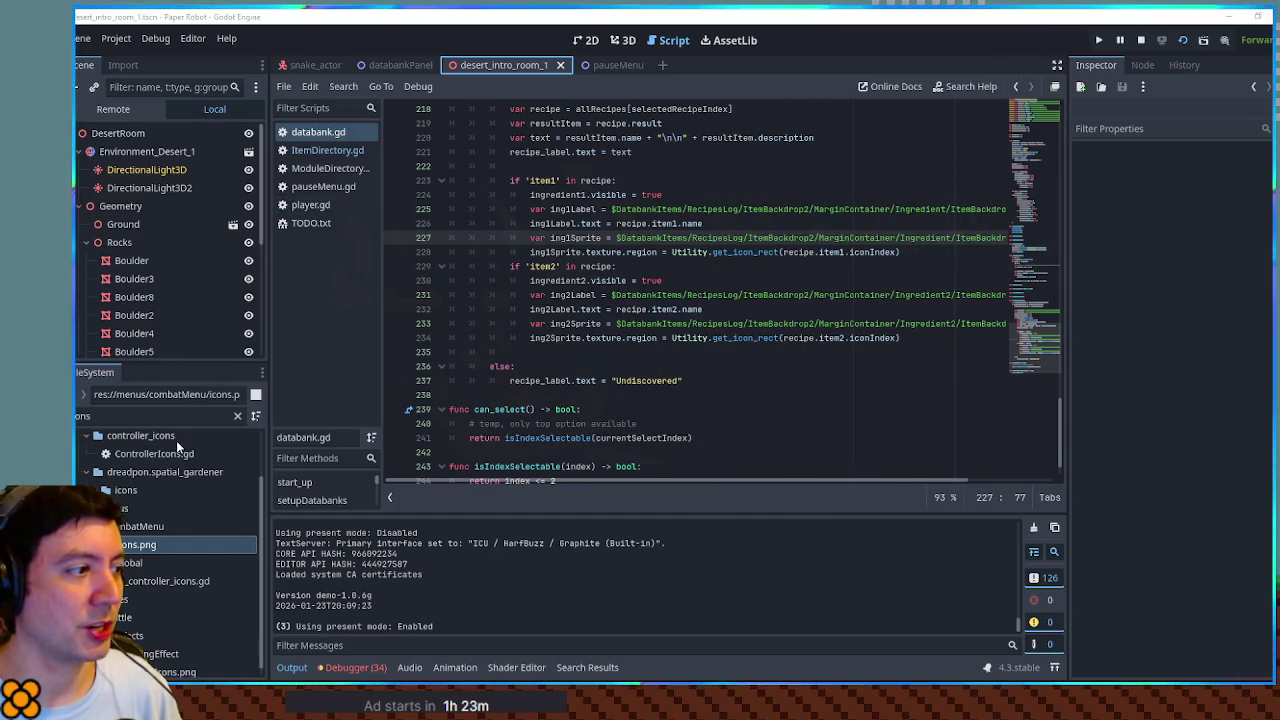
Step: Clear the FileSystem filter and open GameManager.gd from the favourites
scroll(176, 440, "up", 2)
left_click(237, 415)
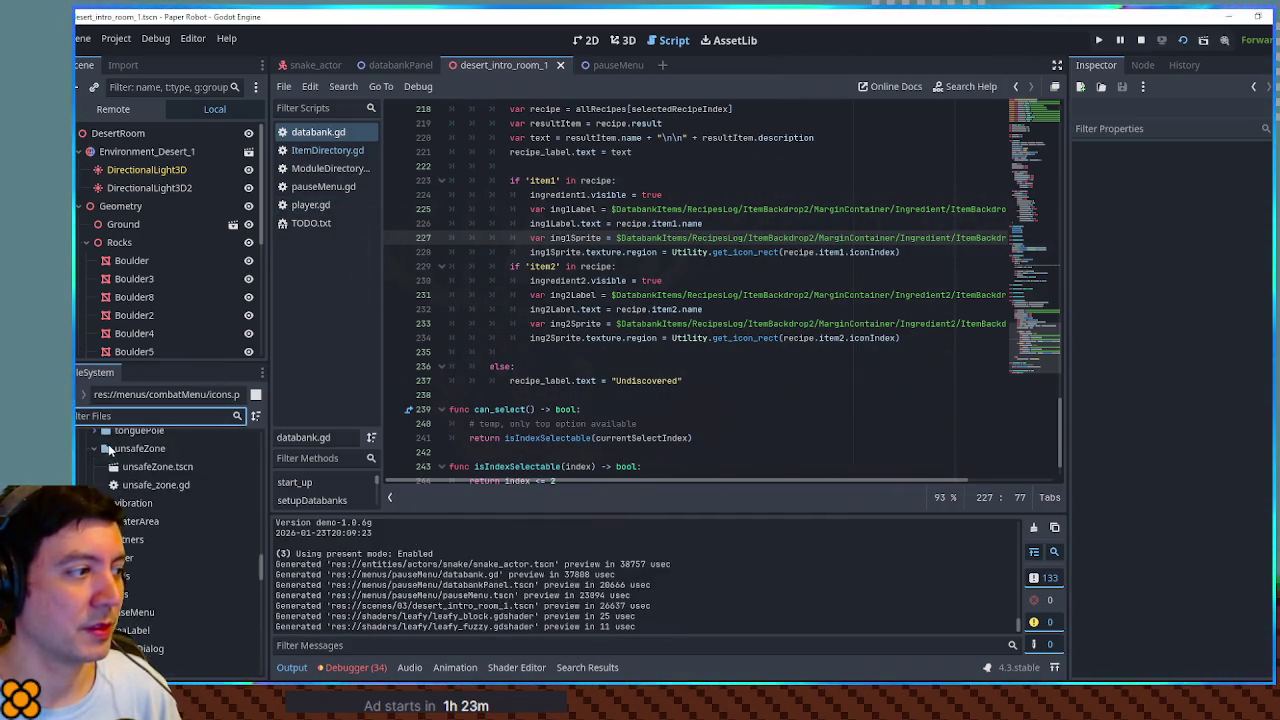
left_click(183, 487)
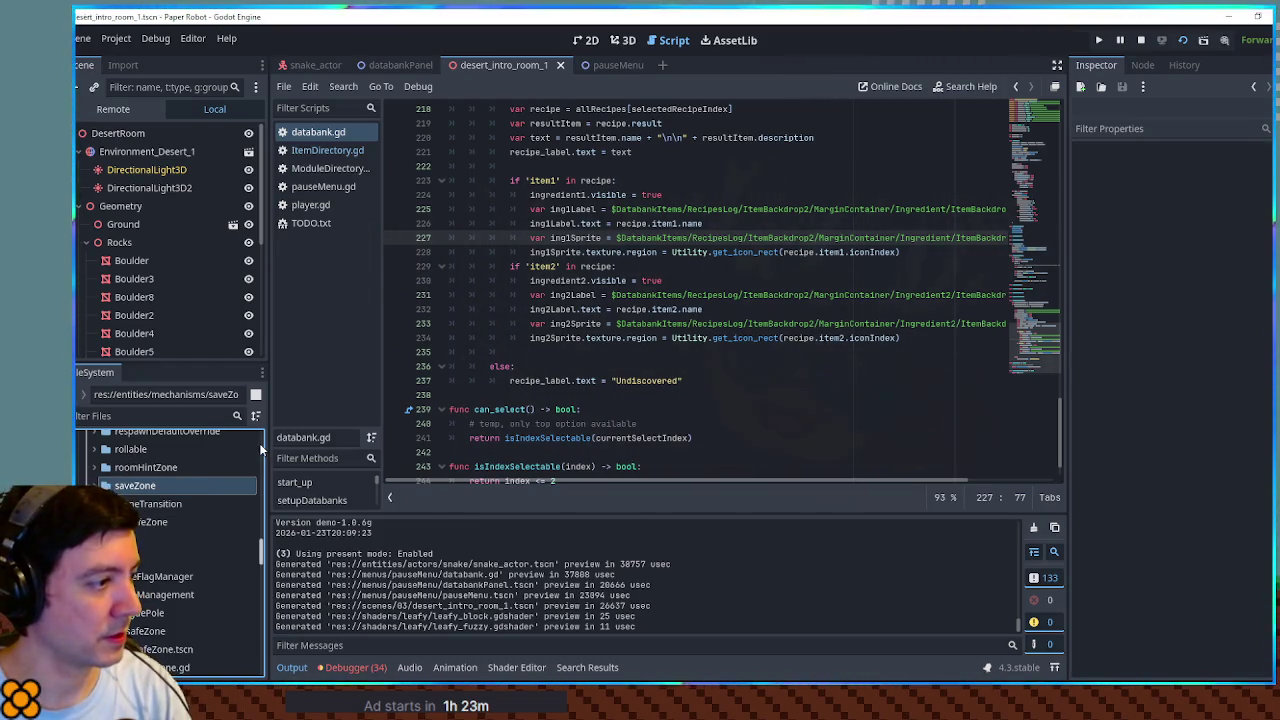
scroll(259, 443, "up", 3)
scroll(259, 443, "up", 10)
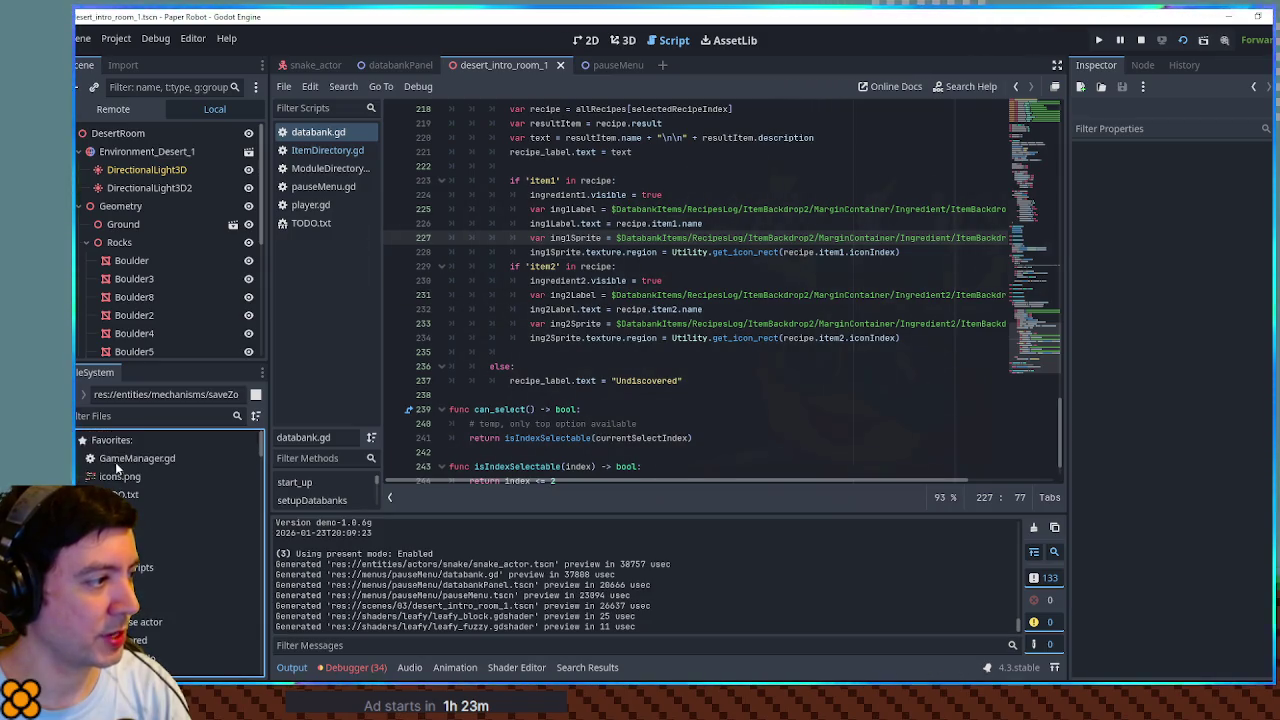
left_click(113, 459)
double_click(113, 459)
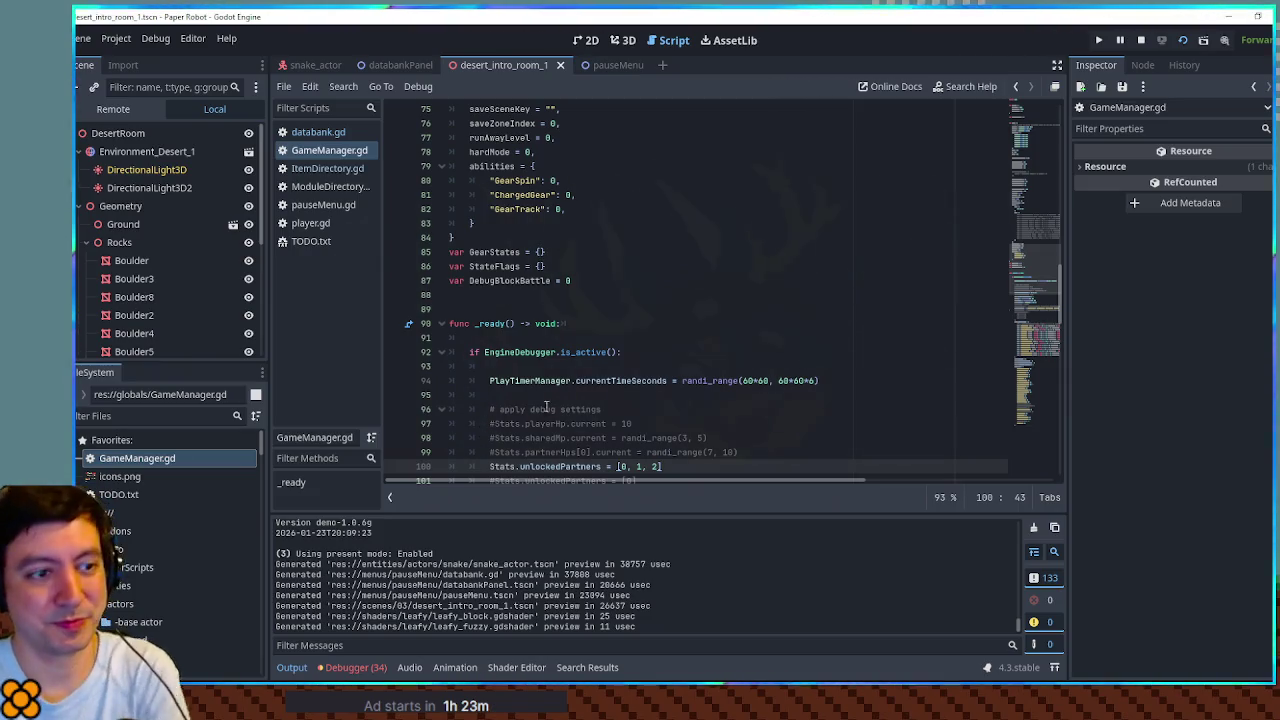
Step: Fold the modules block, duplicate the scans line as an empty recipes list, and save
mouse_move(1033, 264)
left_mouse_down()
mouse_move(1029, 358)
mouse_move(1051, 192)
left_mouse_up()
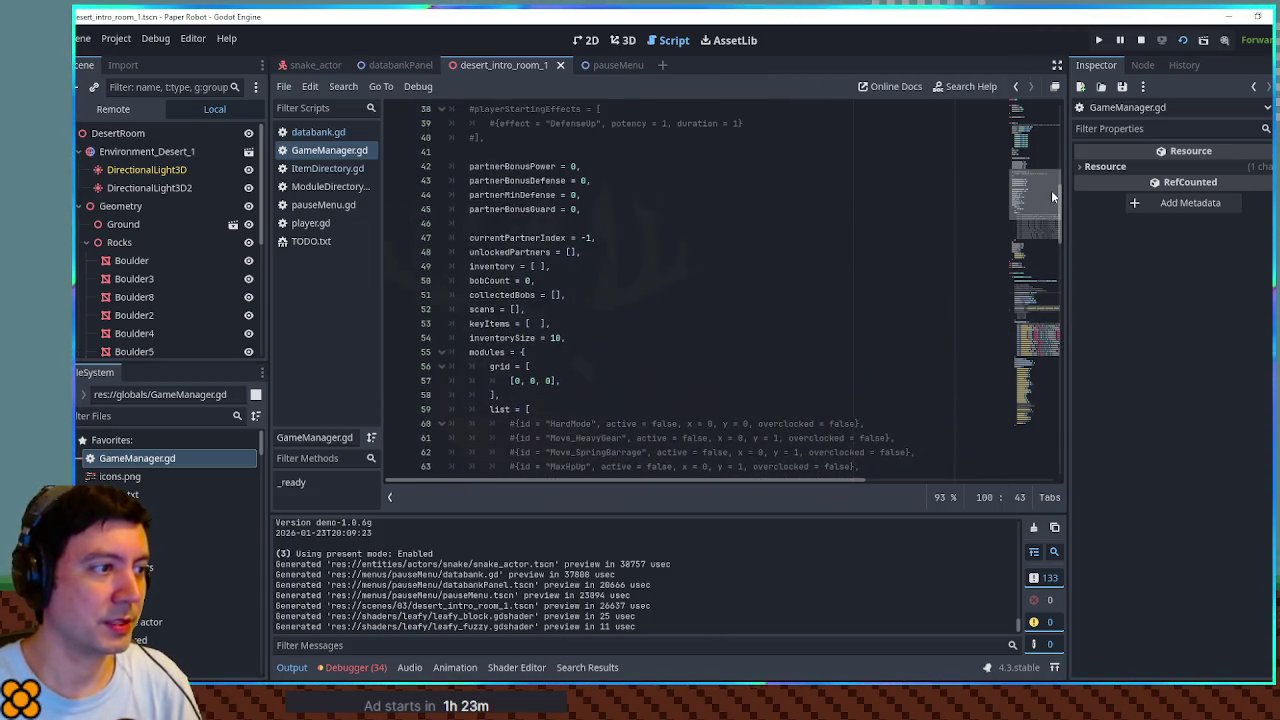
scroll(591, 288, "down", 1)
scroll(591, 288, "down", 1)
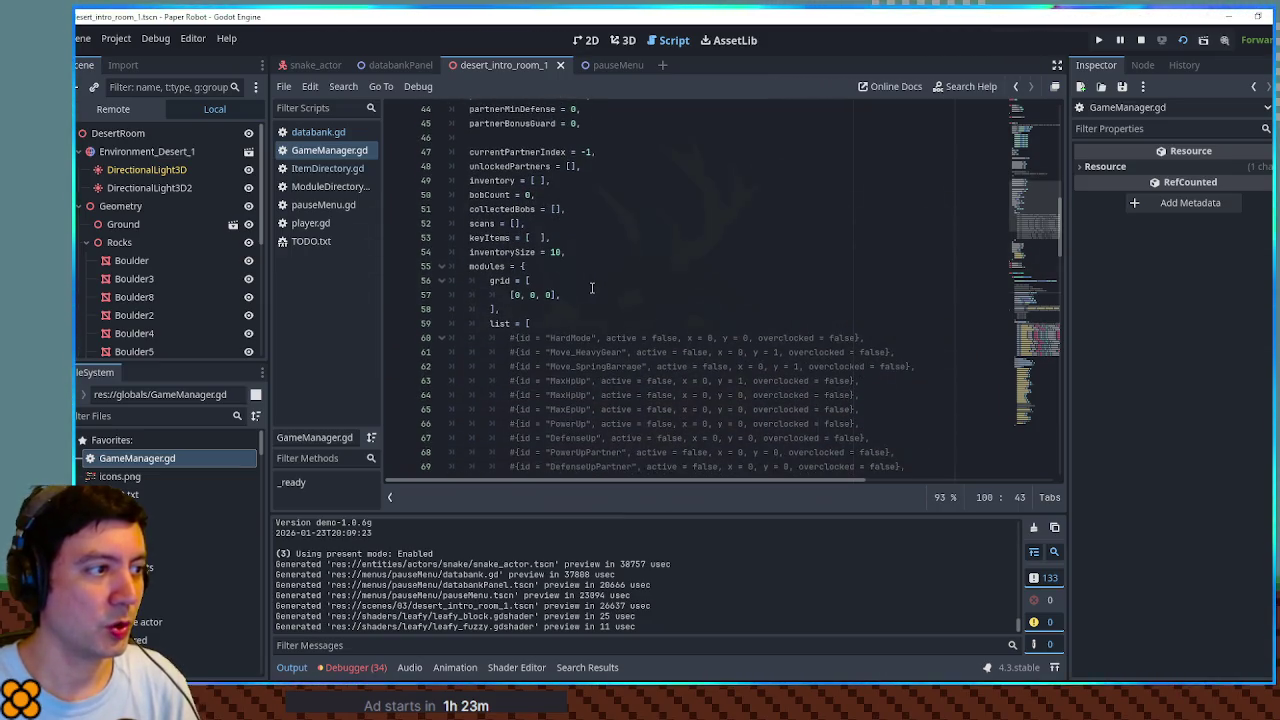
left_click(443, 267)
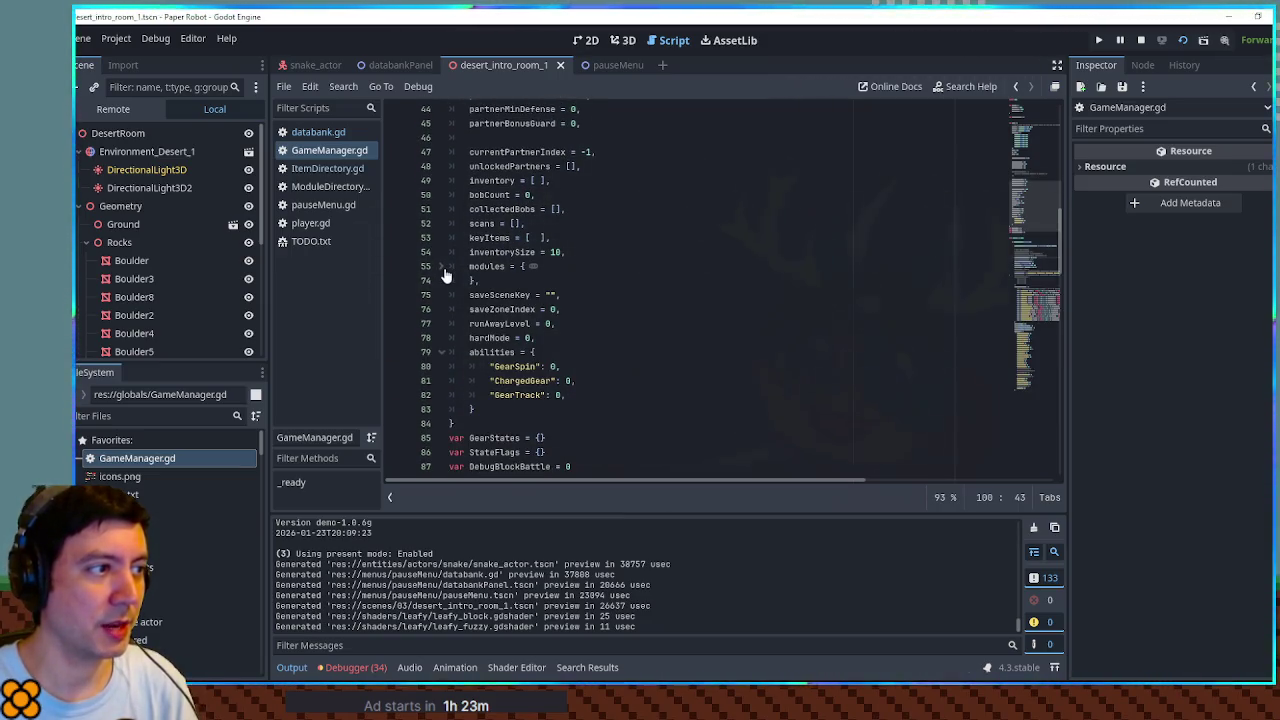
double_click(492, 228)
key("ctrl+alt+Down")
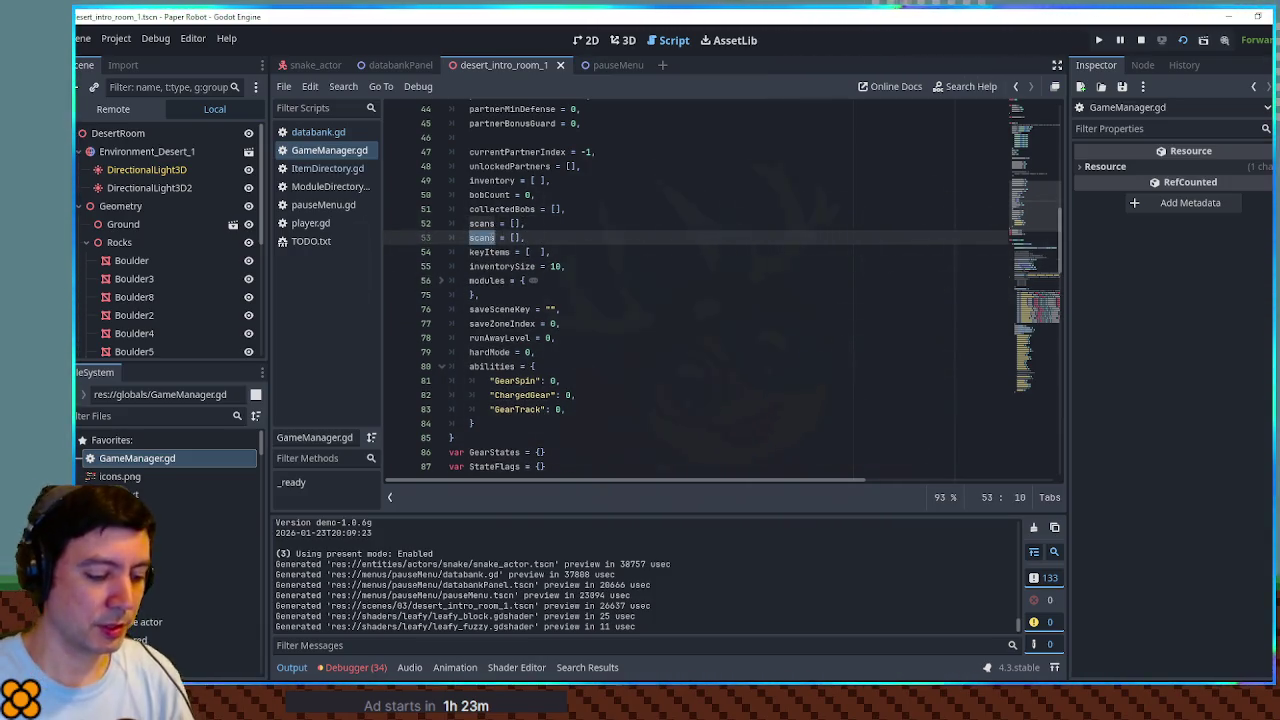
type("recipe")
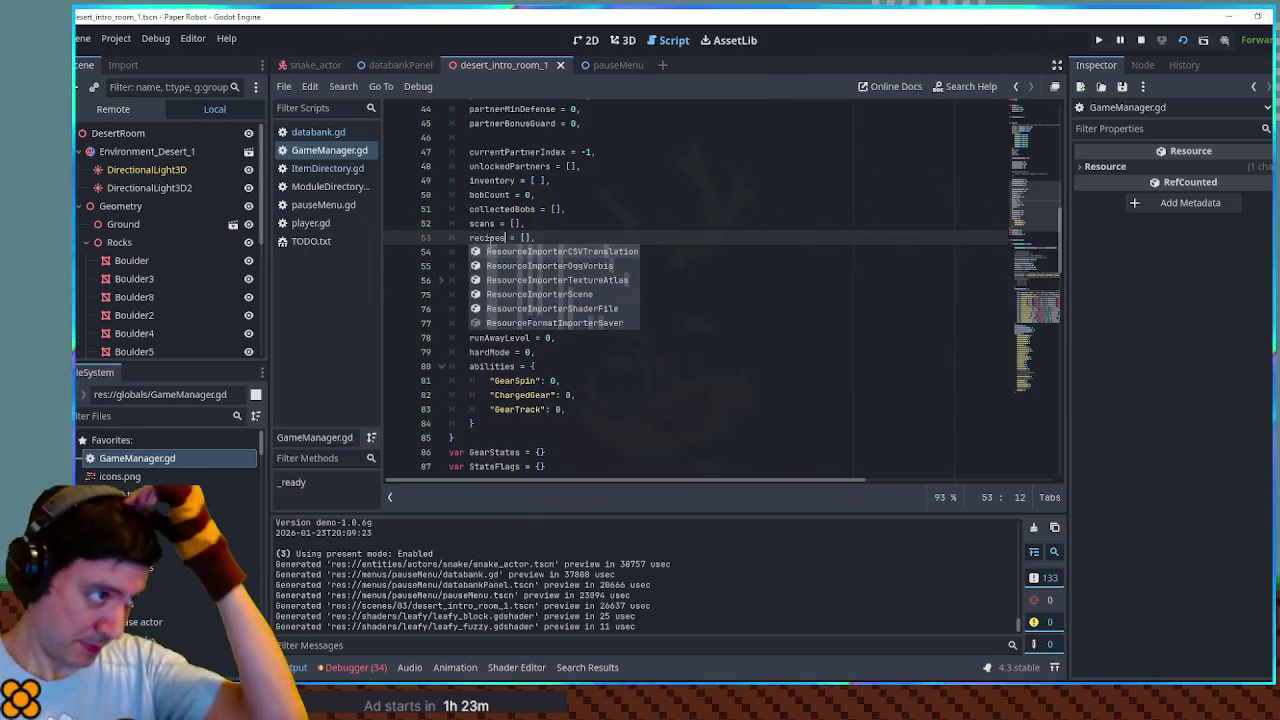
key("Escape")
key("ctrl+s")
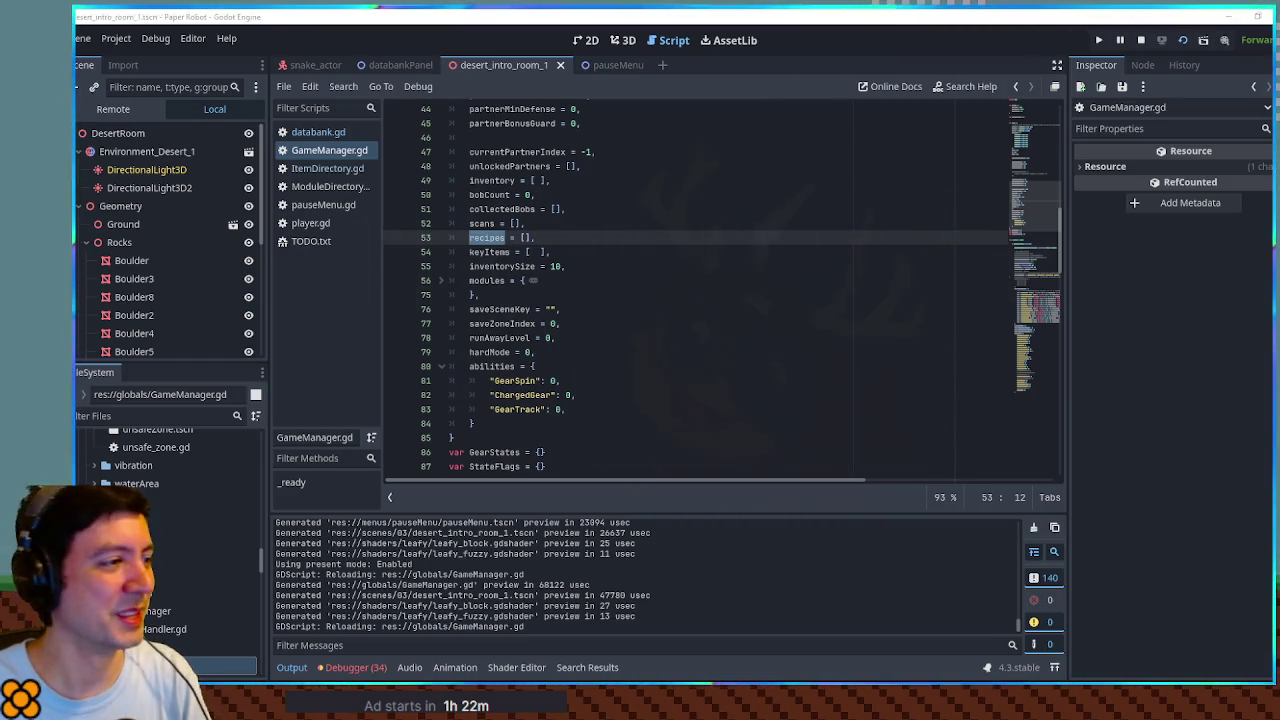
left_click(181, 417)
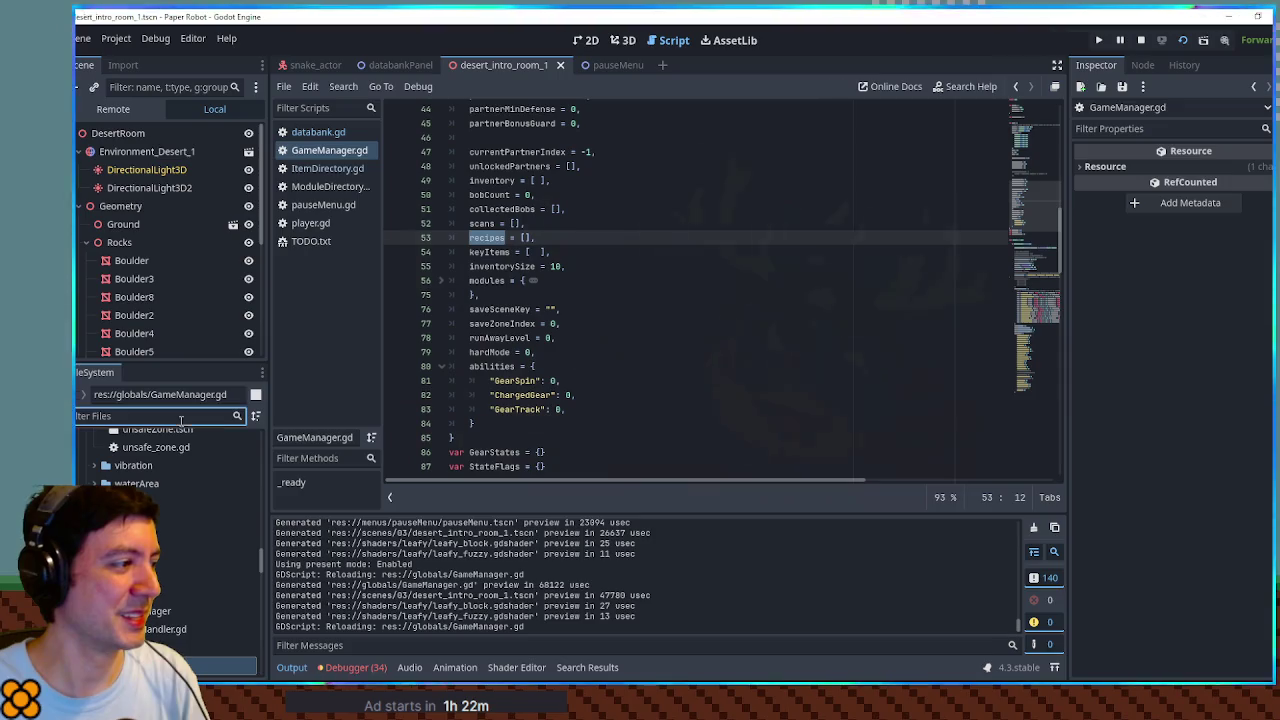
Step: Filter for 'cooking', open cooking.gd, and place the caret after CookItems' result lookup
type("cooking")
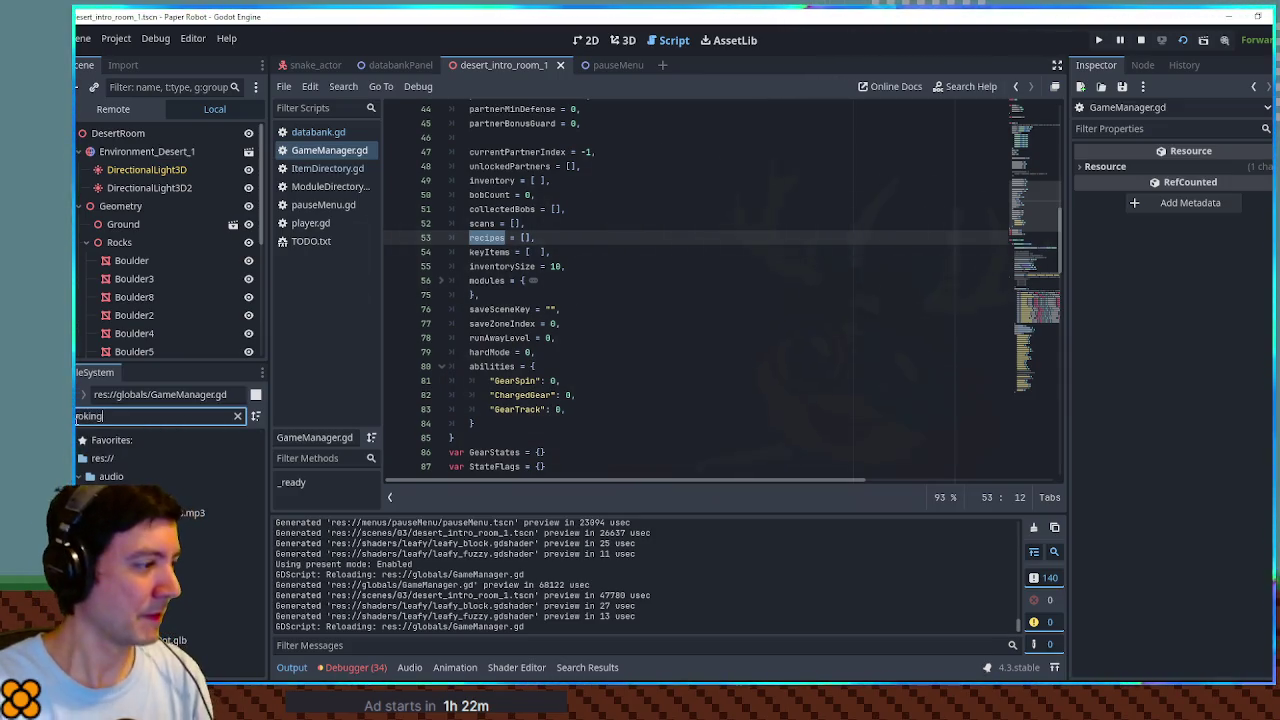
double_click(200, 567)
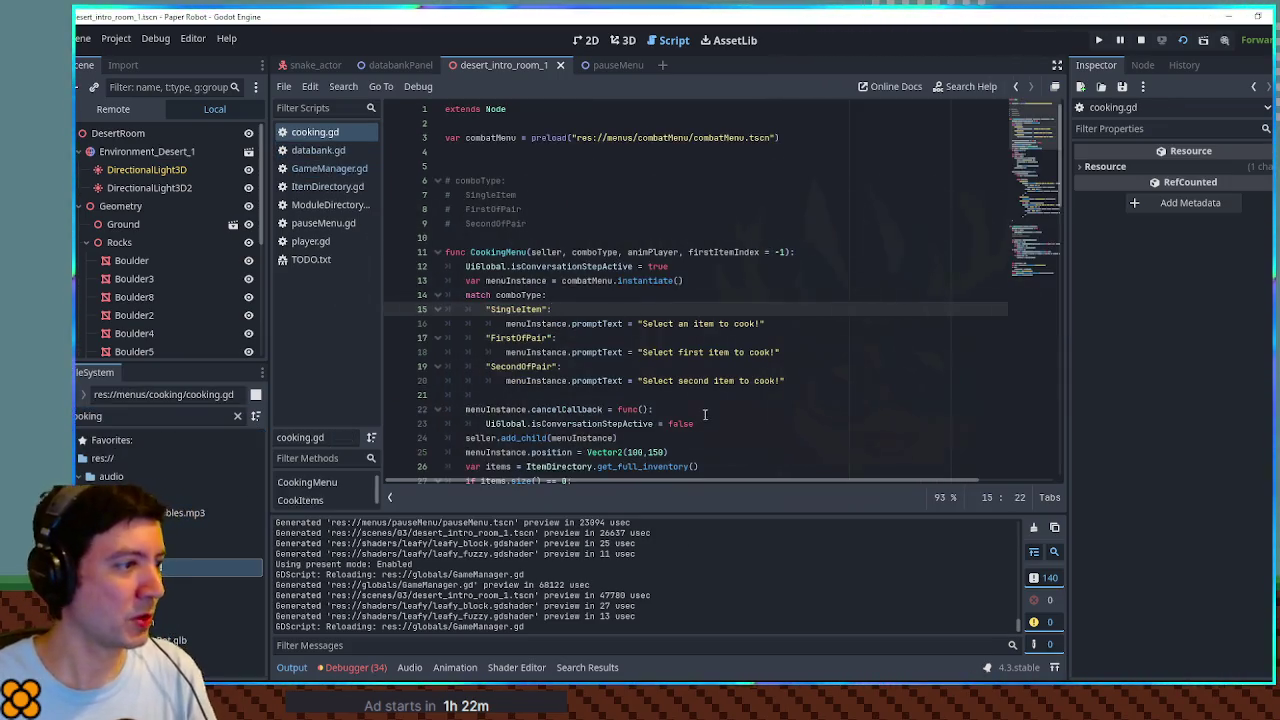
scroll(495, 250, "down", 6)
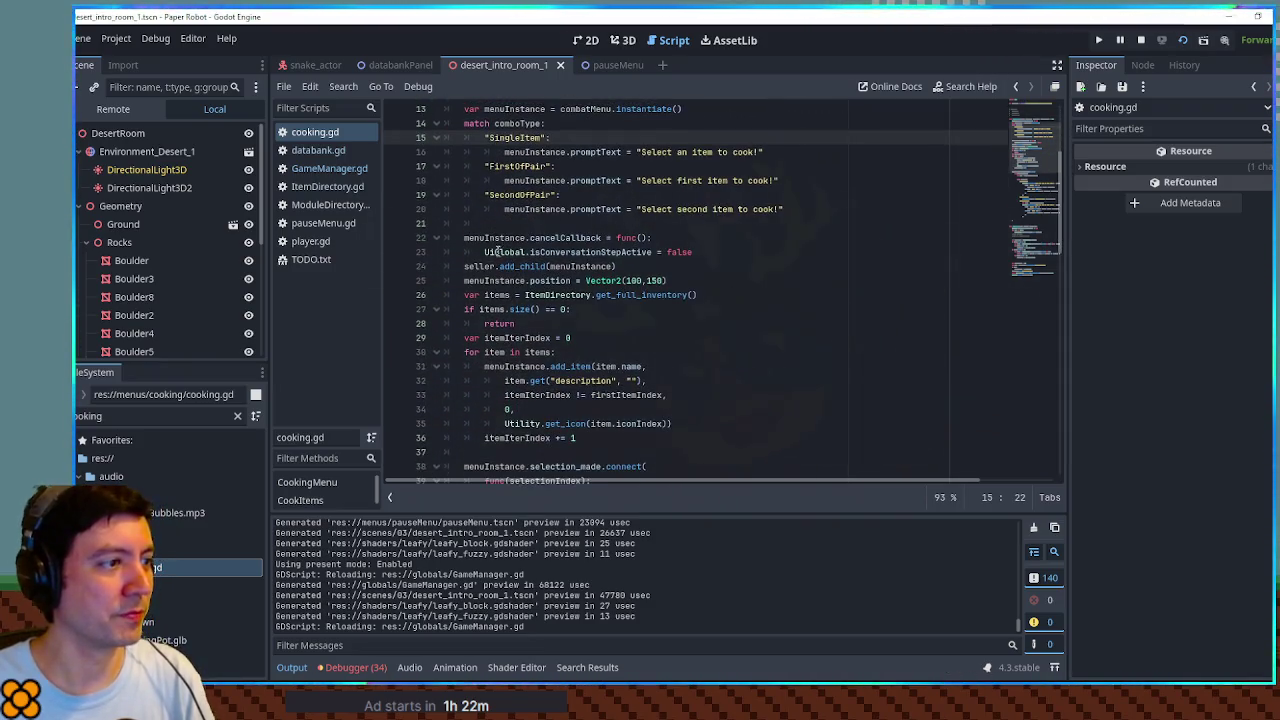
scroll(477, 245, "down", 10)
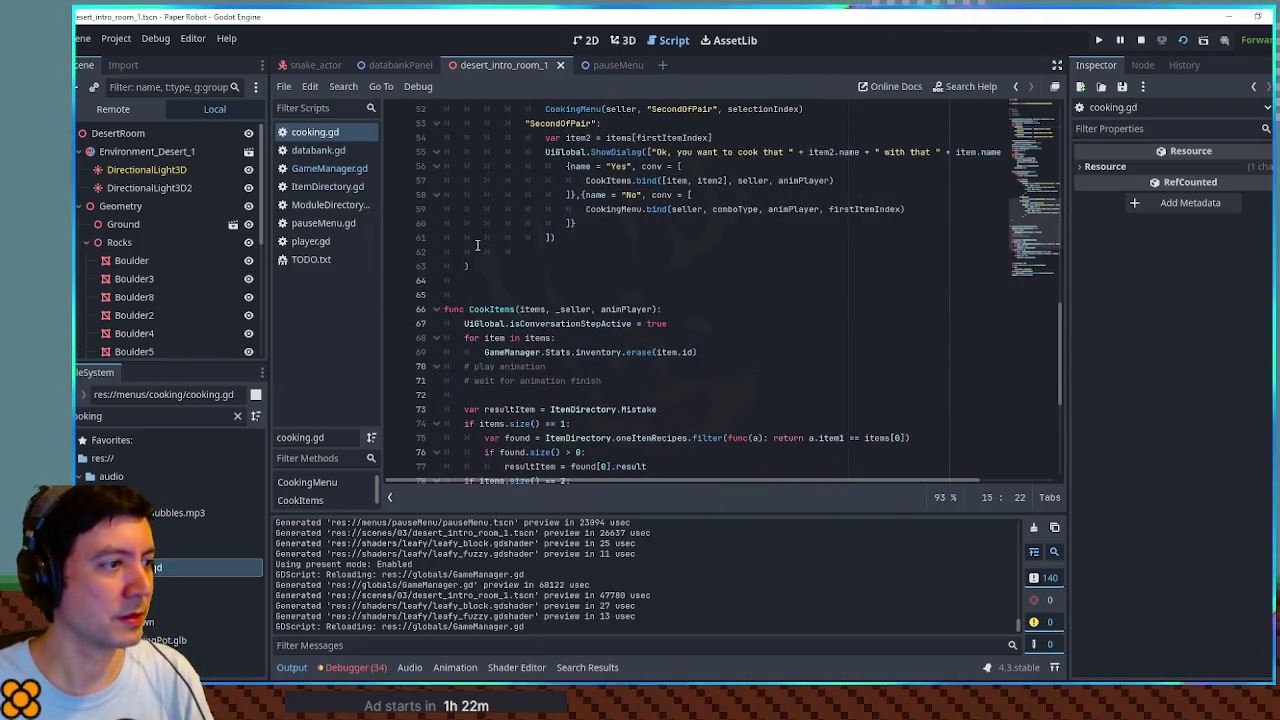
scroll(477, 245, "down", 4)
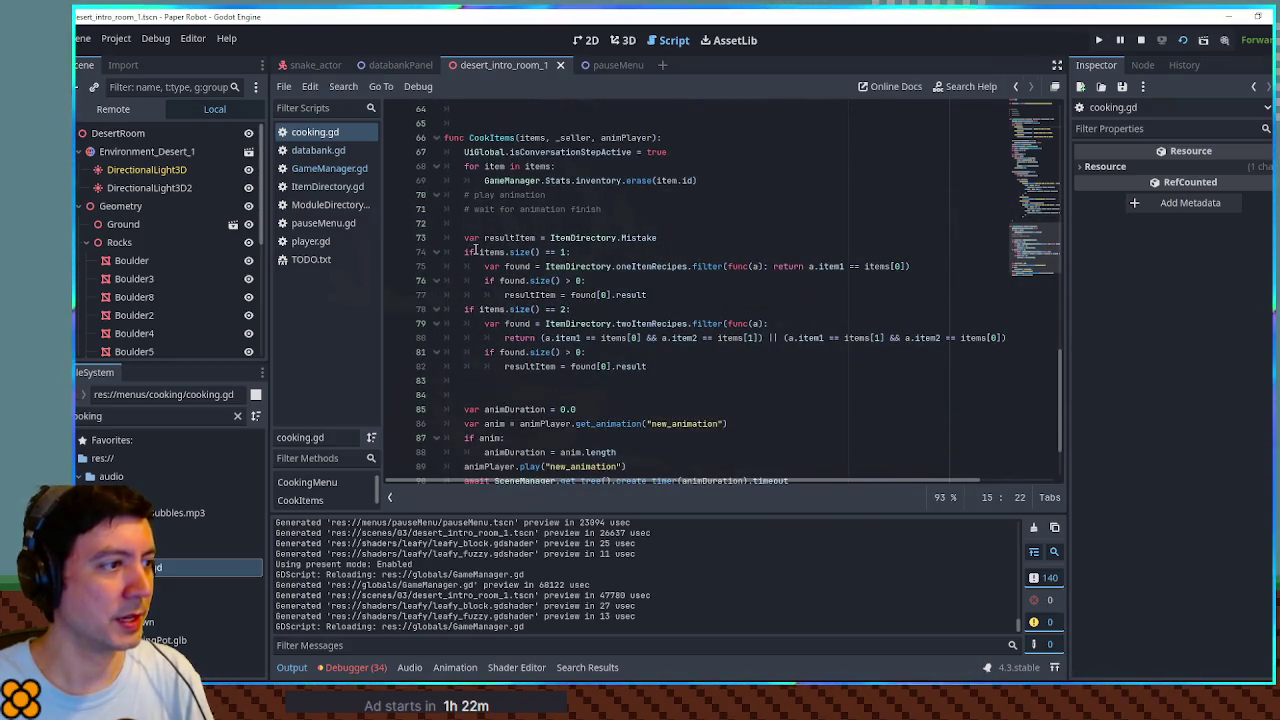
double_click(485, 252)
scroll(485, 250, "down", 2)
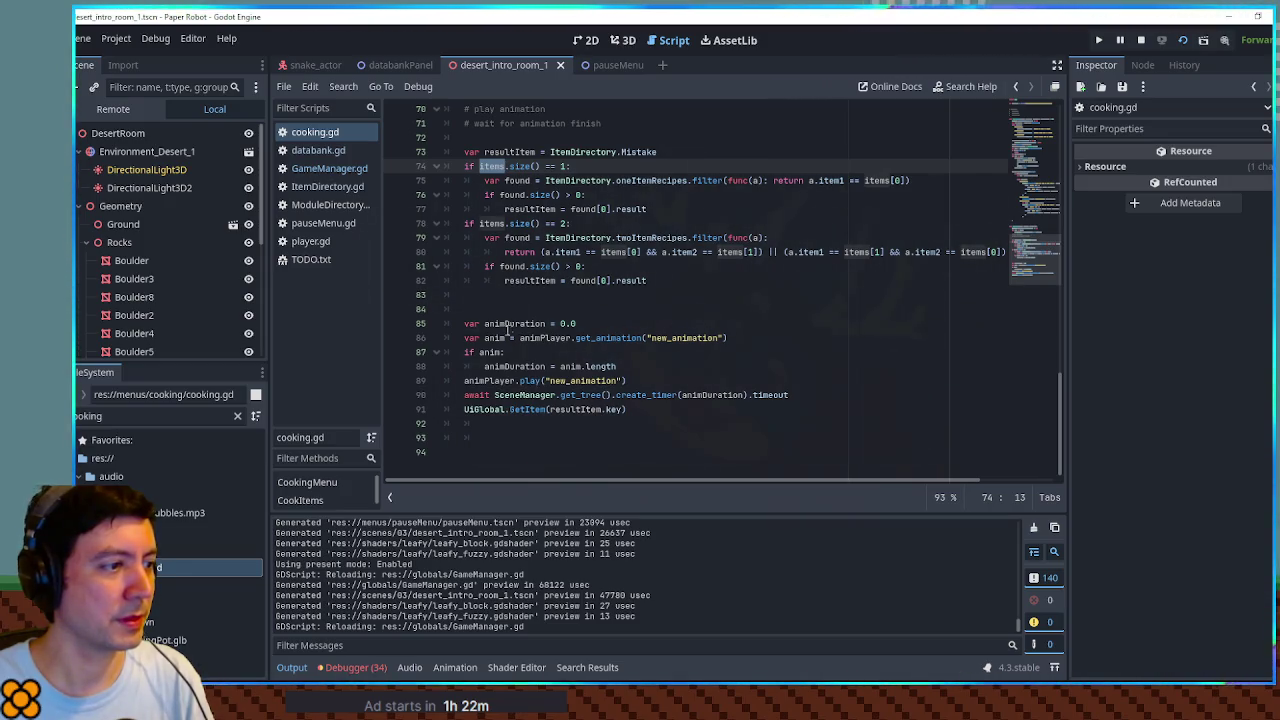
left_click(501, 421)
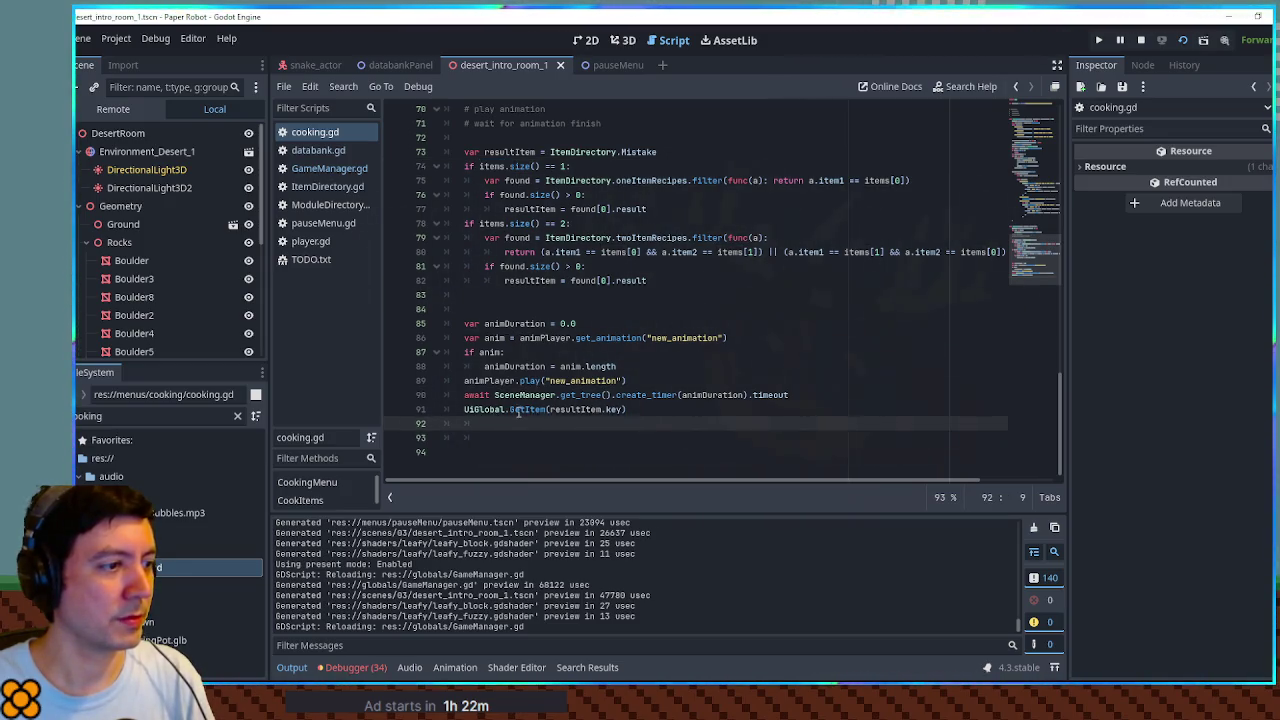
left_click(644, 382)
left_click(550, 324)
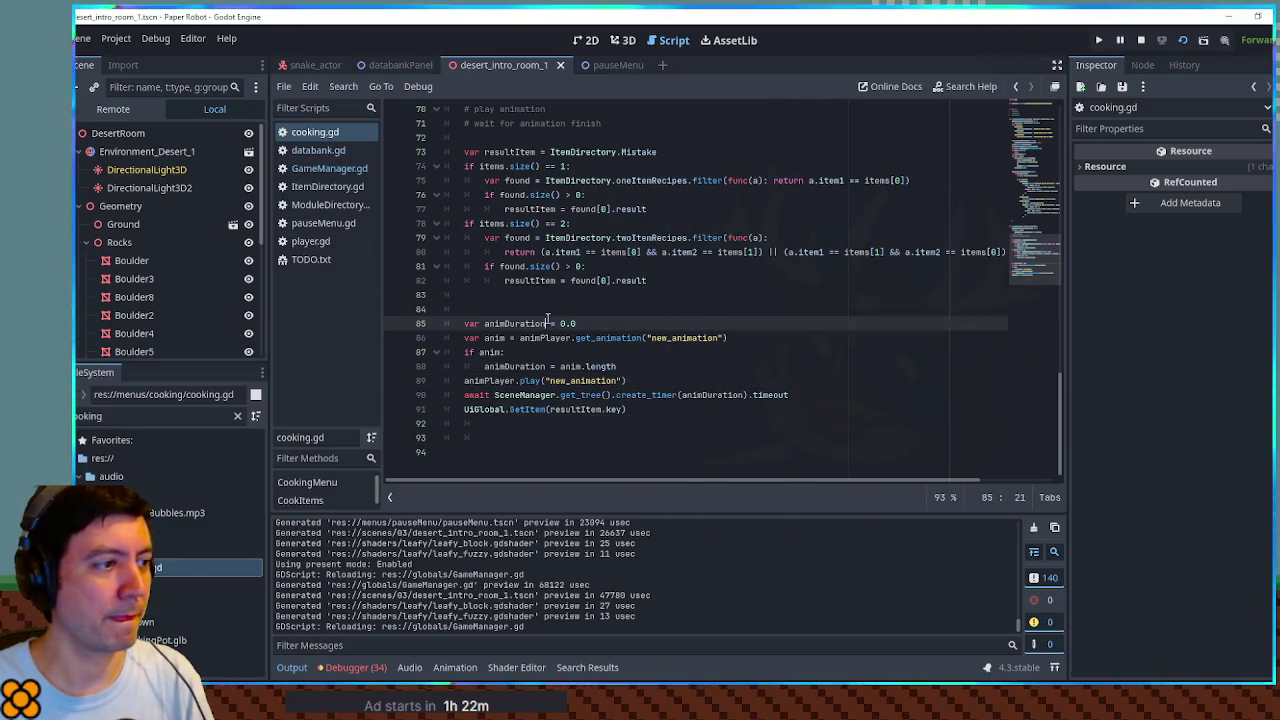
left_click(546, 297)
Step: Add the condition 'if !GameManager.Stats.recipes.has(resultItem.key):' after the result lookup
key("Return")
type("Gam")
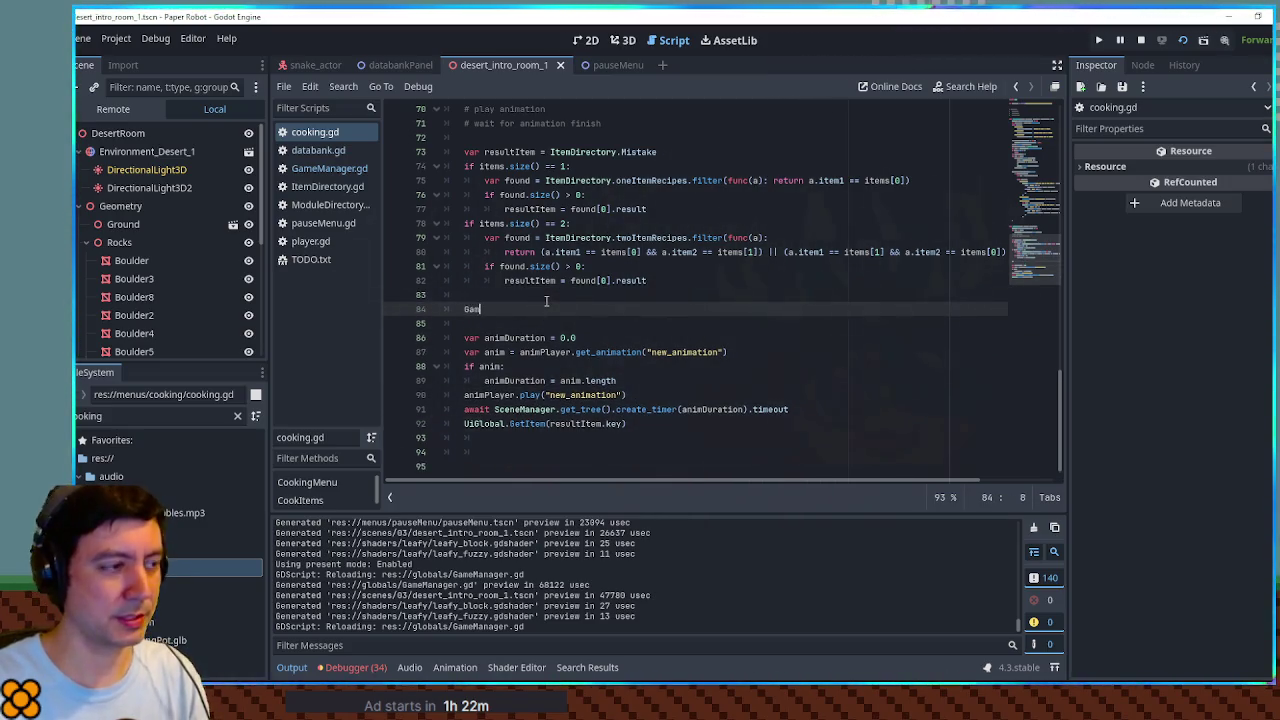
type("eManager.Stats")
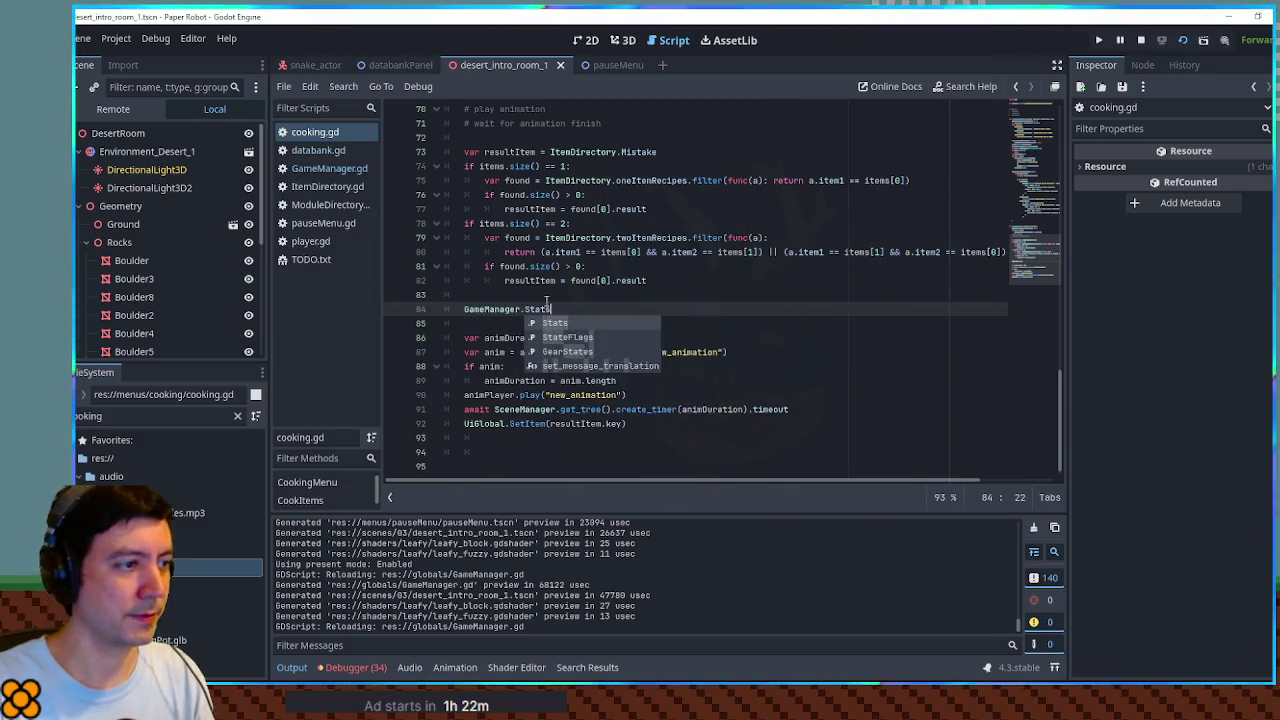
type(".recipes")
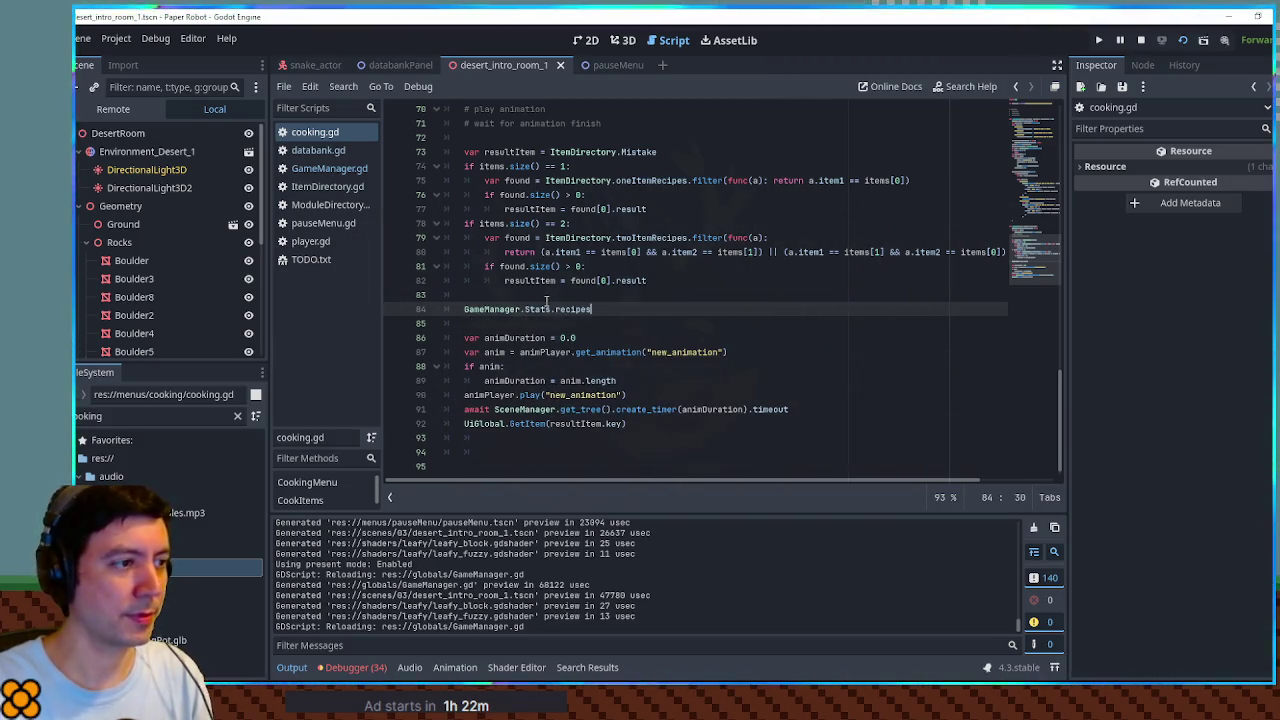
key("ctrl+shift+Return")
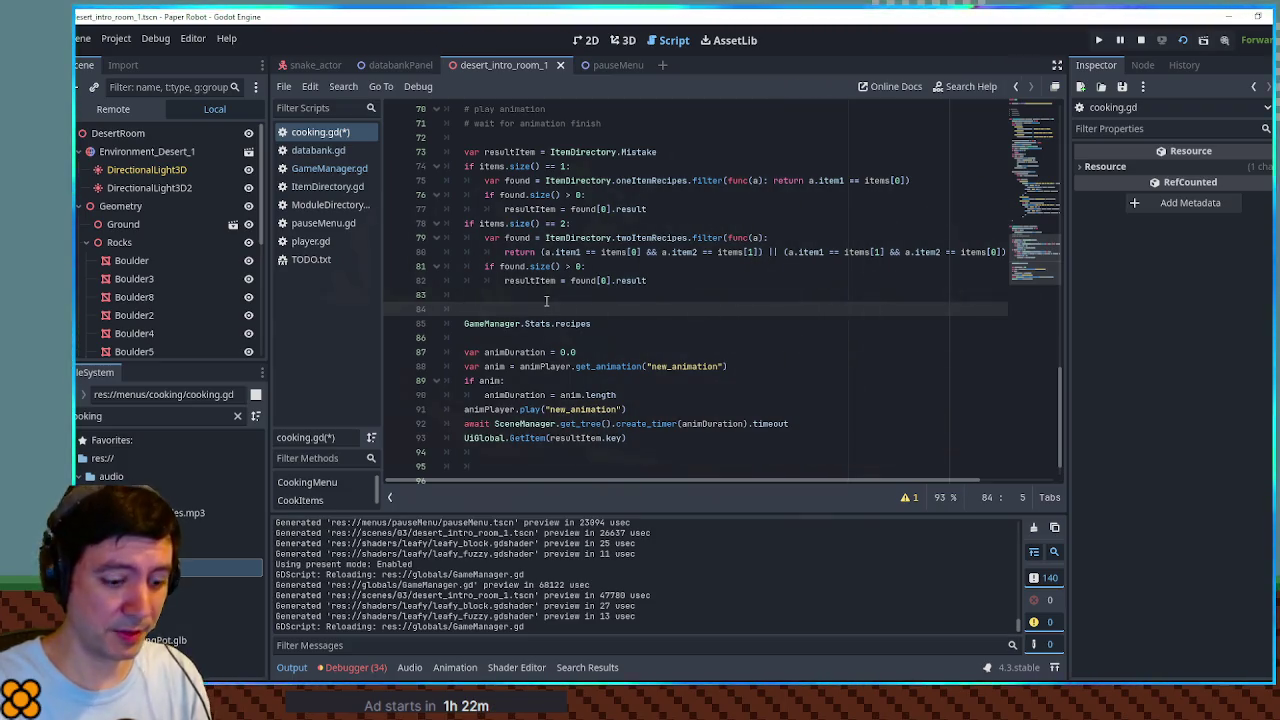
type("if")
key("Delete")
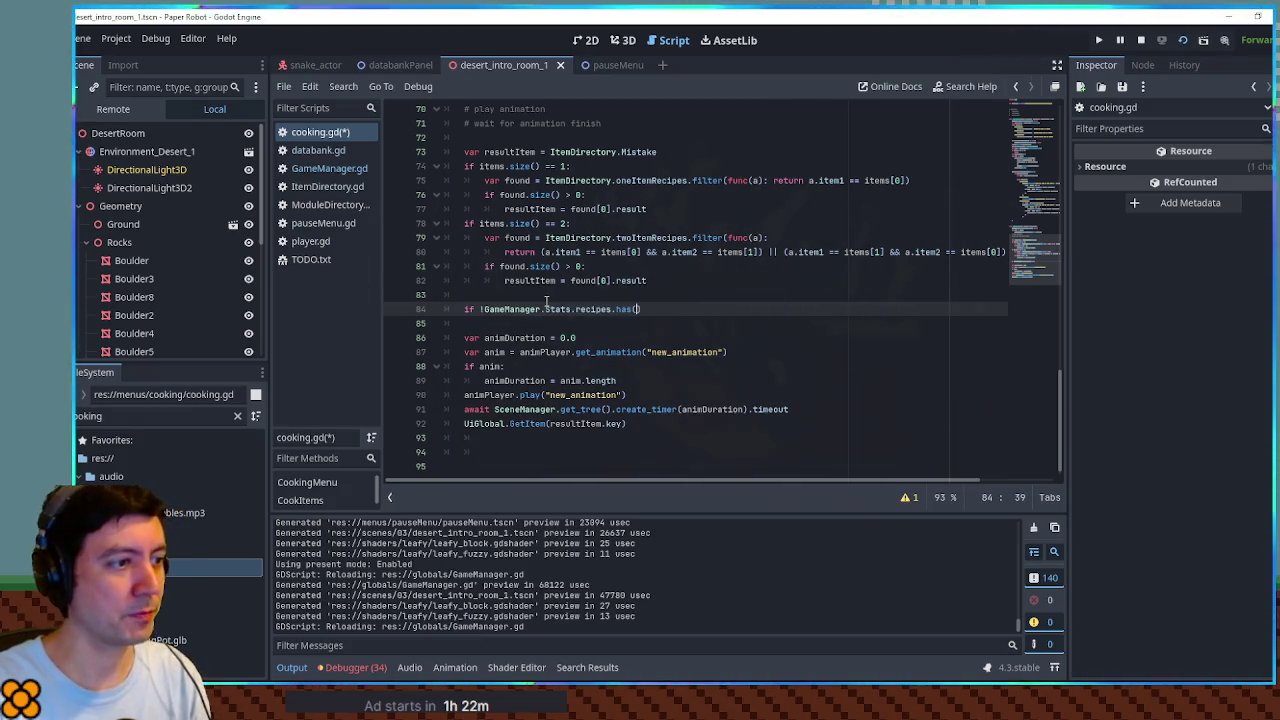
left_click_drag(549, 424, 624, 424)
key("ctrl+c")
left_click(640, 309)
key("ctrl+v")
left_click(731, 309)
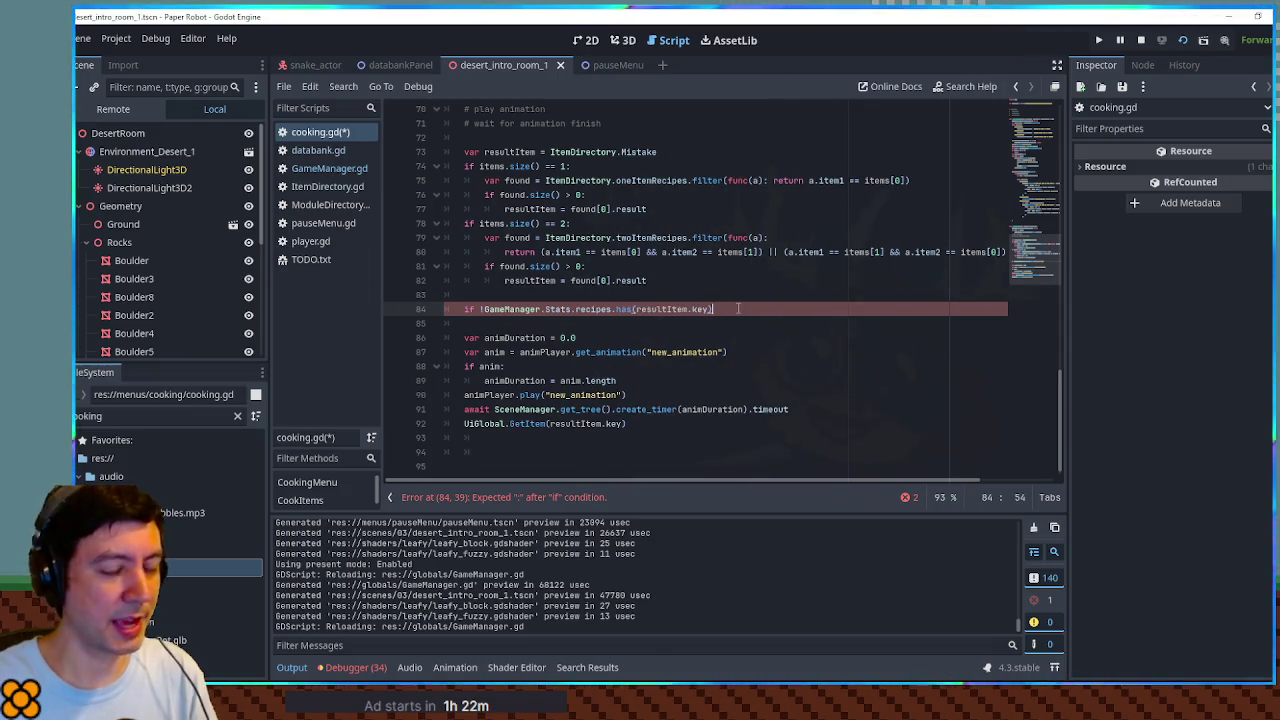
left_click_drag(484, 309, 712, 312)
key("ctrl+c")
Step: Give the if a body calling GameManager.Stats.recipes.append(resultItem.key) and save cooking.gd
key("Down")
key("Tab")
key("ctrl+v")
double_click(624, 323)
type("append")
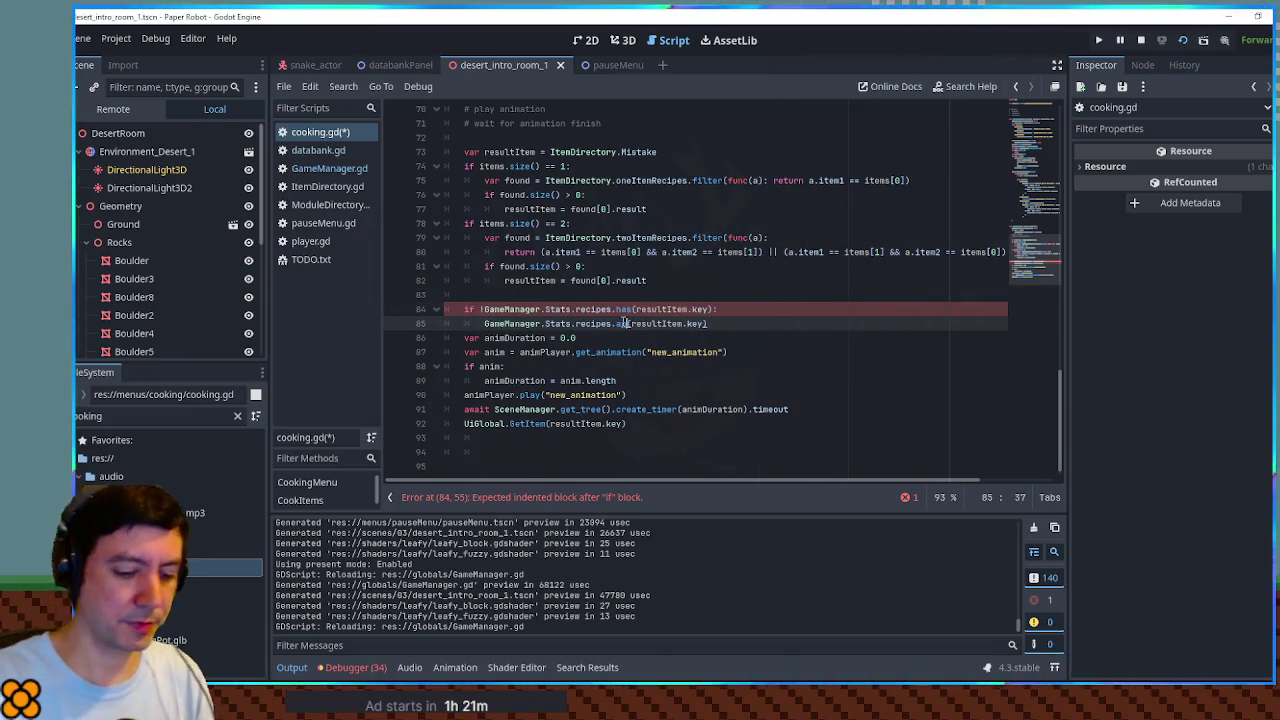
key("Return")
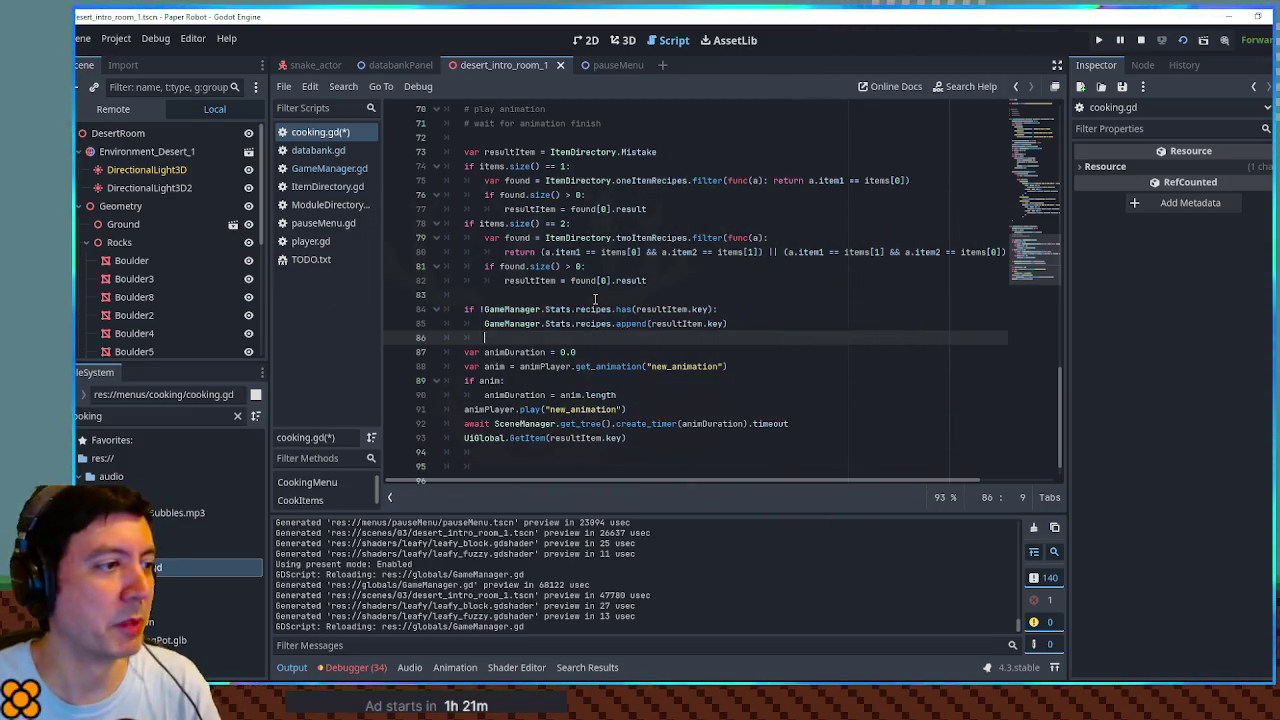
left_click(650, 281)
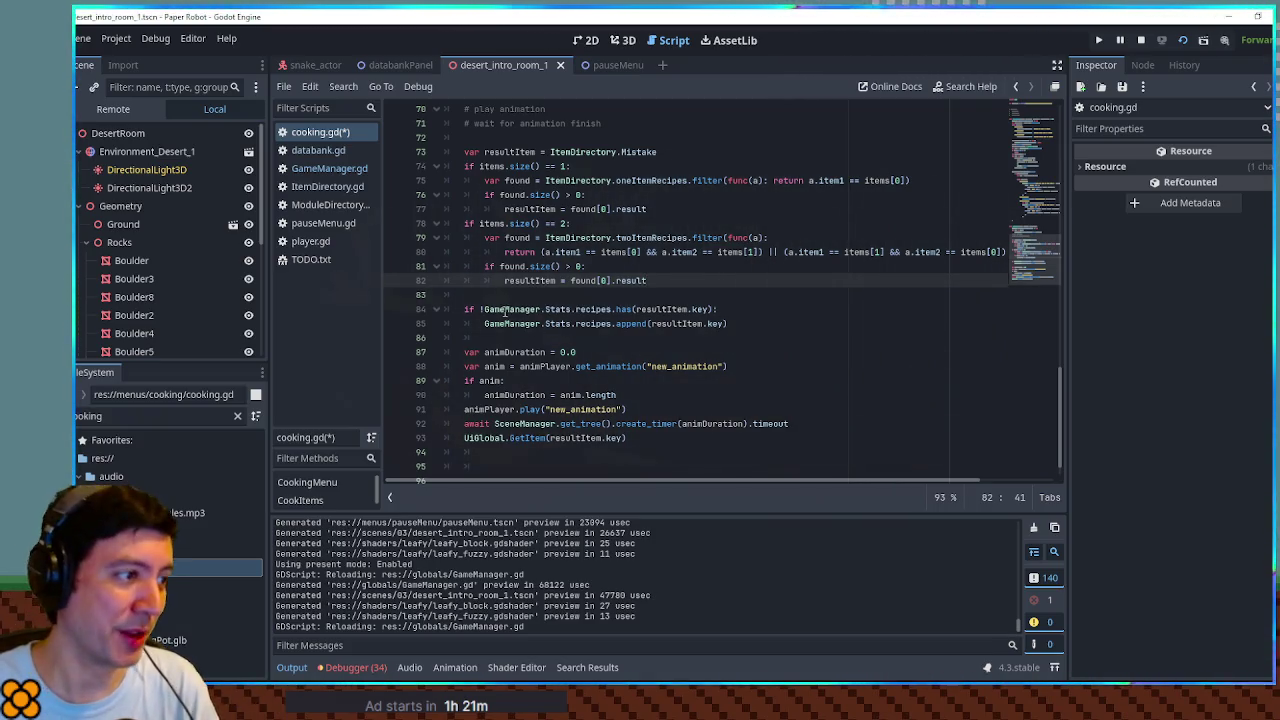
left_click_drag(516, 323, 592, 326)
key("ctrl+c")
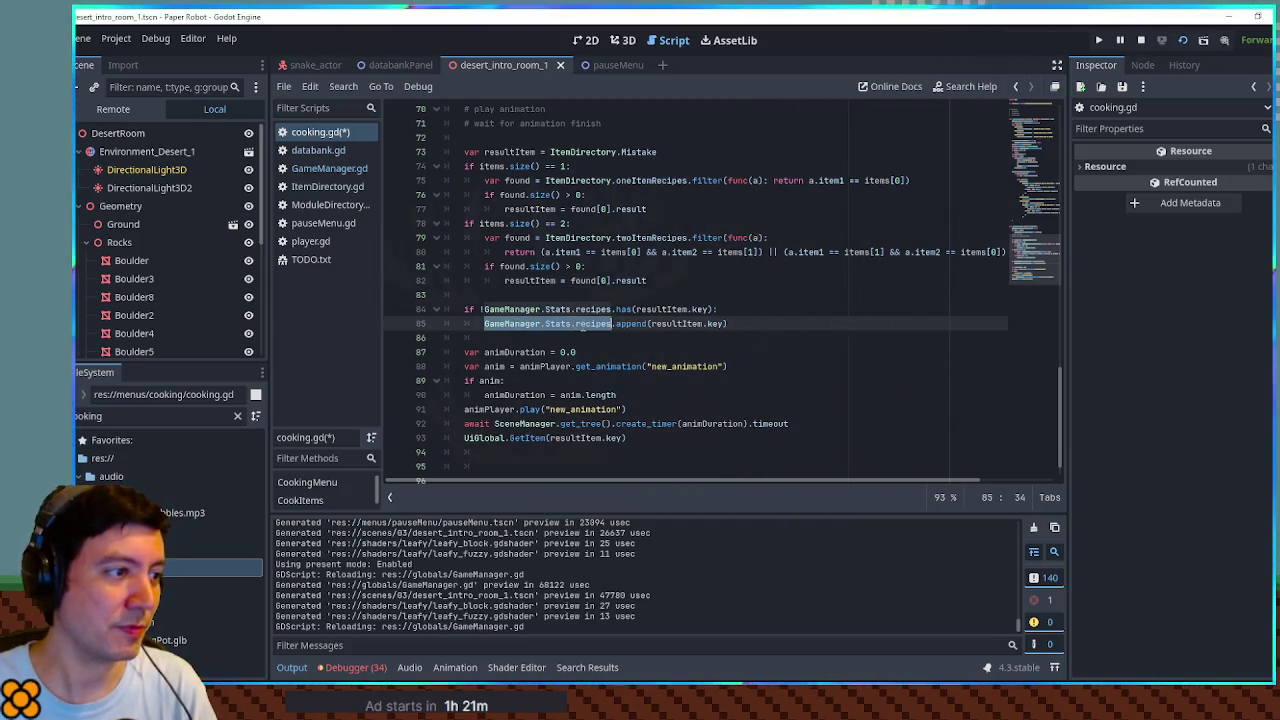
key("ctrl+s")
left_click(318, 150)
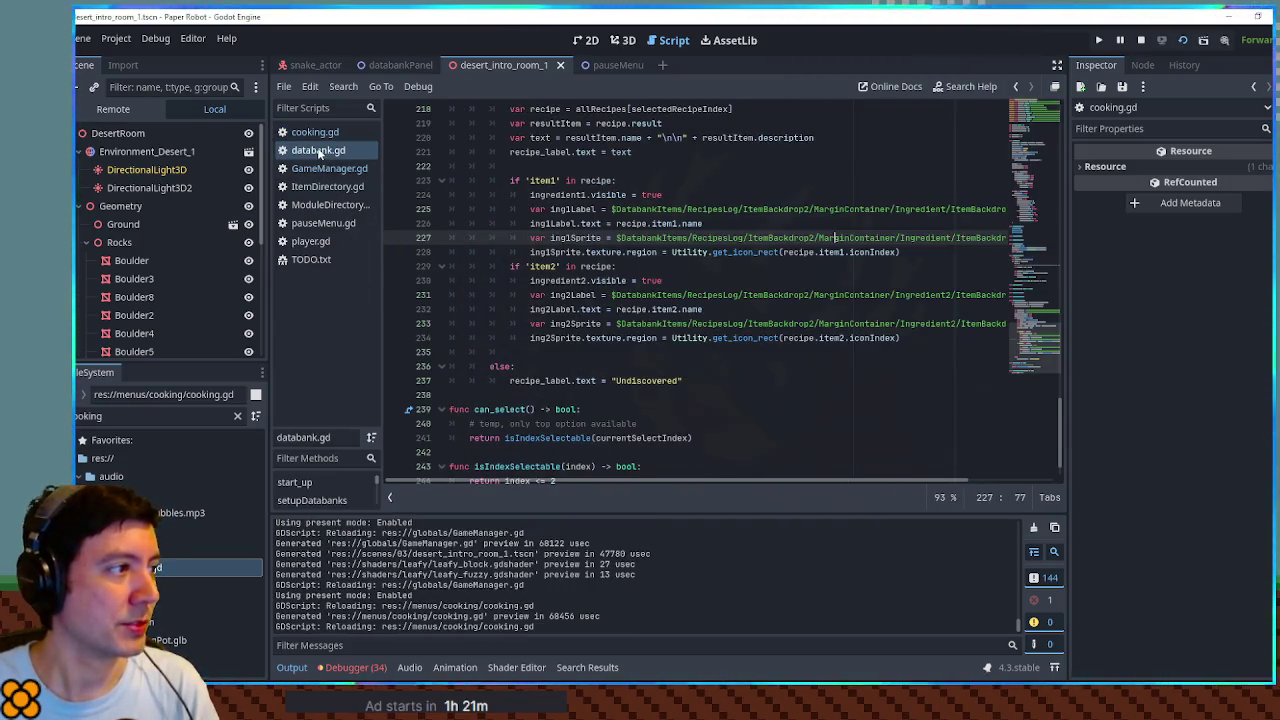
scroll(635, 271, "up", 5)
scroll(621, 280, "down", 6)
scroll(621, 280, "up", 5)
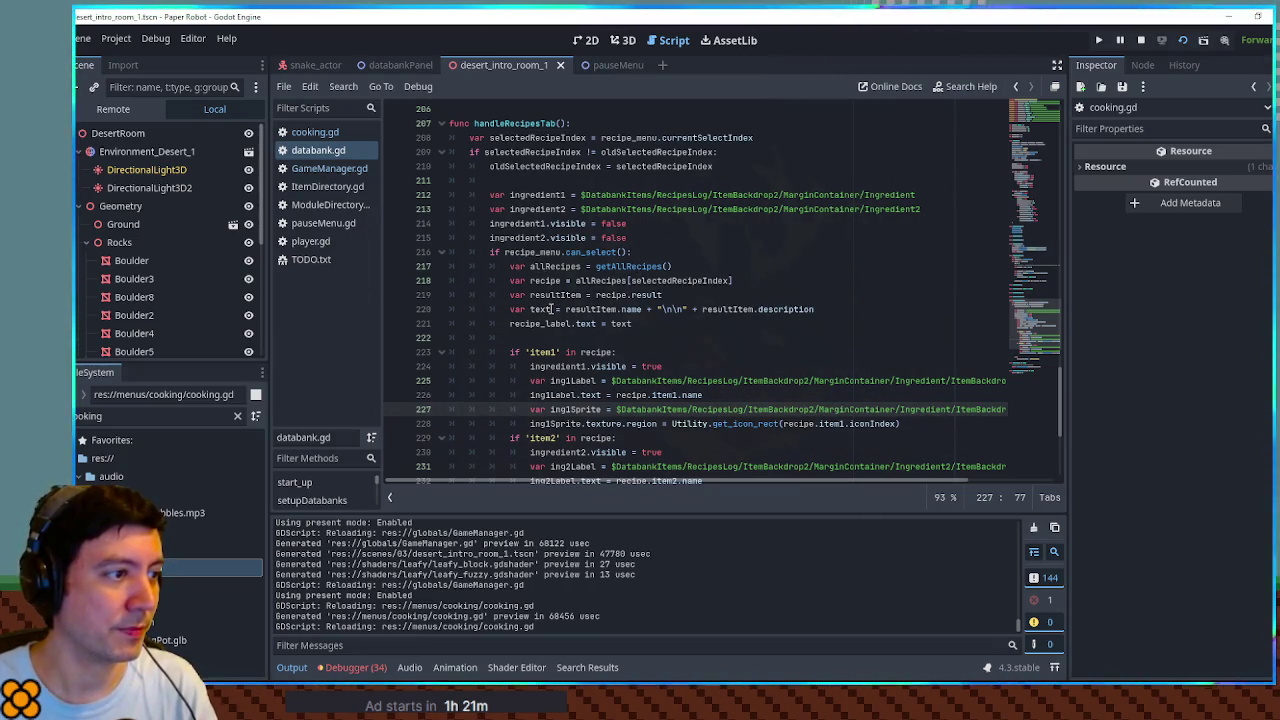
scroll(550, 309, "down", 4)
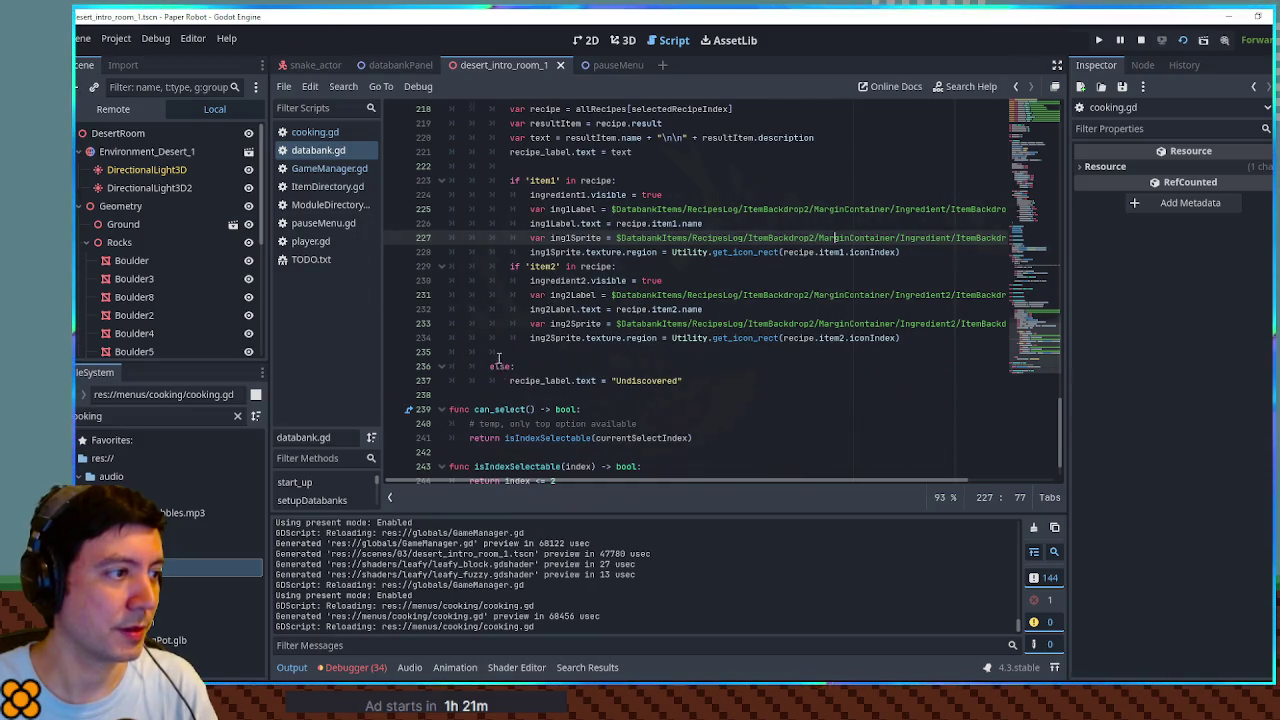
scroll(572, 376, "up", 4)
double_click(598, 252)
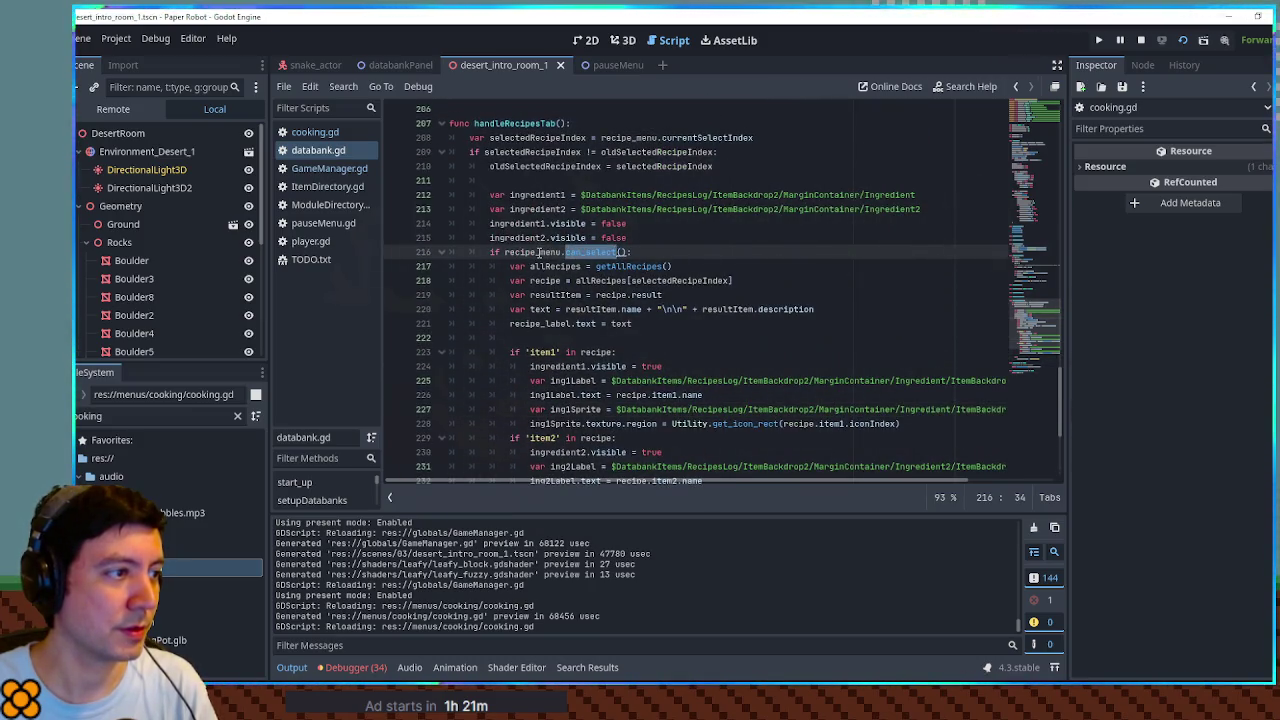
scroll(530, 255, "down", 1)
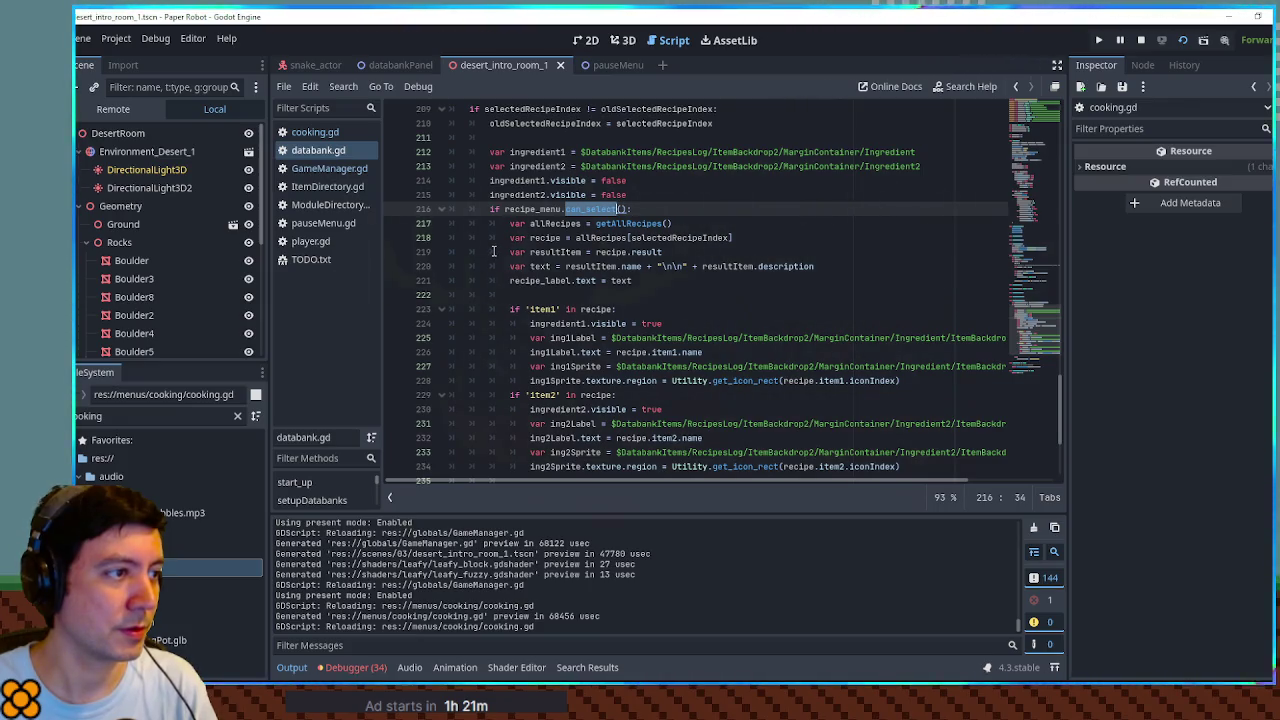
scroll(493, 251, "down", 2)
scroll(478, 397, "down", 2)
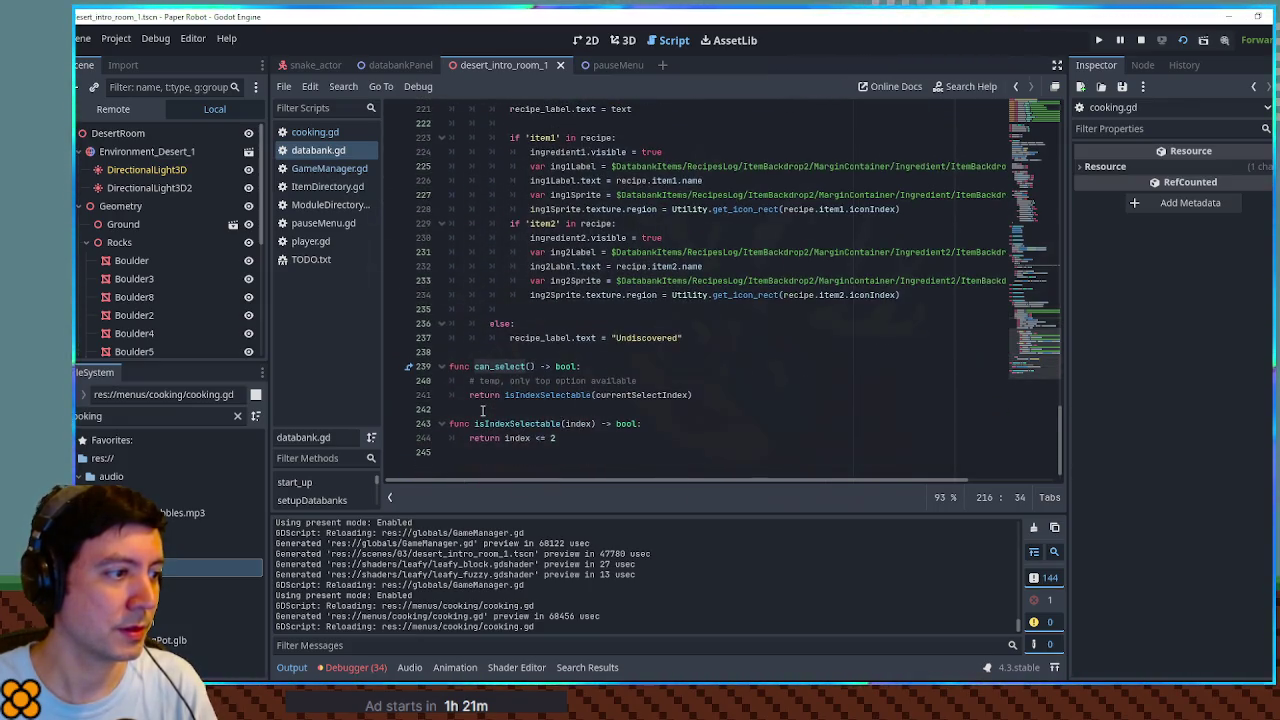
scroll(482, 407, "up", 4)
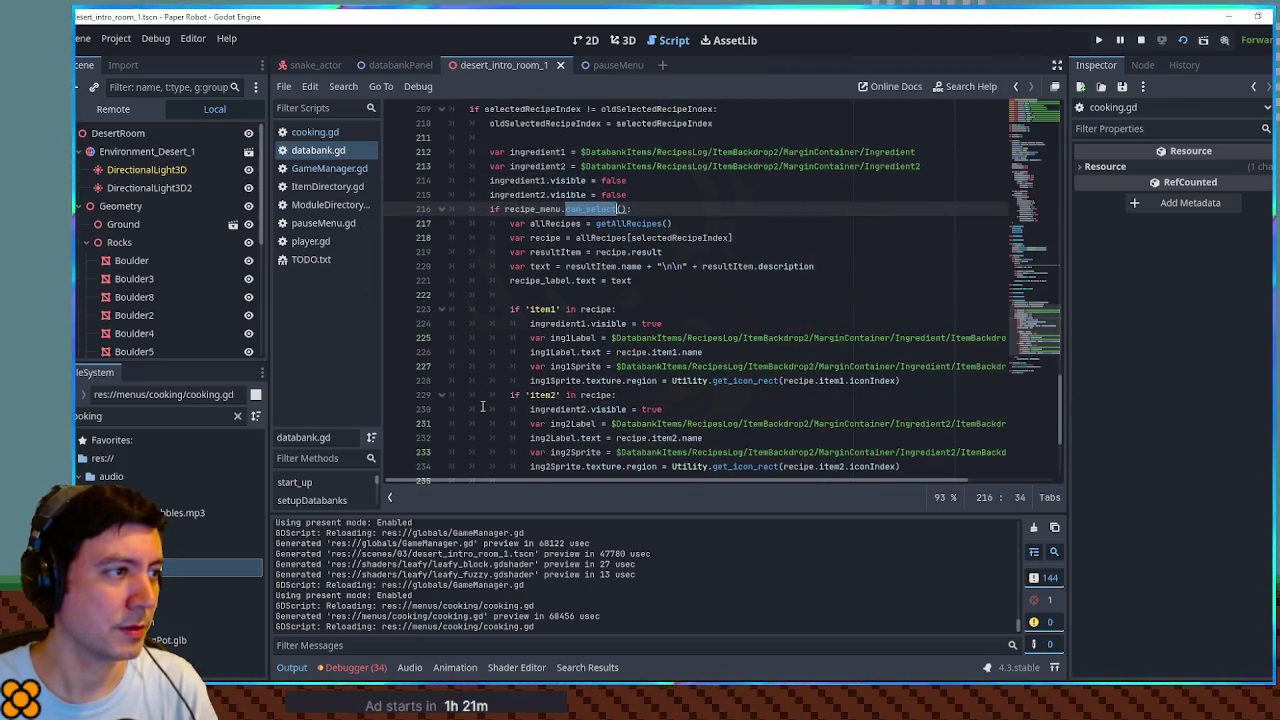
double_click(516, 209)
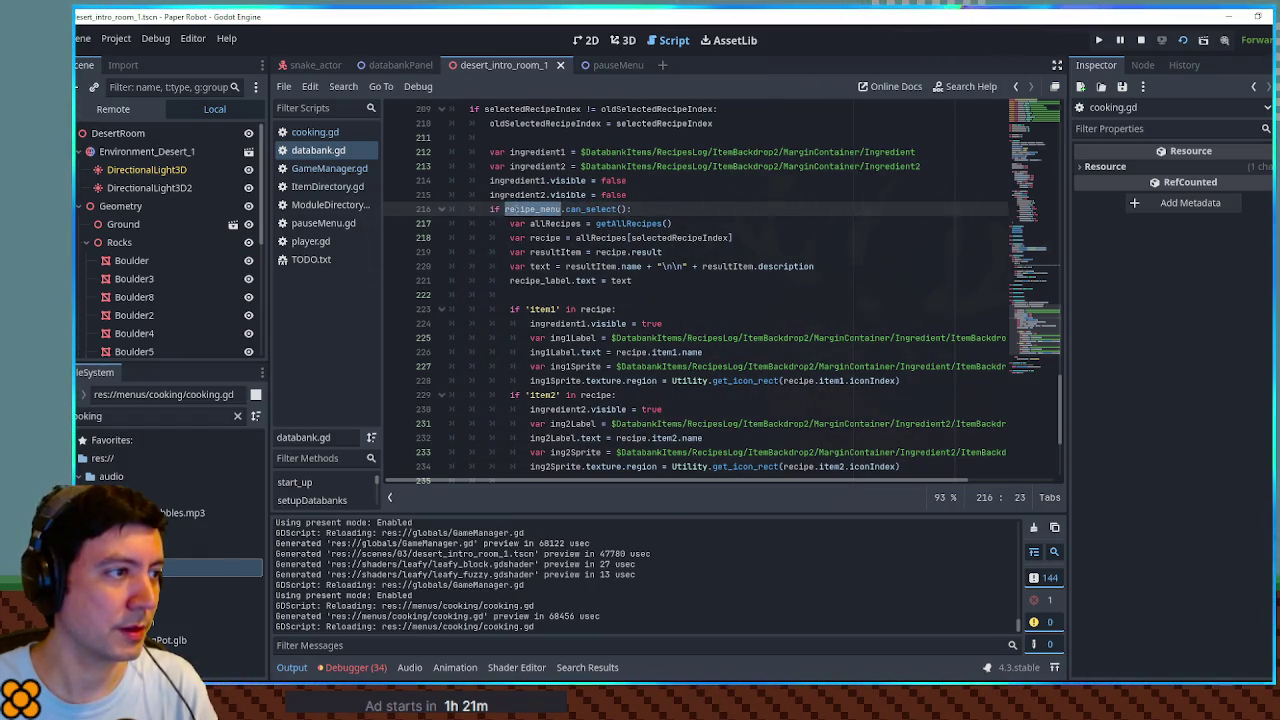
scroll(516, 211, "up", 8)
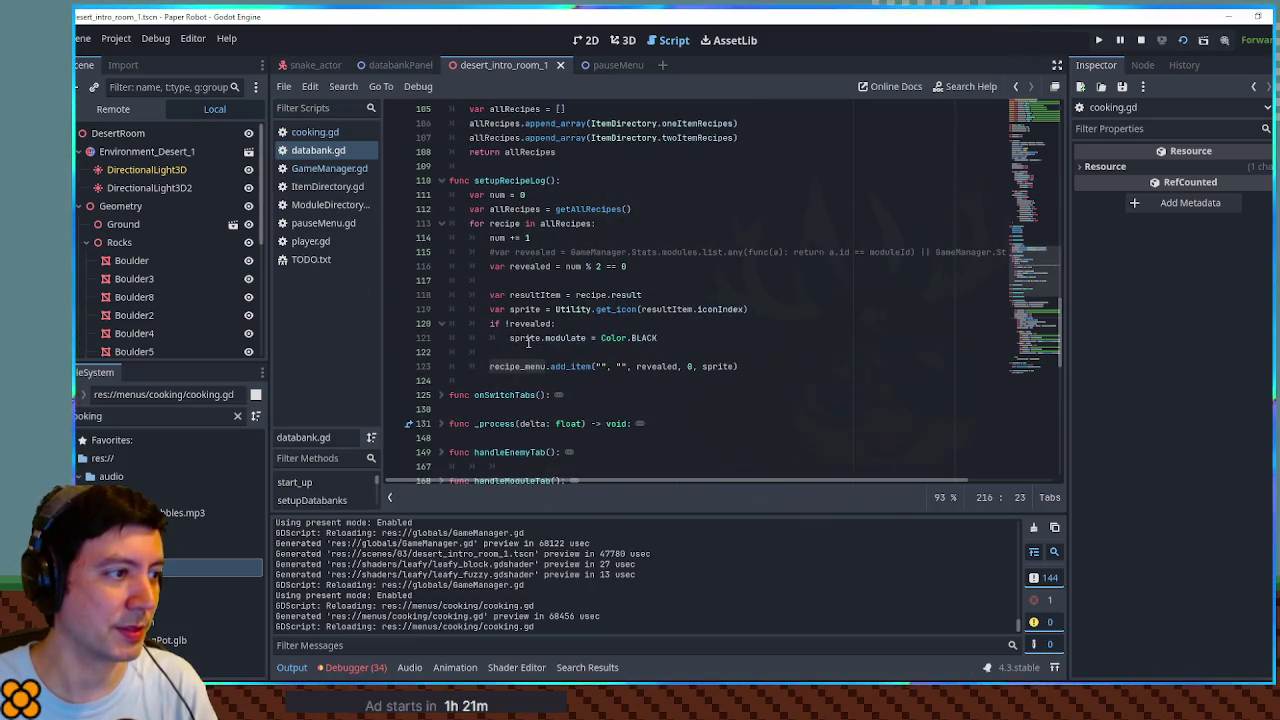
Step: Replace the num % 2 == 0 placeholder with GameManager.Stats.recipes.has(resultItem.key)
double_click(524, 267)
left_click_drag(565, 267, 648, 267)
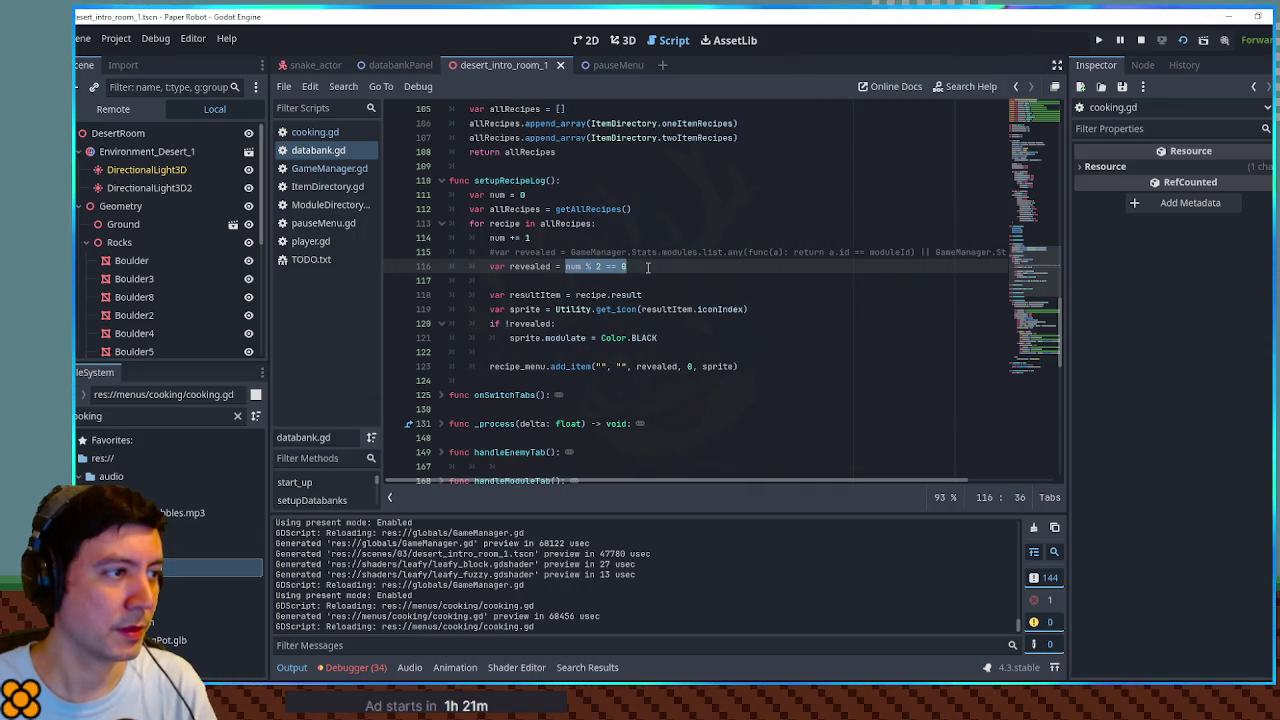
key("ctrl+v")
type("s(")
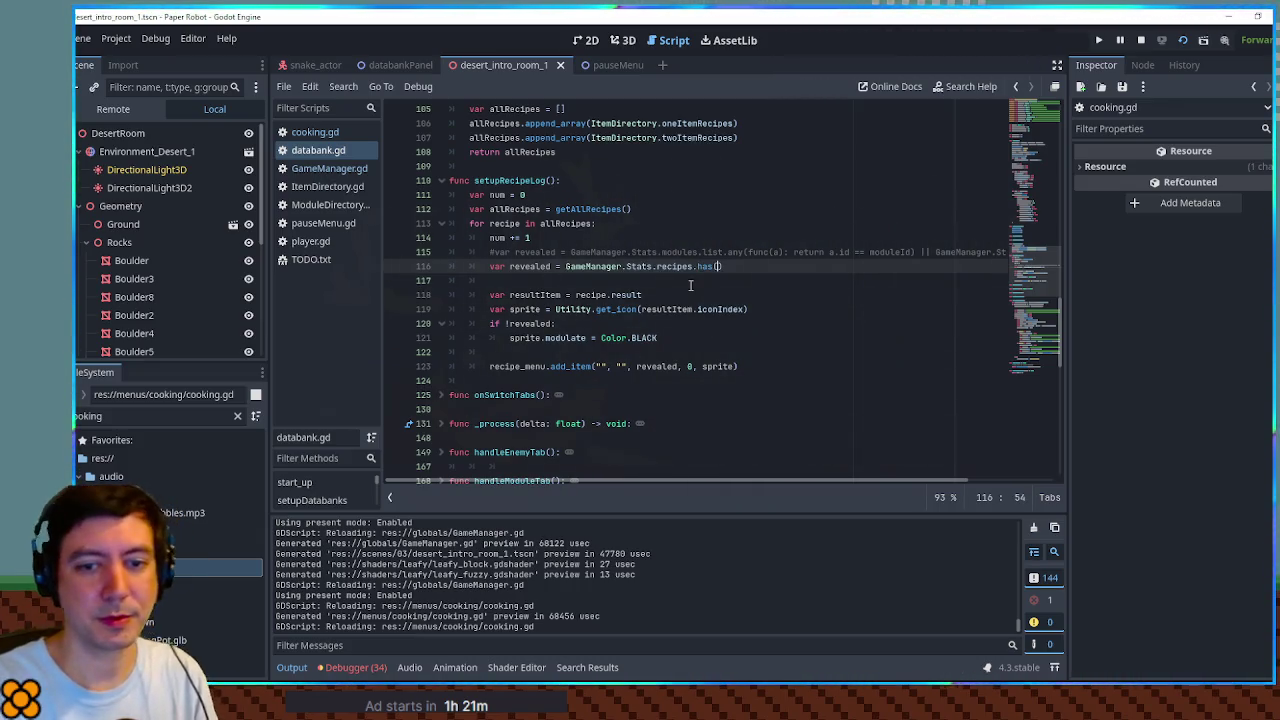
double_click(676, 308)
key("ctrl+c")
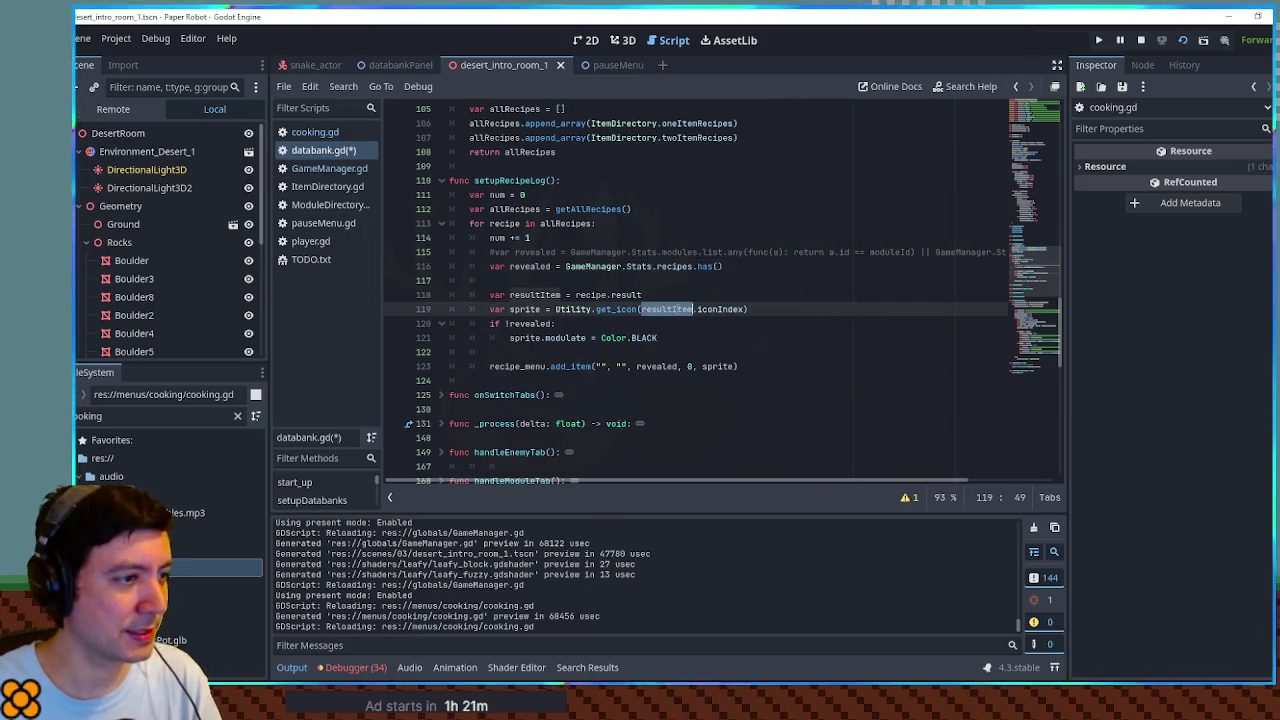
left_click(720, 266)
key("ctrl+v")
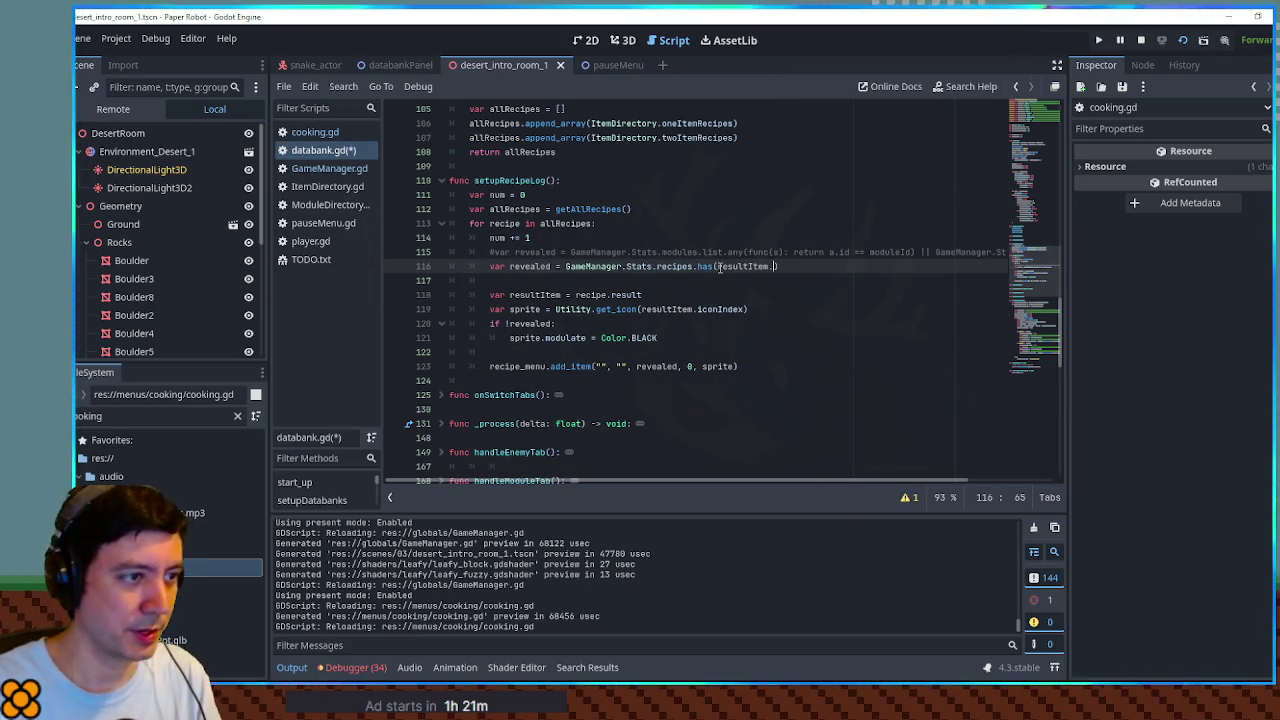
type("key")
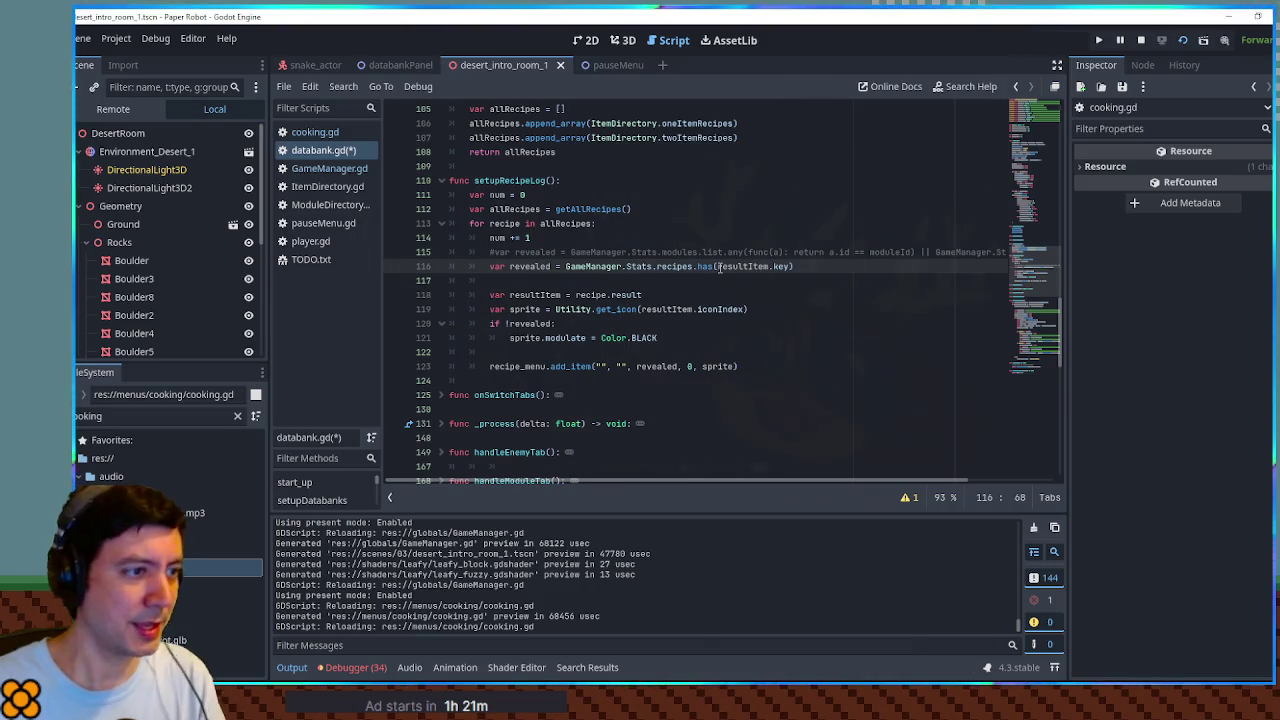
Step: Move the resultItem declaration above the revealed line to fix the scope error
left_click(323, 136)
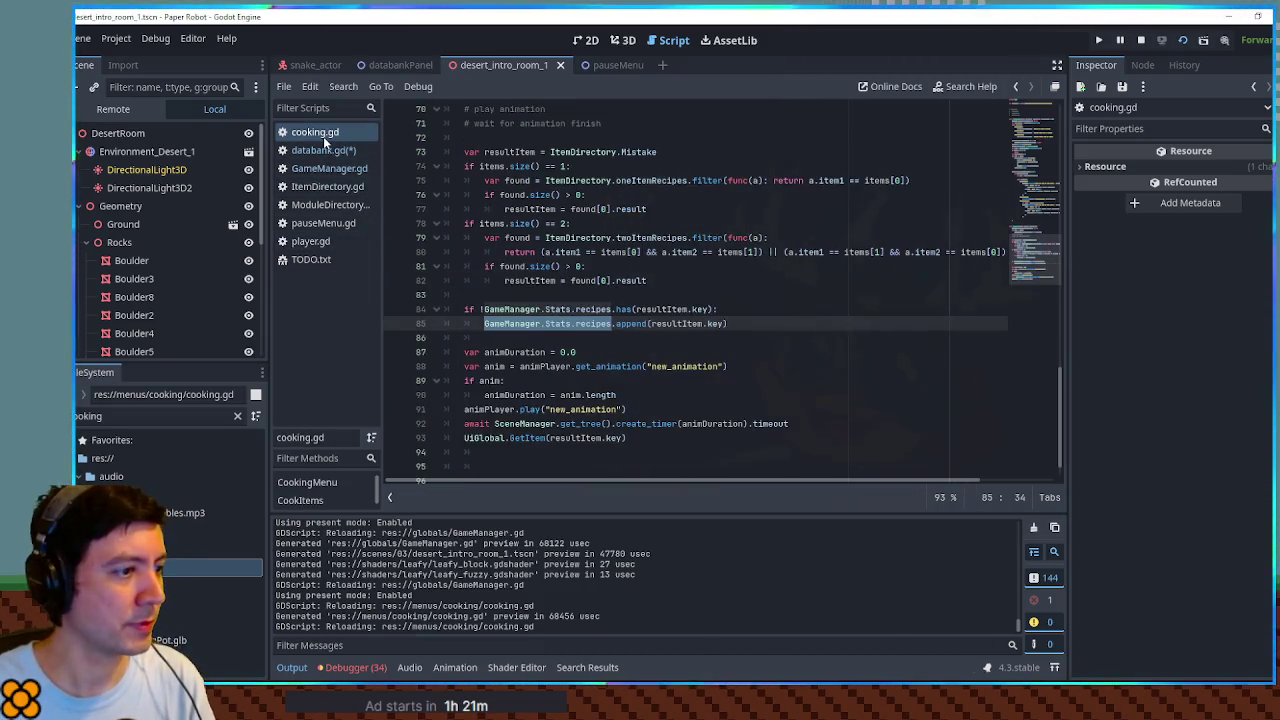
left_click(323, 150)
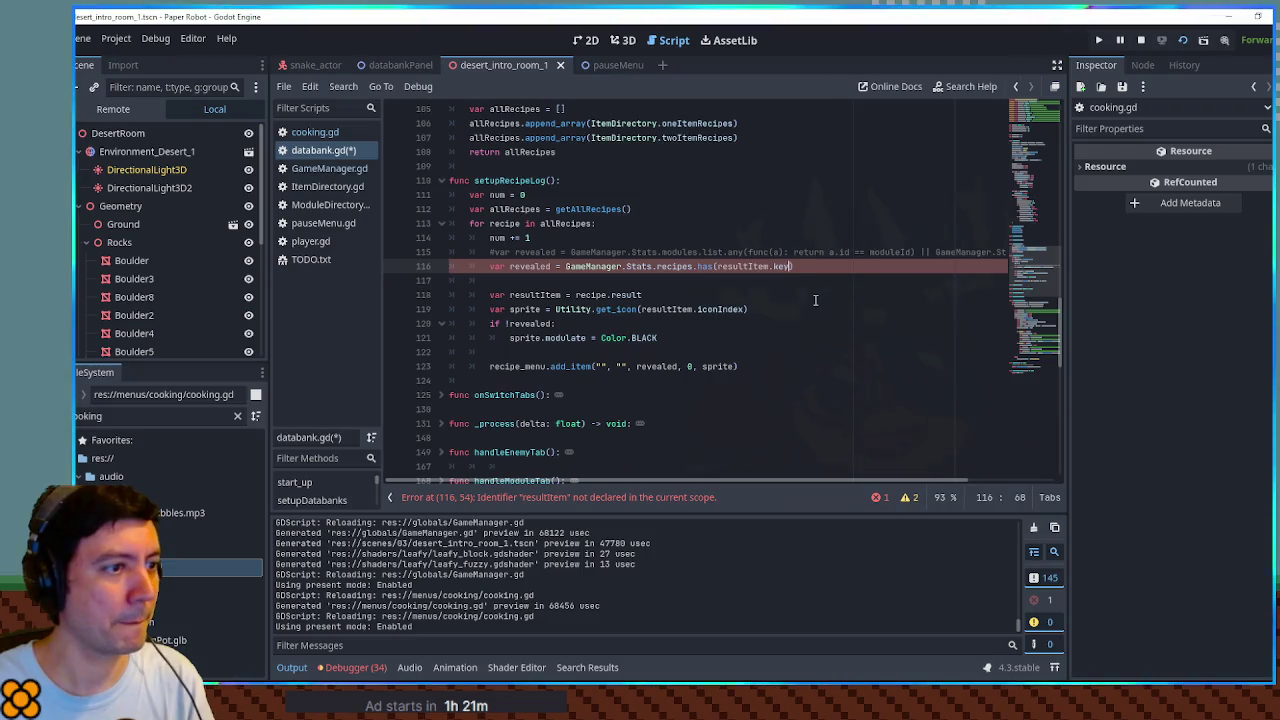
left_click(792, 294)
double_click(730, 266)
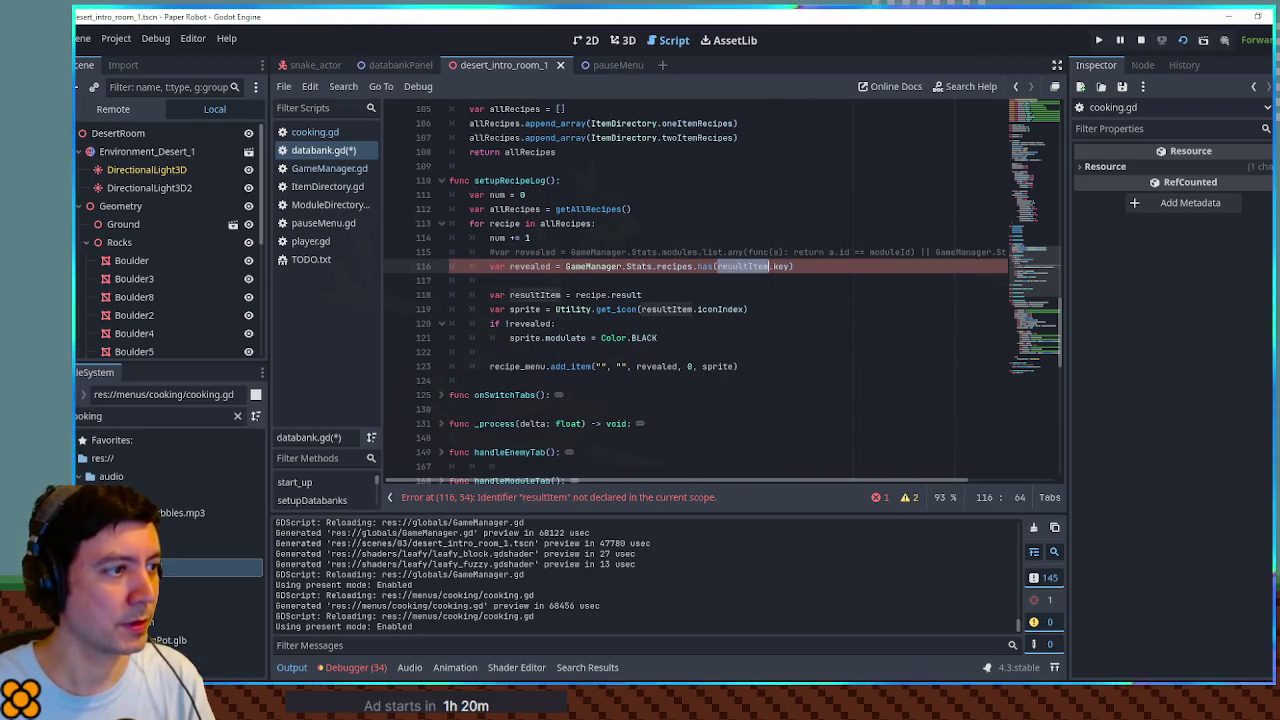
left_click(690, 292)
key("alt+Up")
key("alt+Up")
key("alt+Up")
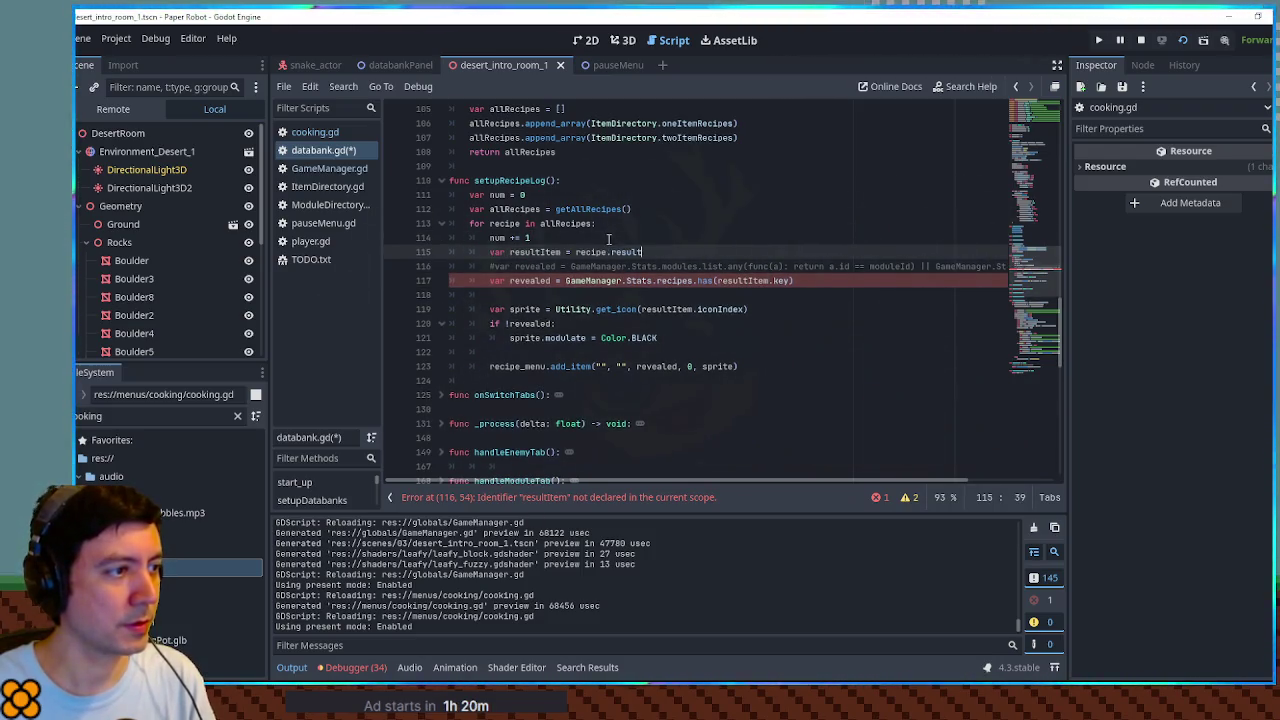
Step: Delete the unused num counter declaration and its increment line
double_click(497, 238)
key("Up")
key("Up")
key("Up")
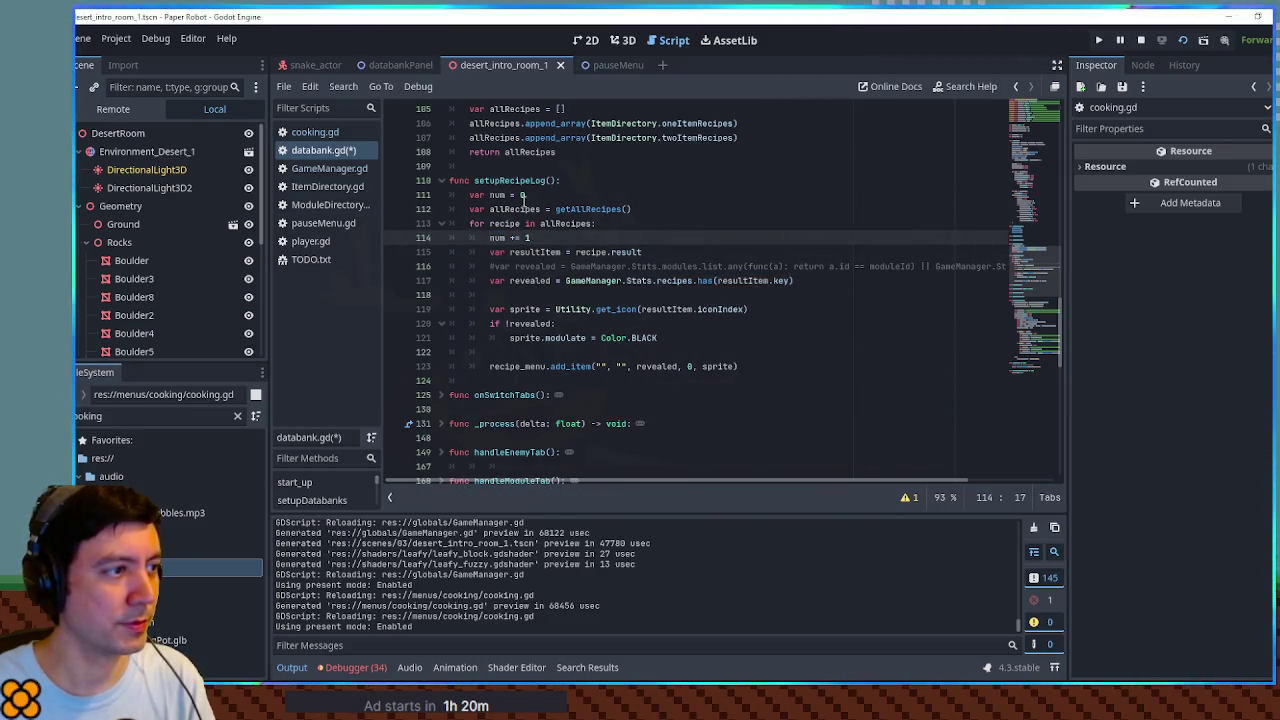
key("ctrl+shift+k")
left_click(537, 223)
key("ctrl+shift+k")
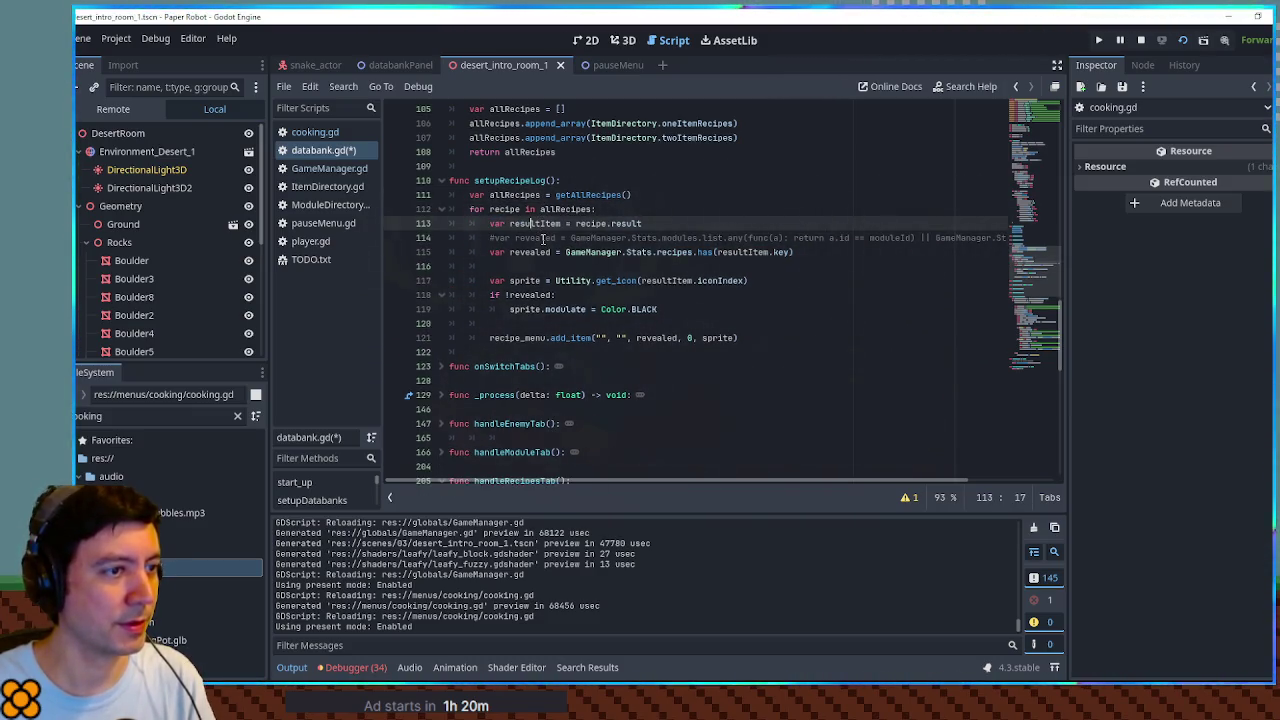
Step: Append '|| GameManager.Stats.recipes.has("all")' to the revealed condition and save databank.gd
left_click(919, 237)
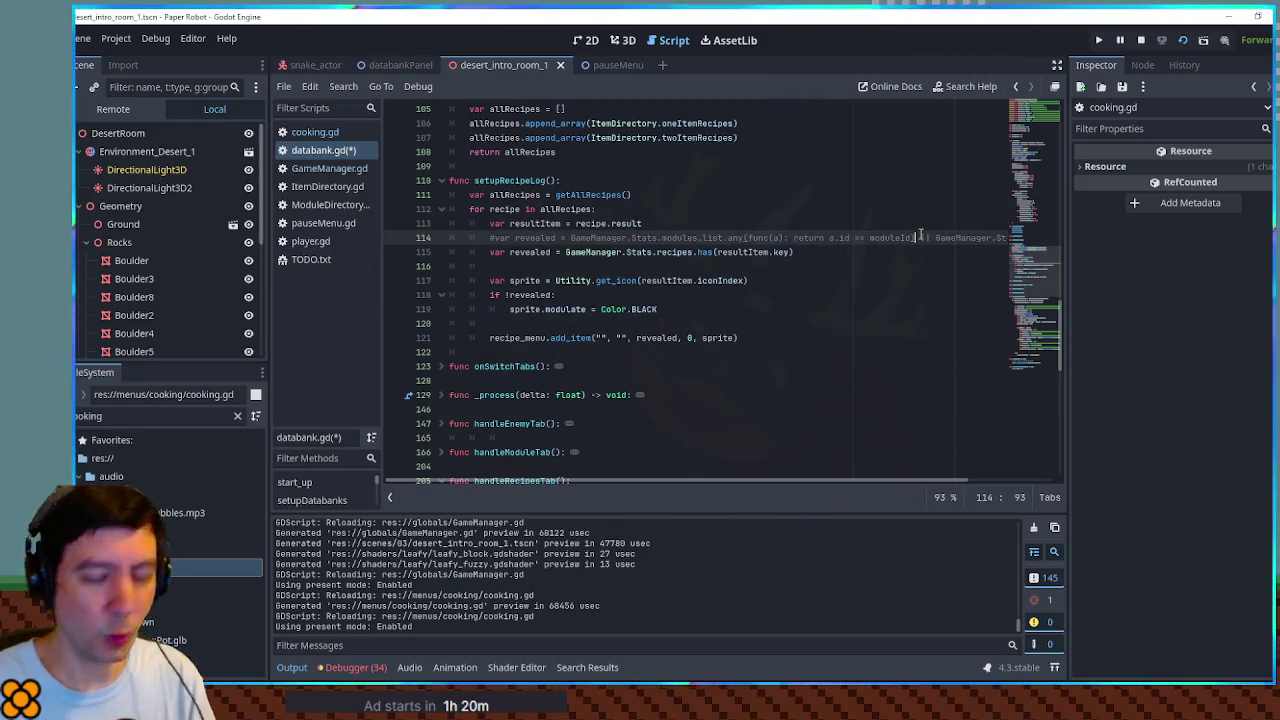
key("shift+End")
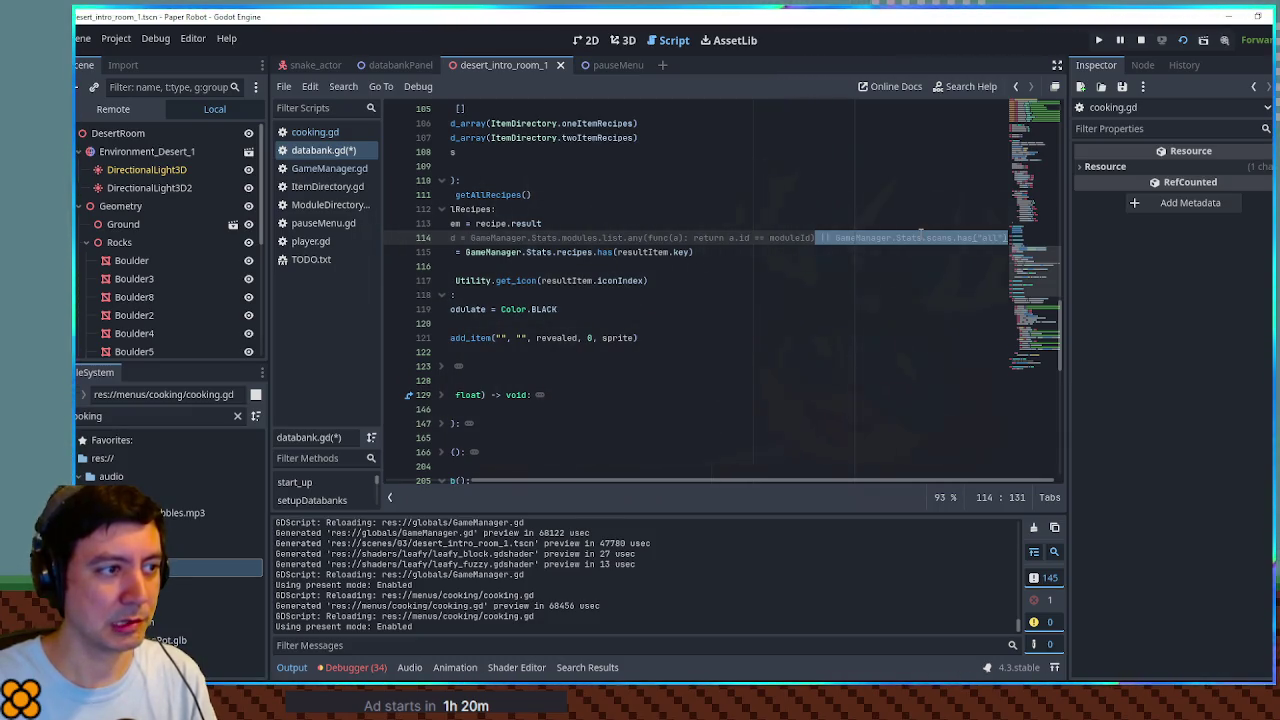
key("ctrl+c")
key("Down")
key("ctrl+v")
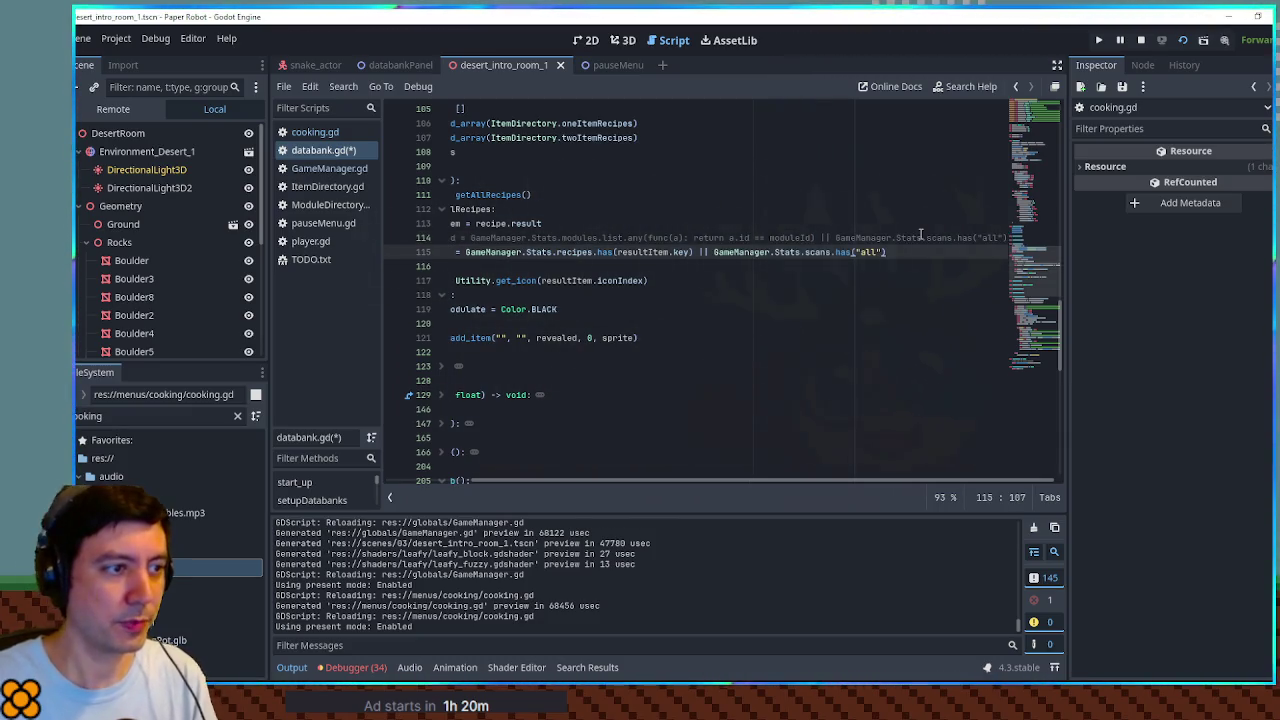
double_click(563, 251)
key("ctrl+c")
double_click(818, 252)
key("ctrl+v")
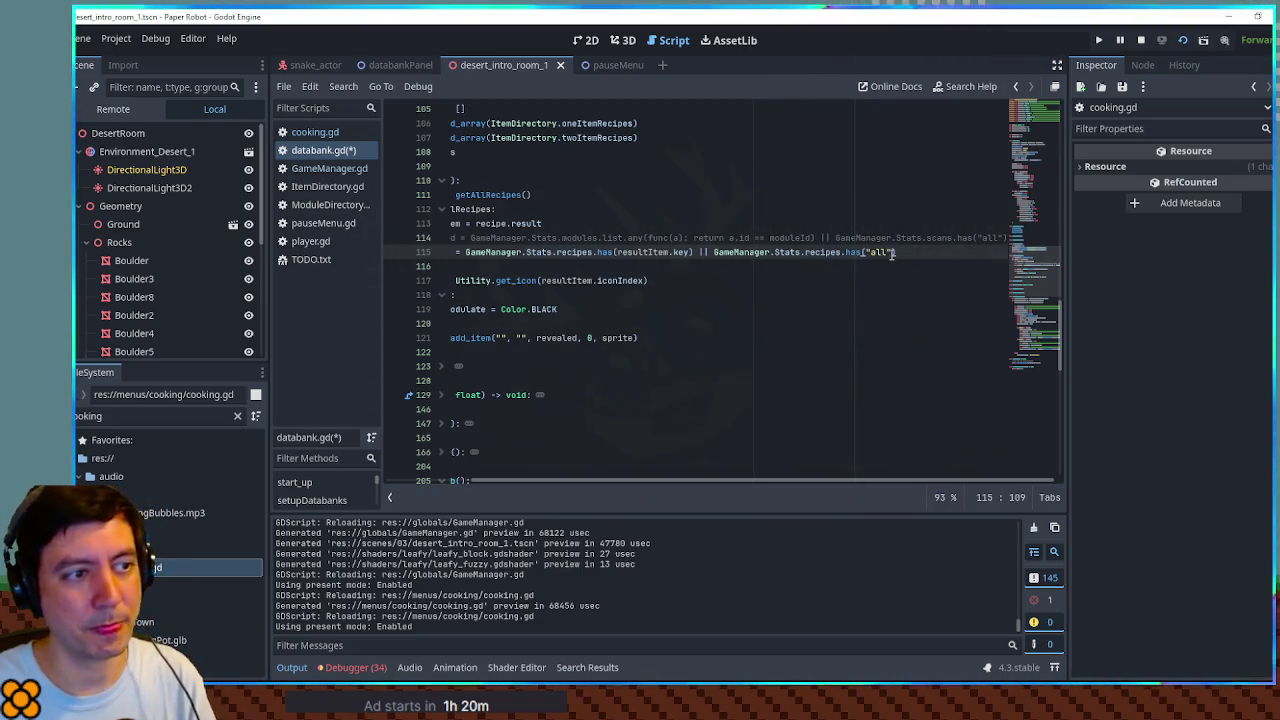
left_click(660, 252)
scroll(518, 263, "up", 4)
key("ctrl+s")
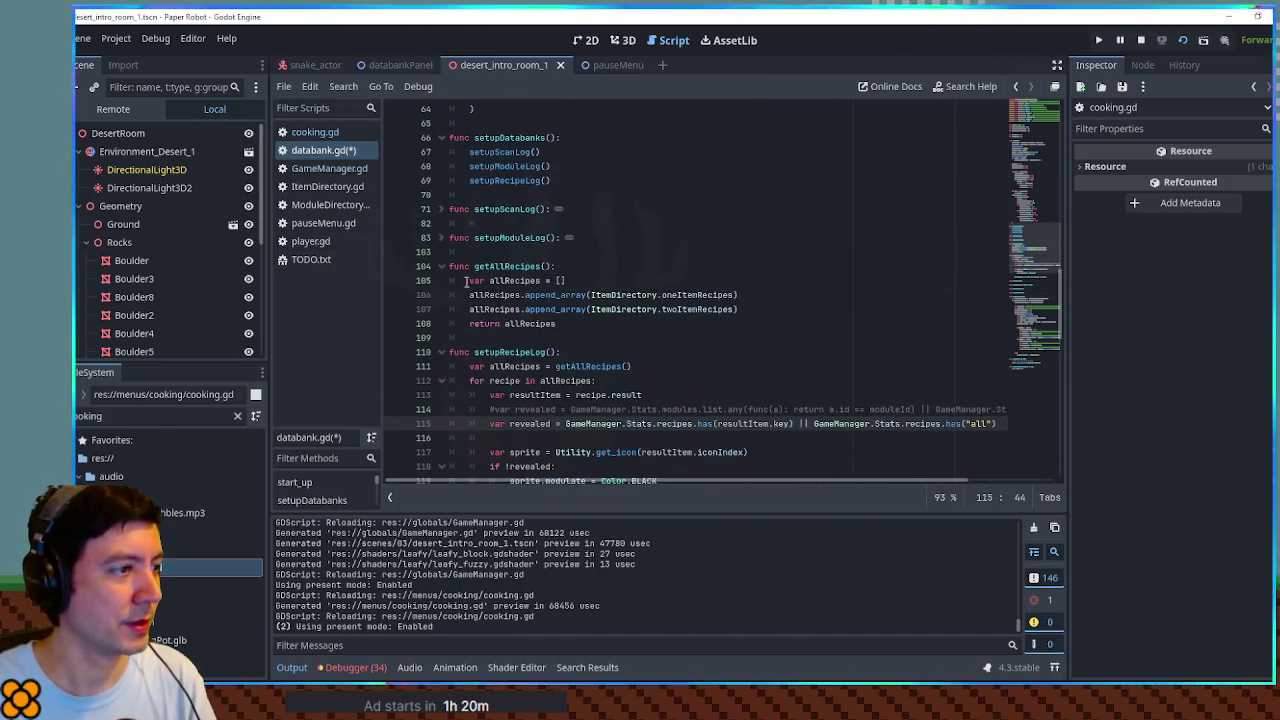
Step: Delete the ' || GameManager.Stats.scans.has("all")' fallback from setupModuleLog's reveal line
left_click(441, 266)
left_click(441, 237)
left_click_drag(930, 294, 1005, 294)
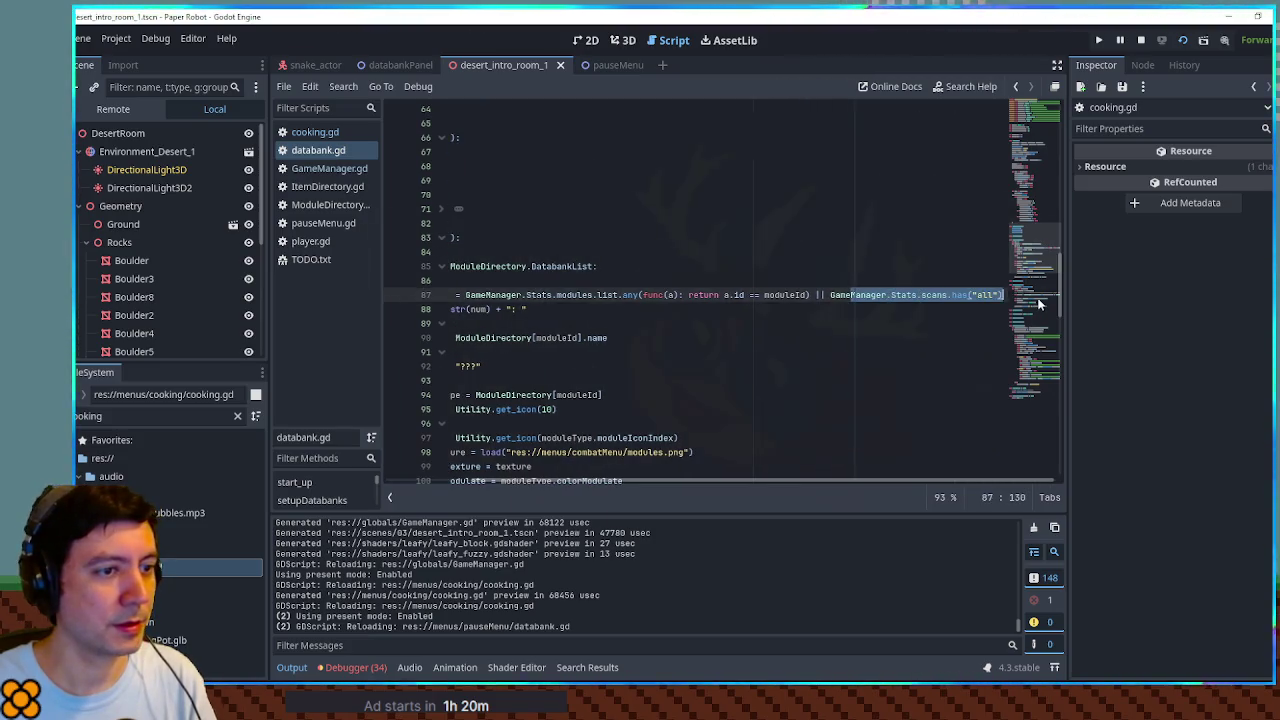
key("Right")
scroll(537, 295, "up", 3)
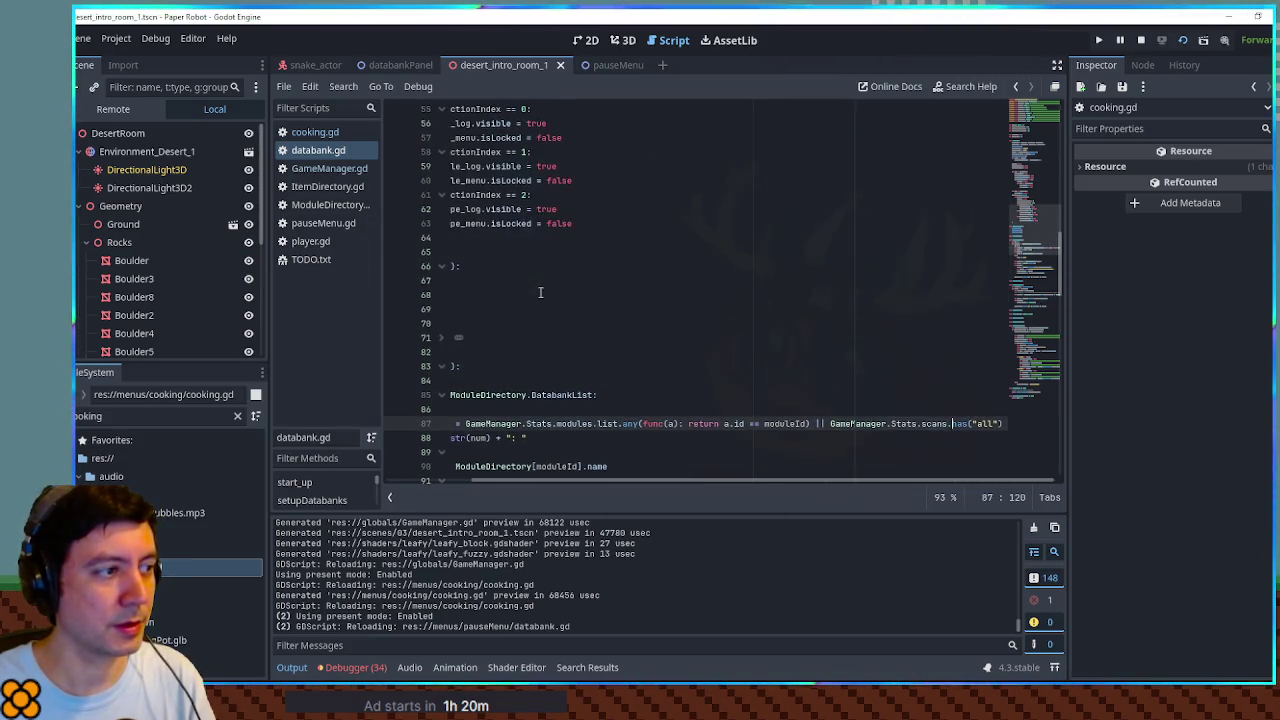
key("Up")
key("Home")
key("Home")
scroll(647, 414, "down", 6)
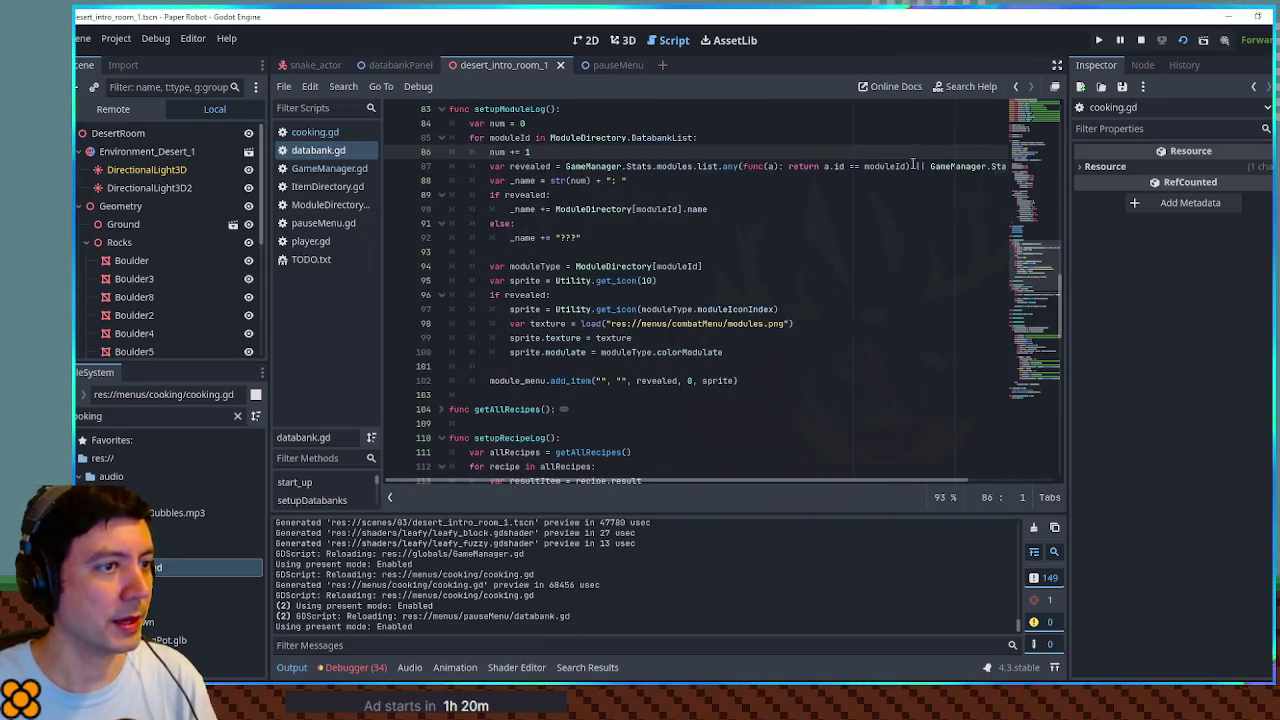
key("Down")
key("shift+End")
key("Delete")
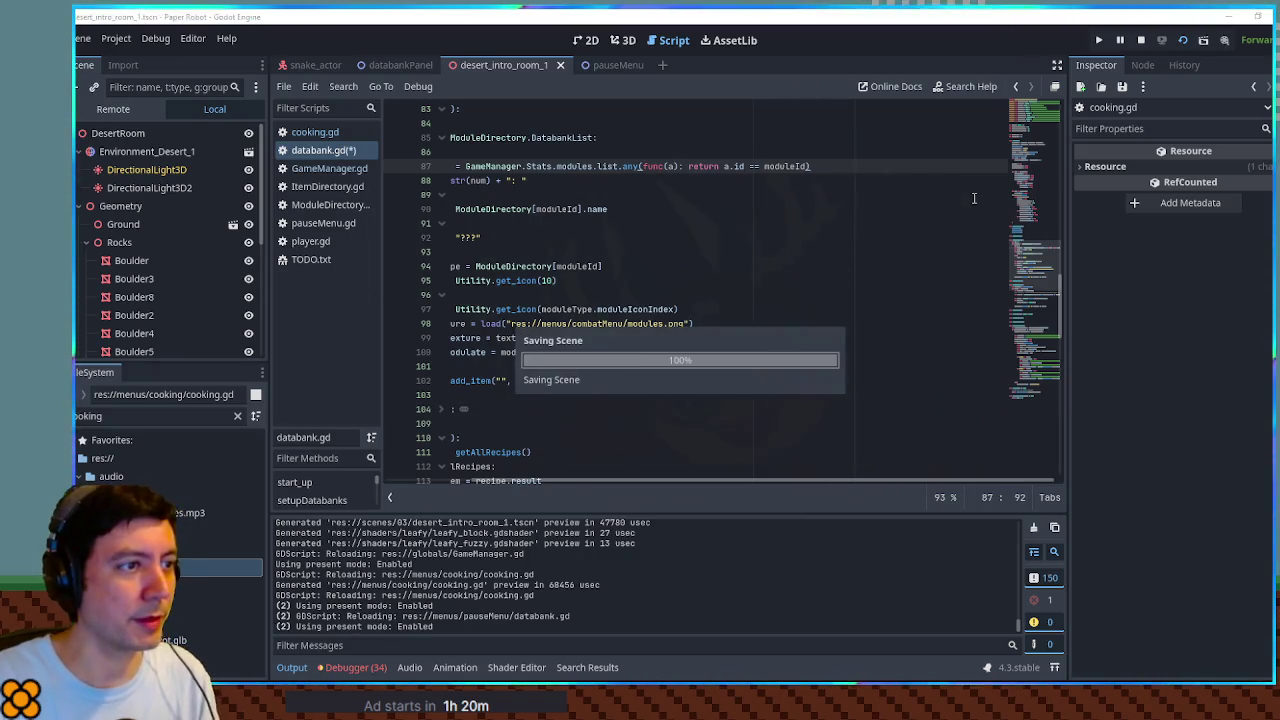
Step: Save databank.gd and fold setupModuleLog back up
key("ctrl+s")
scroll(491, 206, "up", 6)
left_click(491, 208)
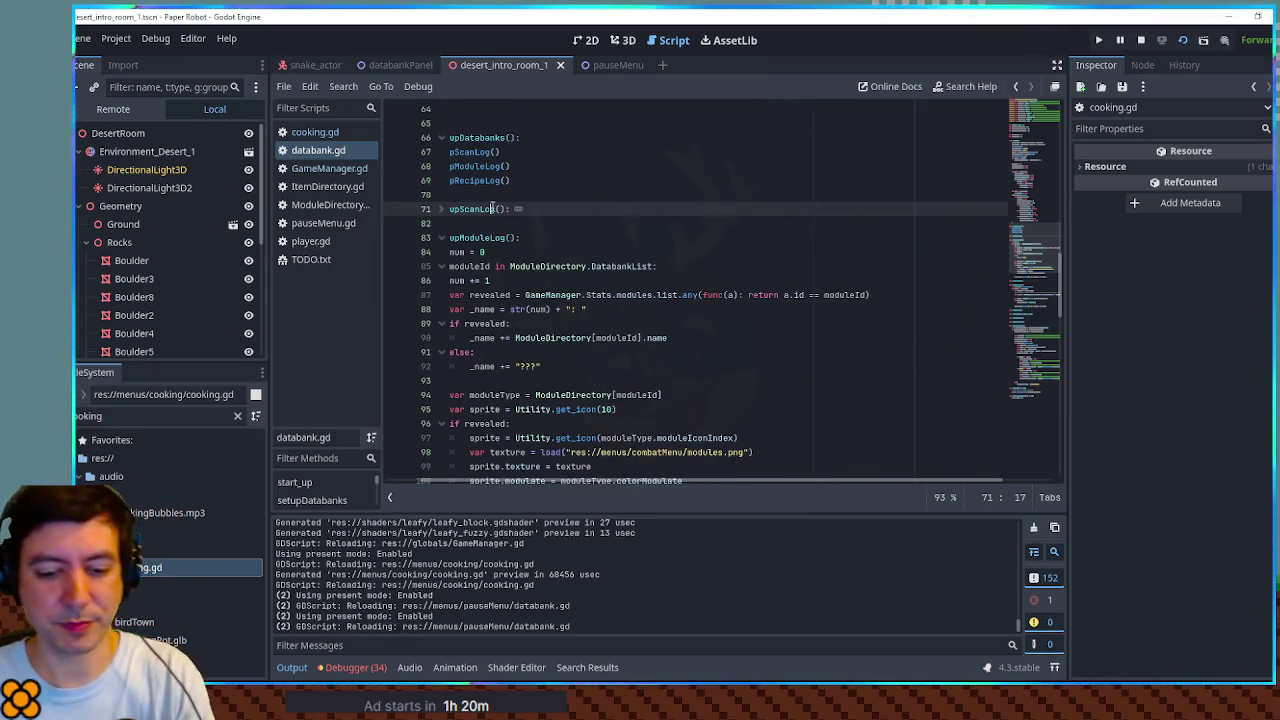
key("Home")
left_click(441, 237)
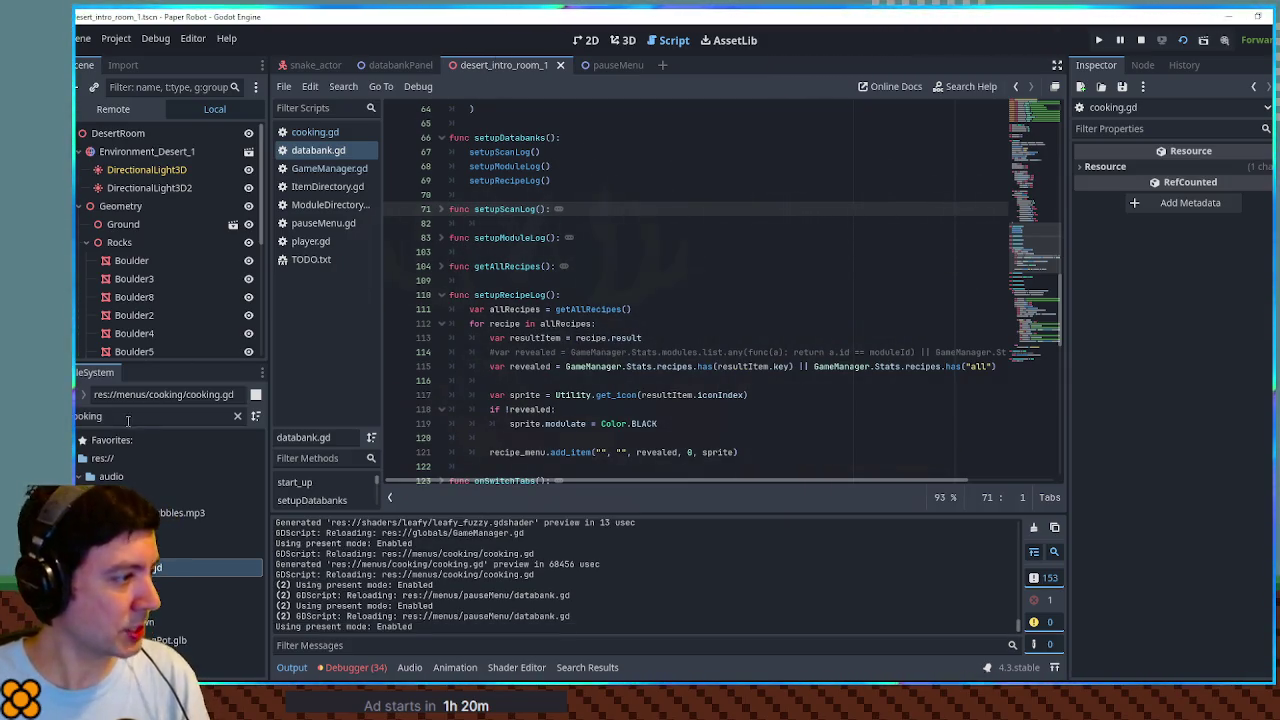
Step: Open bird_town.tscn from a 'bird town' file search in the 3D view and launch the game
left_click(160, 415)
type("bird")
type(" town")
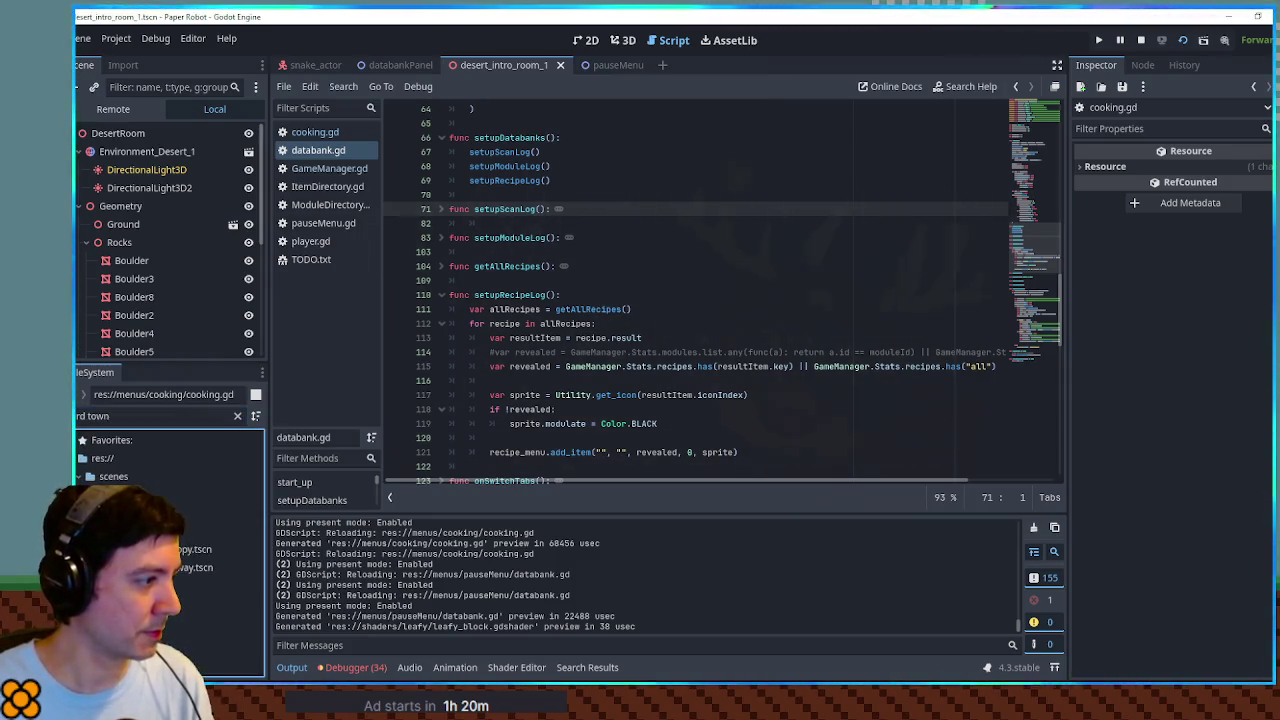
left_click(160, 531)
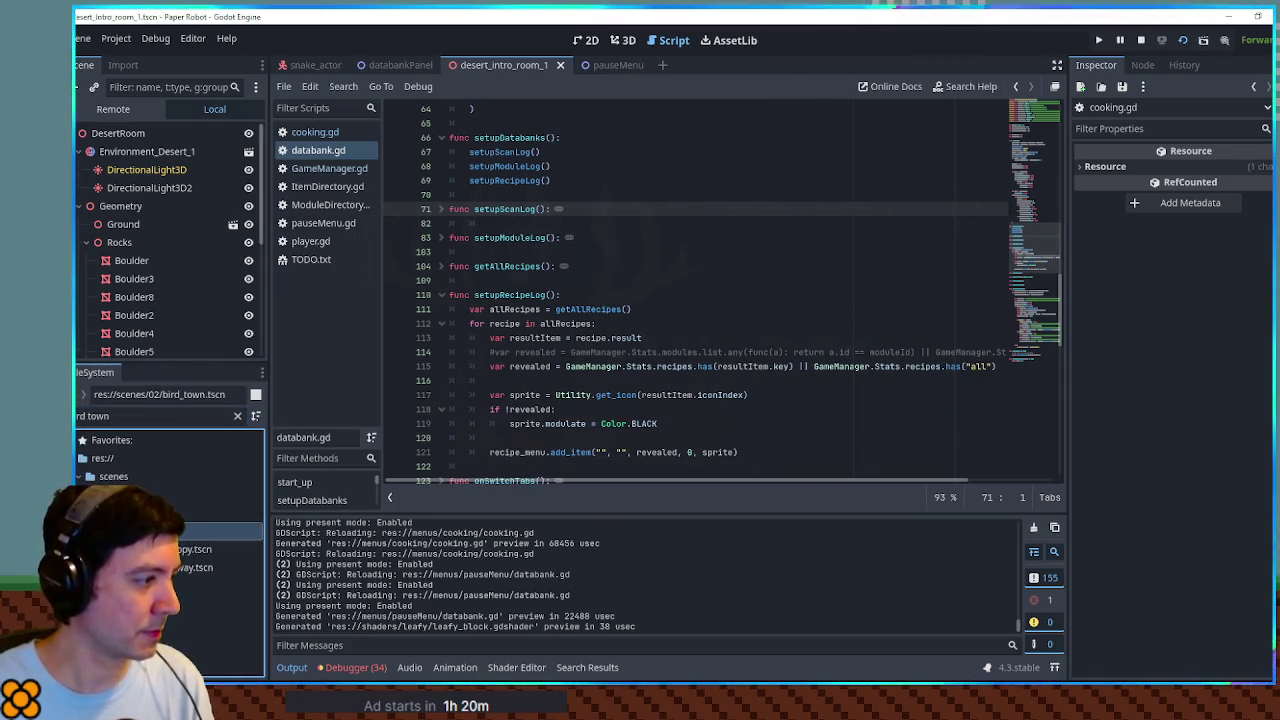
left_click(622, 41)
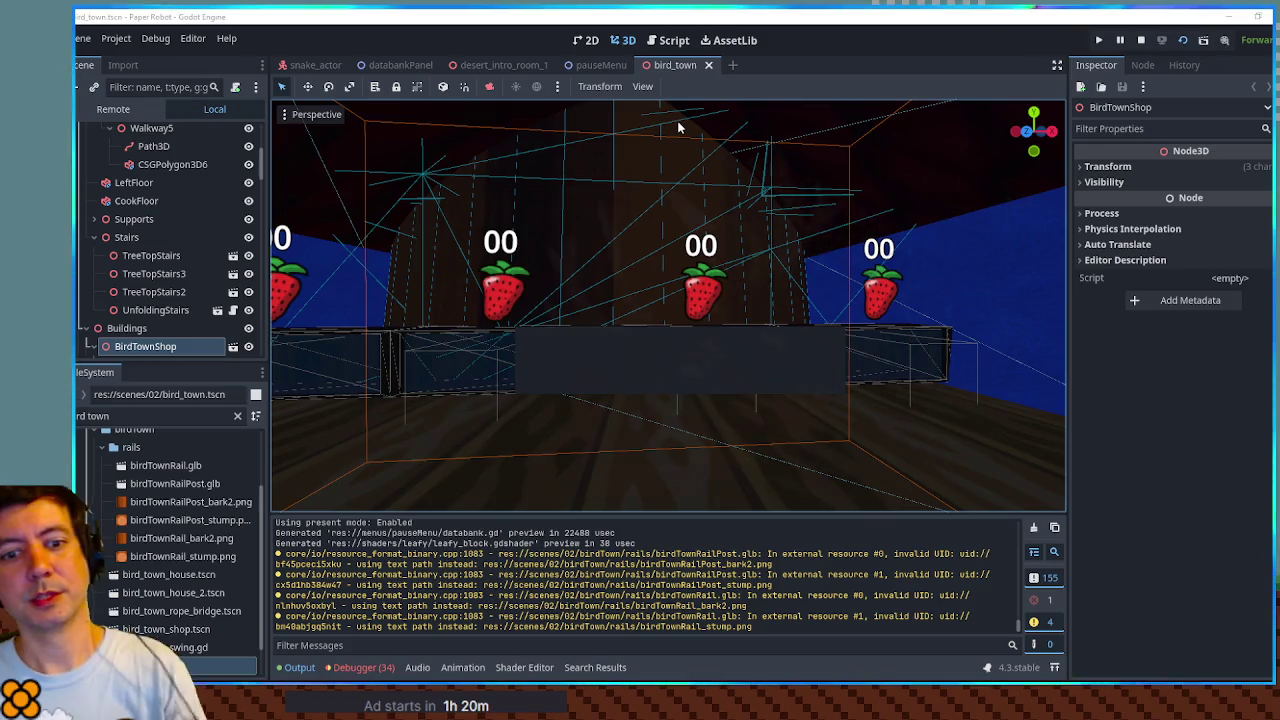
key("F5")
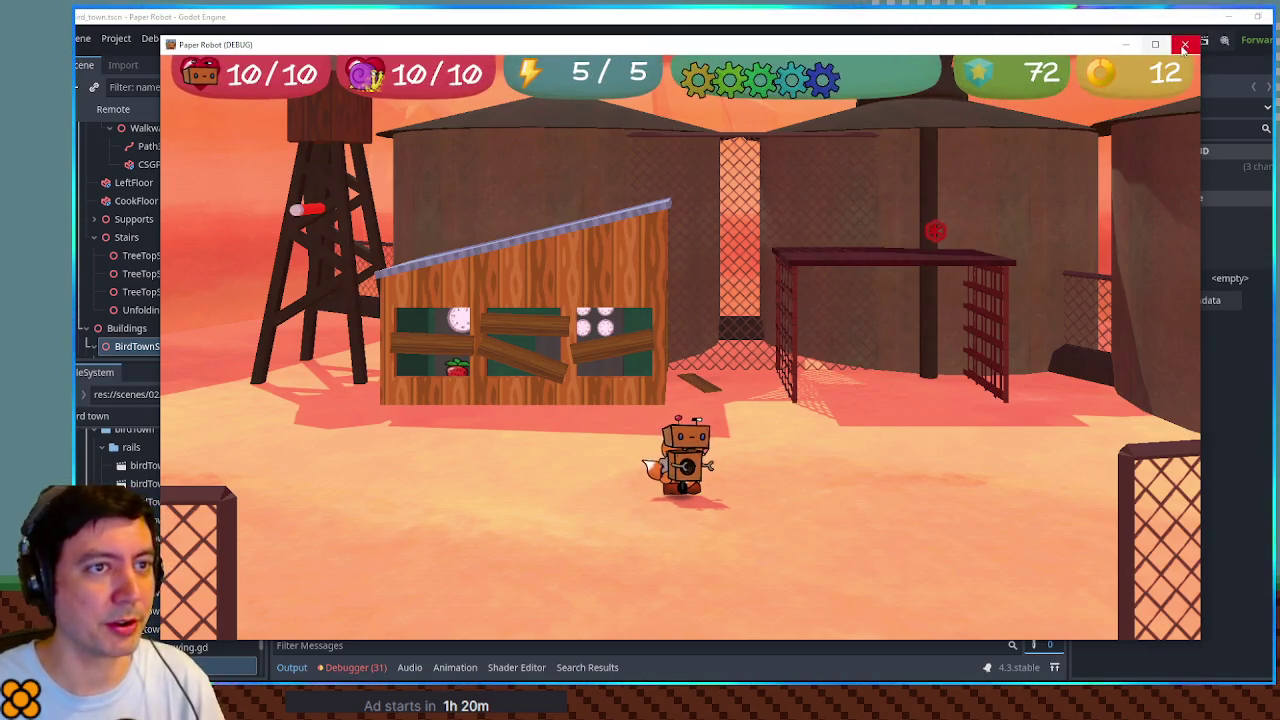
Step: Stop the running game and launch it again
key("F8")
left_click_drag(690, 172, 694, 200)
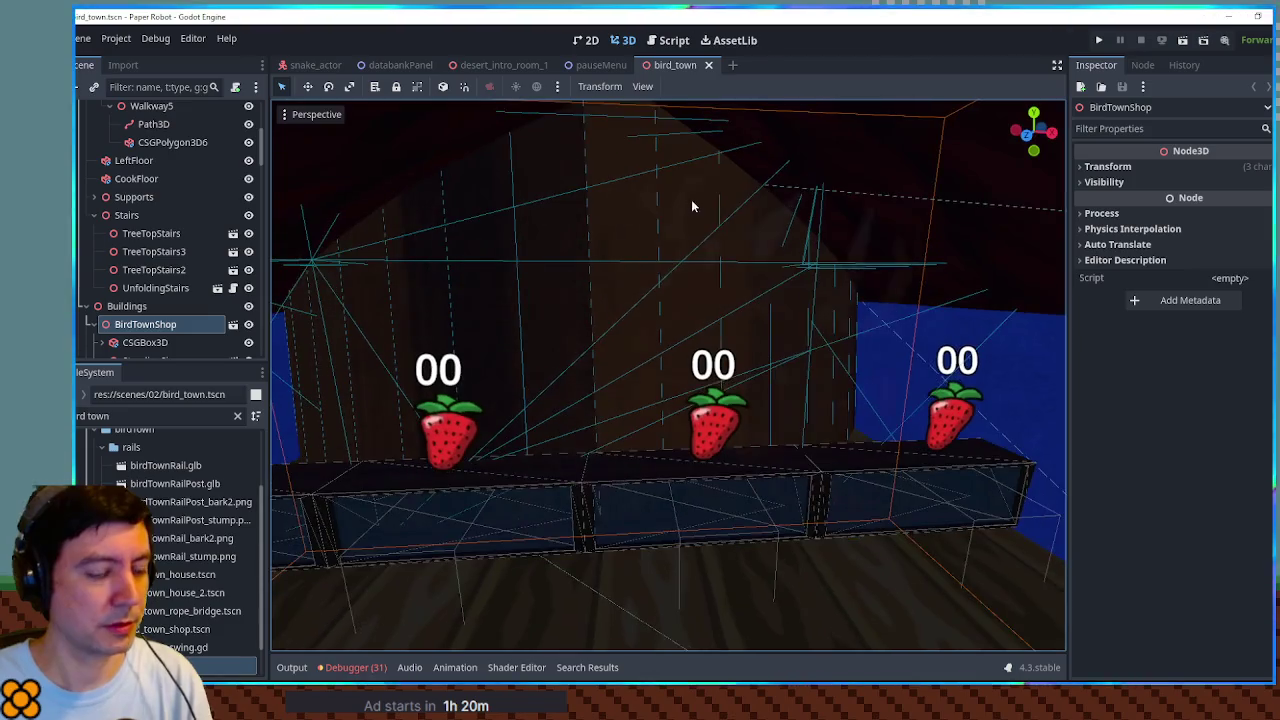
key("F5")
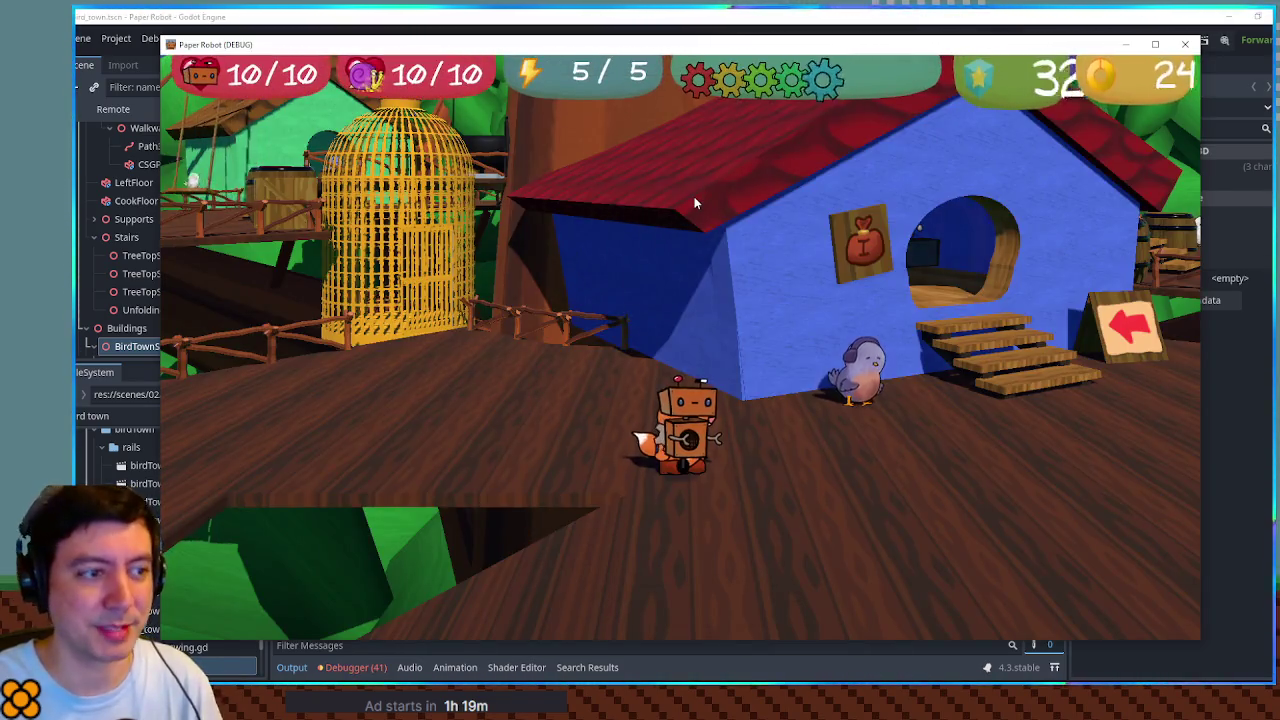
Step: Walk the robot up the stairs and across the rope bridge to the cook
key("d")
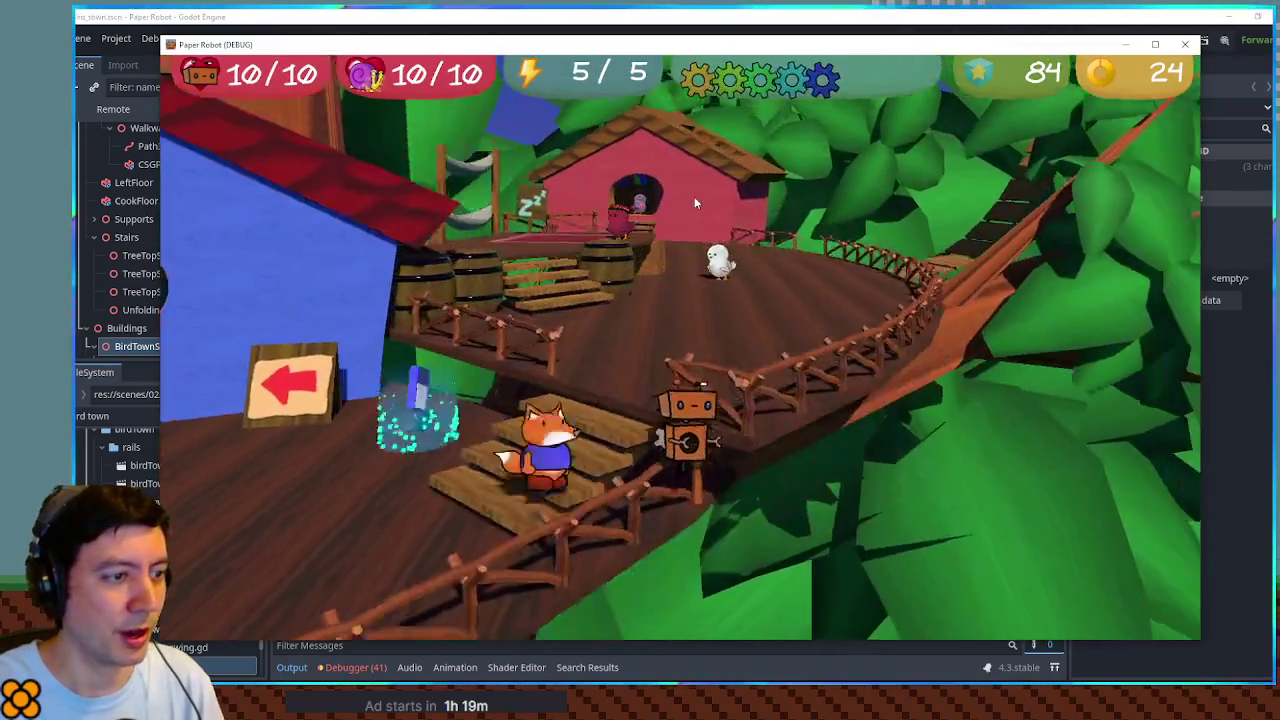
key("w")
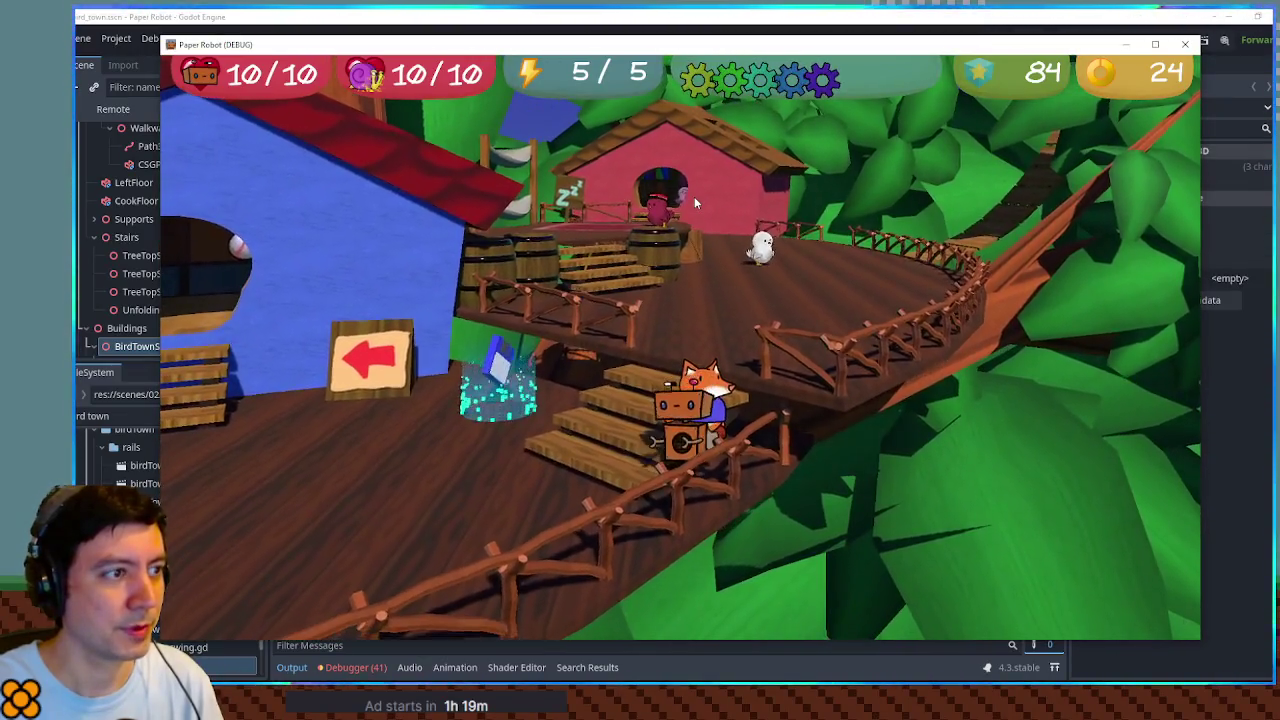
key("w")
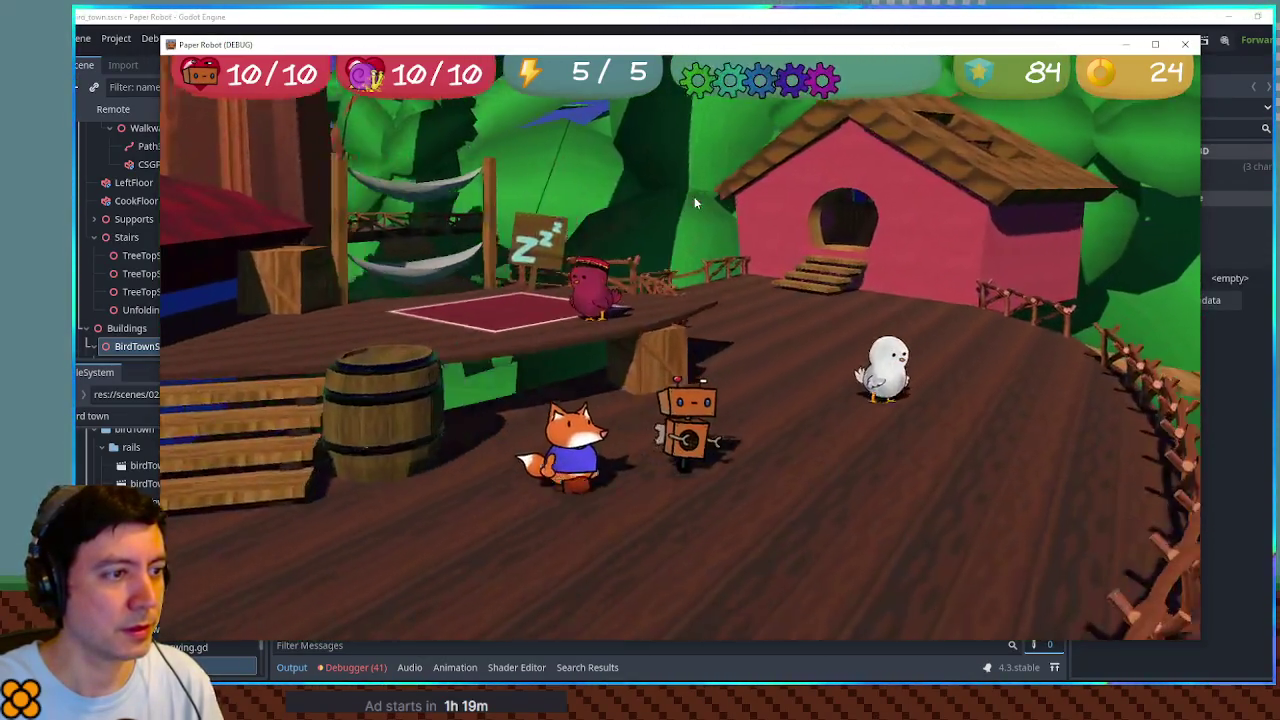
key("a")
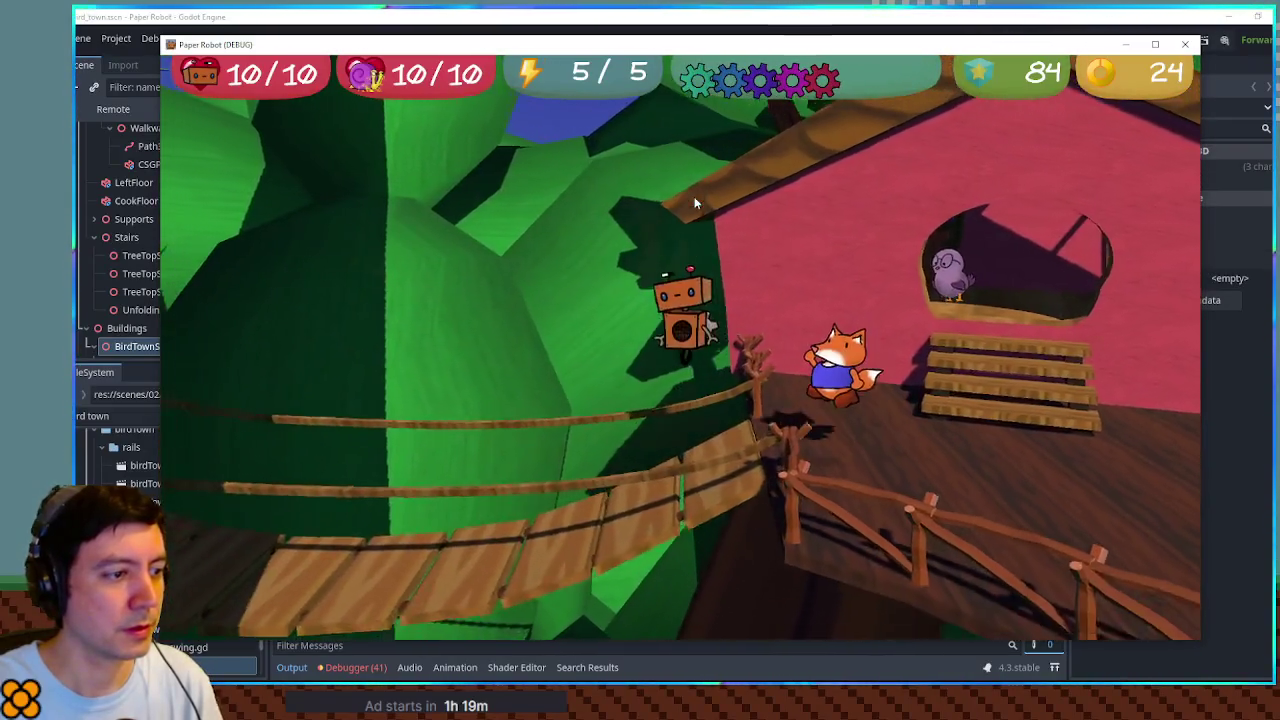
key("w")
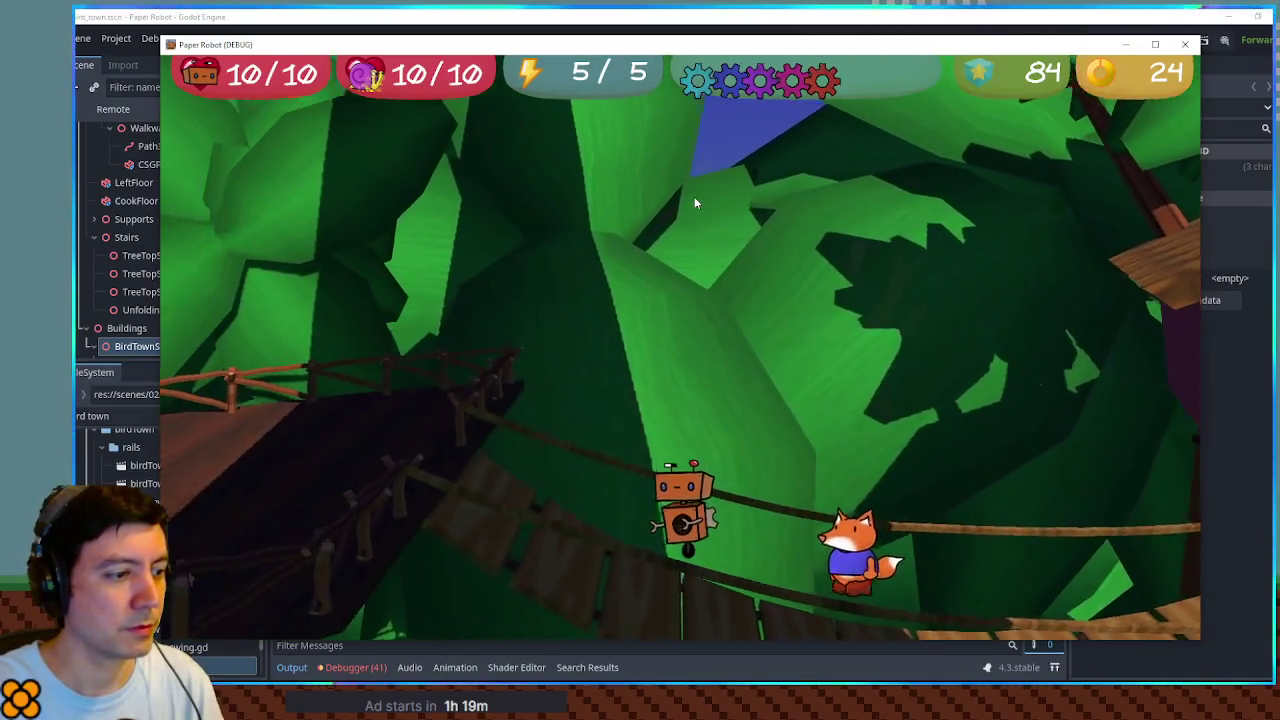
key("d")
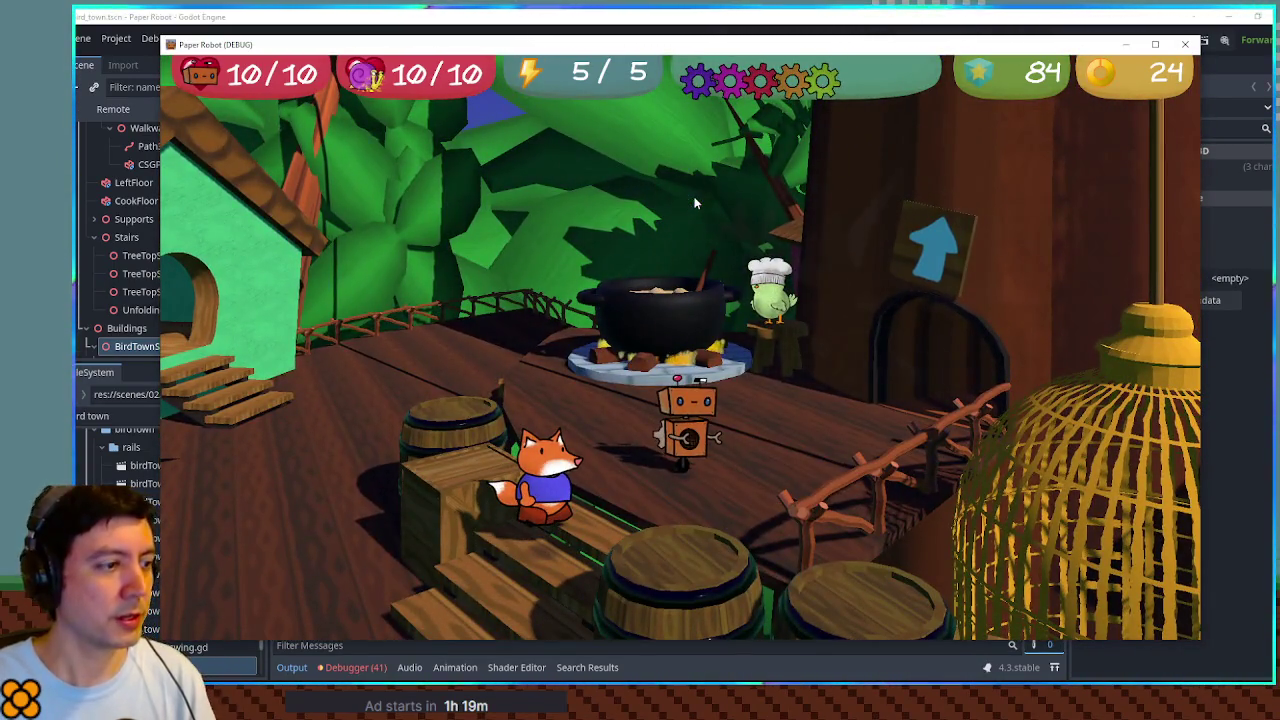
Step: Check the Databank Recipes log, then talk to the cook and open the debug tools
key("Escape")
key("x")
key("x")
key("s")
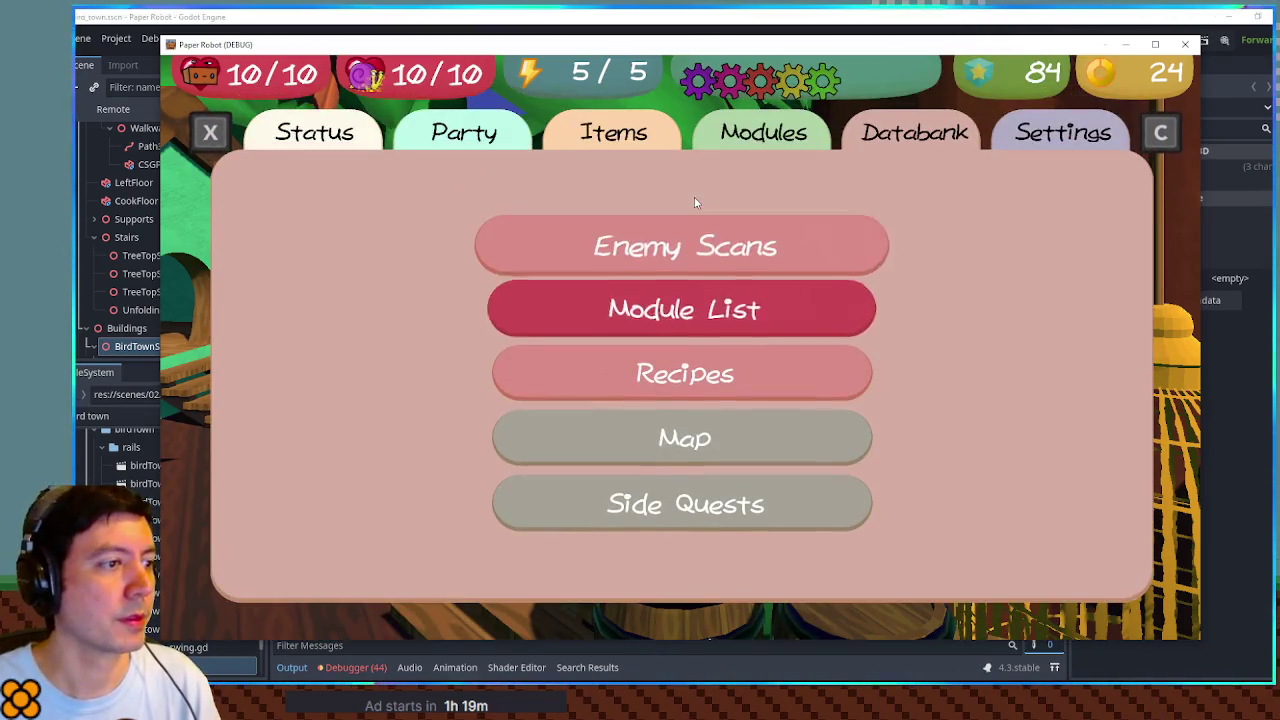
key("Return")
key("Escape")
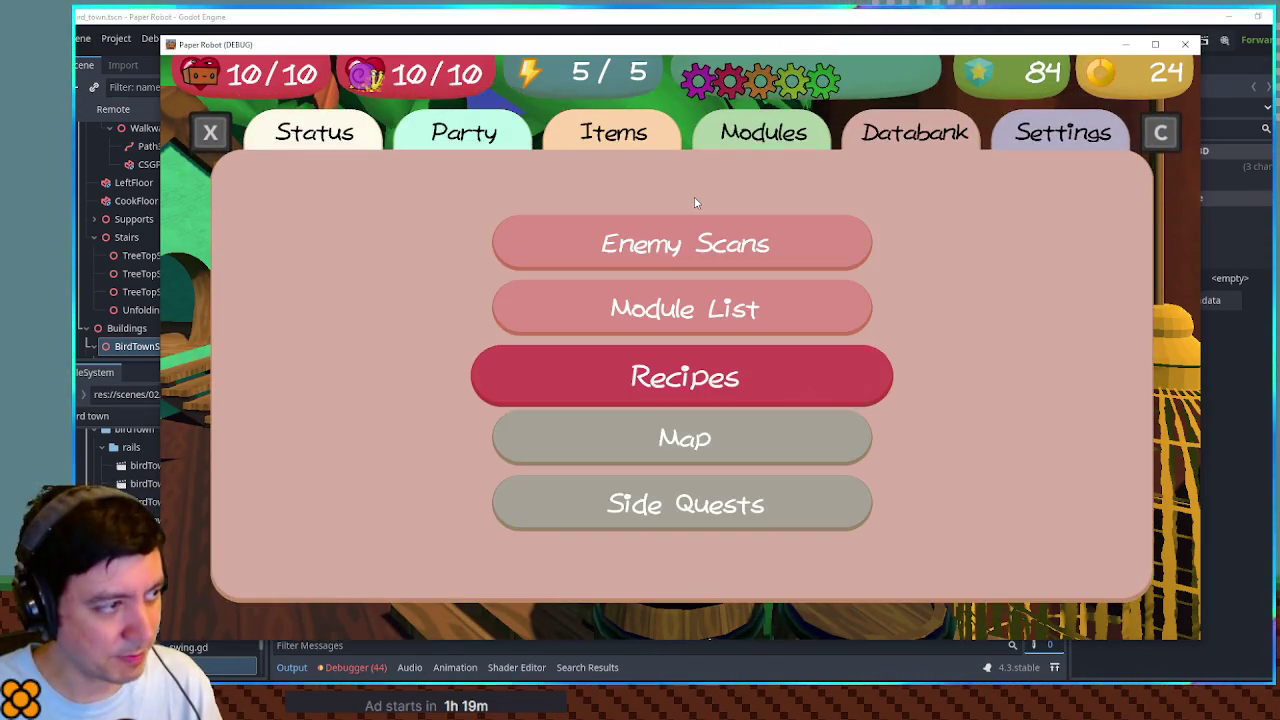
key("Escape")
key("Return")
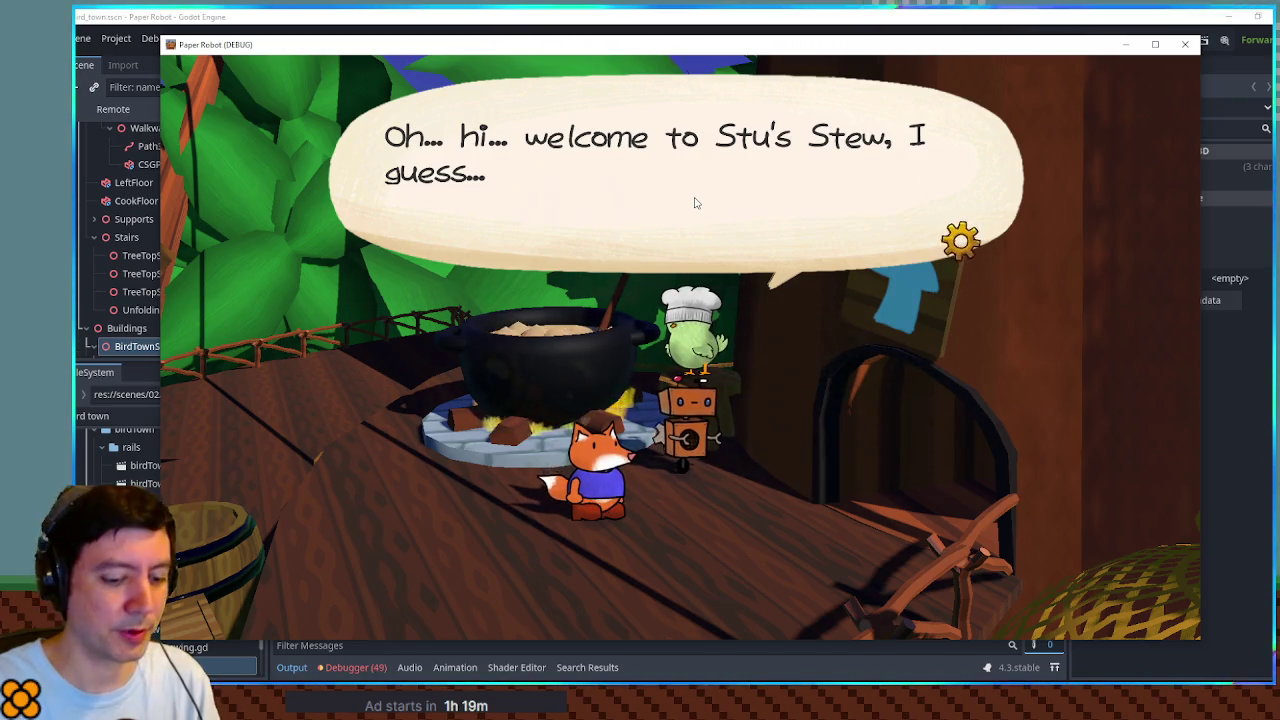
key("F1")
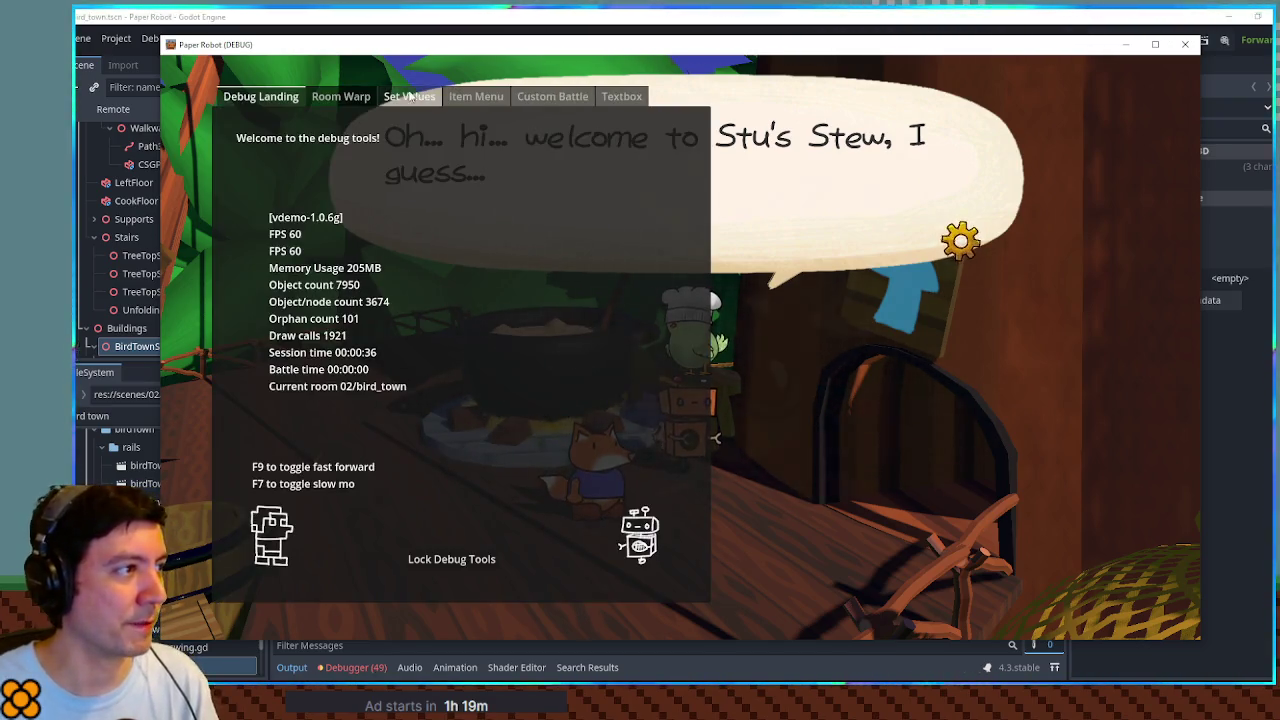
Step: Warp to a chapter 1 room at its bottom entrance using Room Warp
left_click(334, 100)
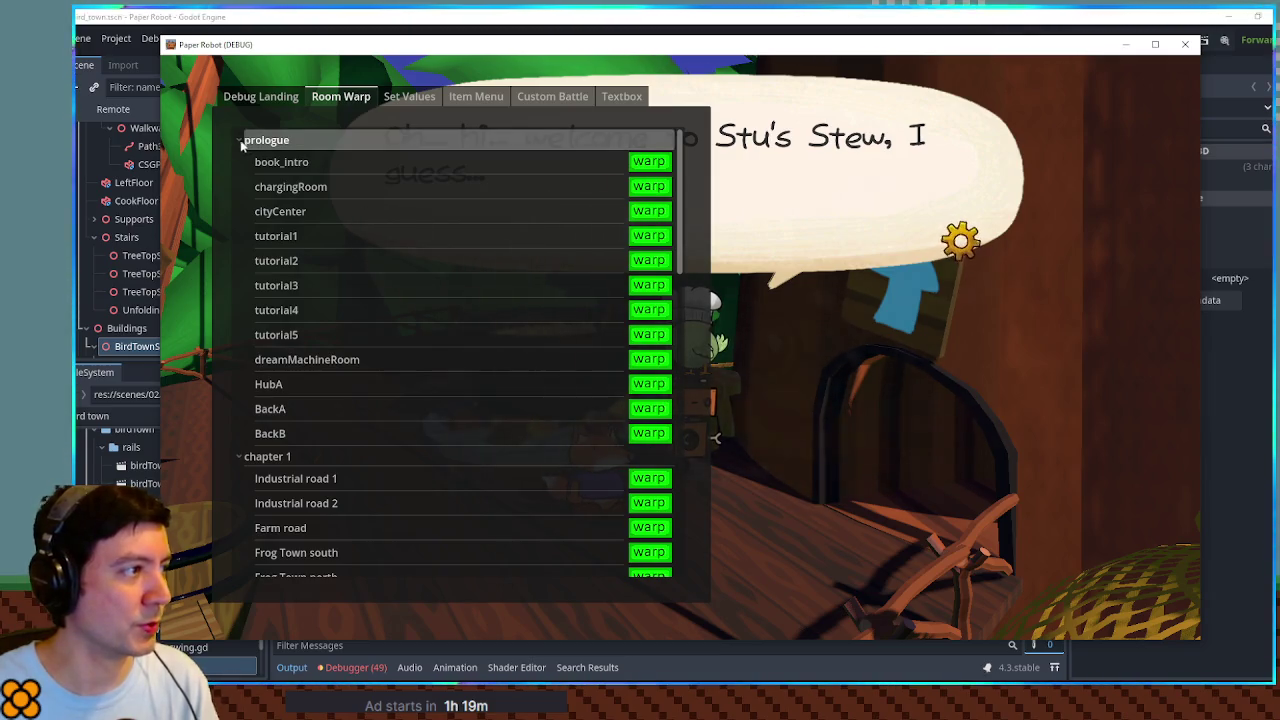
left_click(240, 142)
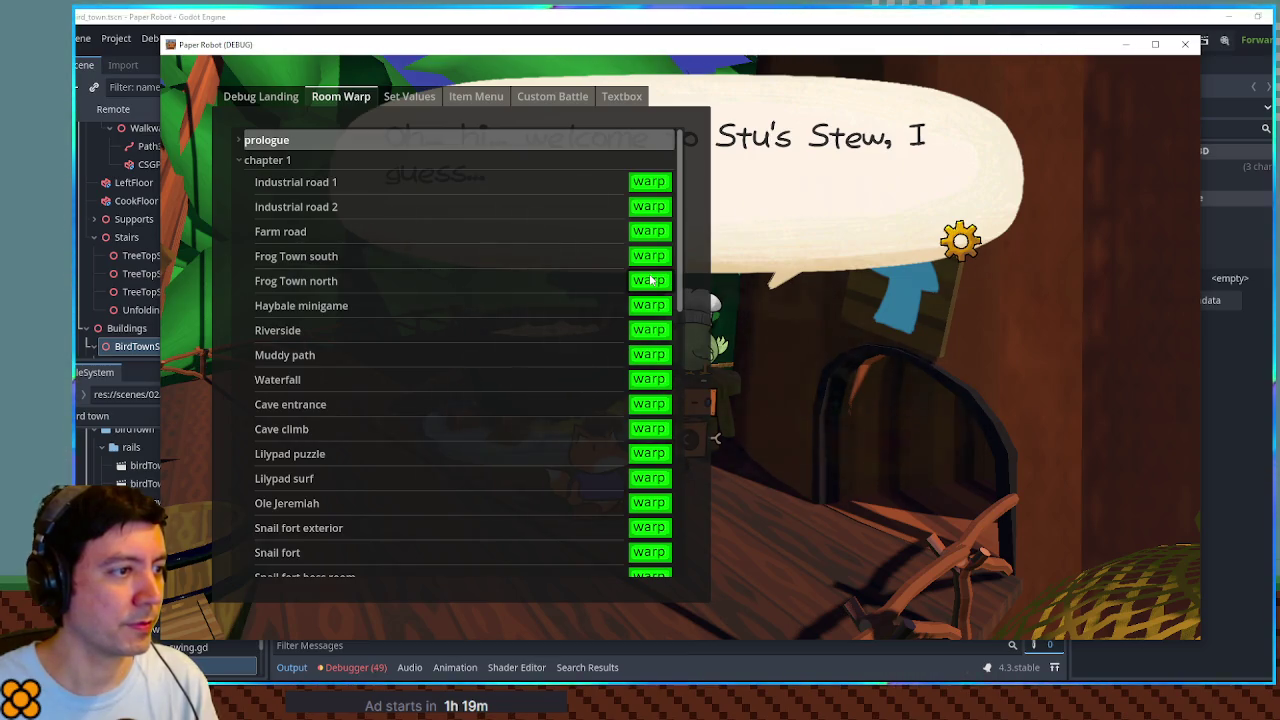
left_click(575, 286)
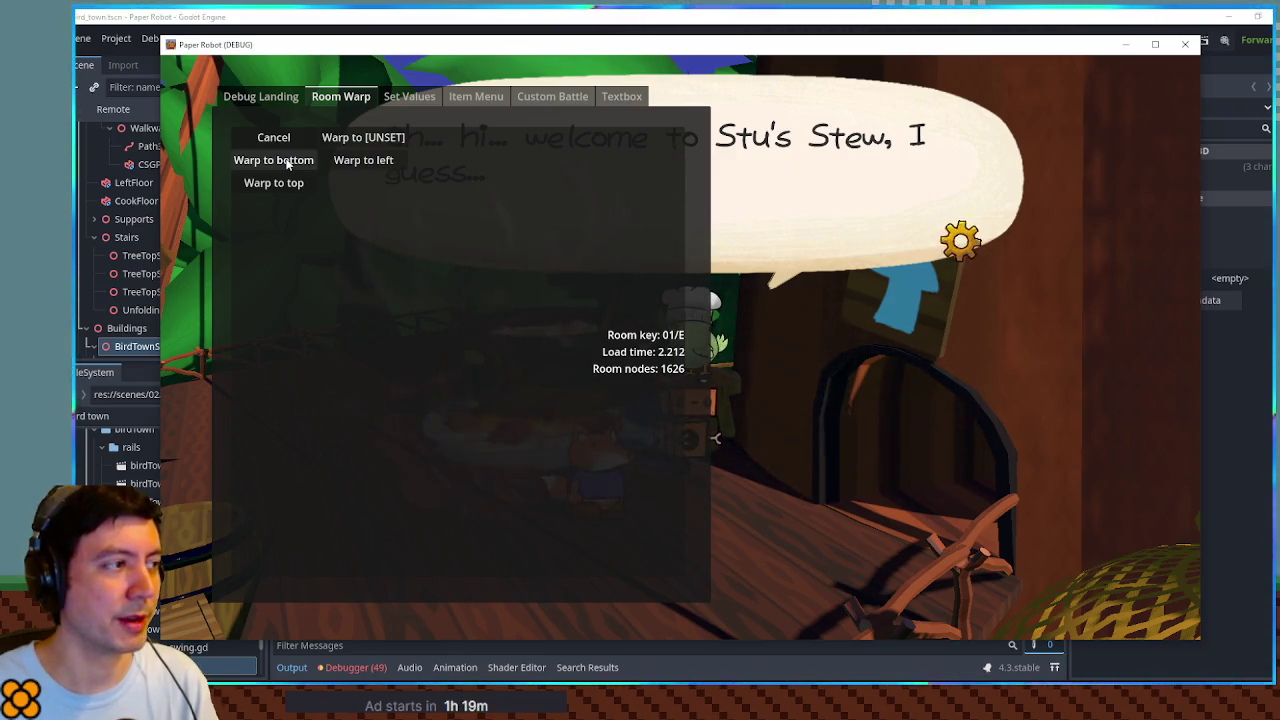
left_click(287, 161)
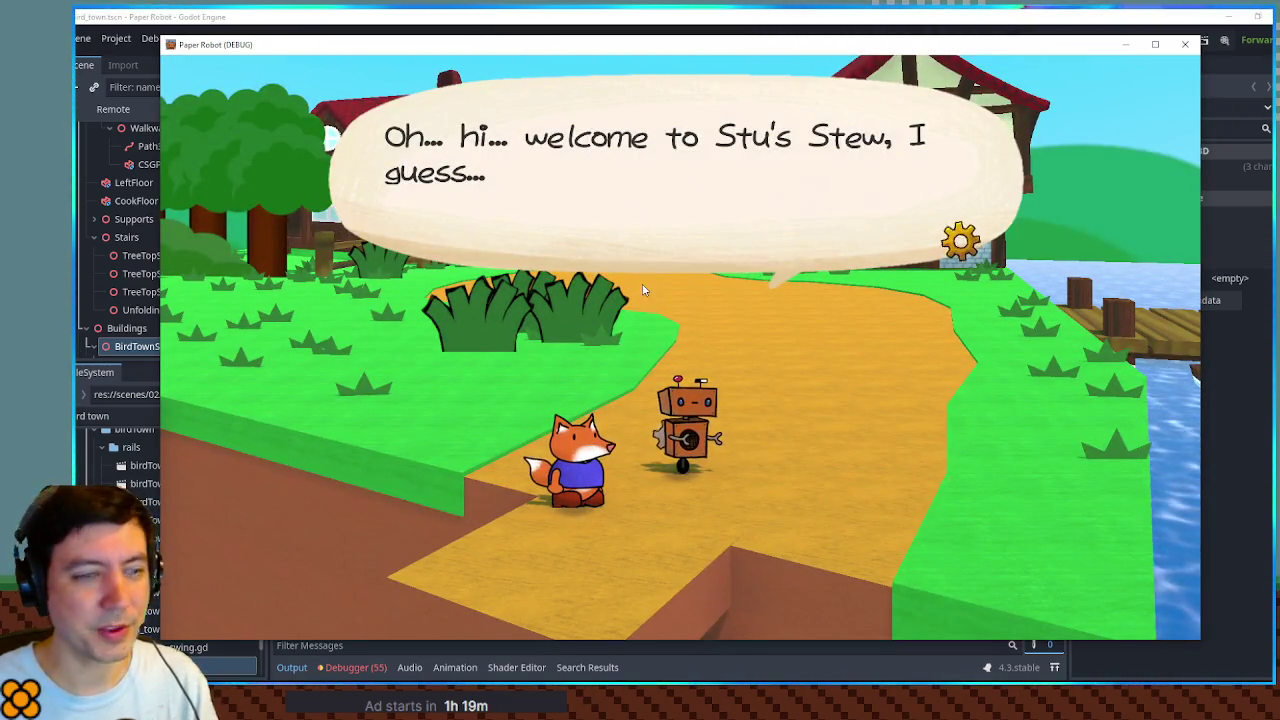
Step: Skip the cook's dialogue, walk up to the shop, then close and rerun the game
left_click(630, 283)
left_click(630, 282)
key("w")
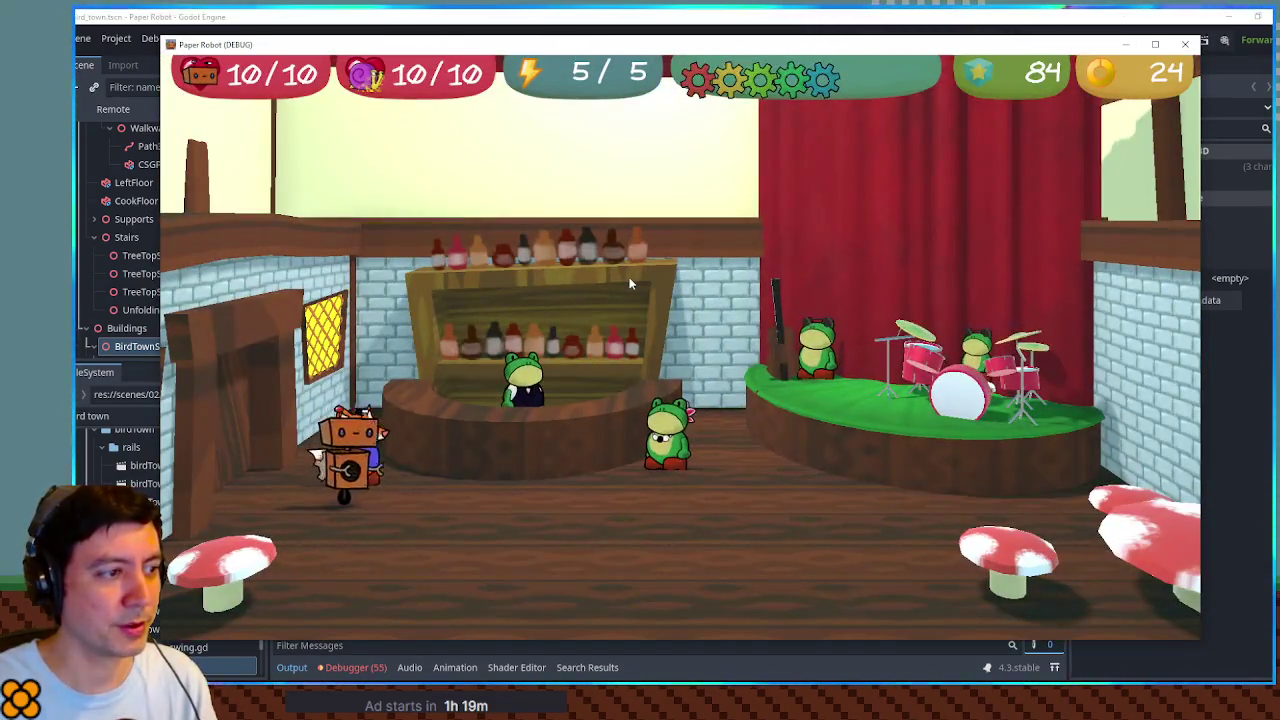
left_click(1187, 47)
key("ctrl+s")
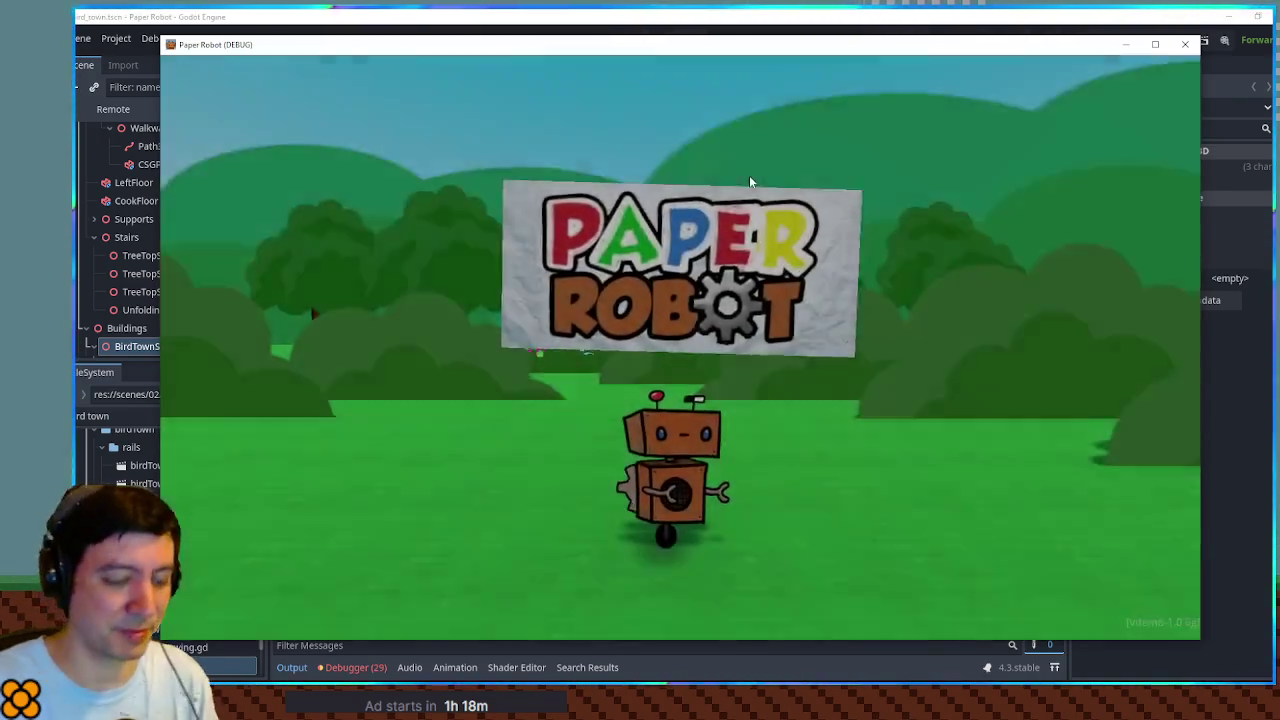
Step: From the title screen, go to the save files and load File 3
key("space")
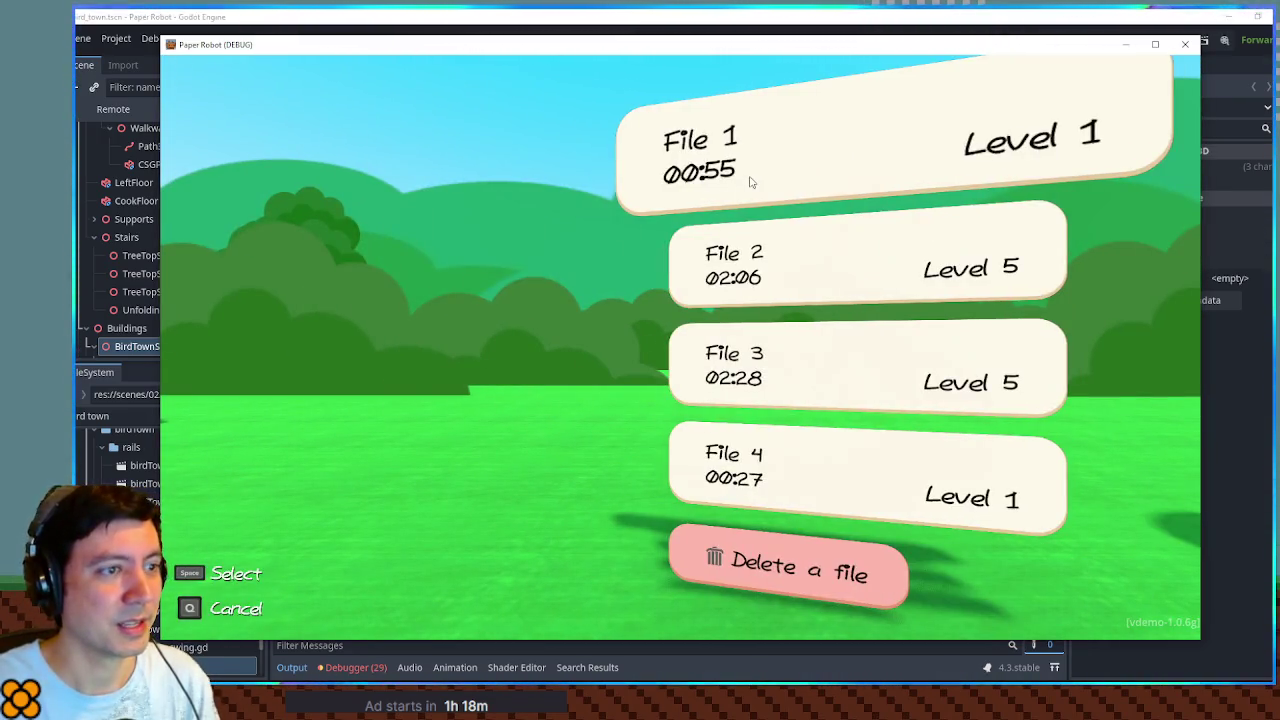
key("Down")
key("Down")
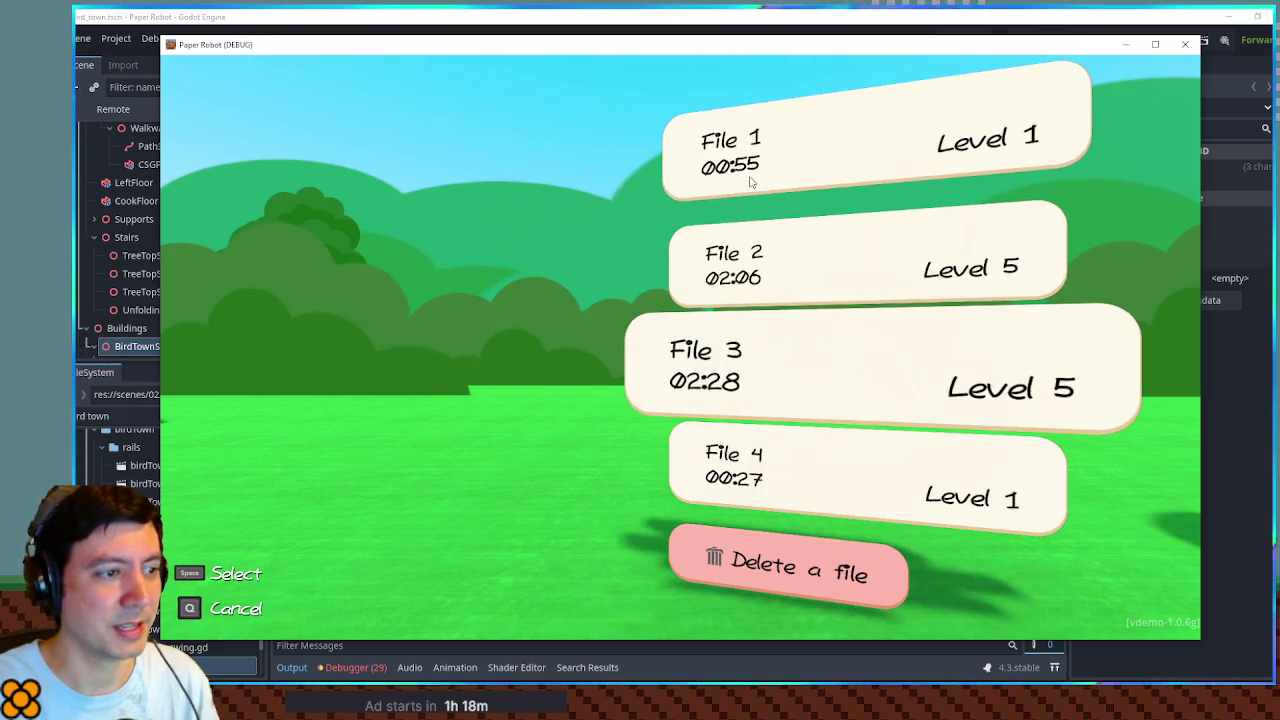
key("space")
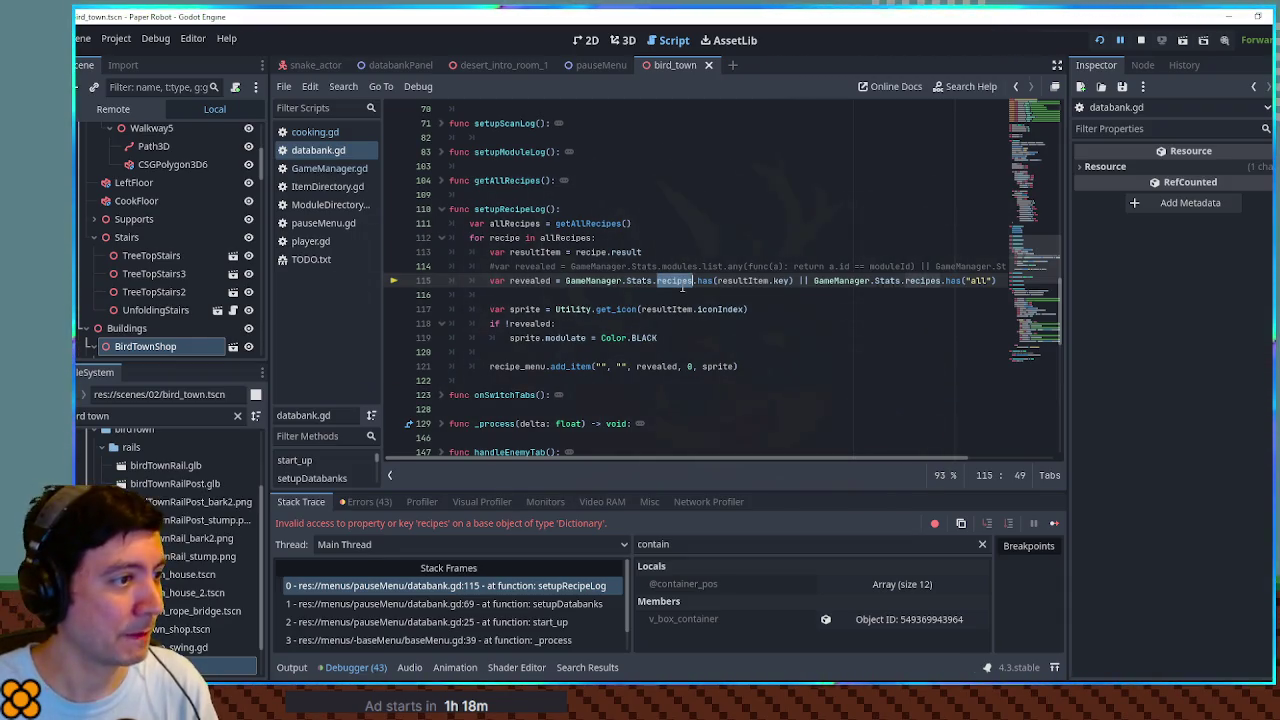
Step: Replace the first Stats.recipes on line 115 with Stats.get("recipes", [])
left_click(652, 283)
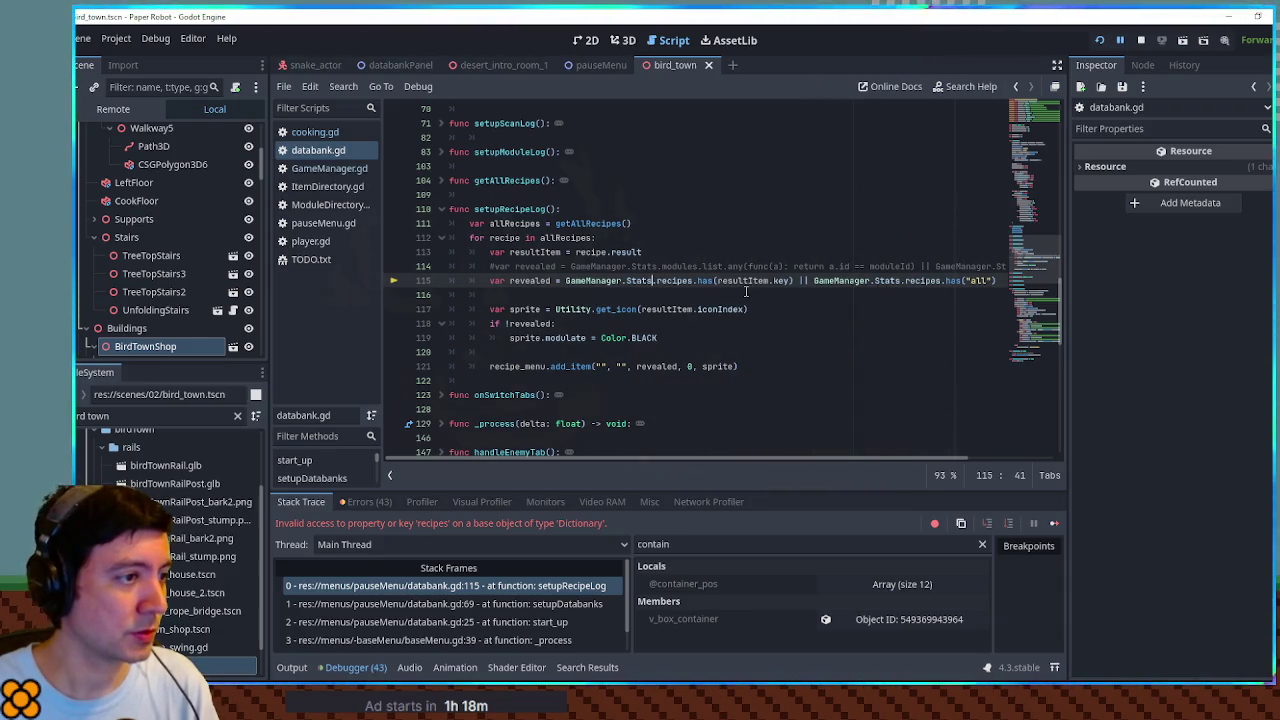
type("get.")
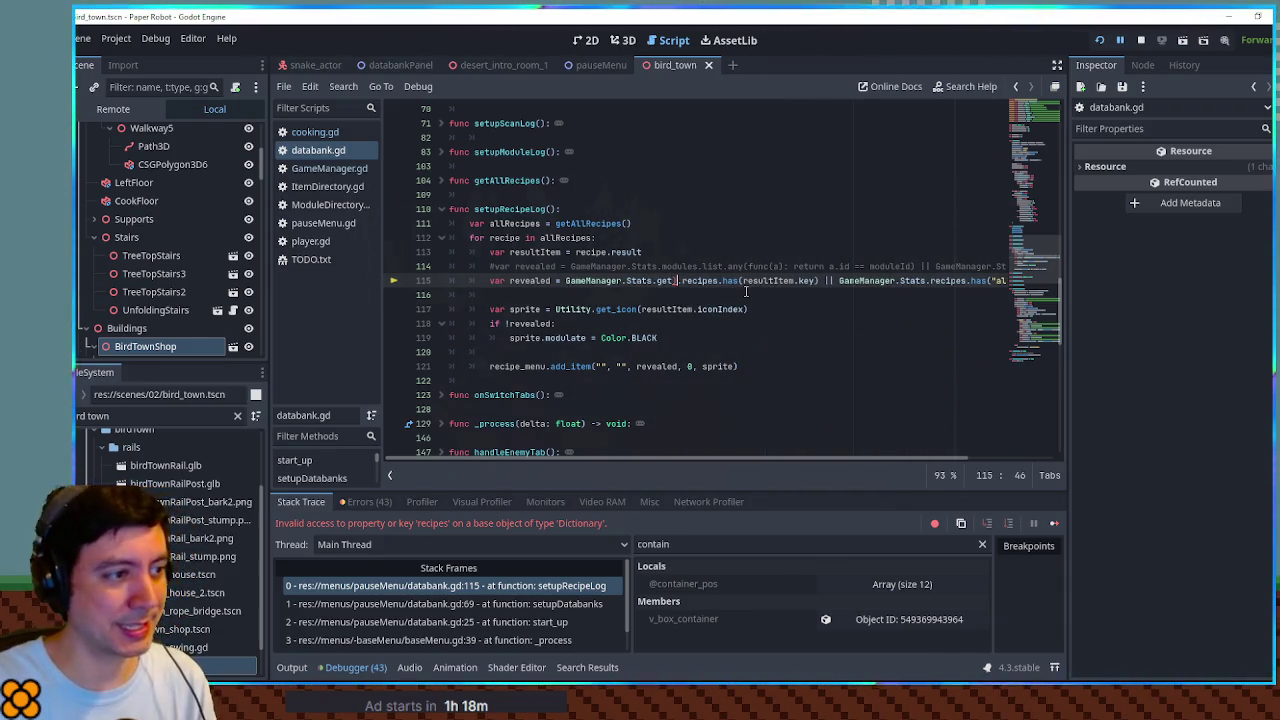
key("BackSpace")
type("(\"")
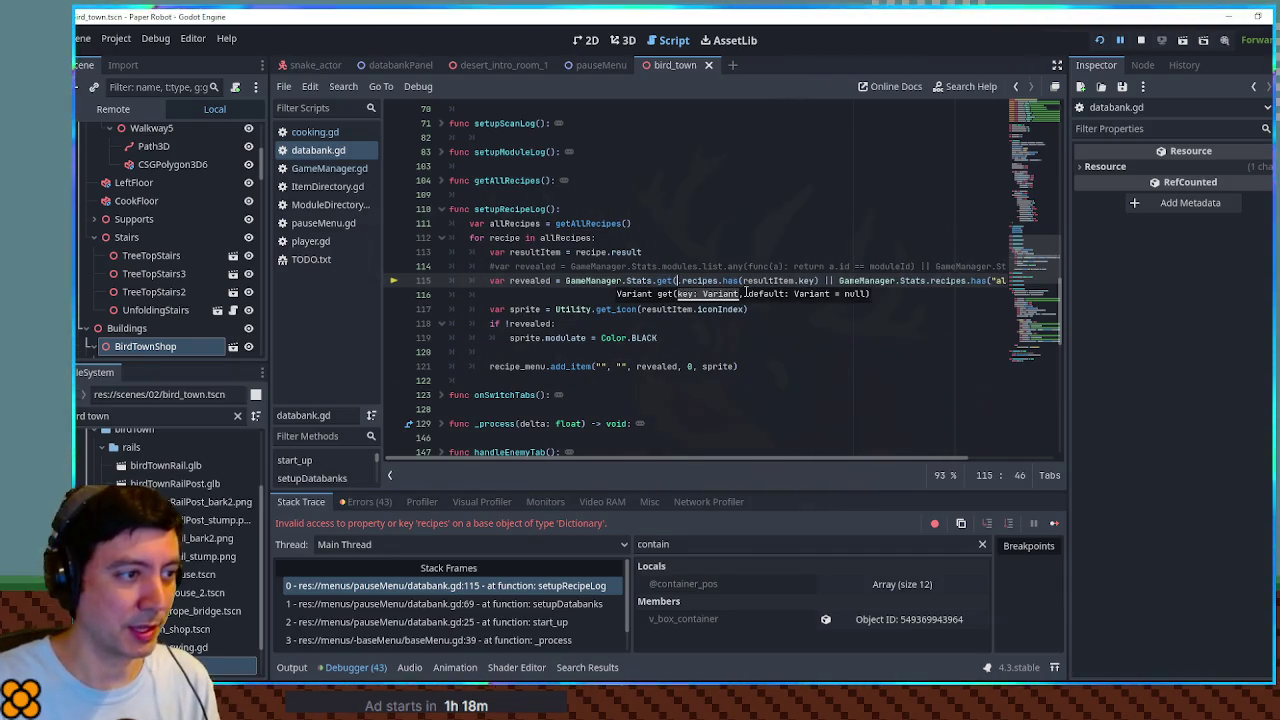
key("Delete")
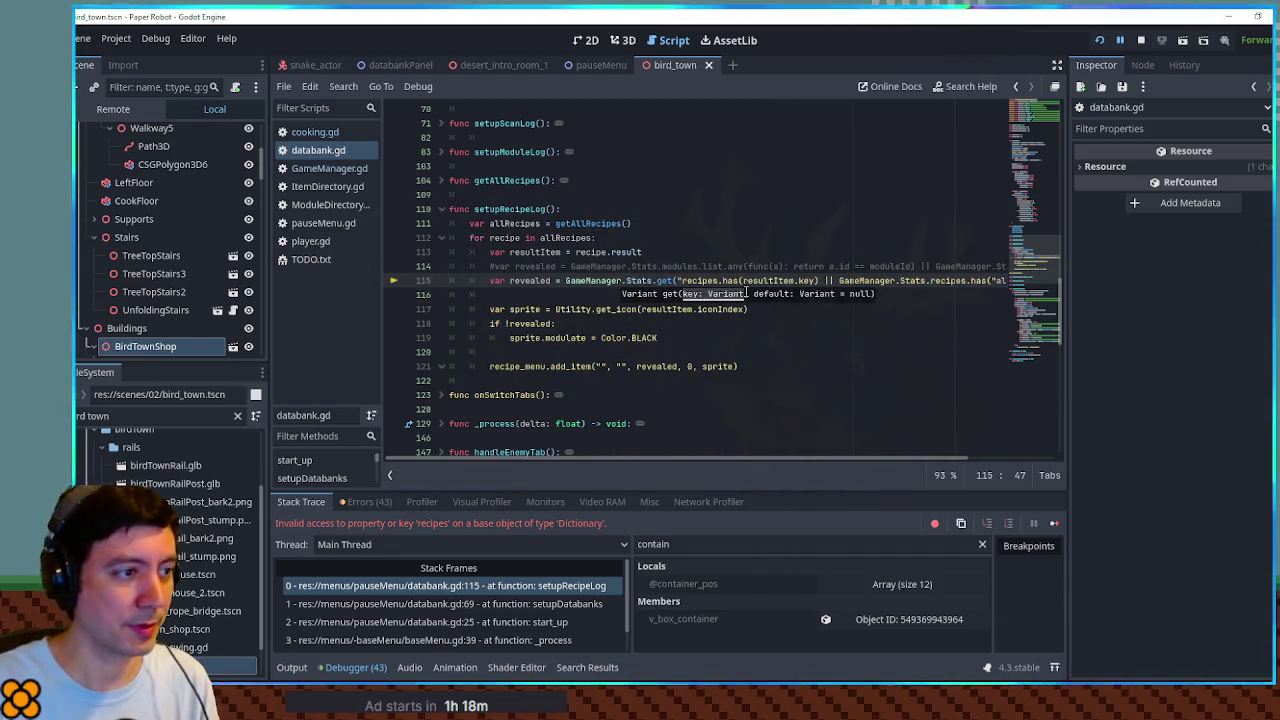
type("\", [])")
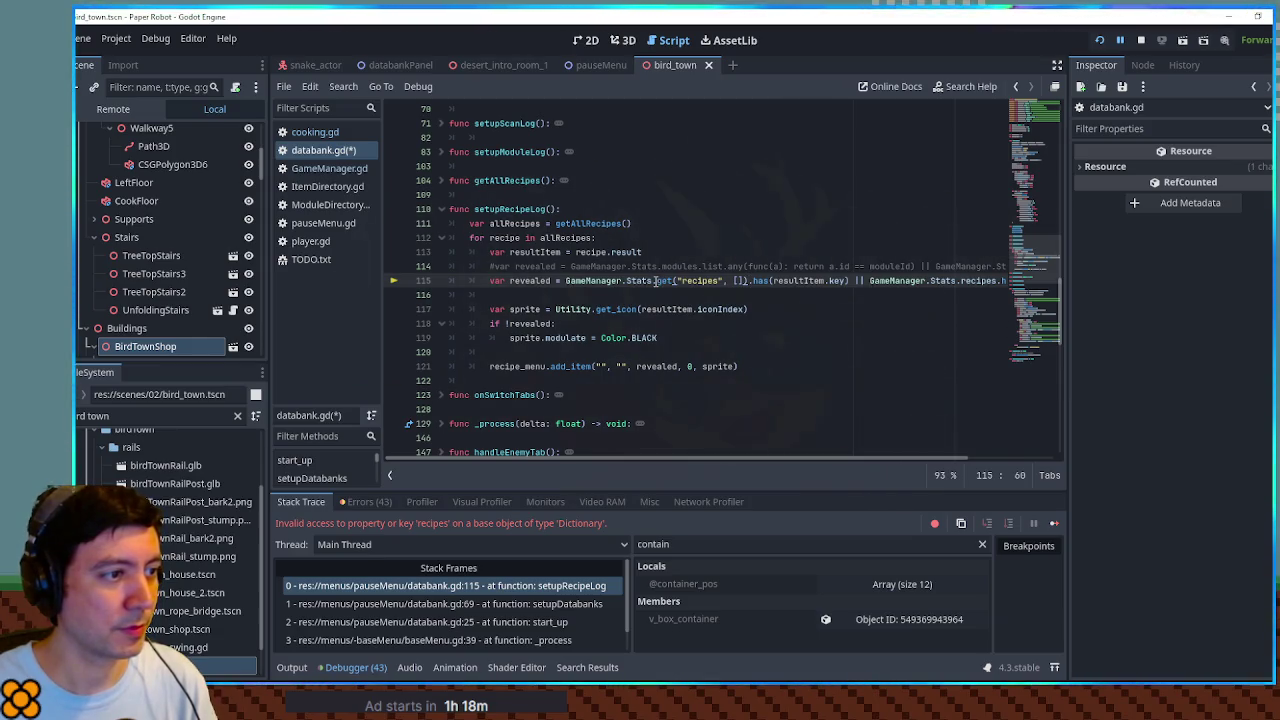
Step: Paste the same get("recipes", []) lookup over the second recipes reference and save
left_click(655, 281, "shift")
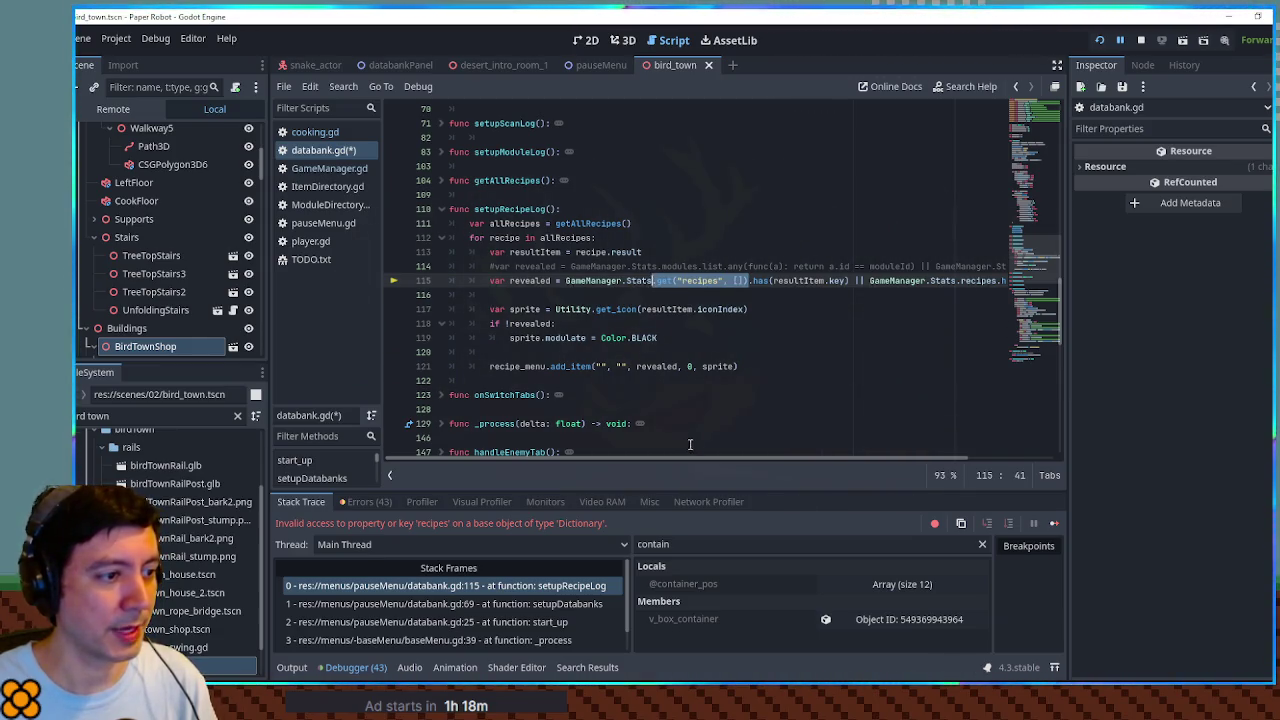
left_click_drag(654, 462, 854, 298)
key("ctrl+c")
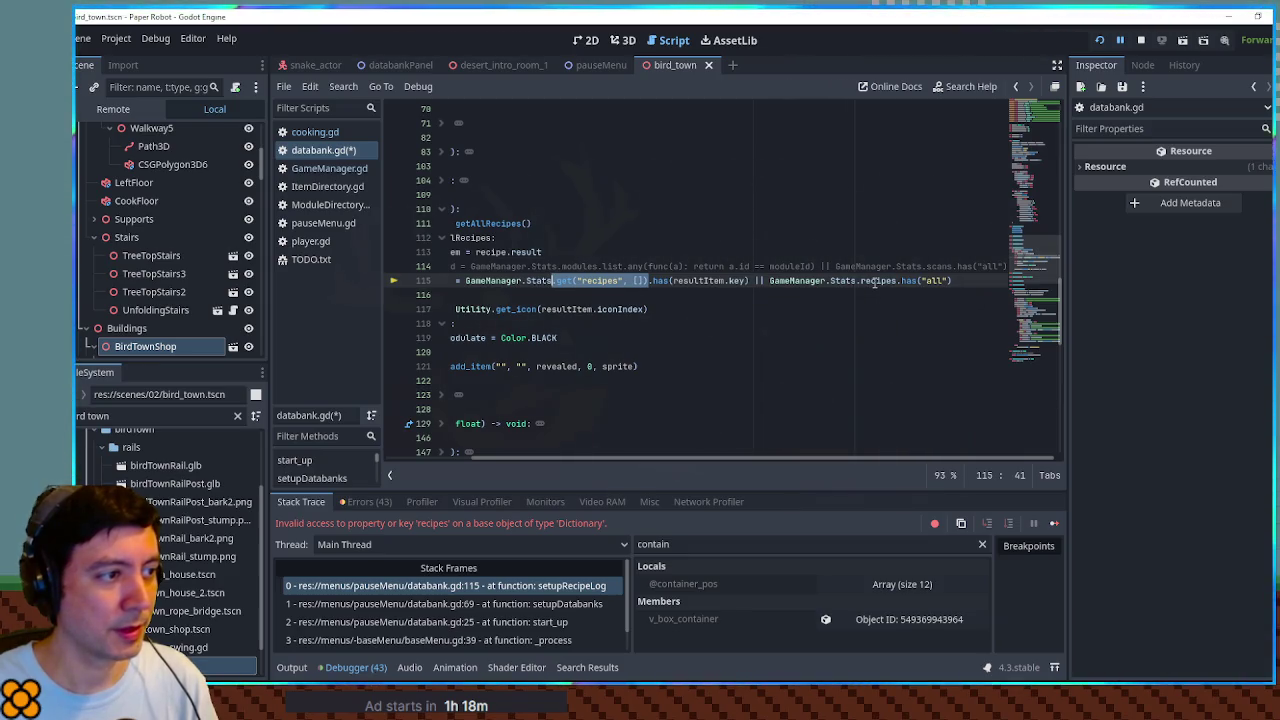
double_click(878, 281)
key("ctrl+v")
key("ctrl+s")
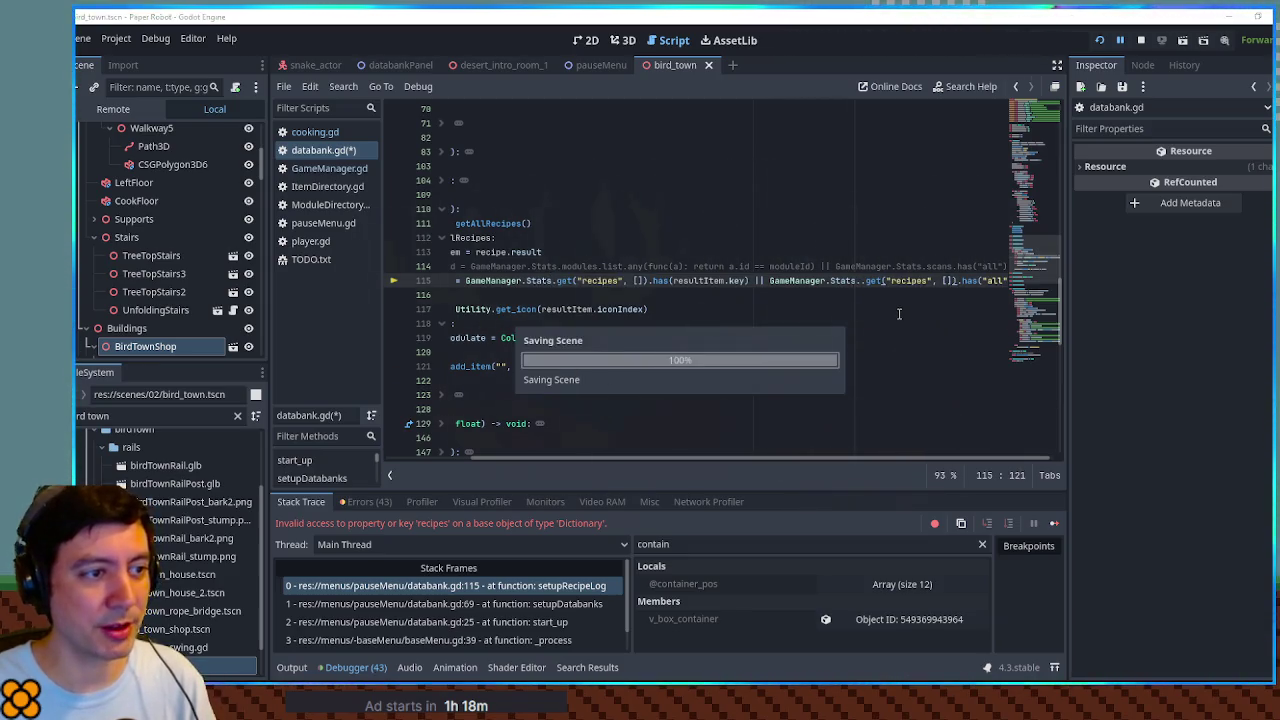
Step: Remove the stray dot on line 115, save databank.gd, and stop the game
left_click(866, 287)
key("BackSpace")
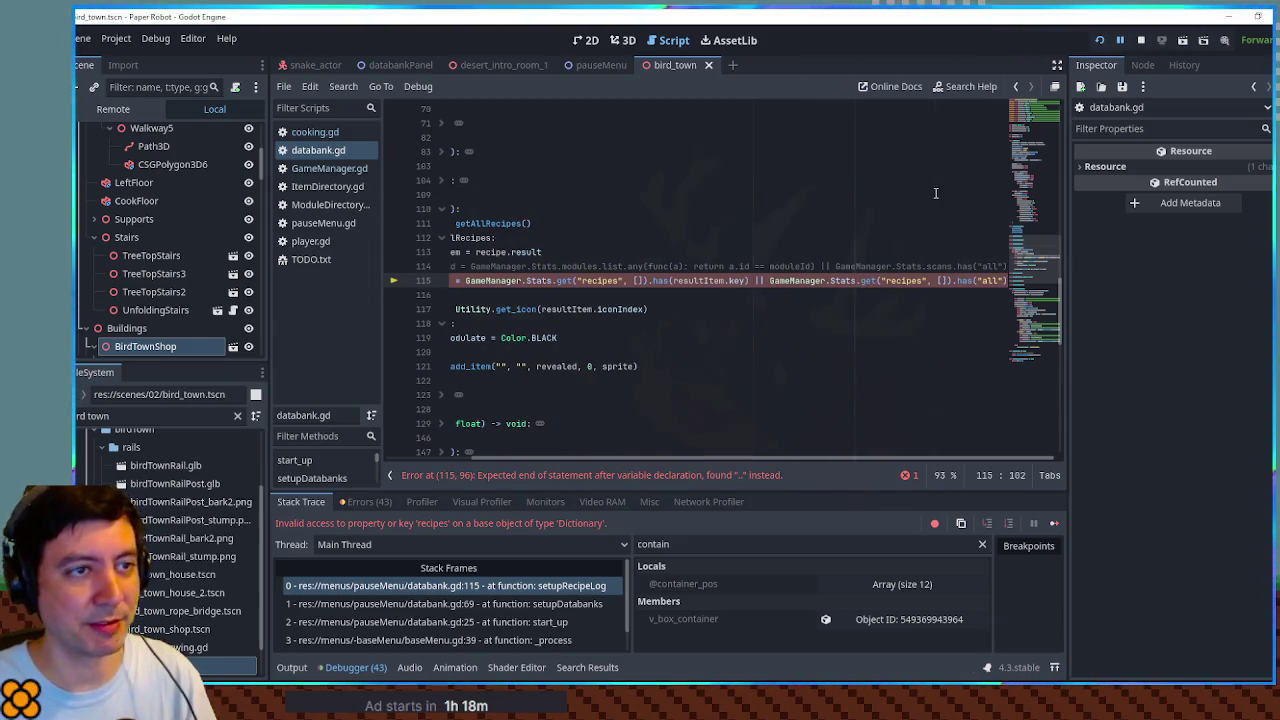
left_click(934, 194)
key("ctrl+s")
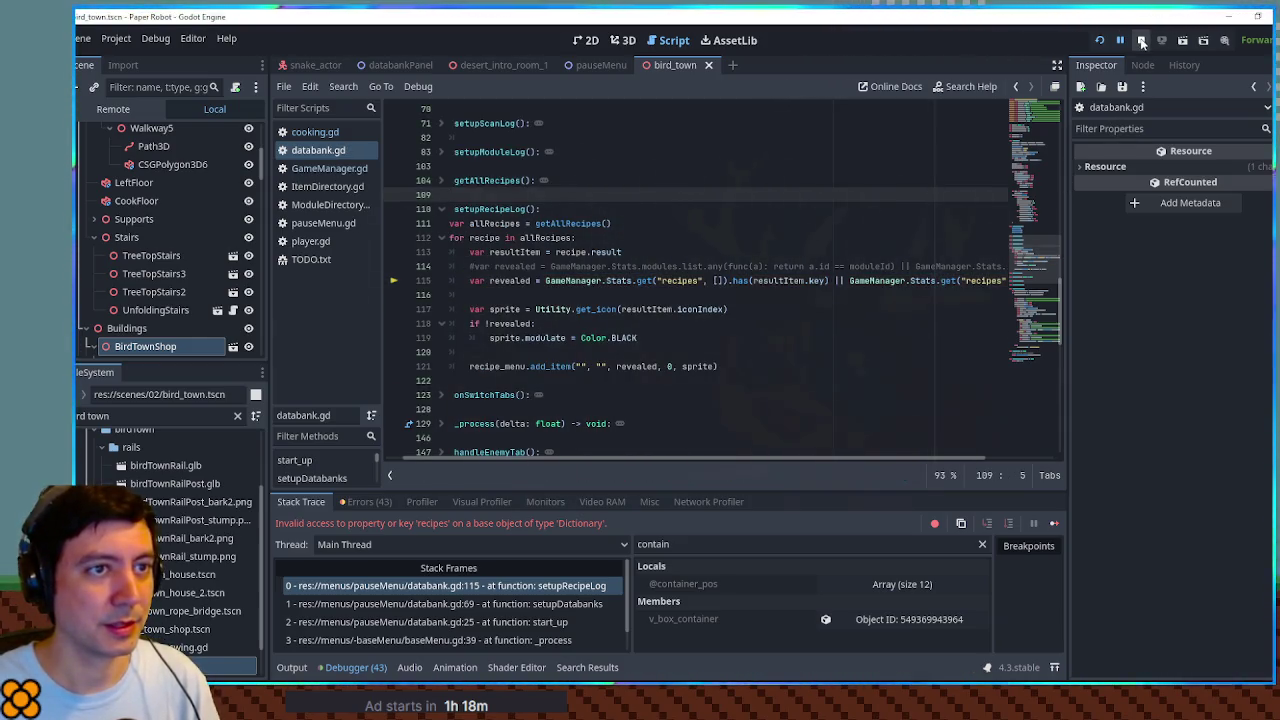
left_click(1141, 40)
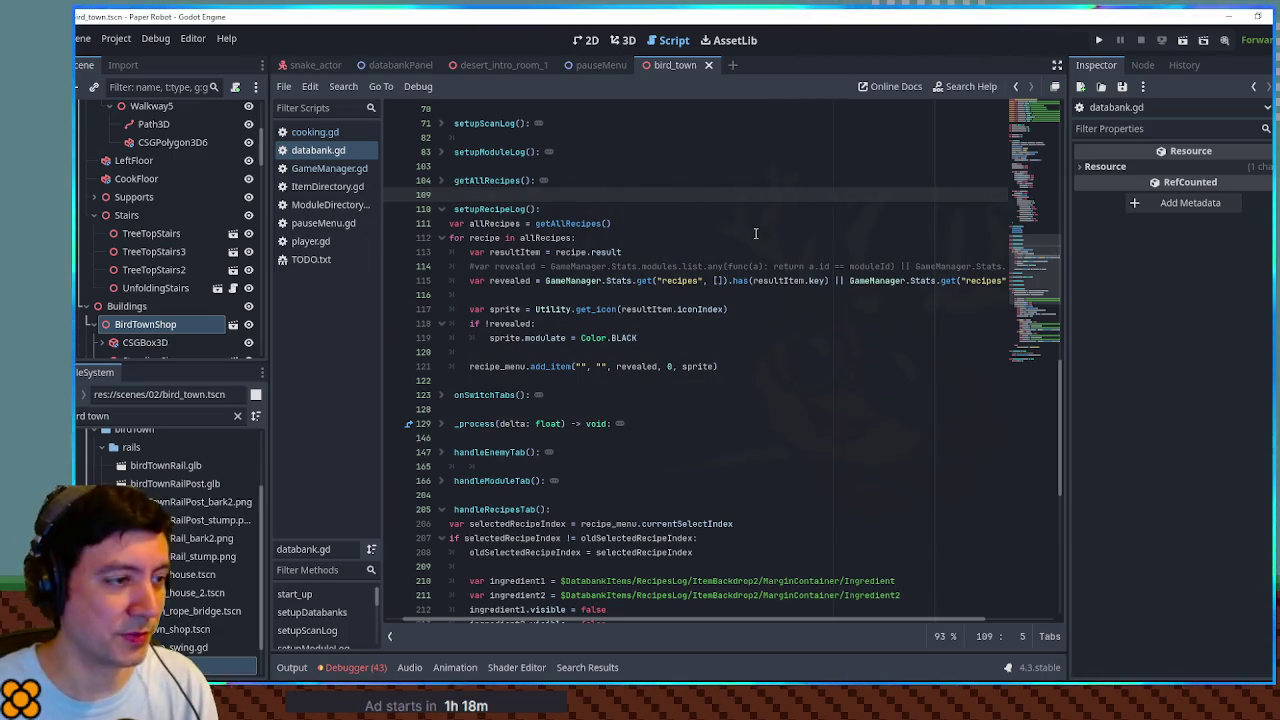
Step: Close the bird_town scene, relaunch the game, and load save File 2
middle_click(661, 66)
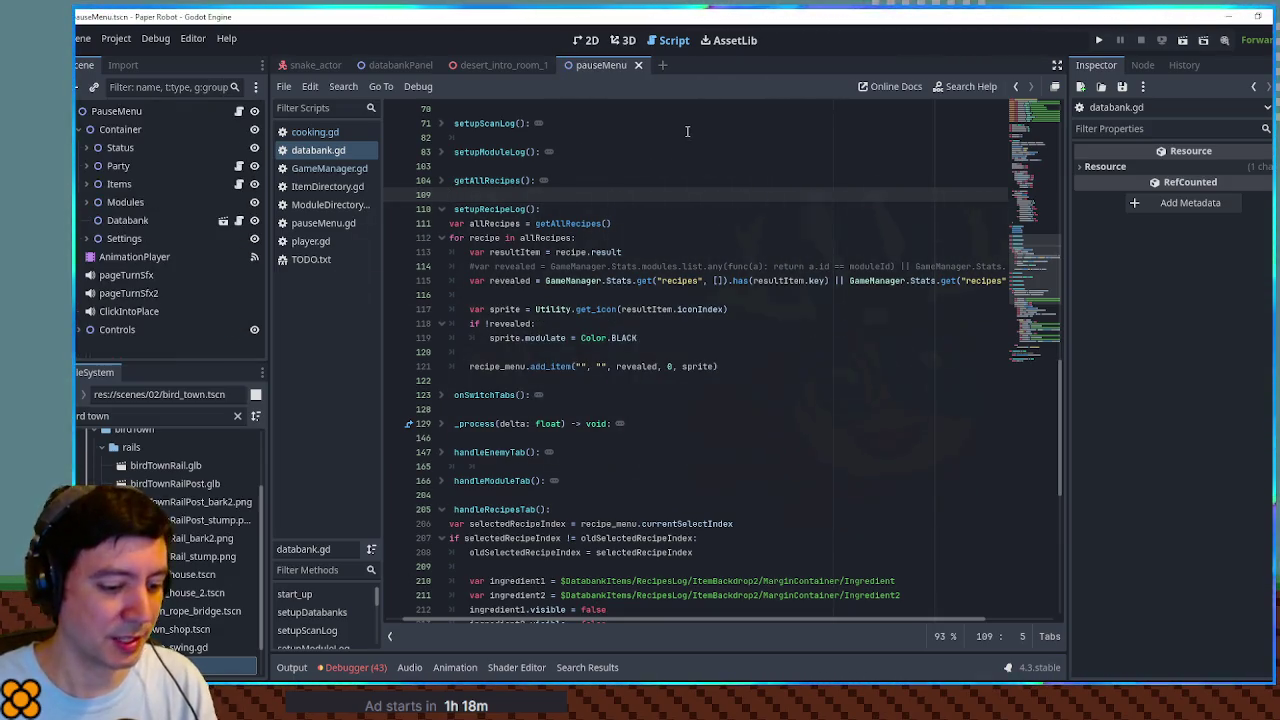
key("ctrl+s")
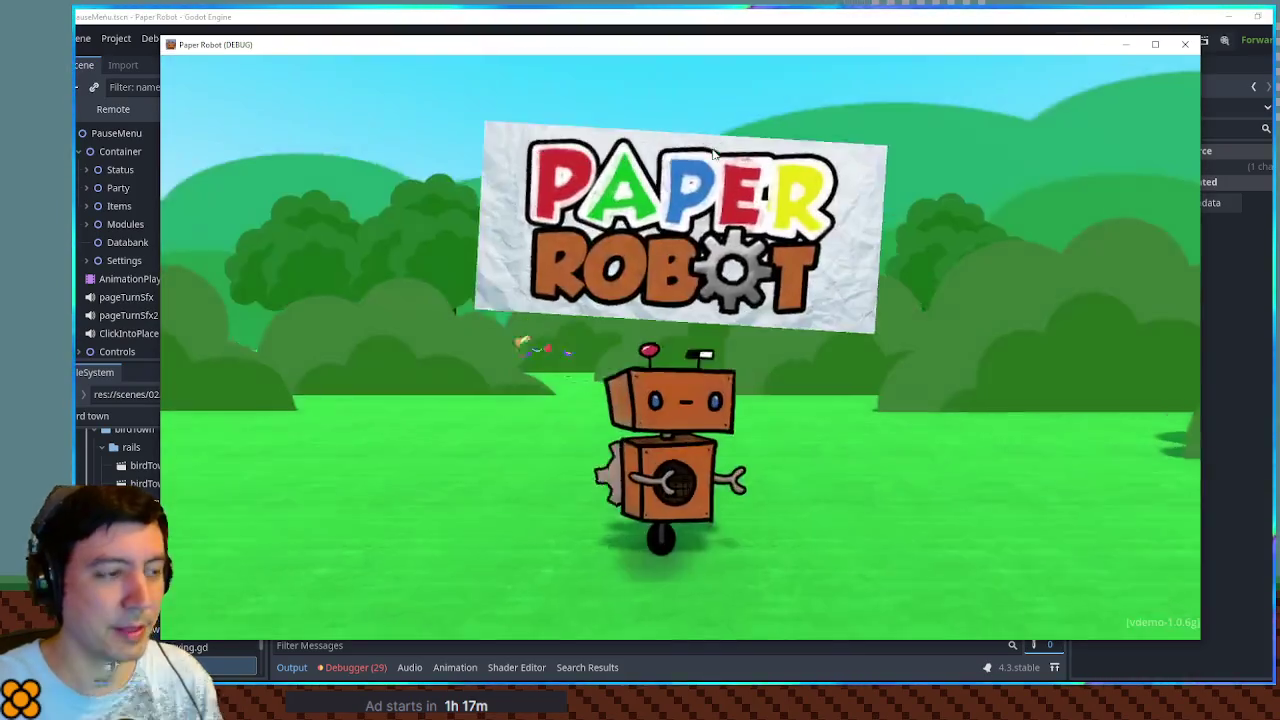
key("space")
key("Down")
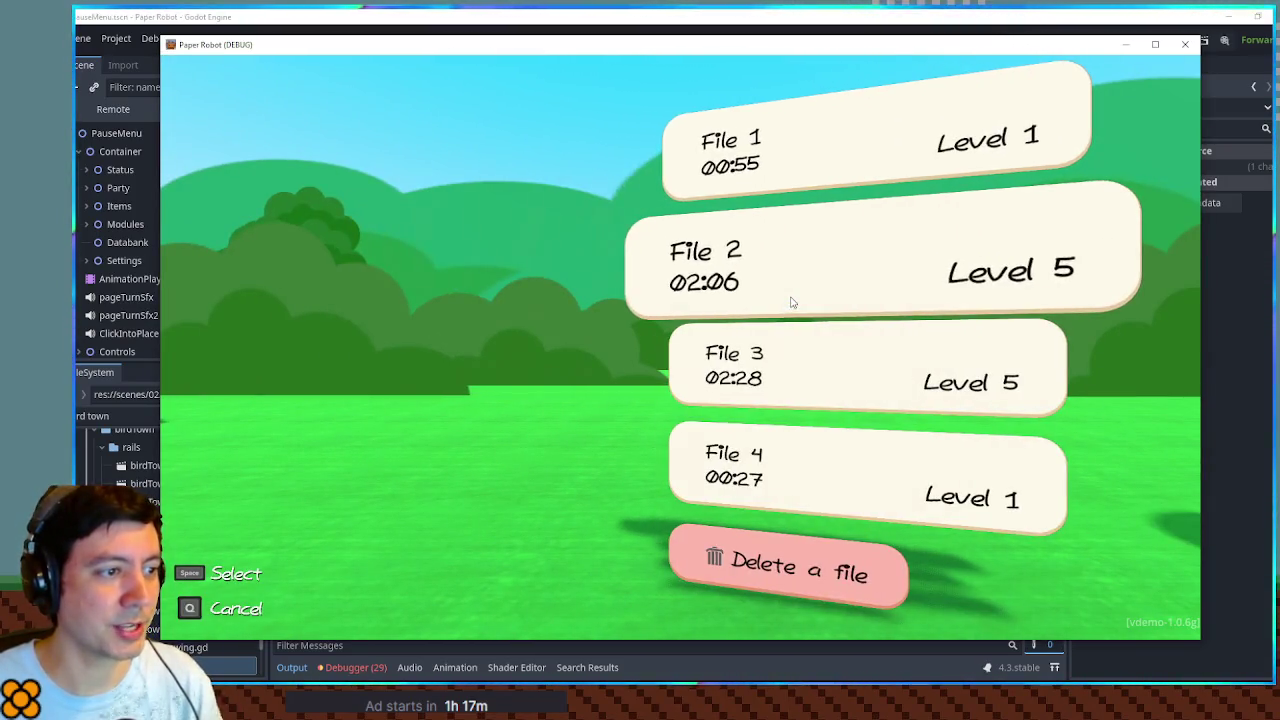
key("space")
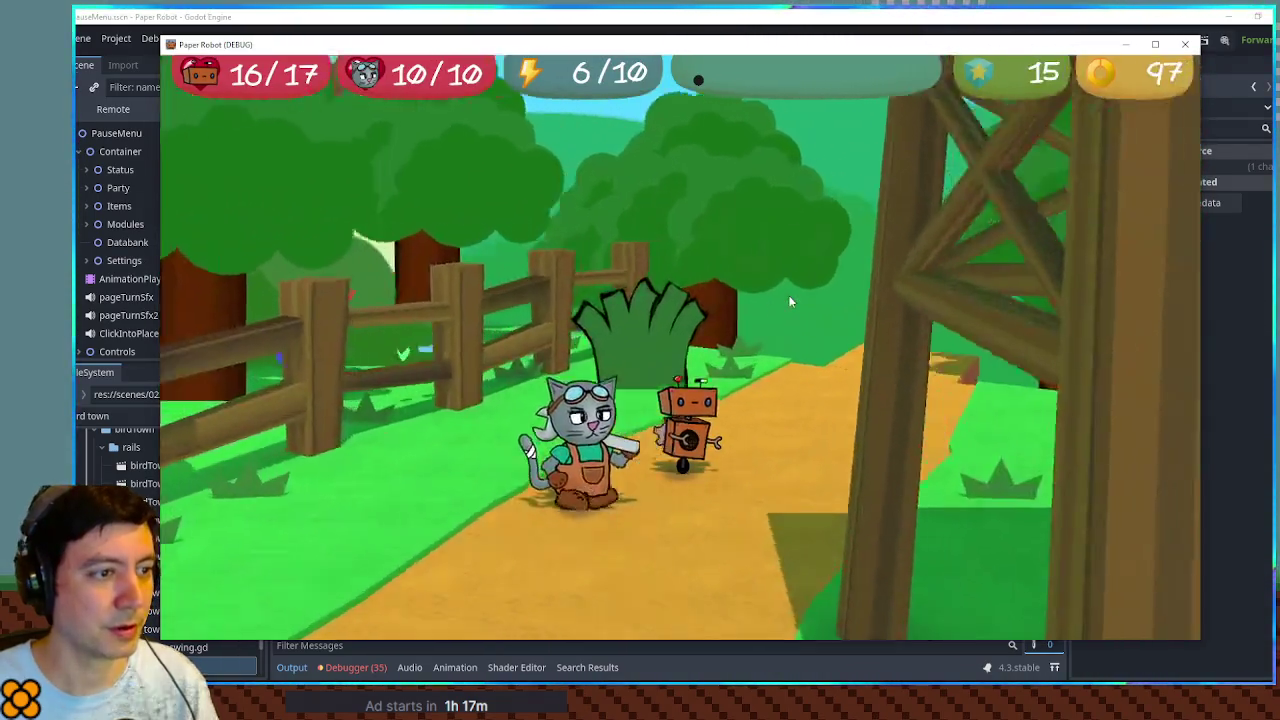
Step: Browse several entries in the pause menu's Databank Recipes grid
key("Up")
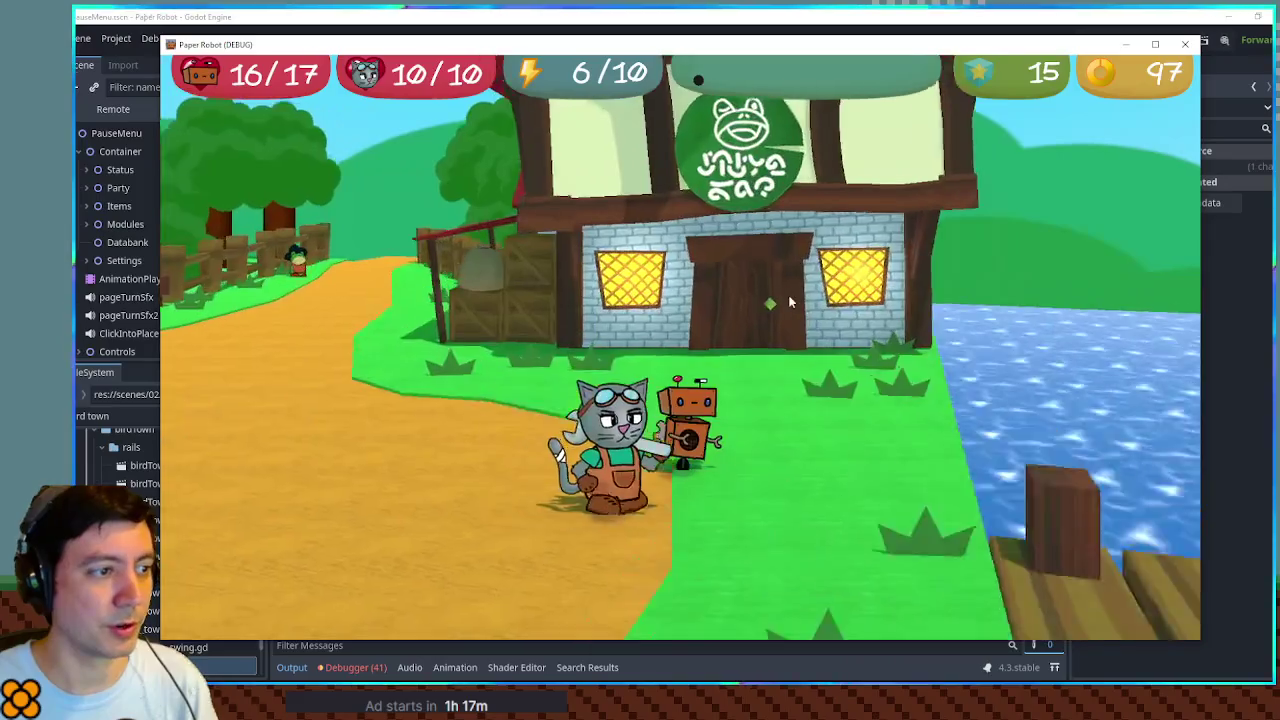
key("Escape")
key("x")
key("x")
key("Down")
key("Down")
key("Return")
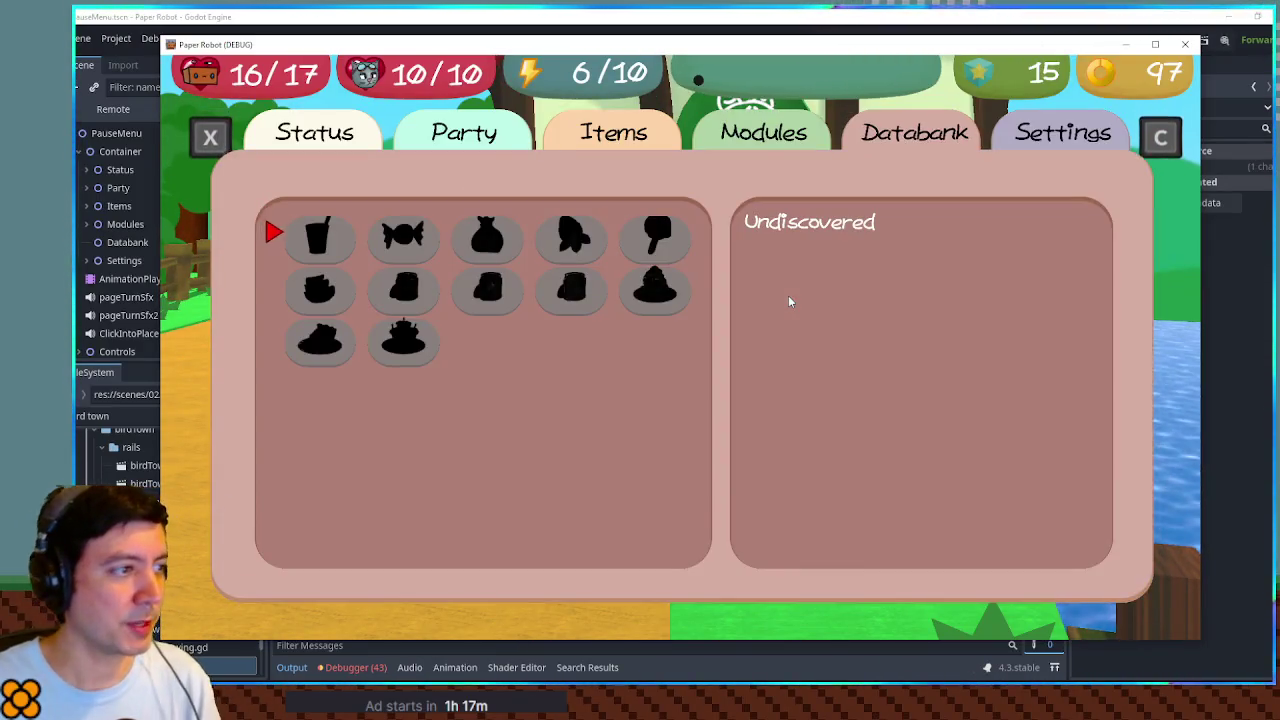
key("Down")
key("Right")
key("Right")
key("Right")
key("Up")
key("Left")
key("Left")
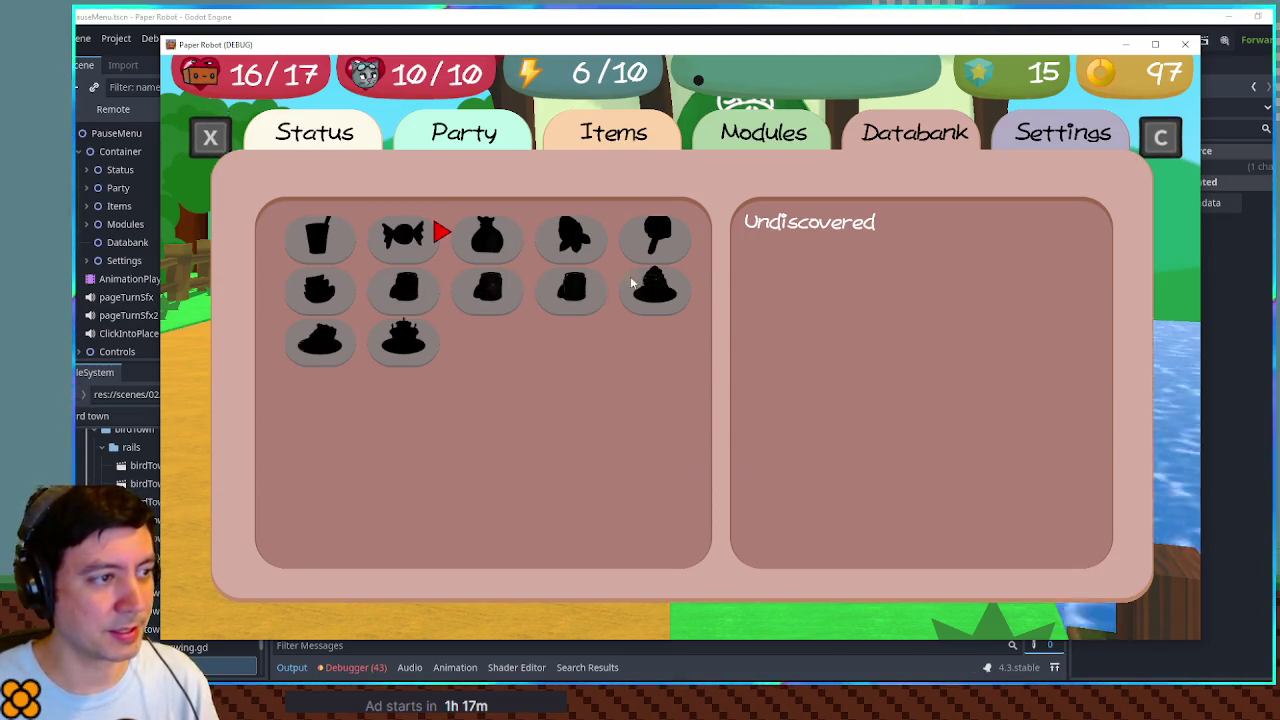
key("Down")
Step: Talk to the tavern cook, back out of cooking, and open the debug menu
key("Escape")
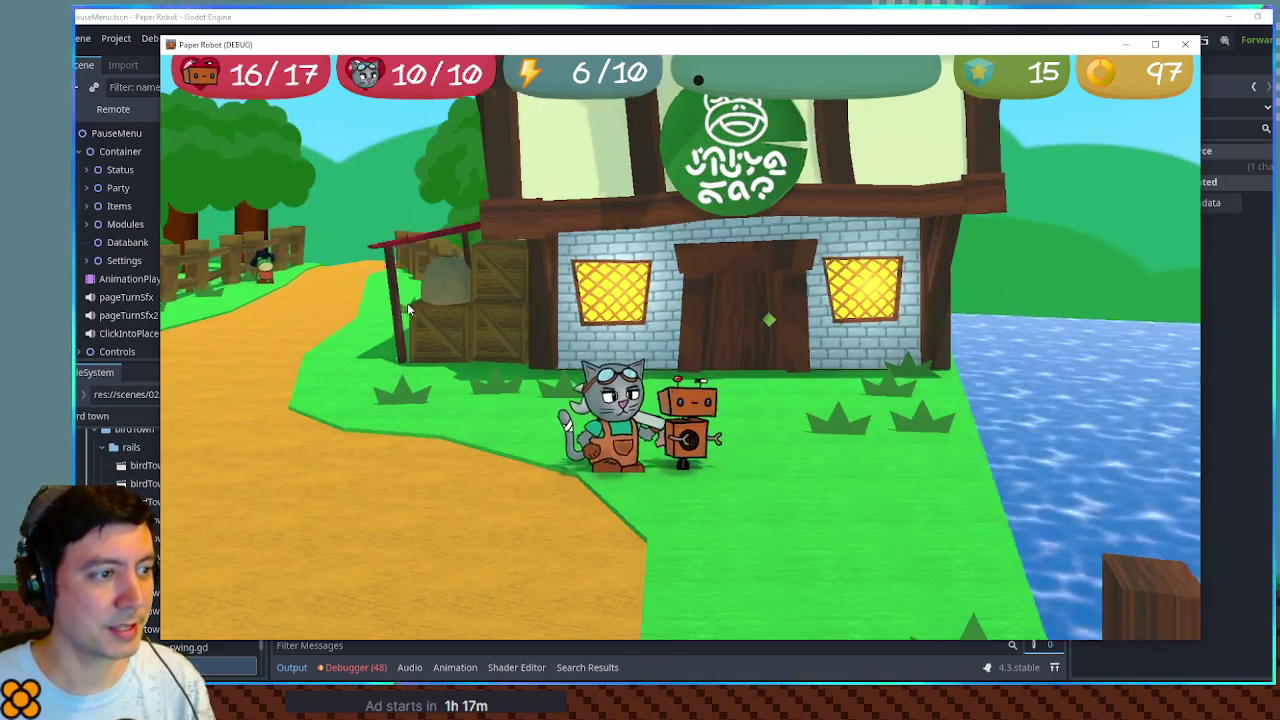
key("Right")
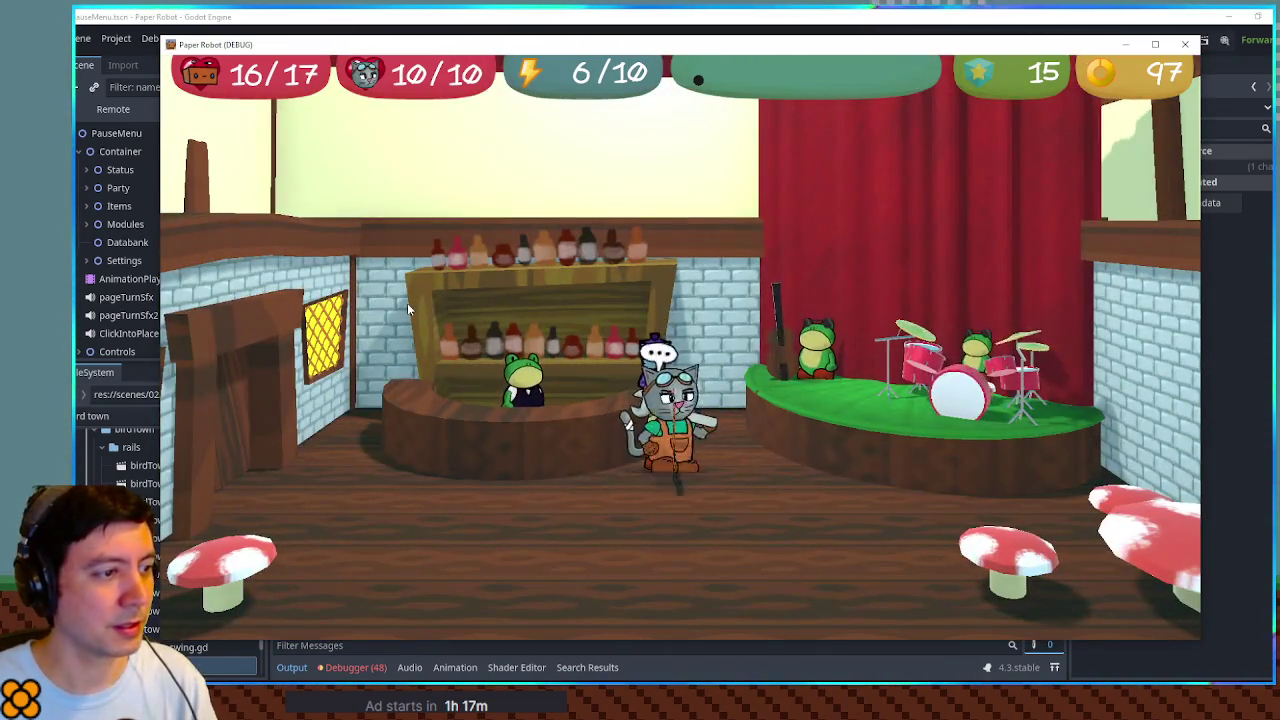
key("Left")
key("Return")
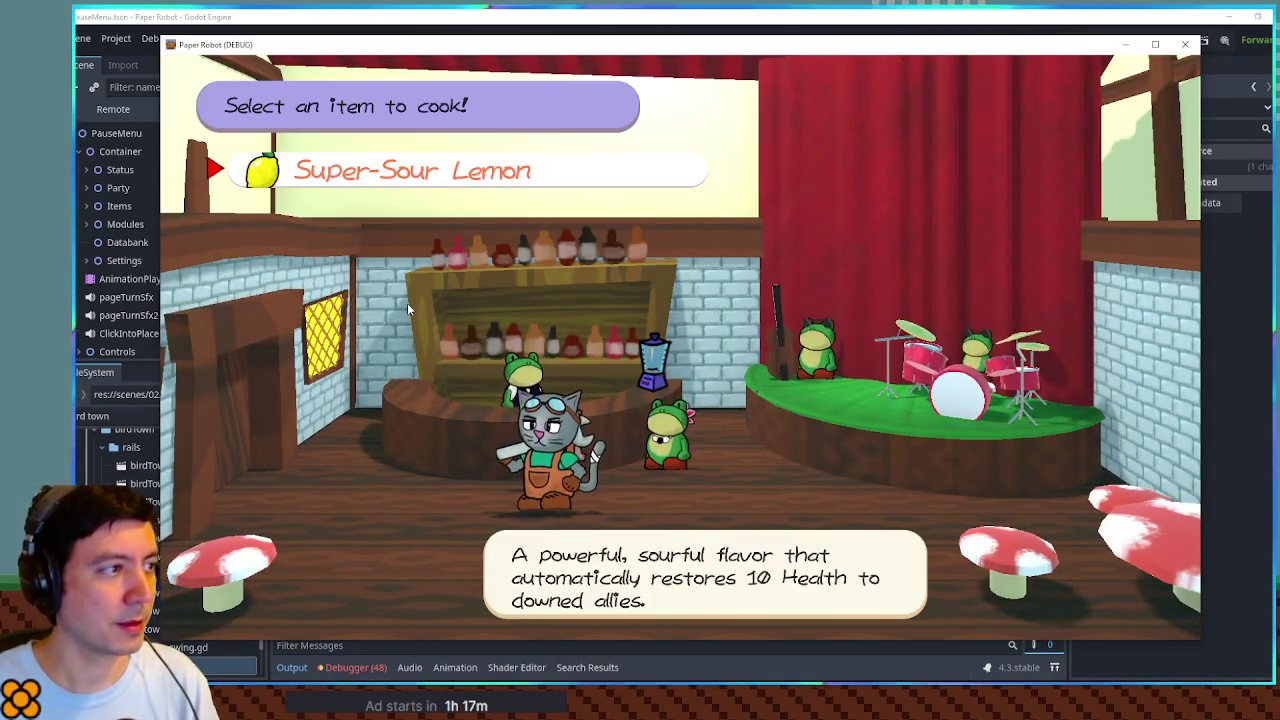
key("Escape")
key("grave")
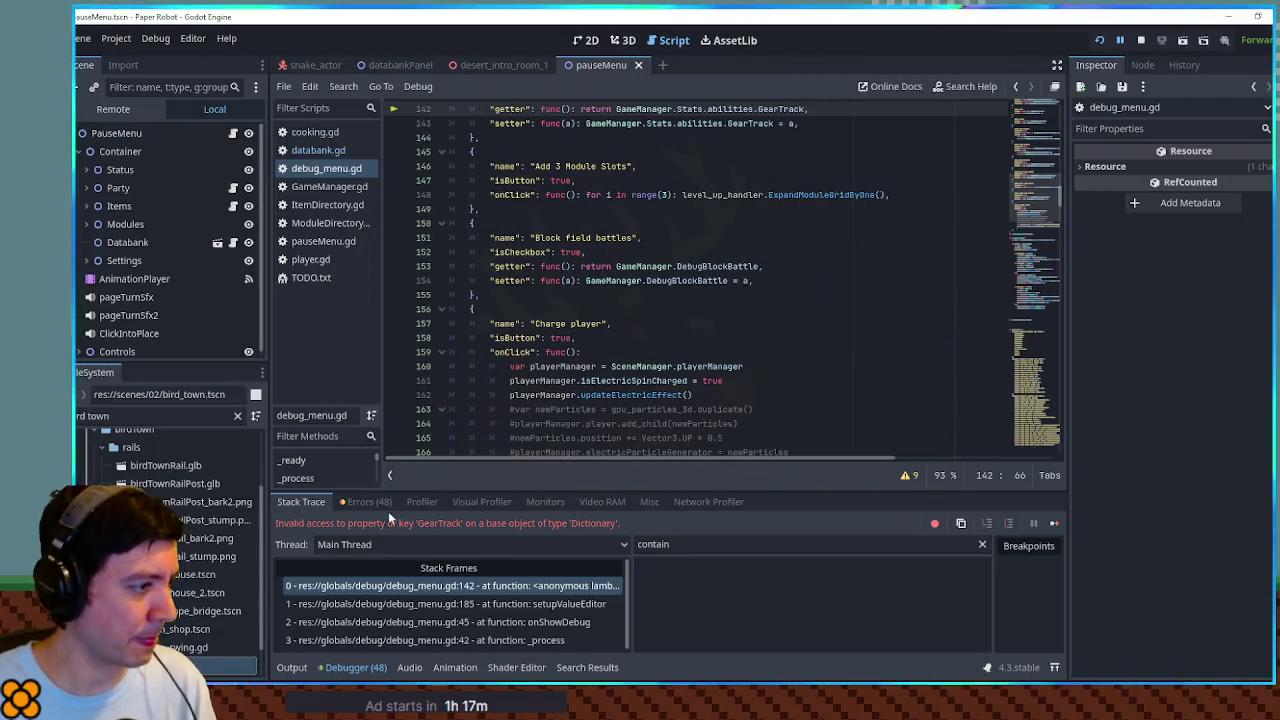
Step: Change line 142 to abilities.get("GearTrack", 0), save debug_menu.gd, and relaunch the game
scroll(771, 299, "up", 3)
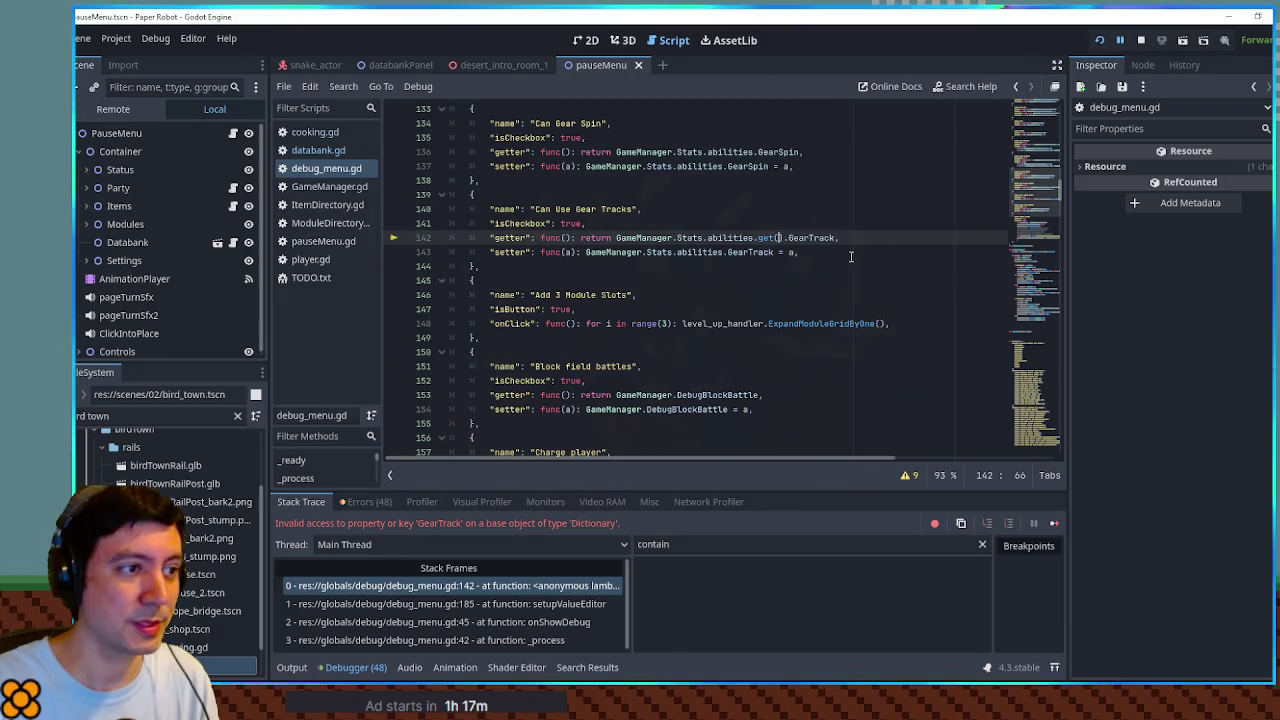
key("Delete")
key("Delete")
key("Delete")
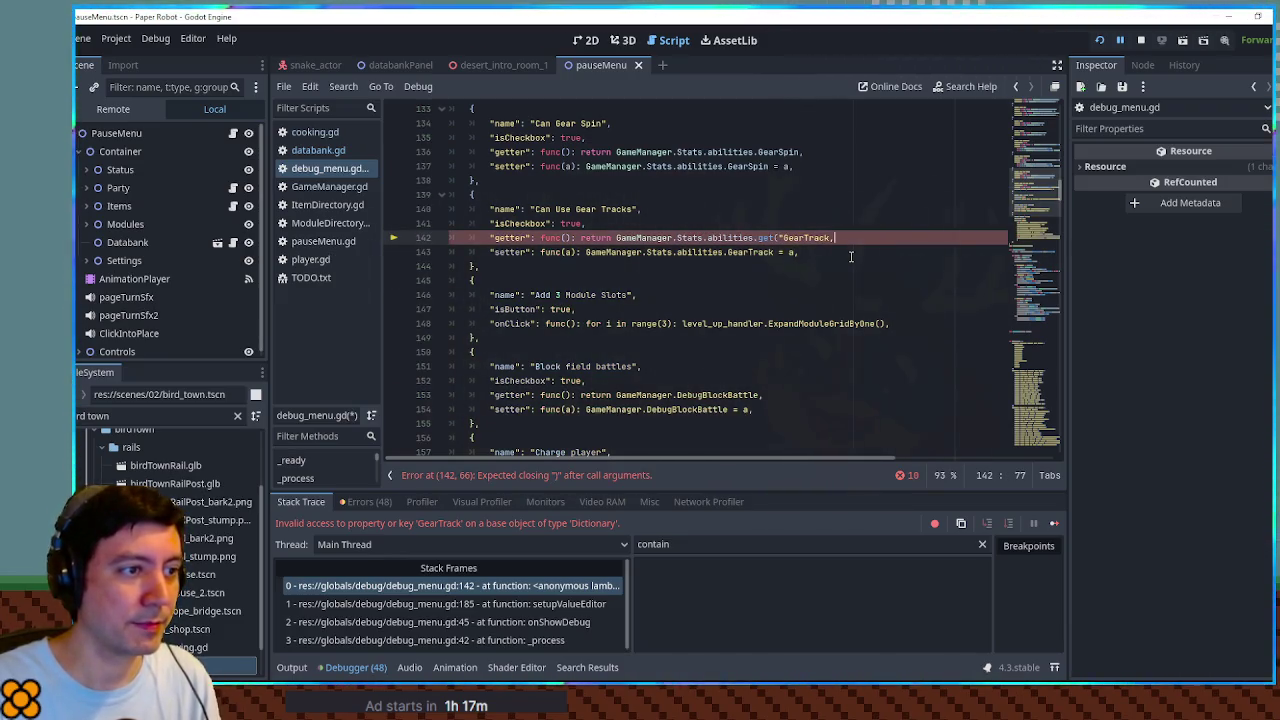
type("\",")
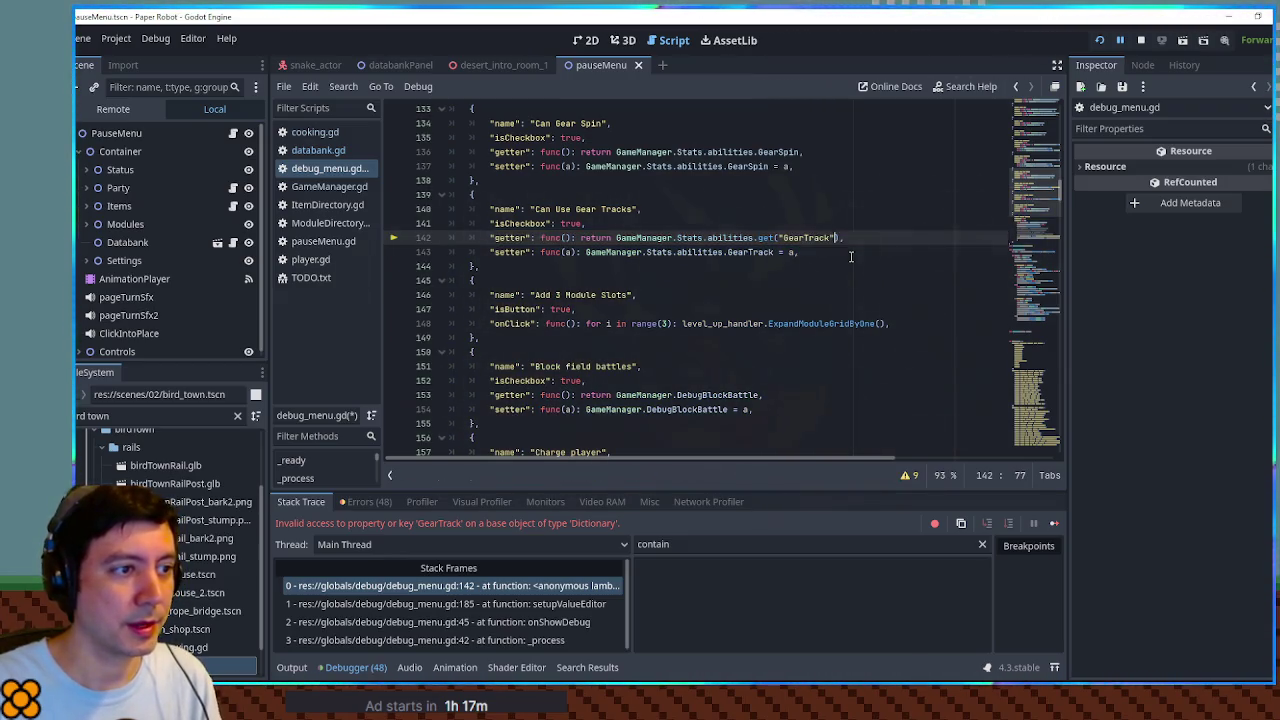
type(" 0")
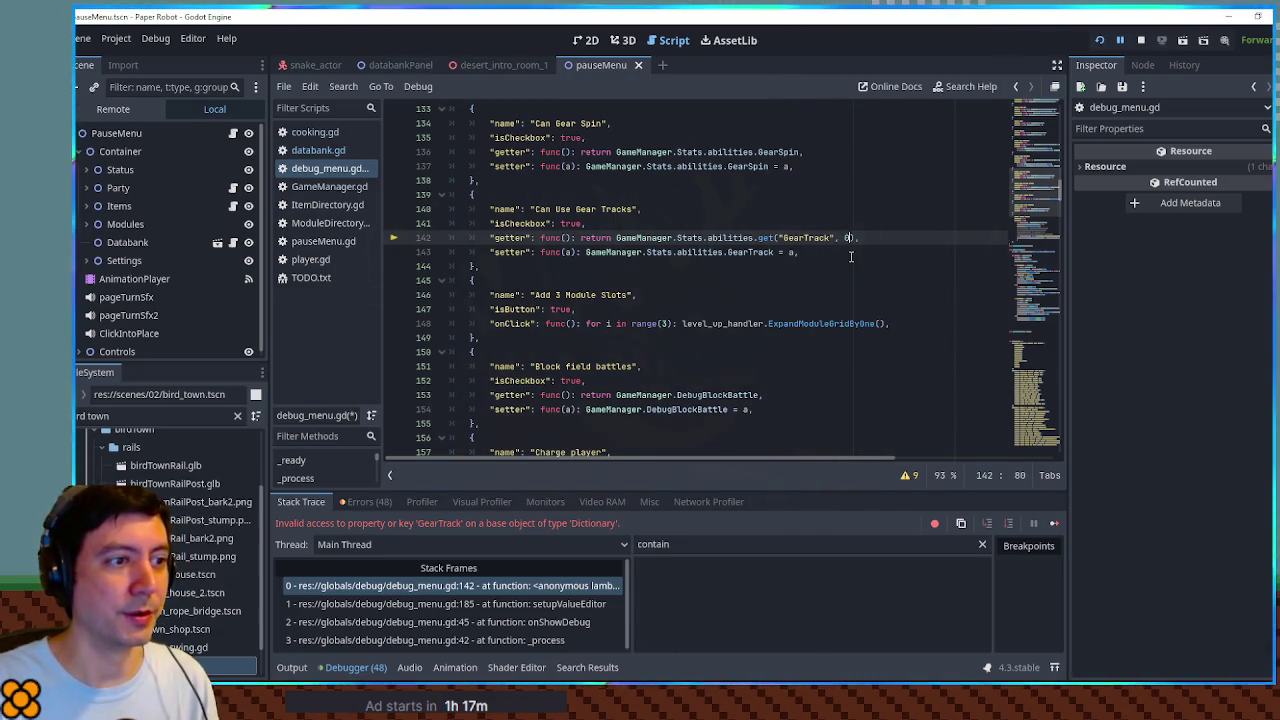
key("ctrl+s")
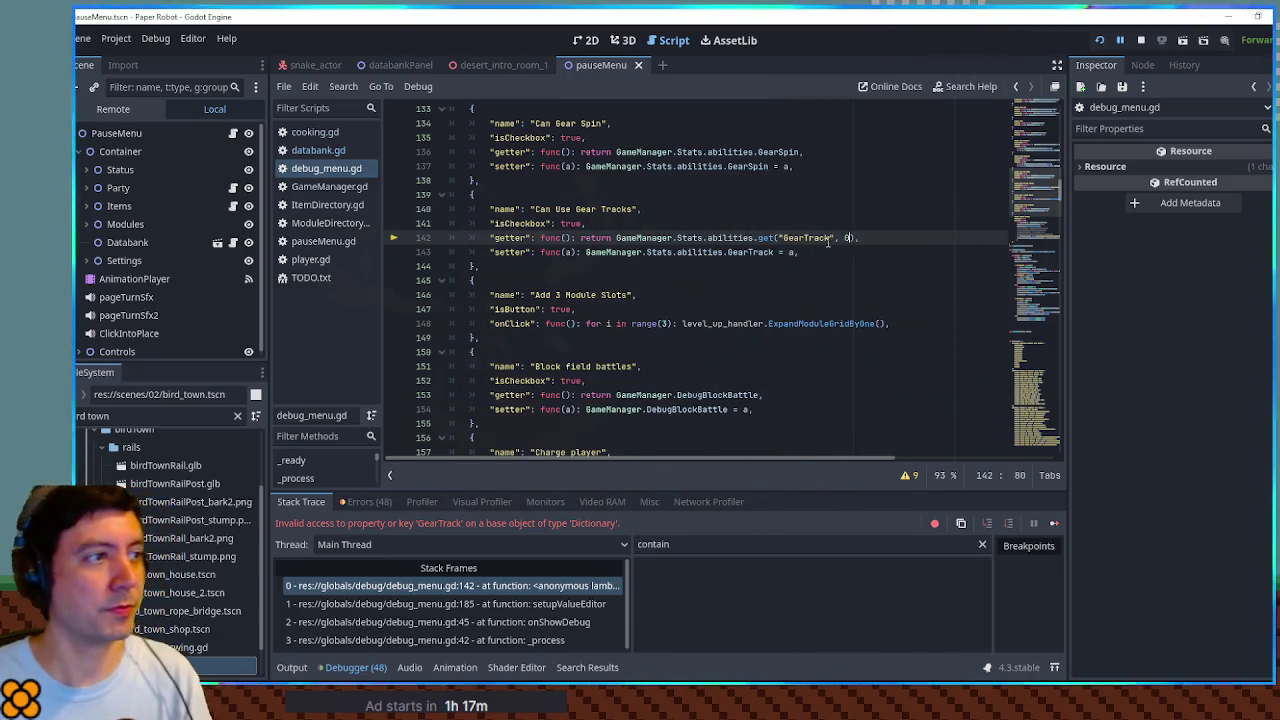
key("F5")
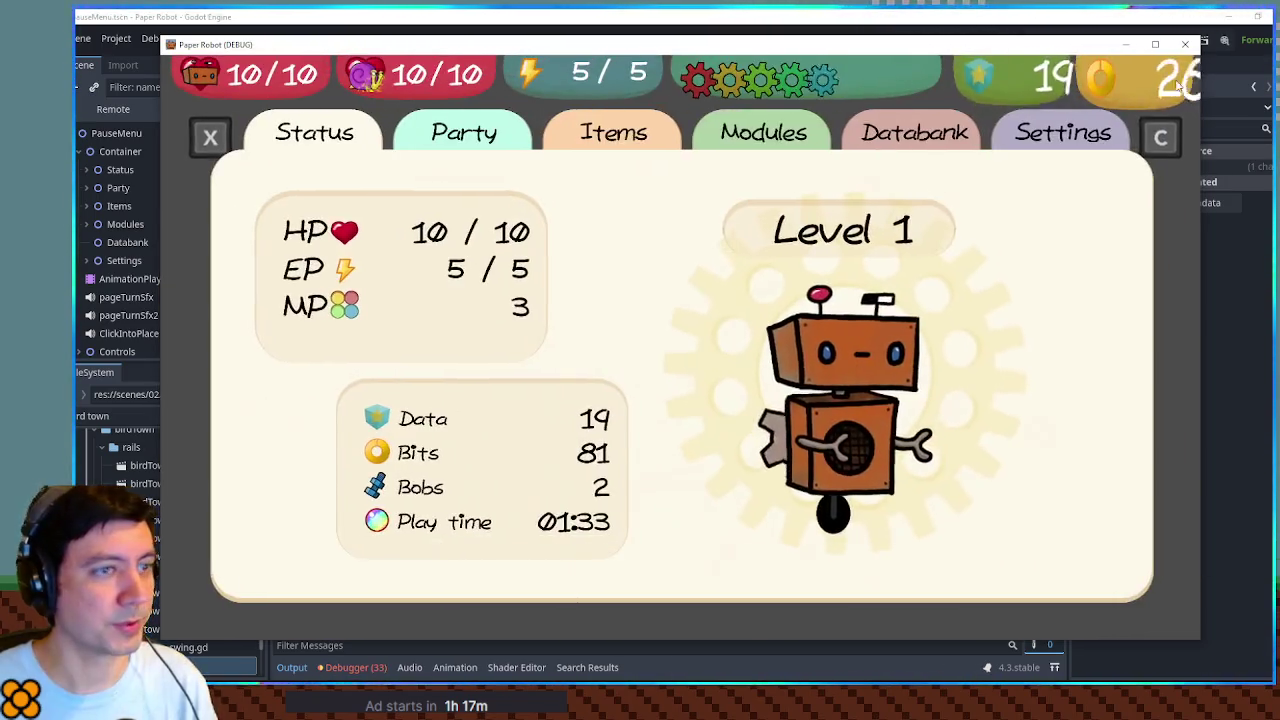
Step: Restart the game and get a Strawberry from the debug item list
key("F8")
key("F5")
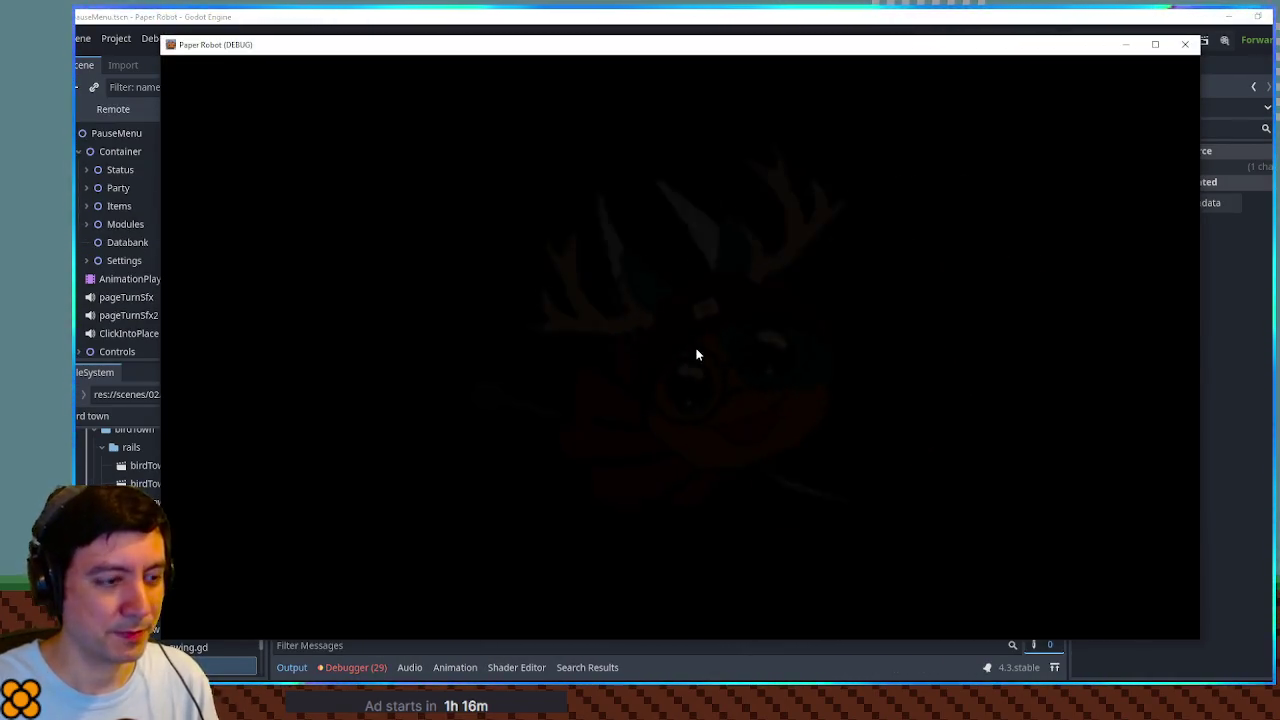
key("space")
key("space")
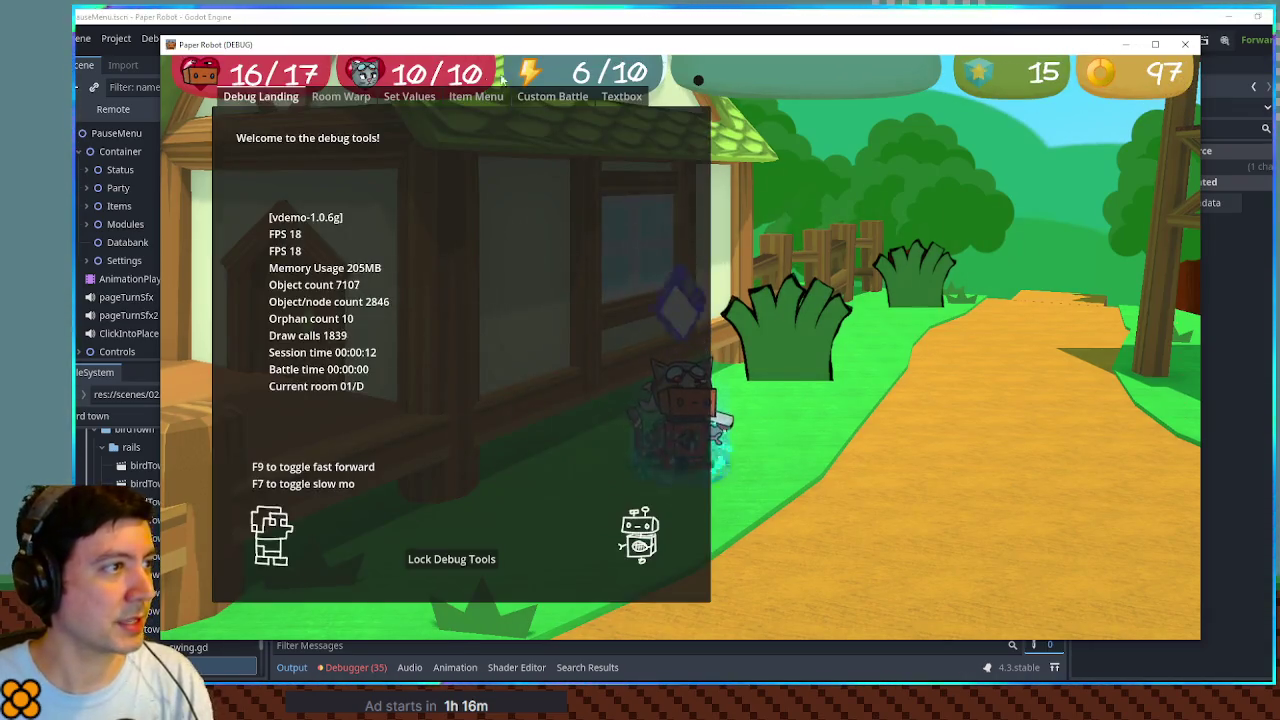
left_click(478, 96)
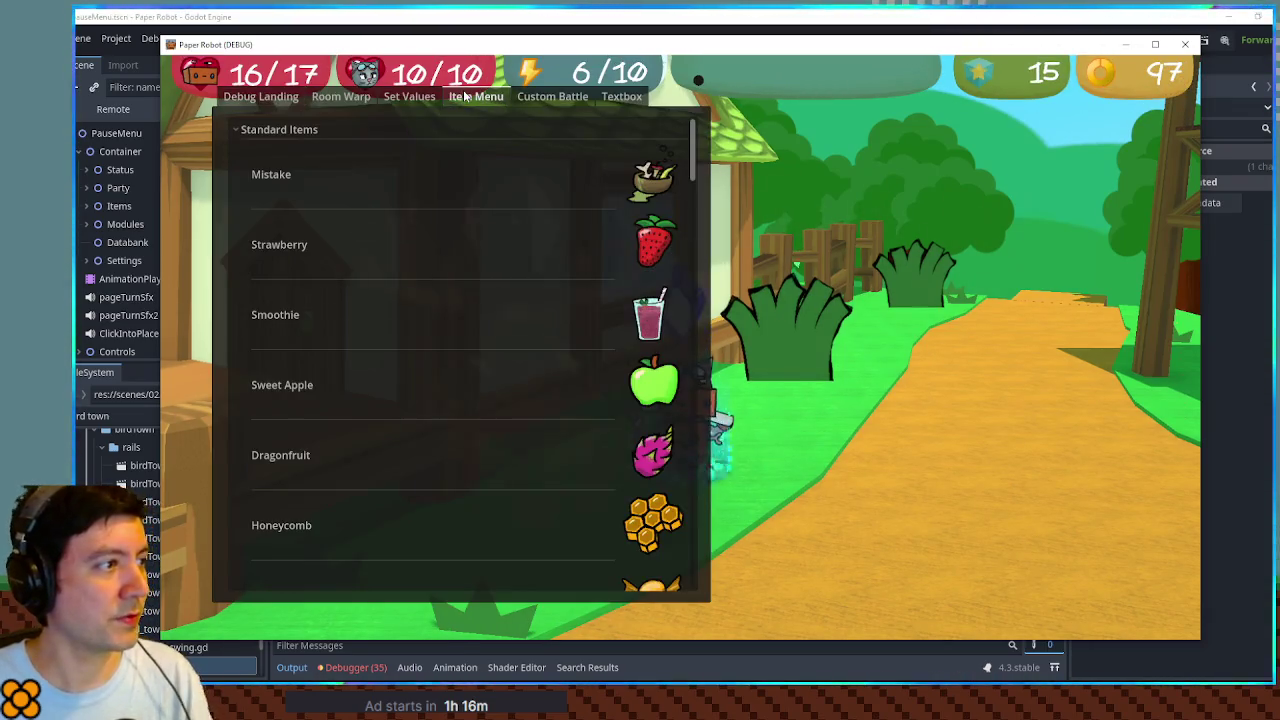
left_click(631, 240)
left_click(252, 312)
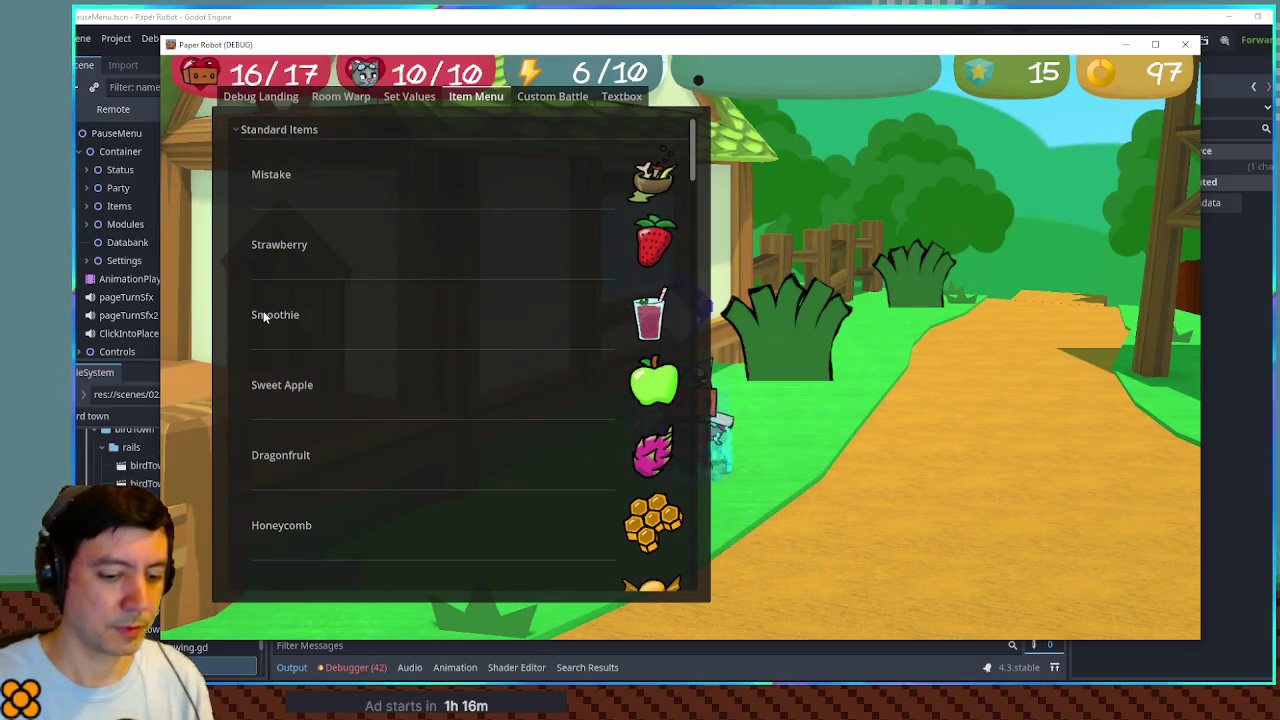
Step: Walk to the tavern cook and choose Strawberry to cook
key("Down")
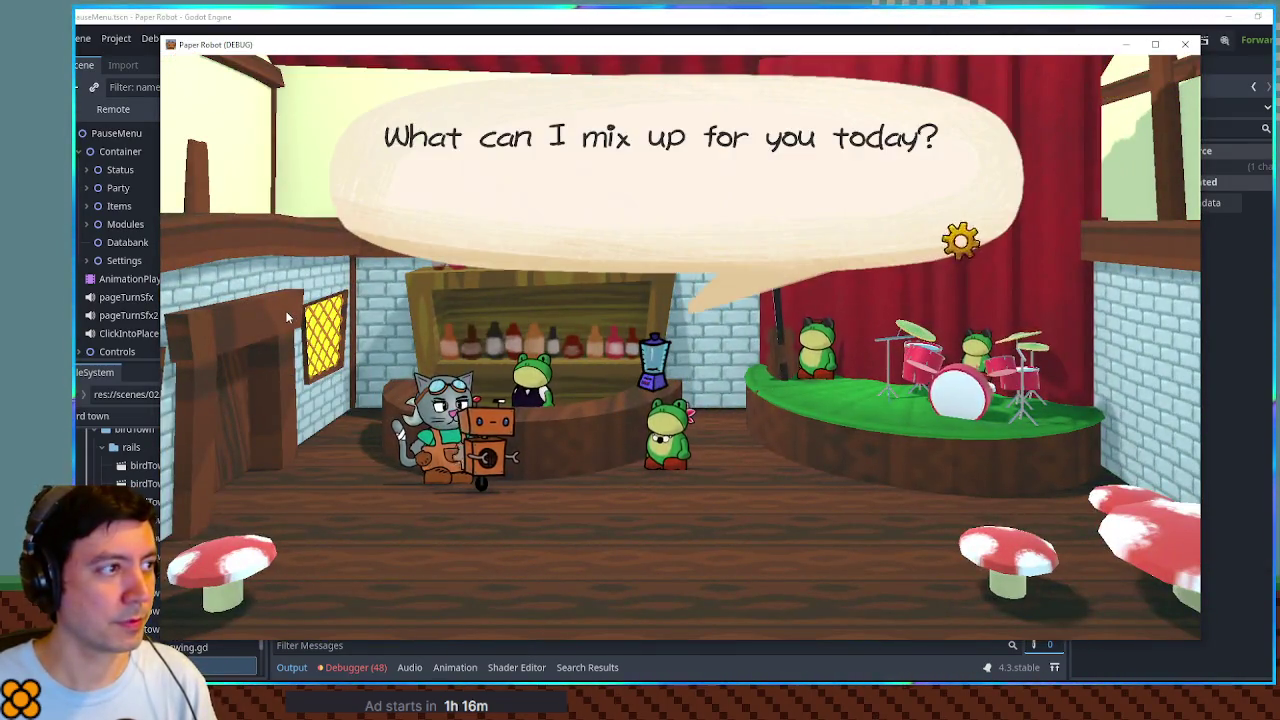
key("Return")
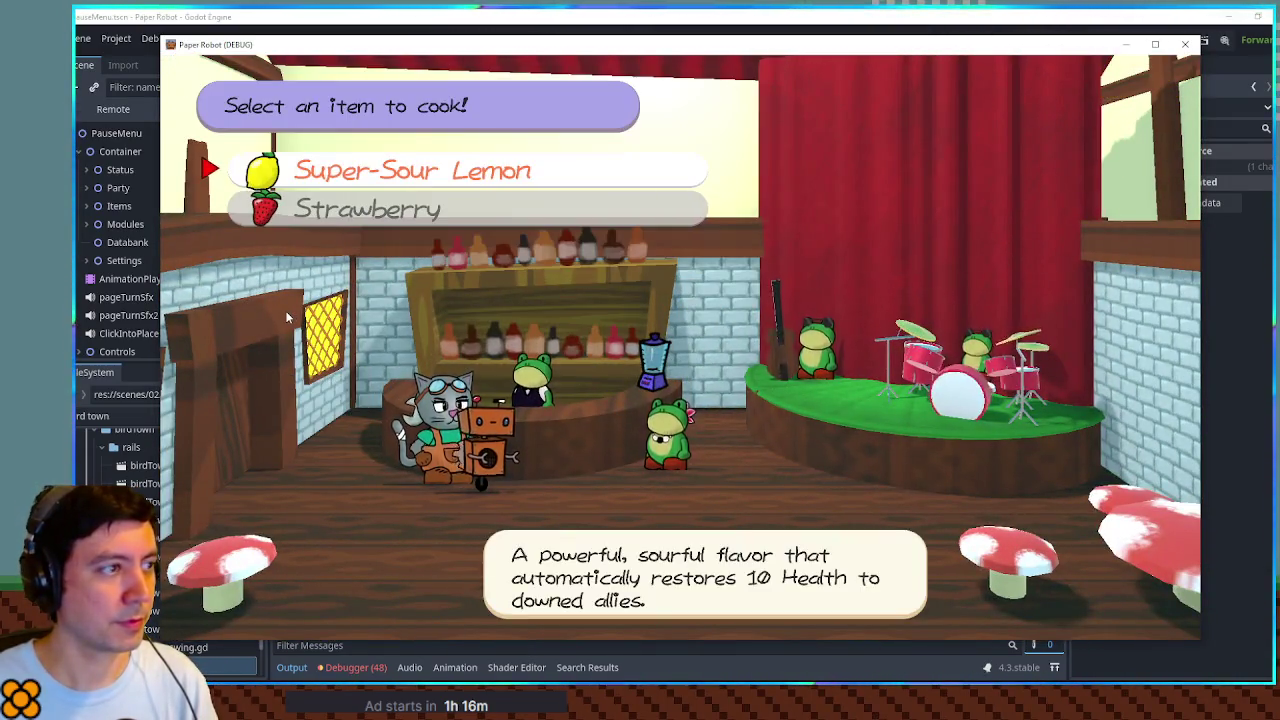
key("Down")
key("Return")
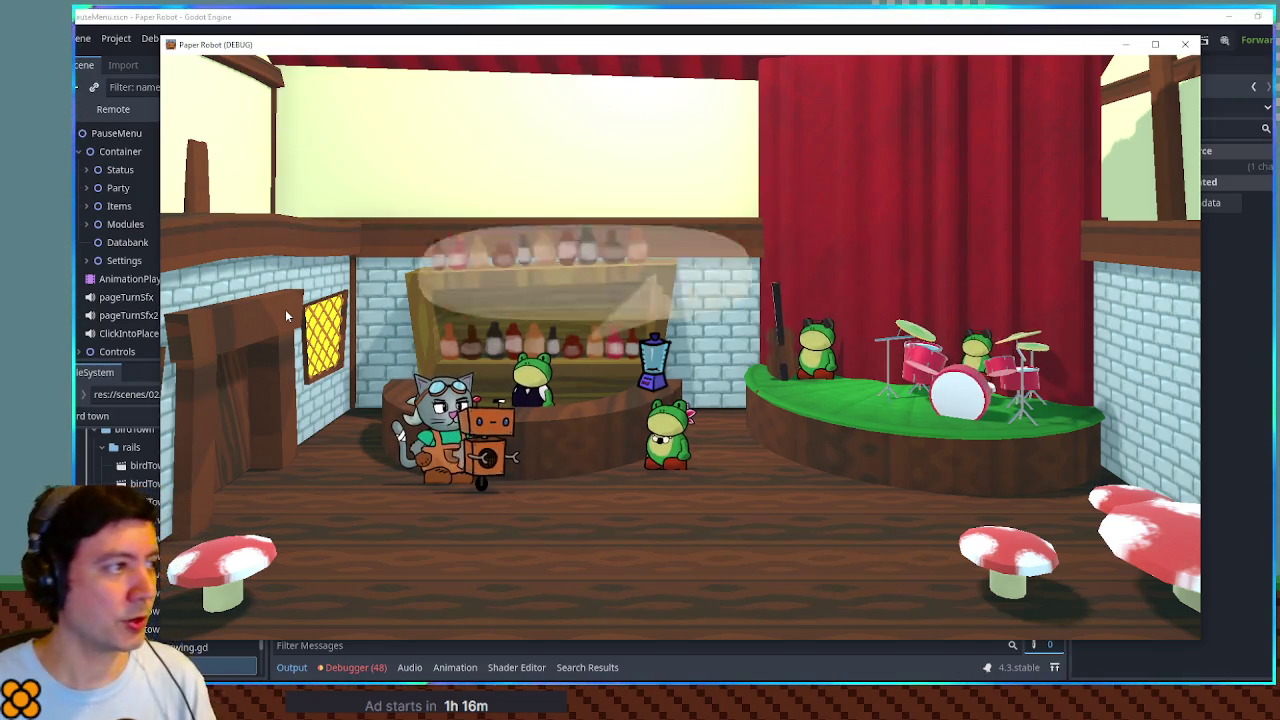
key("Return")
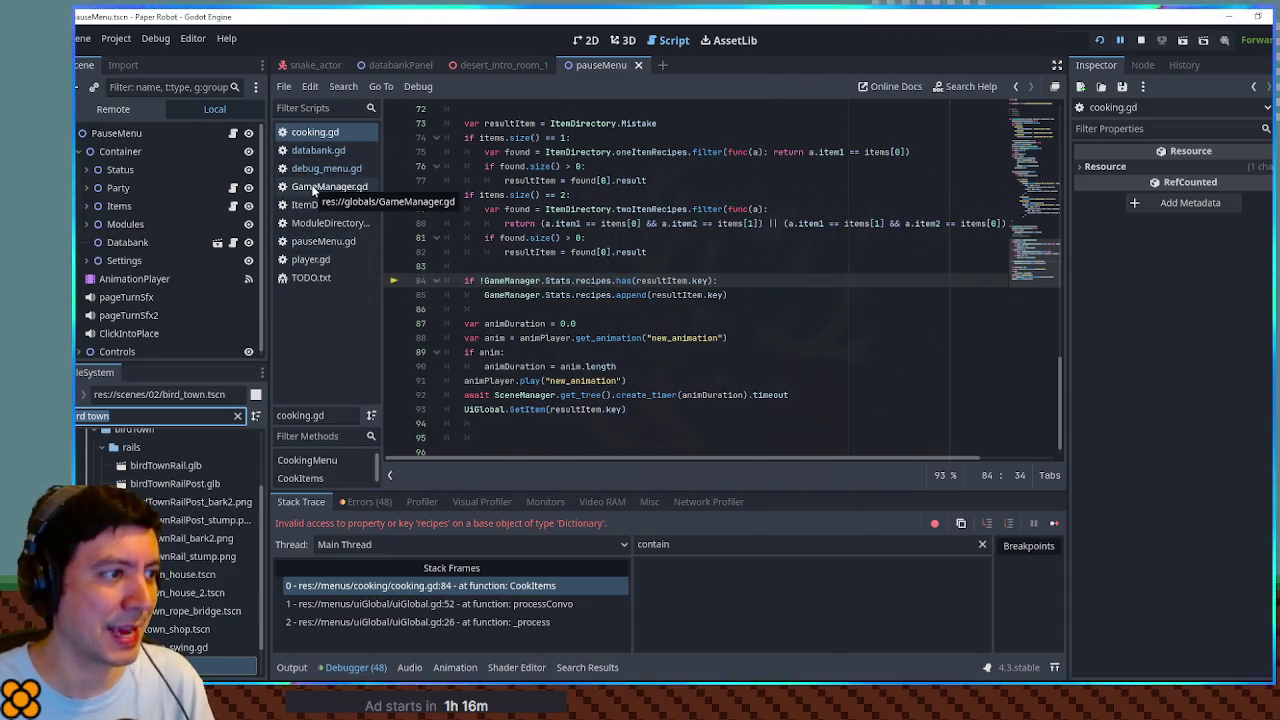
Step: Replace the FileSystem filter text with 'save'
key("ctrl+a")
type("save")
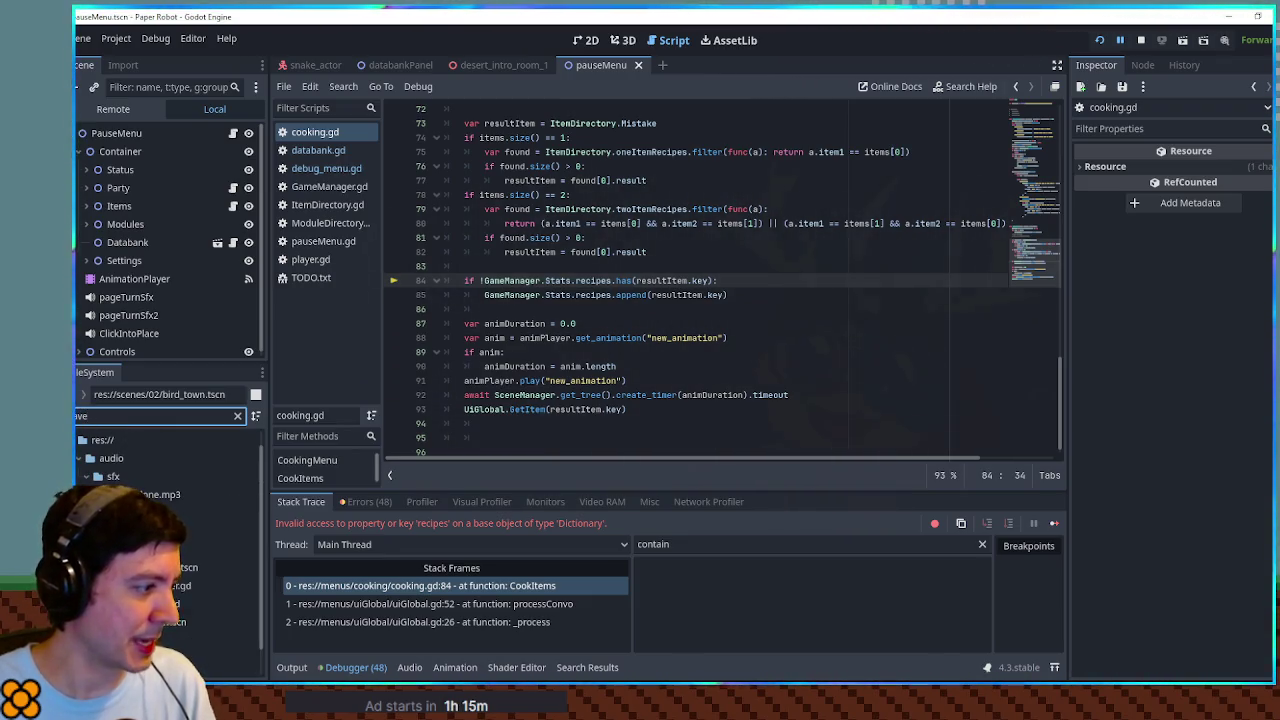
Step: Open save_handler.gd and inspect the Stats assignment in LoadStats and where defaultGameStateString is set
double_click(220, 585)
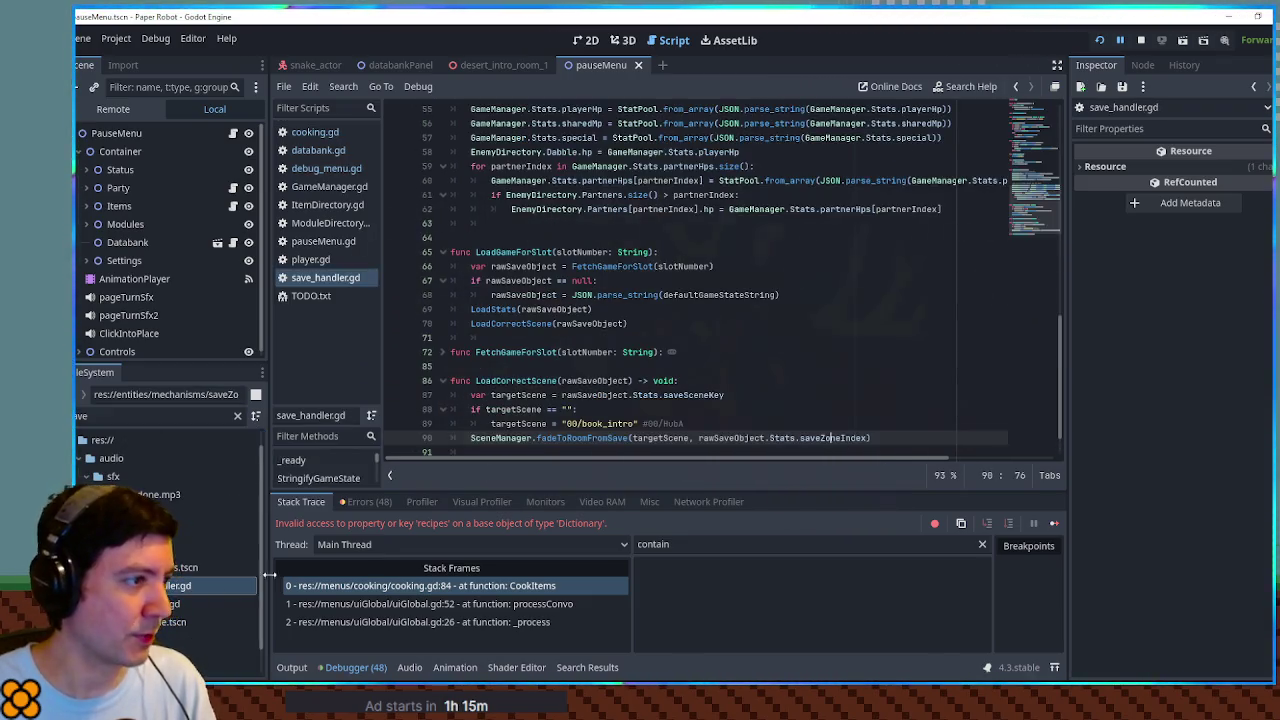
left_click(500, 310, "ctrl")
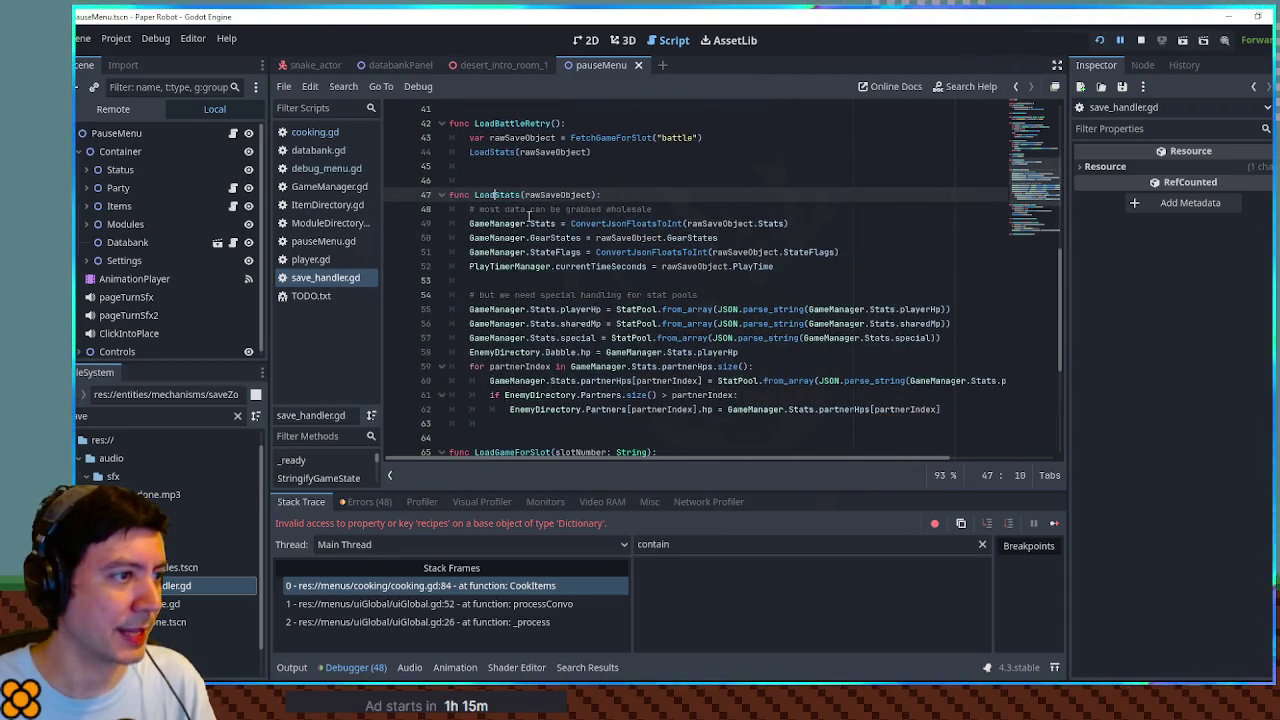
double_click(620, 222)
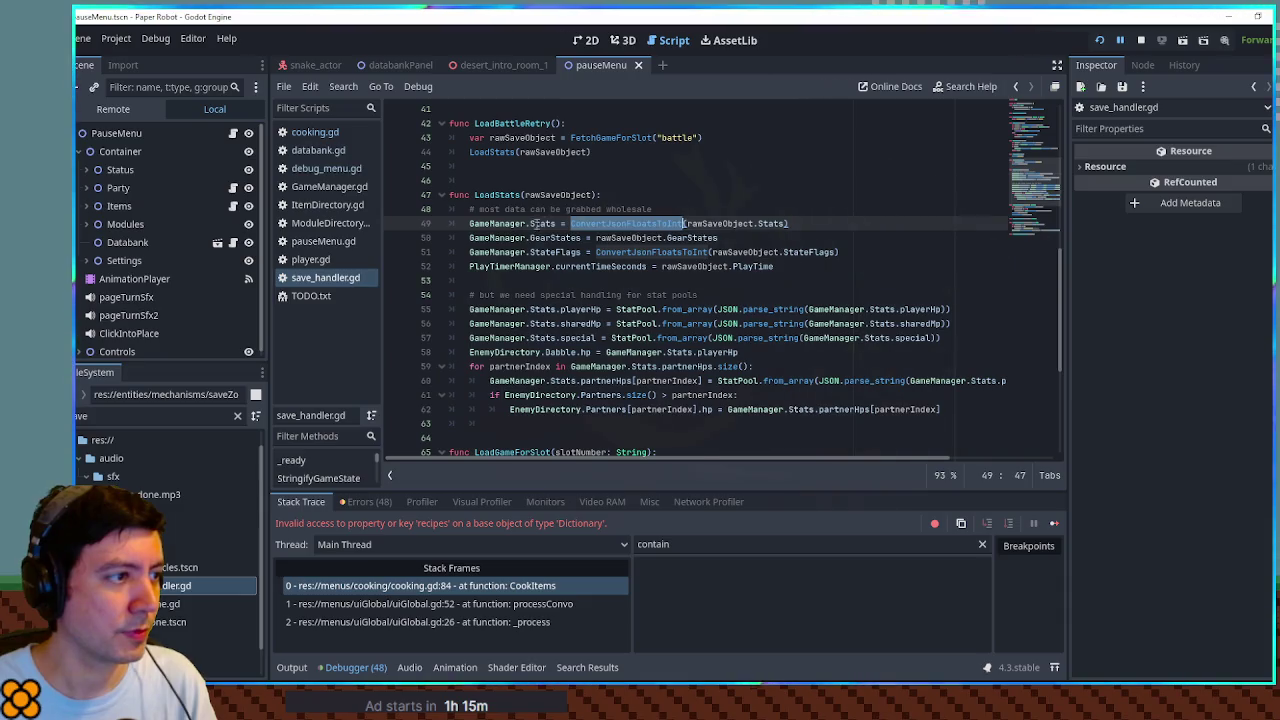
double_click(543, 223)
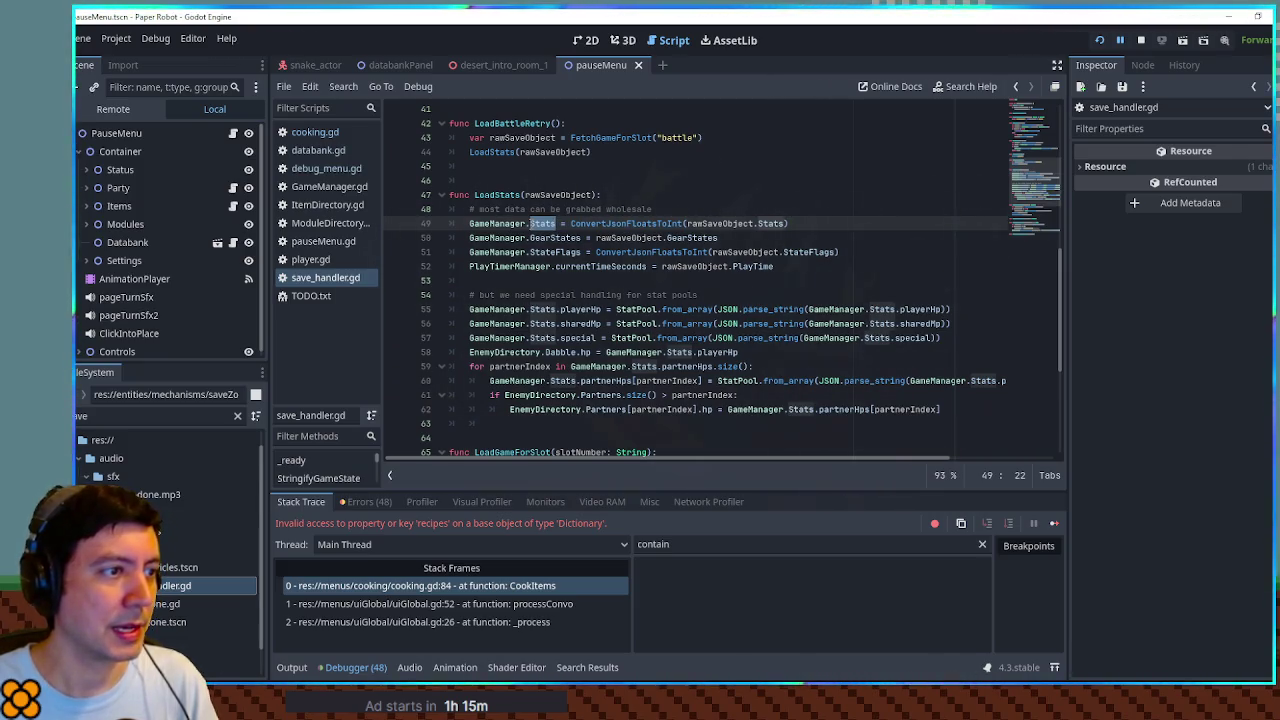
scroll(549, 180, "up", 10)
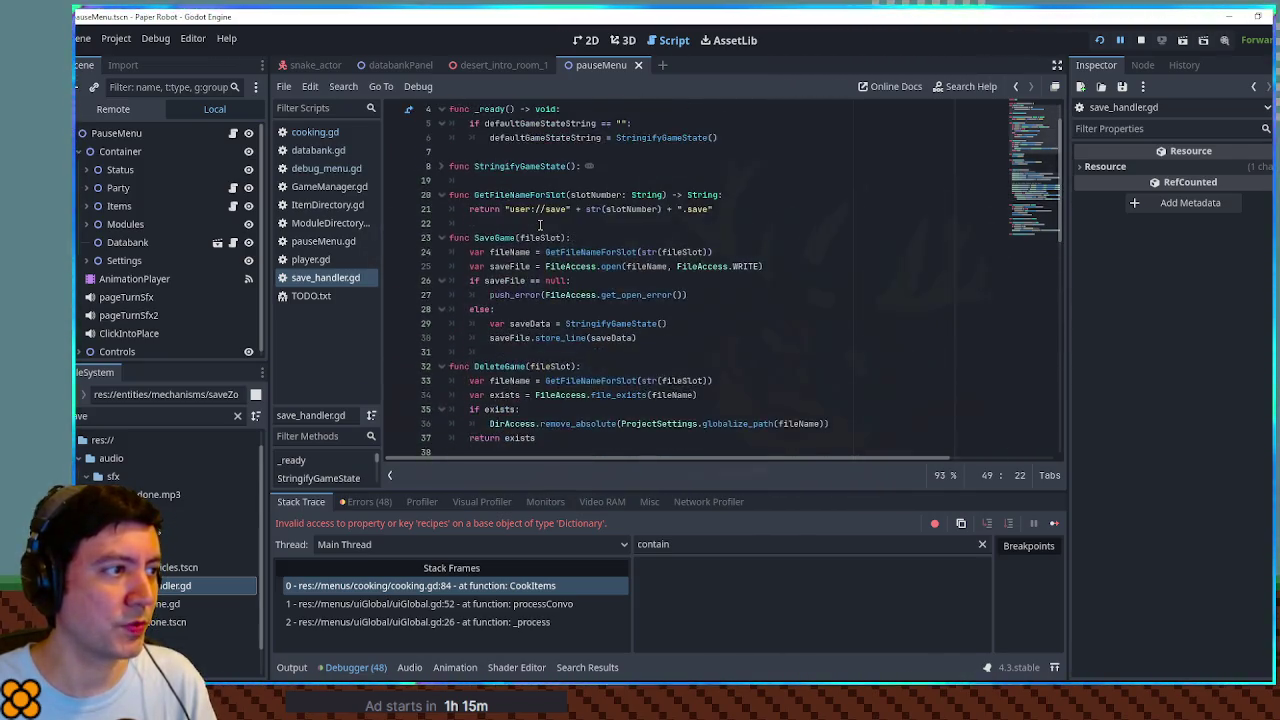
double_click(549, 180)
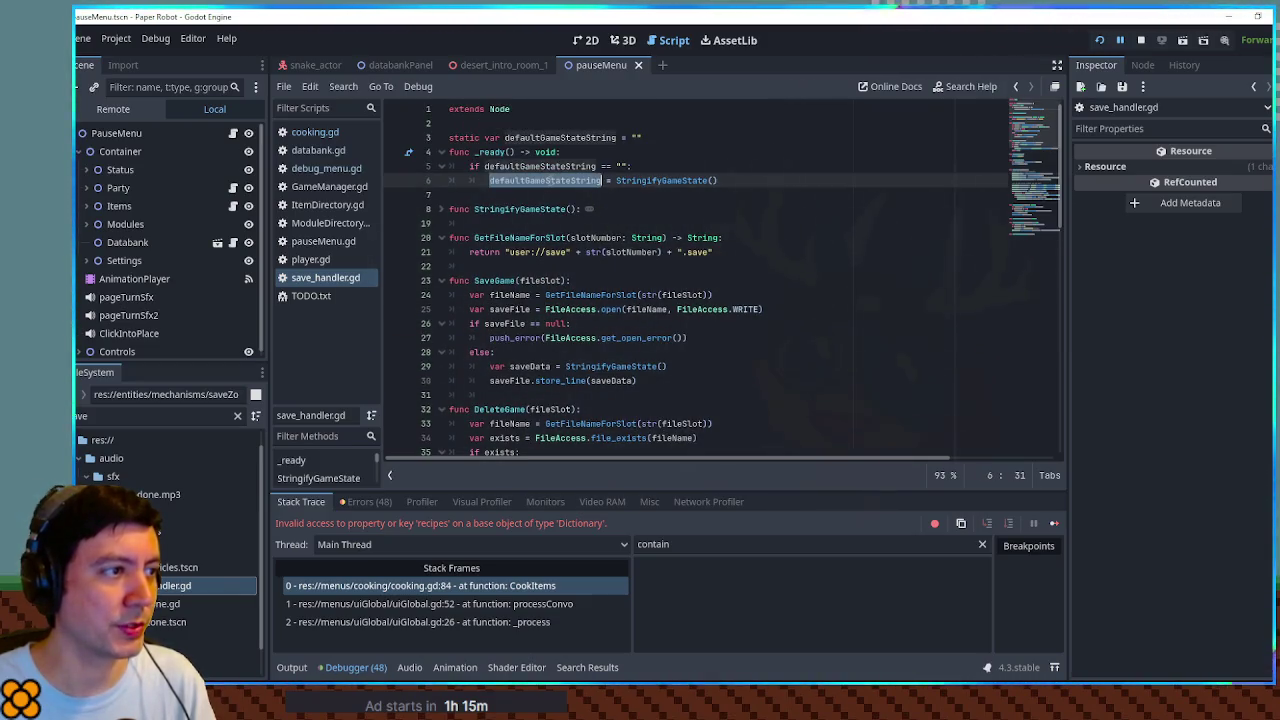
scroll(545, 190, "down", 10)
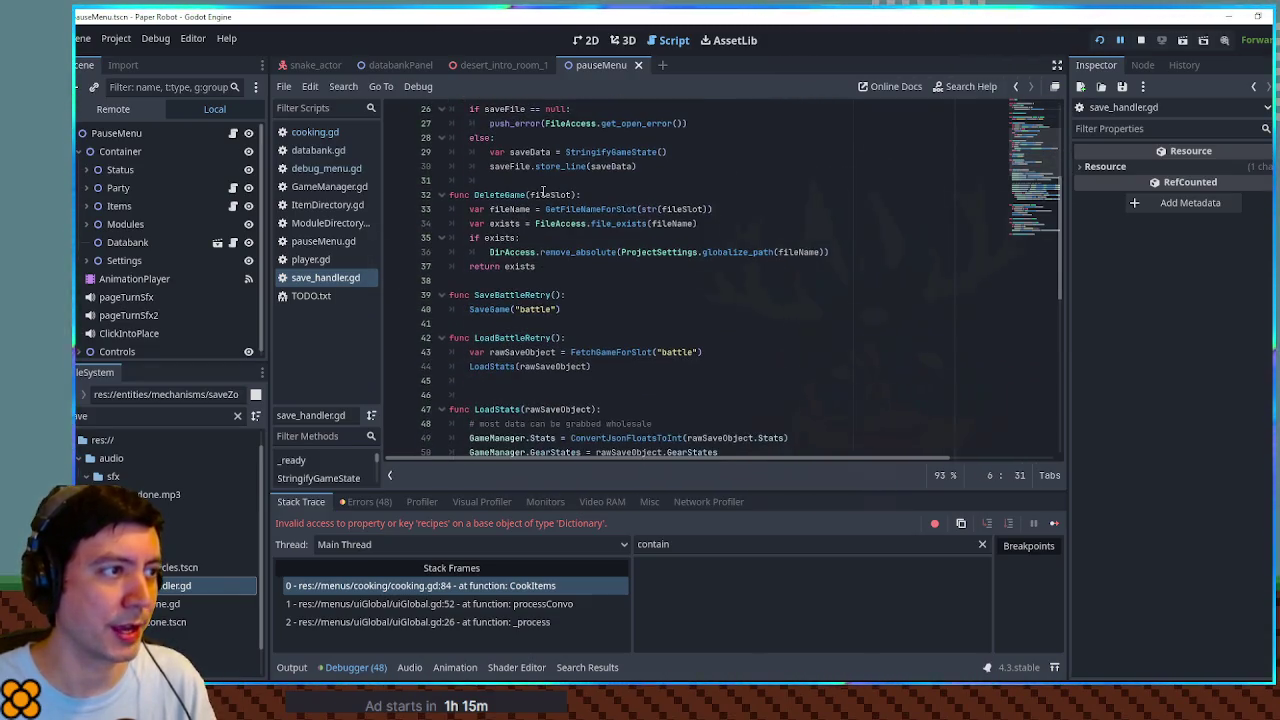
double_click(541, 223)
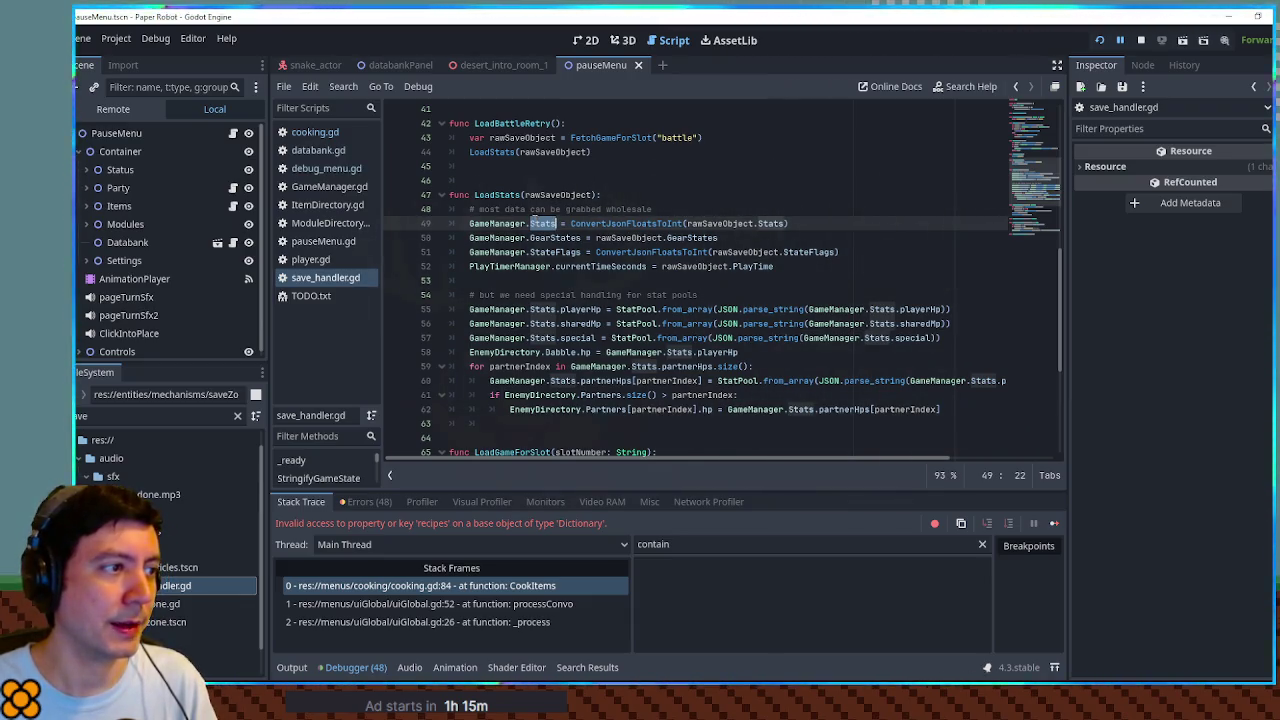
Step: Insert blank lines after the GameManager.Stats assignment on line 49
left_click(582, 223)
double_click(582, 223)
key("ctrl+shift+Right")
key("ctrl+shift+Right")
key("ctrl+shift+Right")
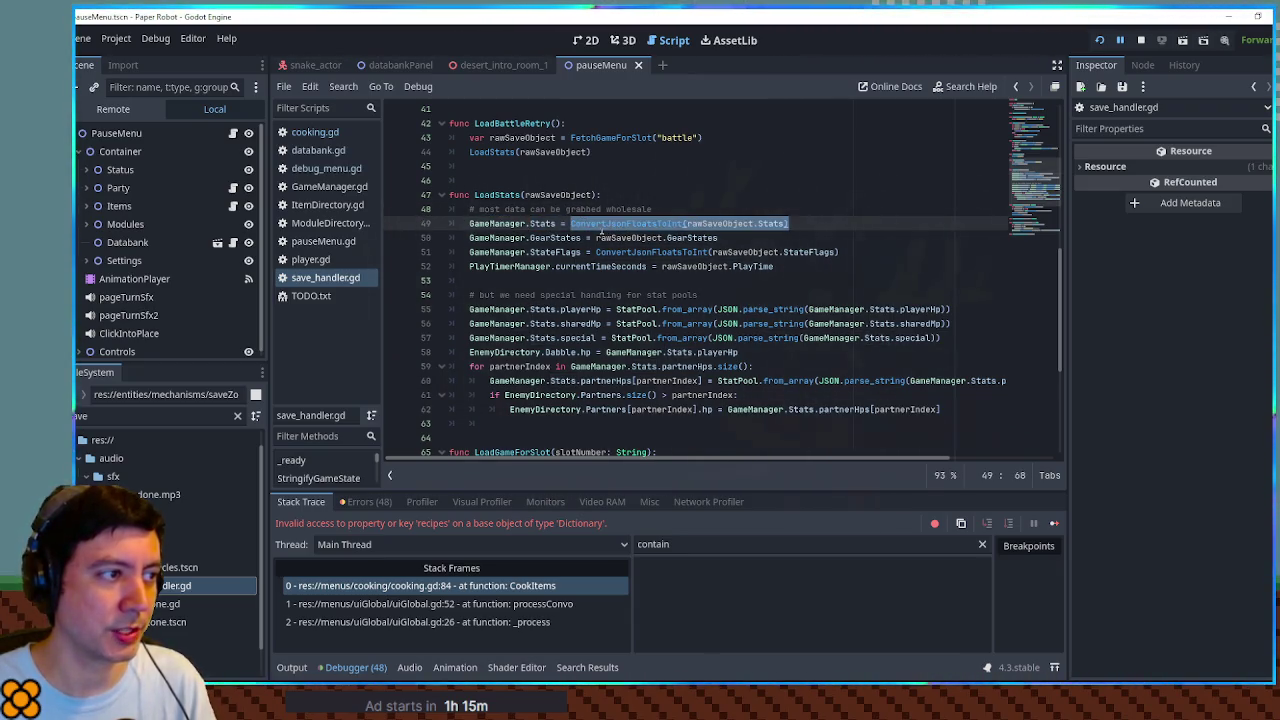
left_click(730, 214)
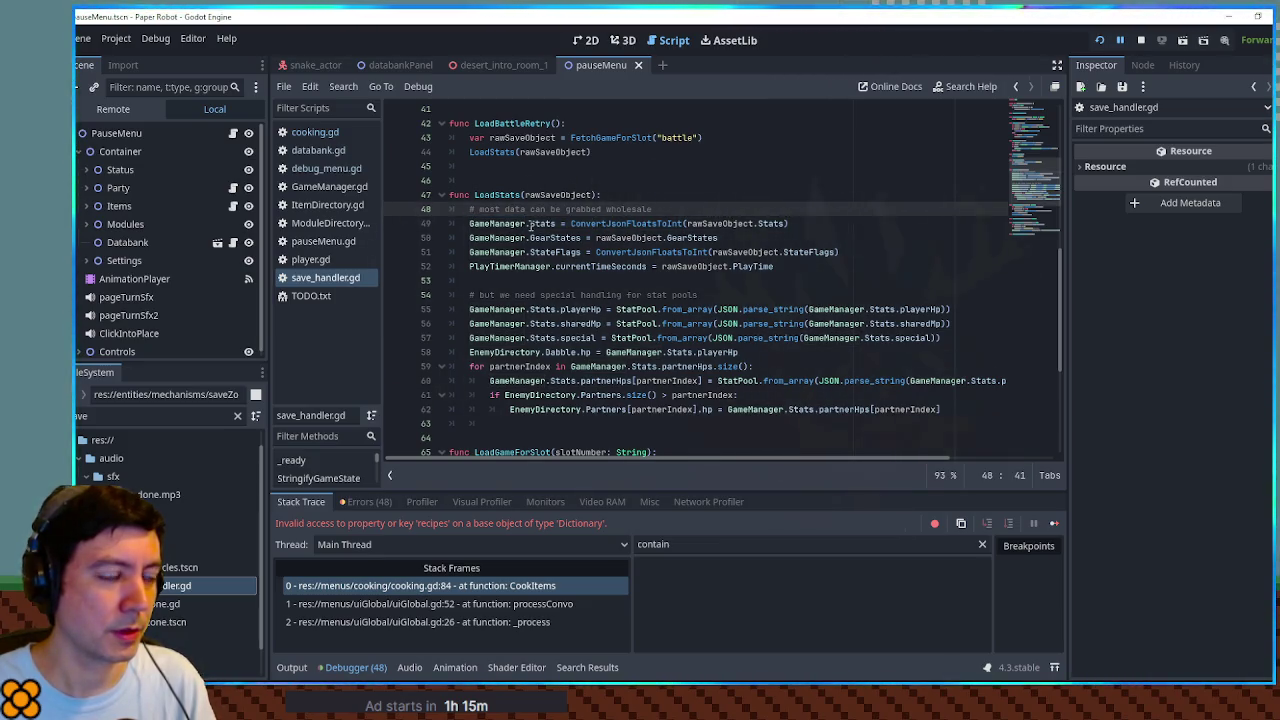
left_click(800, 225)
key("Return")
key("Return")
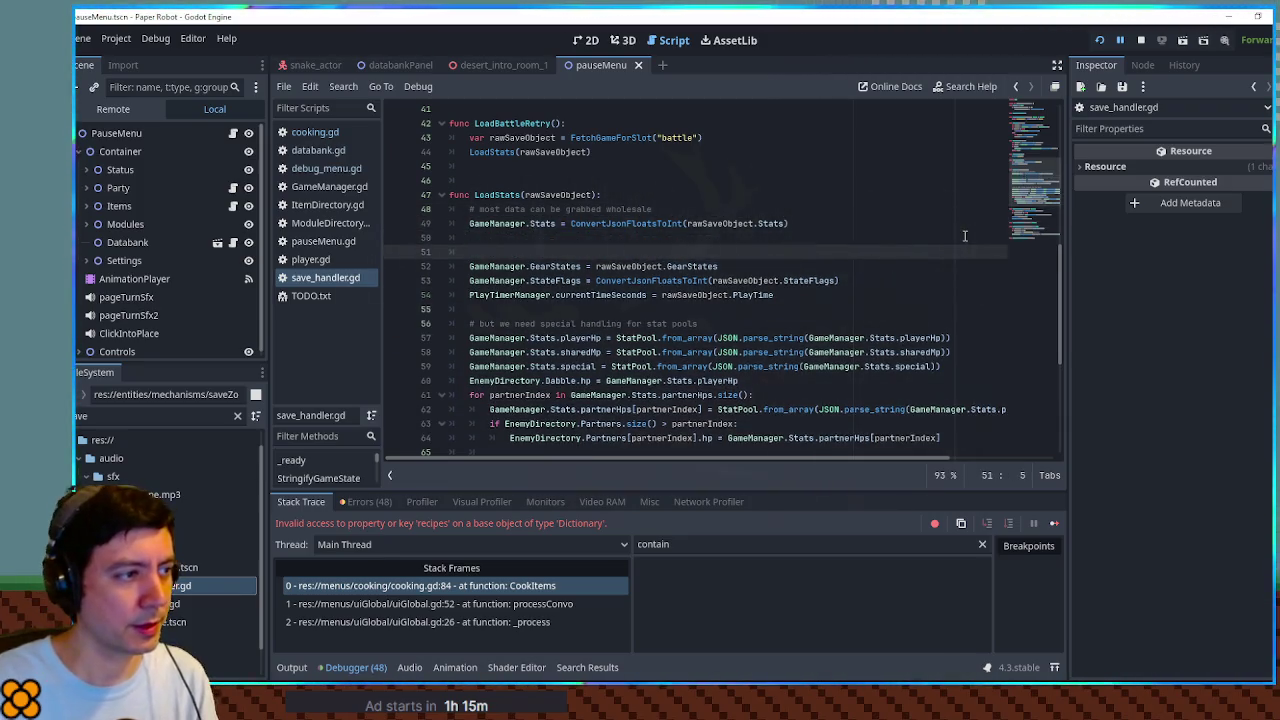
Step: Start line 50 with 'var defaultSave' below the Stats assignment
key("Up")
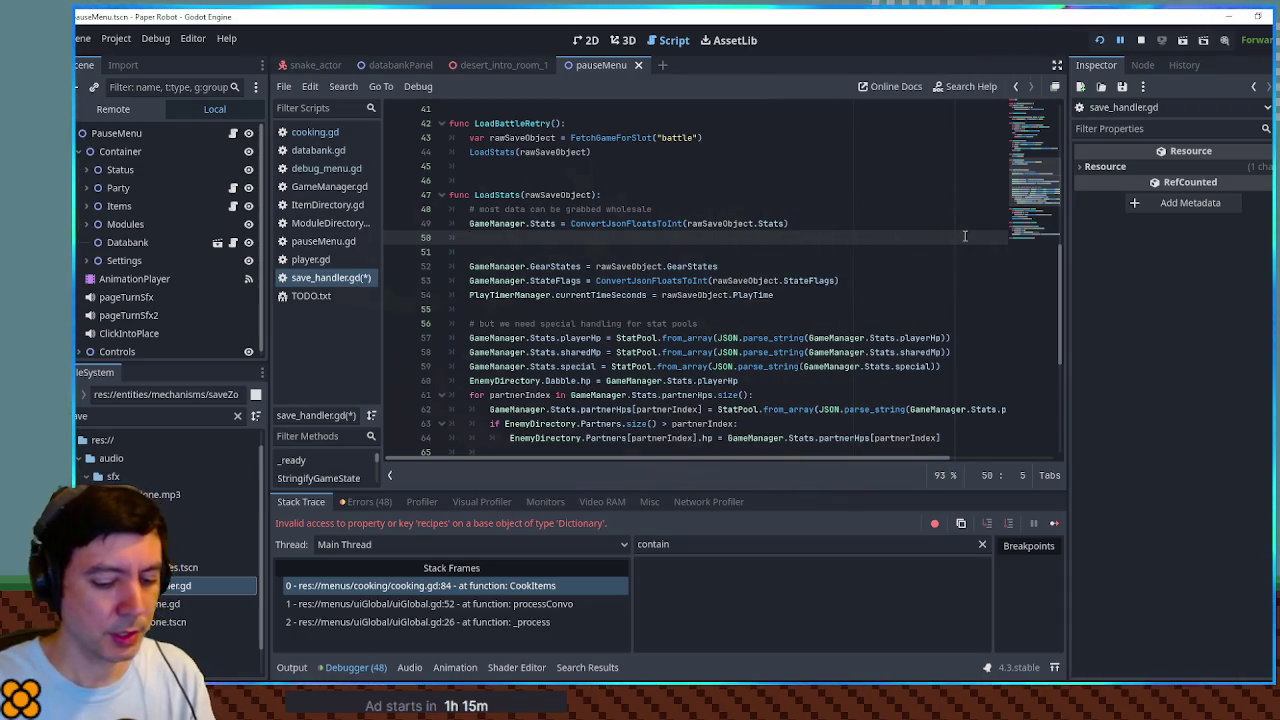
type("var d")
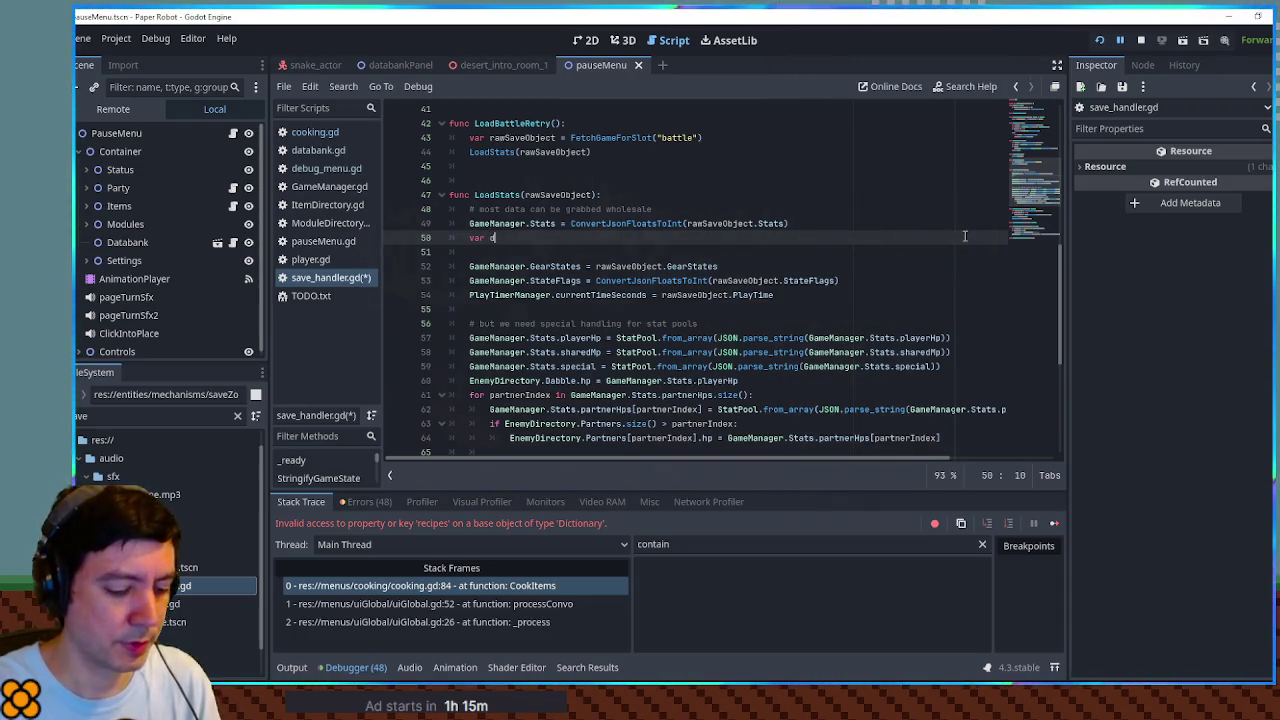
type("efaultSave =")
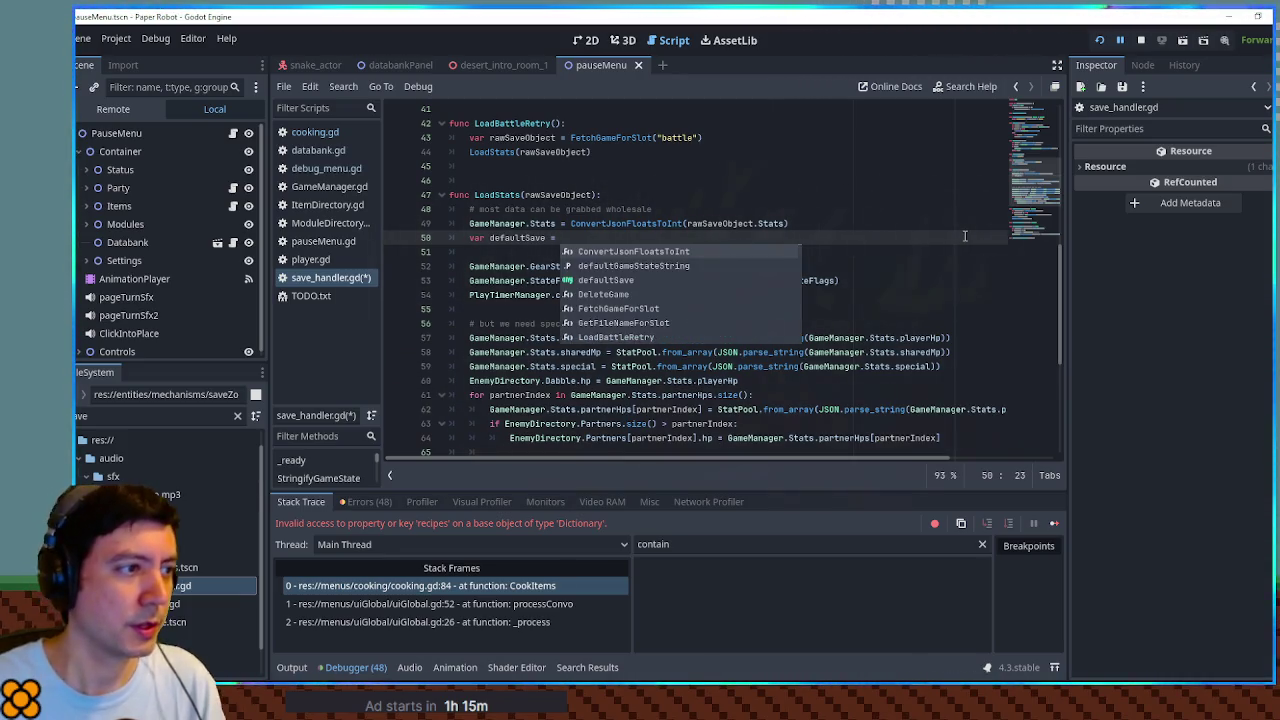
double_click(645, 224)
left_click_drag(683, 223, 755, 223)
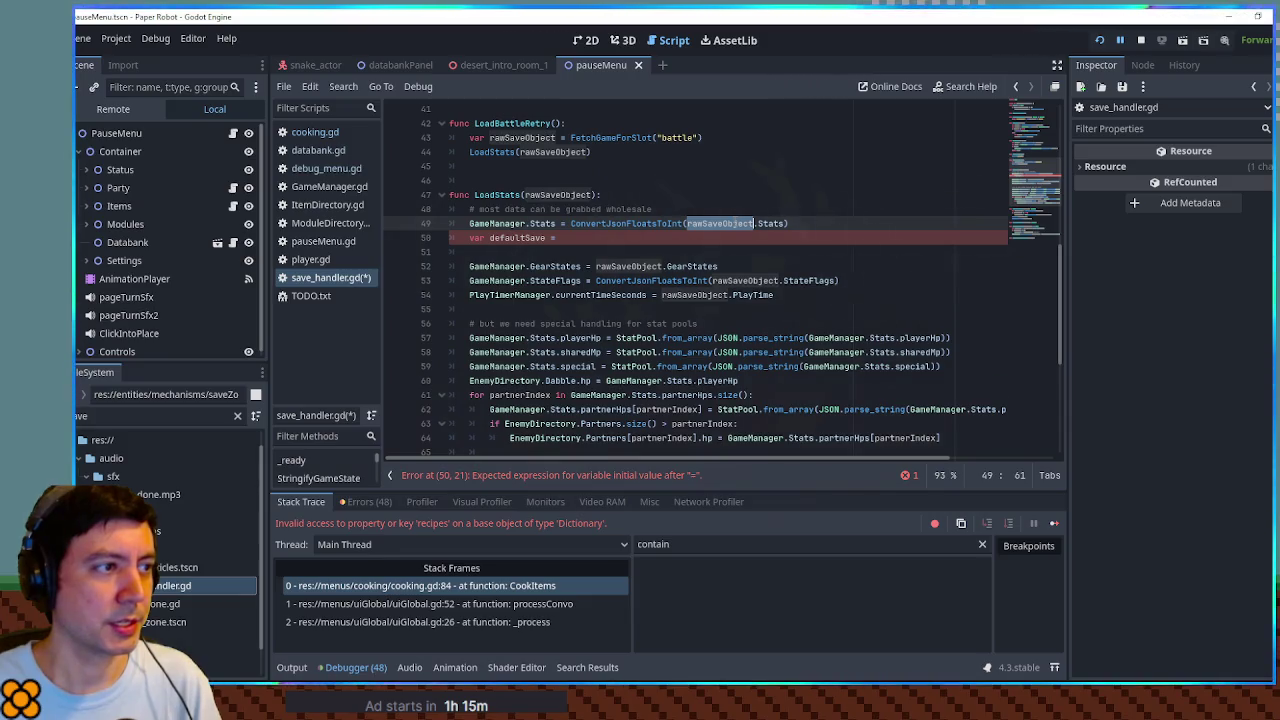
Step: Copy the JSON.parse_string(jsonString) expression from FetchGameForSlot and paste it after defaultSave
scroll(730, 223, "up", 3)
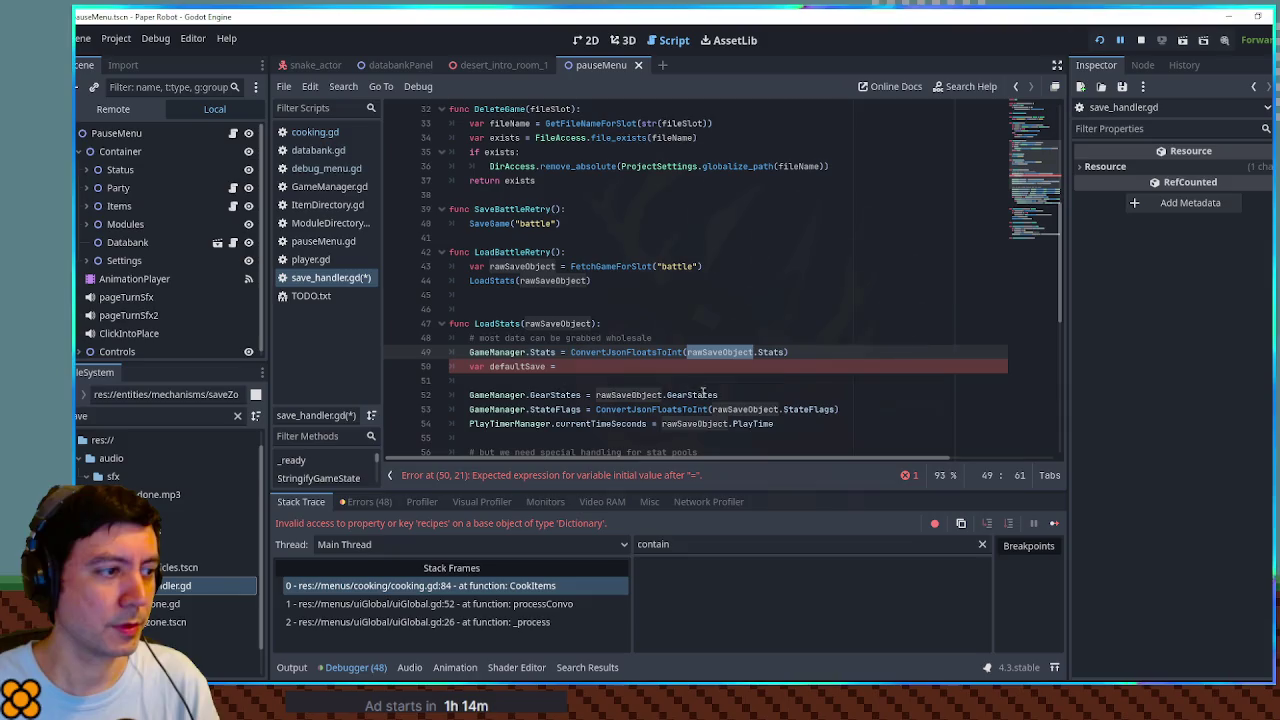
left_click(612, 266, "ctrl")
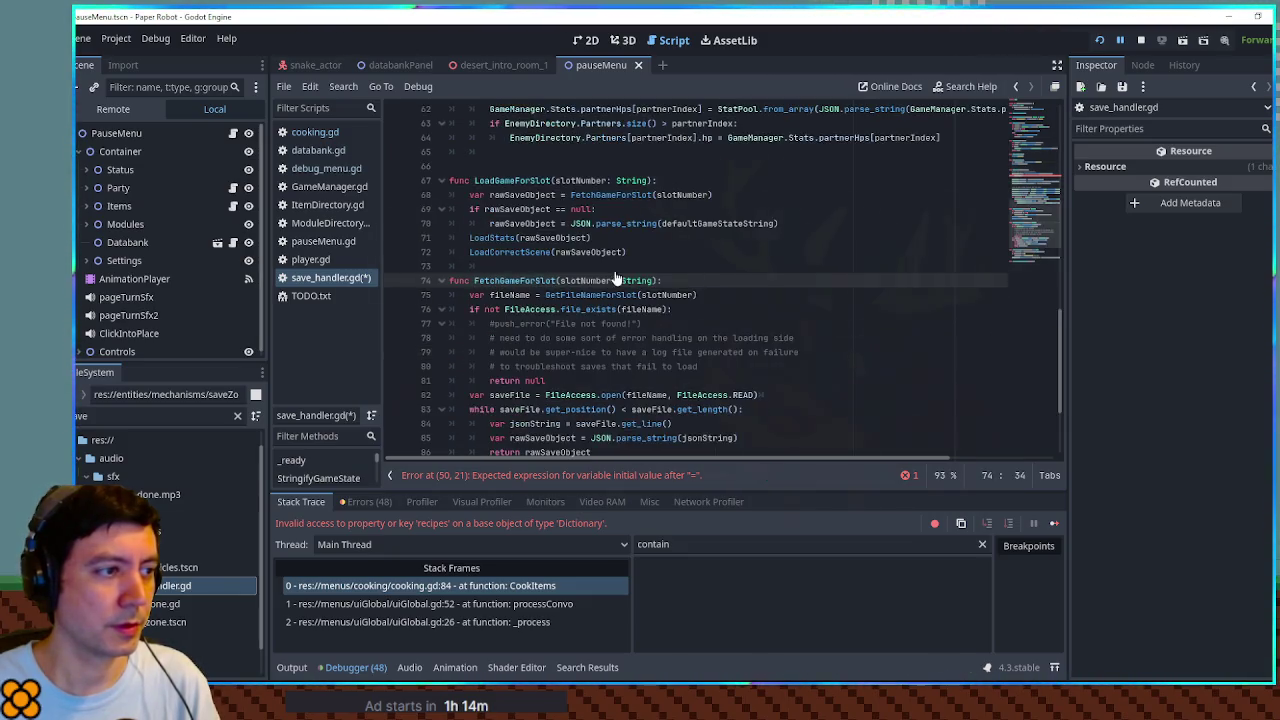
scroll(507, 283, "down", 3)
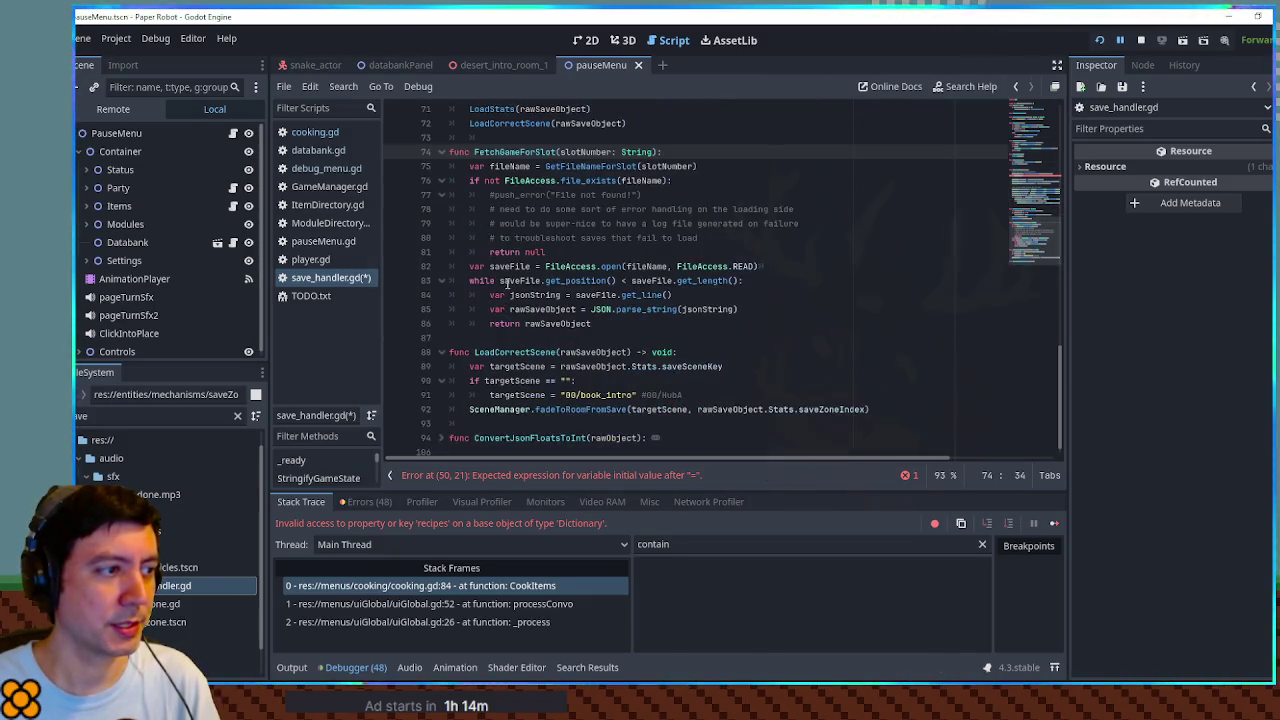
left_click_drag(591, 309, 740, 308)
key("ctrl+c")
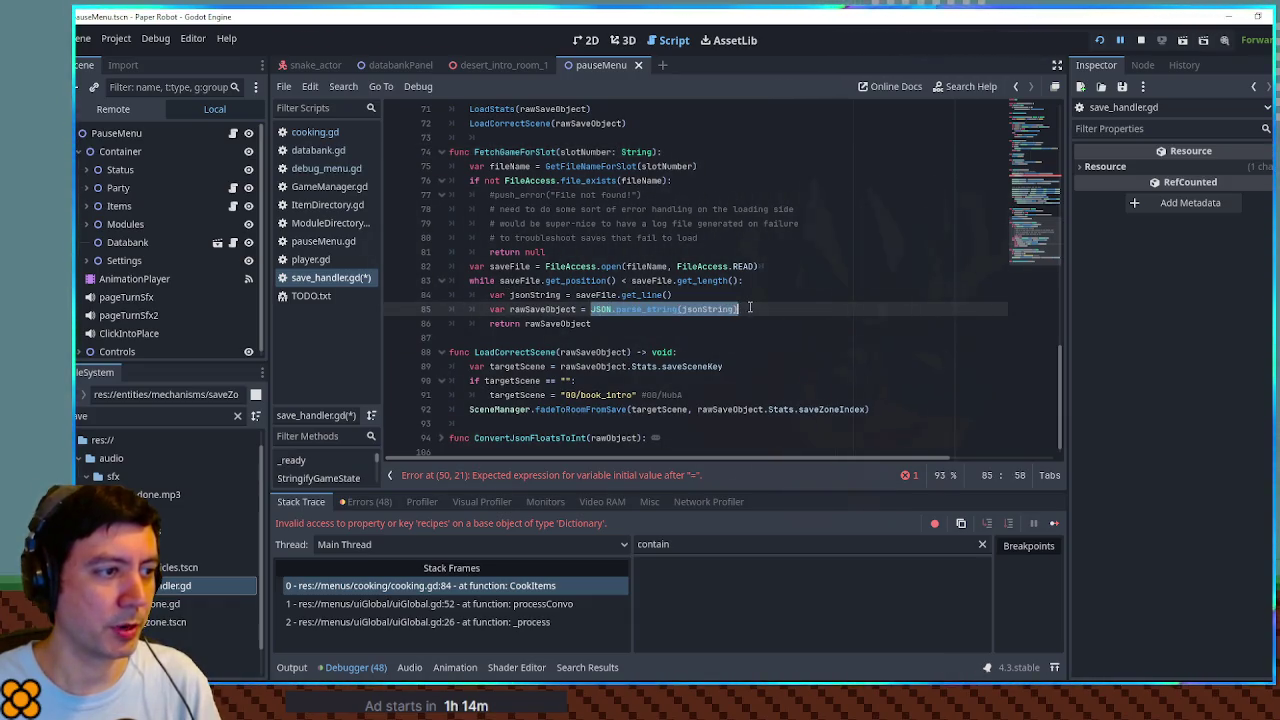
scroll(687, 213, "up", 10)
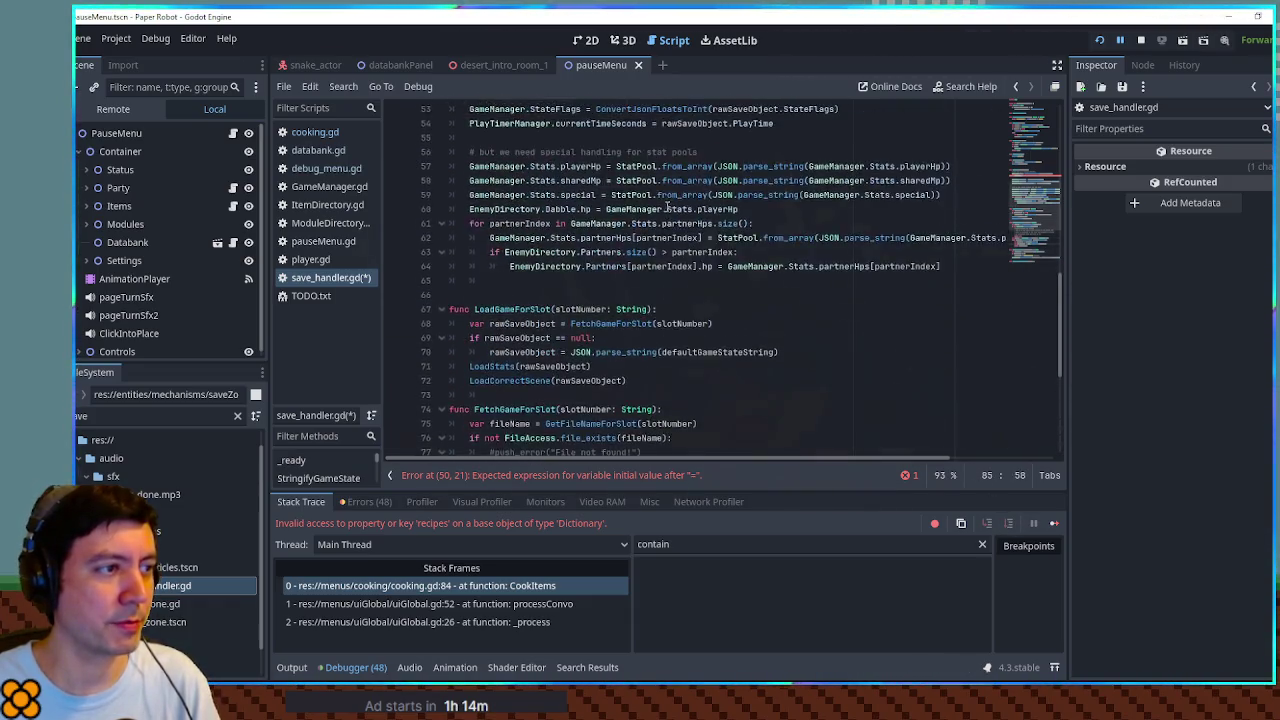
left_click(637, 243)
key("ctrl+v")
Step: Replace jsonString with defaultGameStateString in the defaultSave declaration
scroll(620, 204, "up", 13)
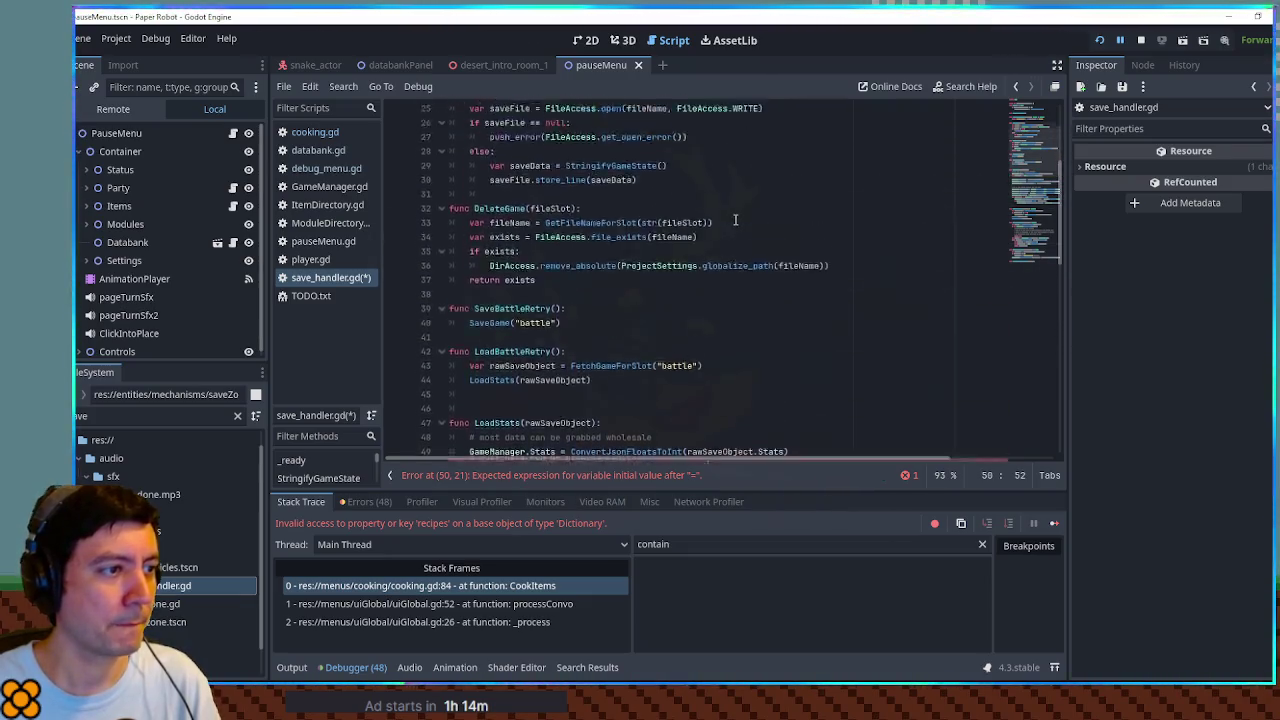
double_click(533, 166)
key("ctrl+c")
scroll(681, 221, "down", 13)
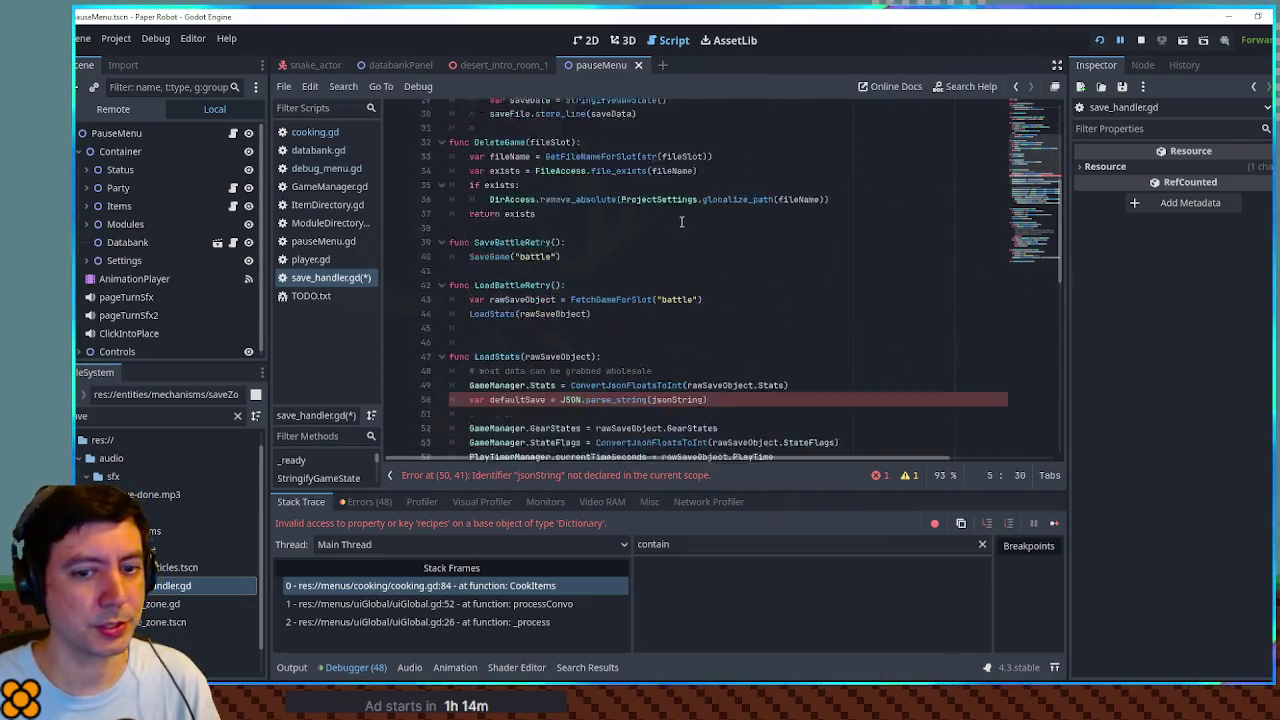
double_click(685, 280)
key("ctrl+v")
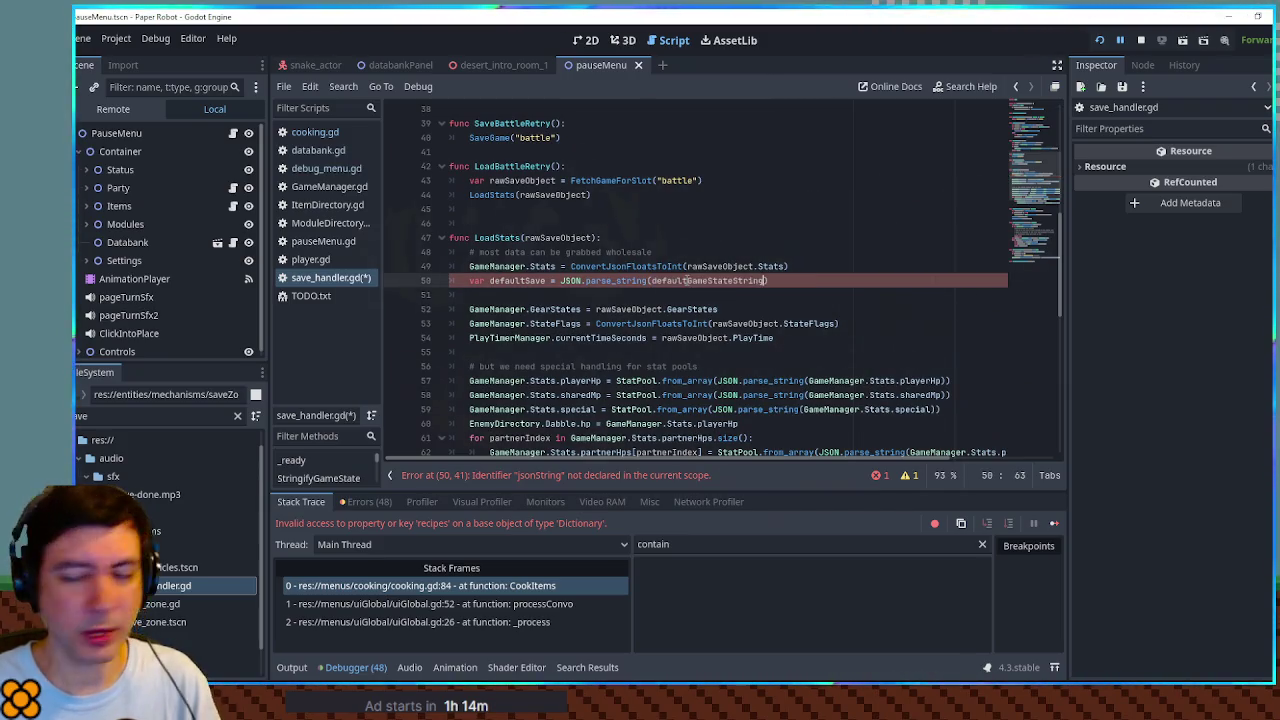
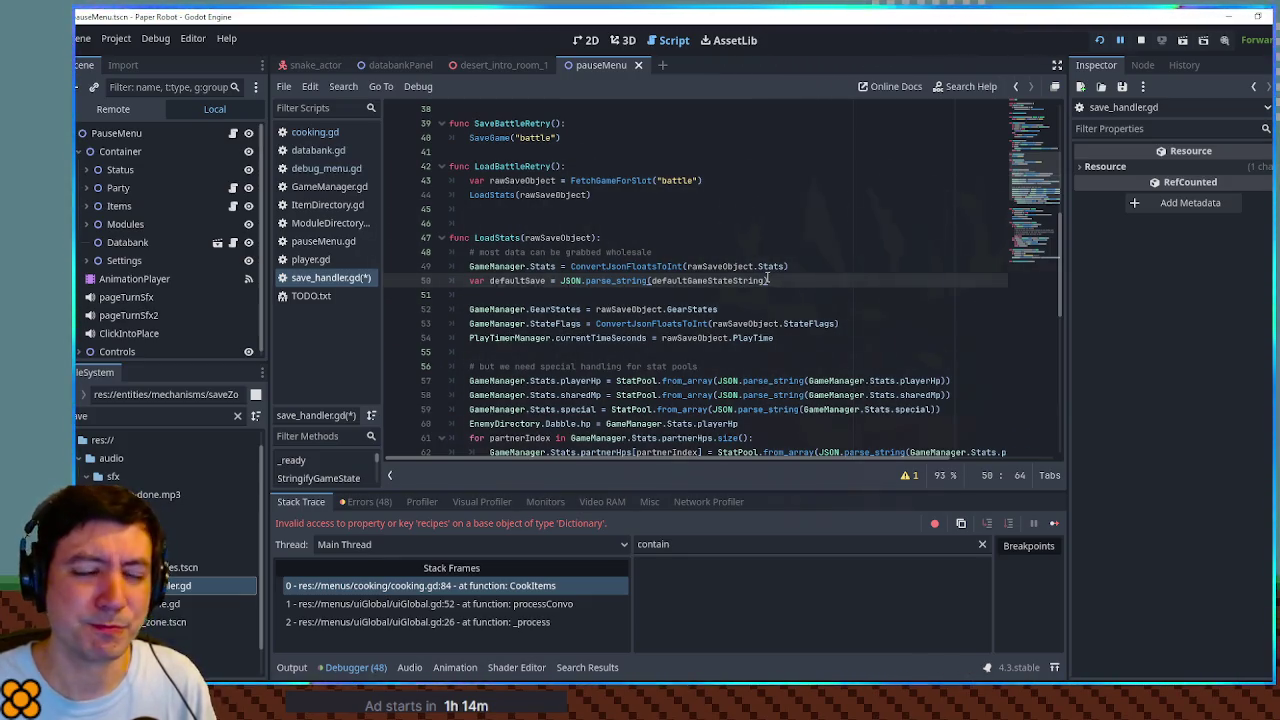
Step: Close the parse_string call and add 'for prop in defaultSave.Stats:' with 'print(prop)' beneath
type(")")
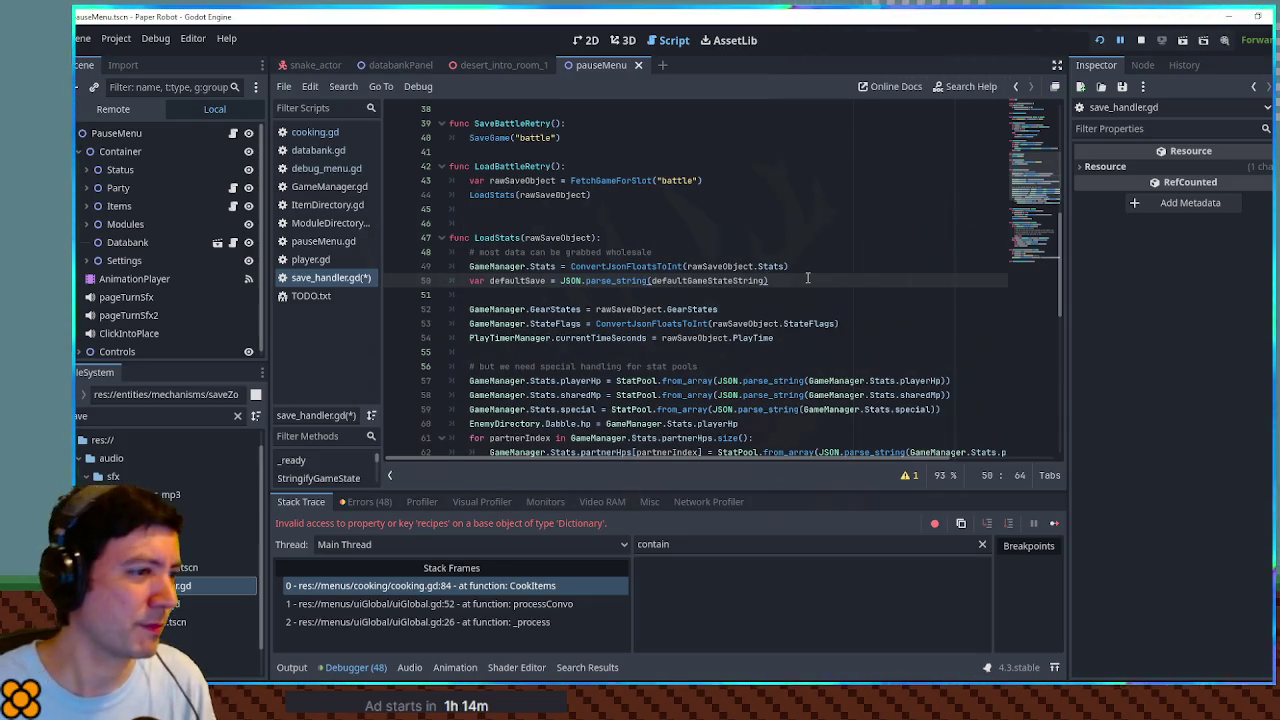
key("Return")
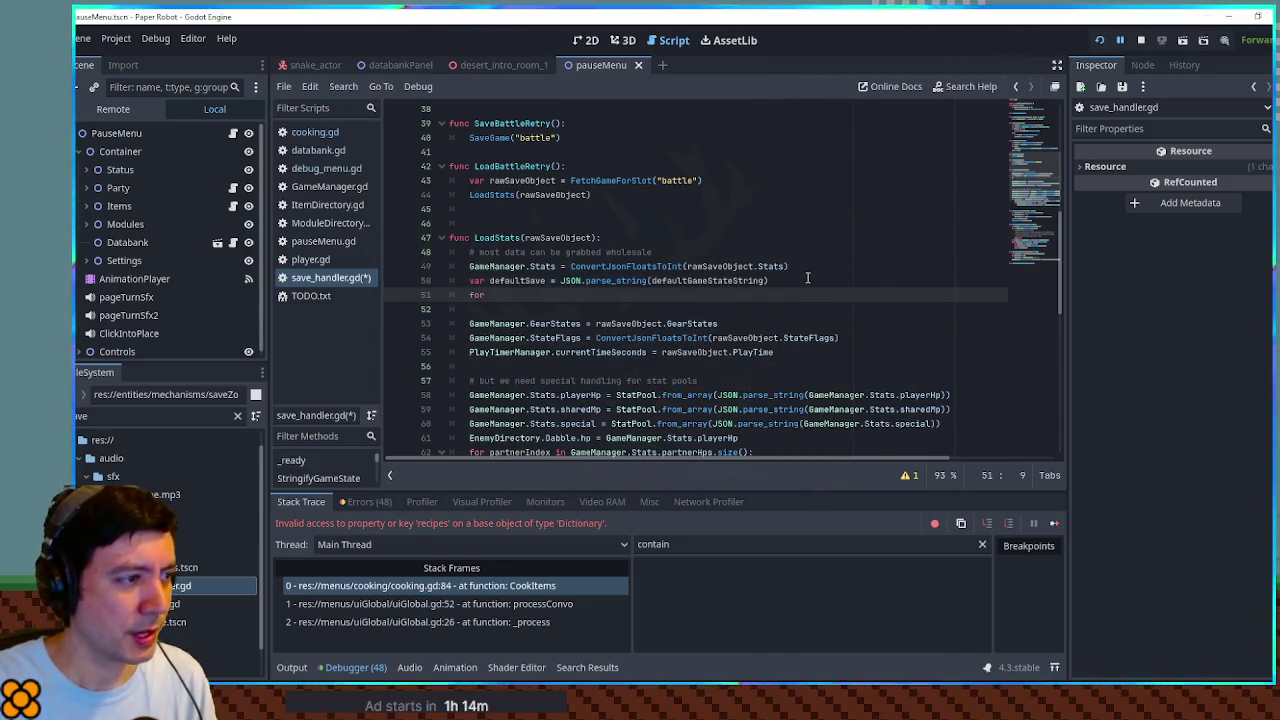
type("for ")
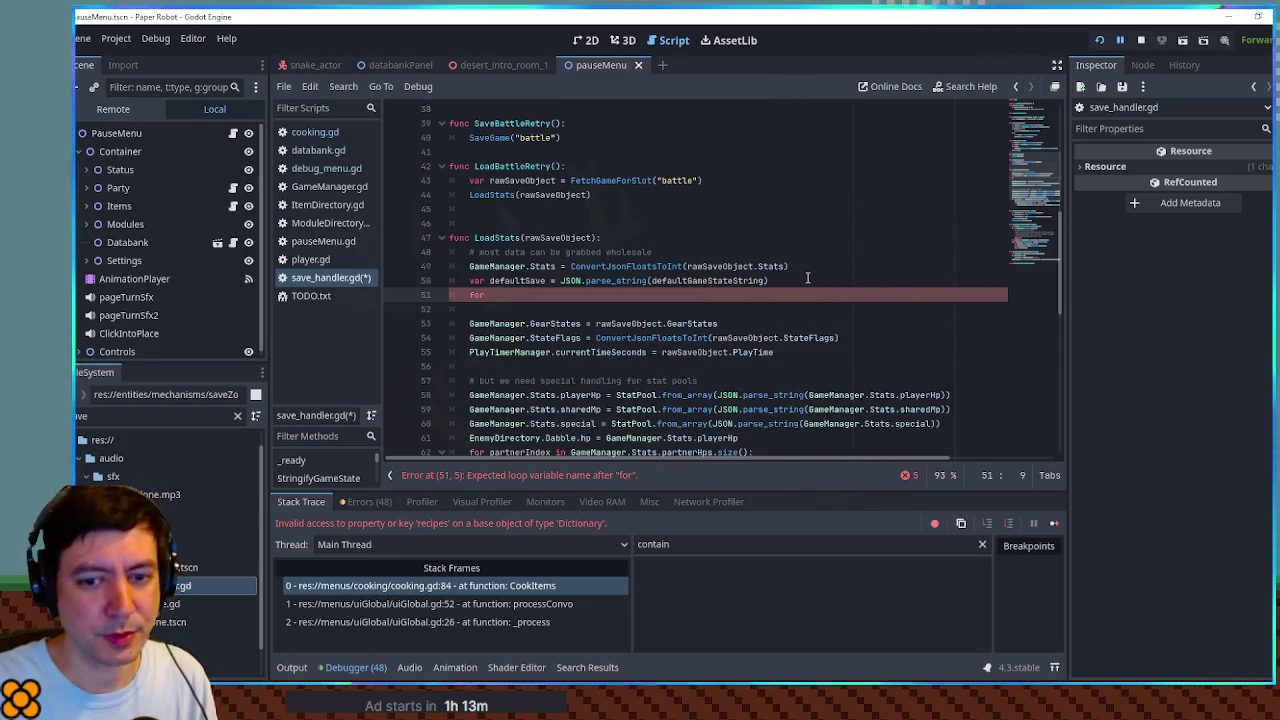
type("prop in ")
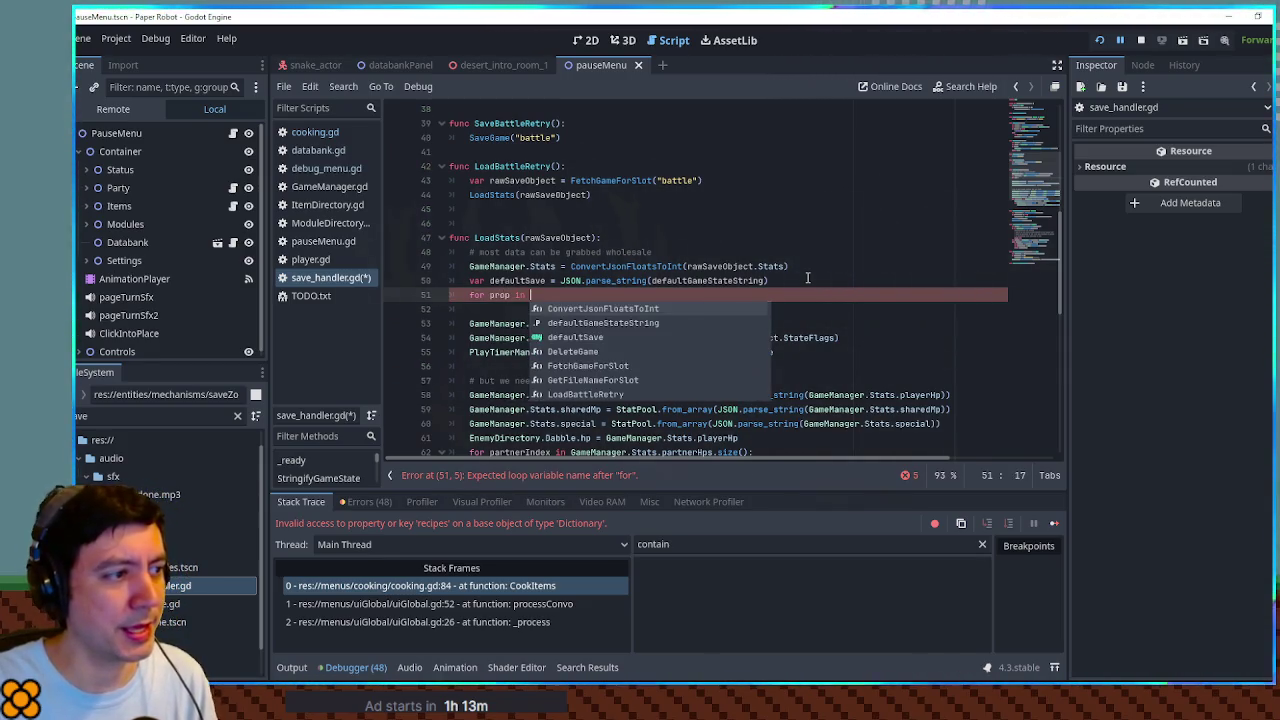
type("defaultSave.")
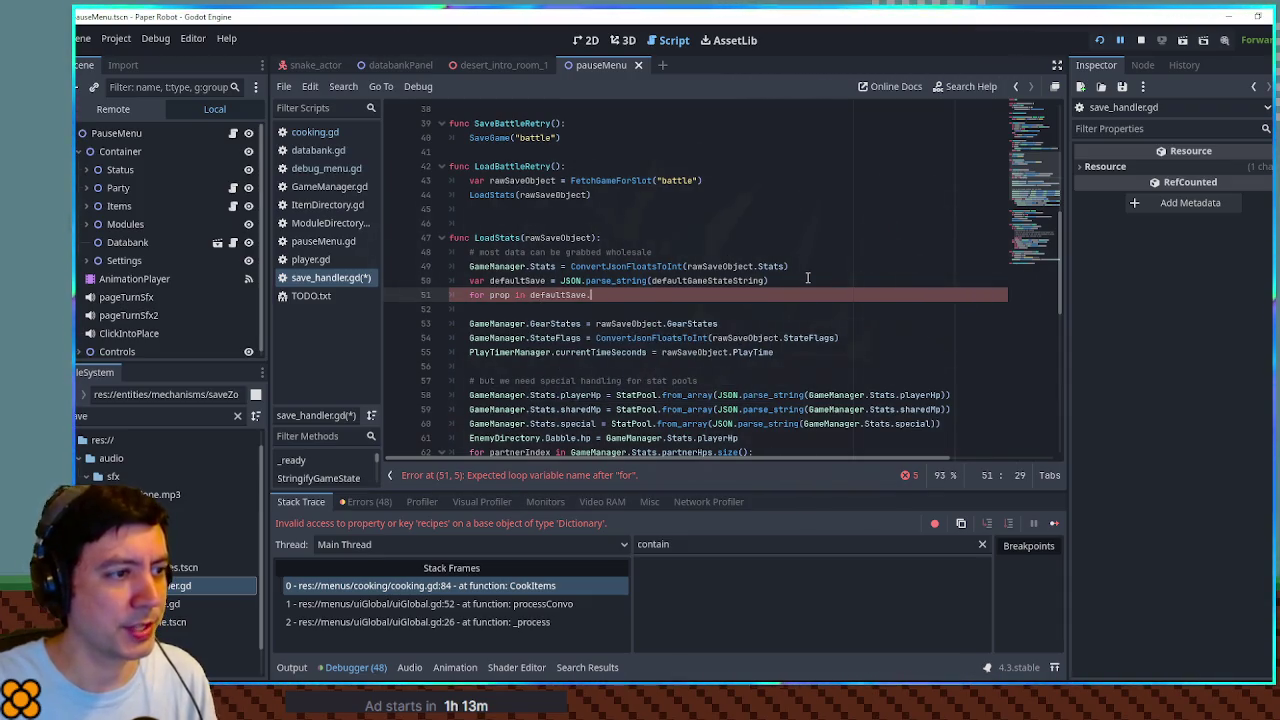
type("Stats:")
key("Return")
type("print")
key("BackSpace")
type("(prop)")
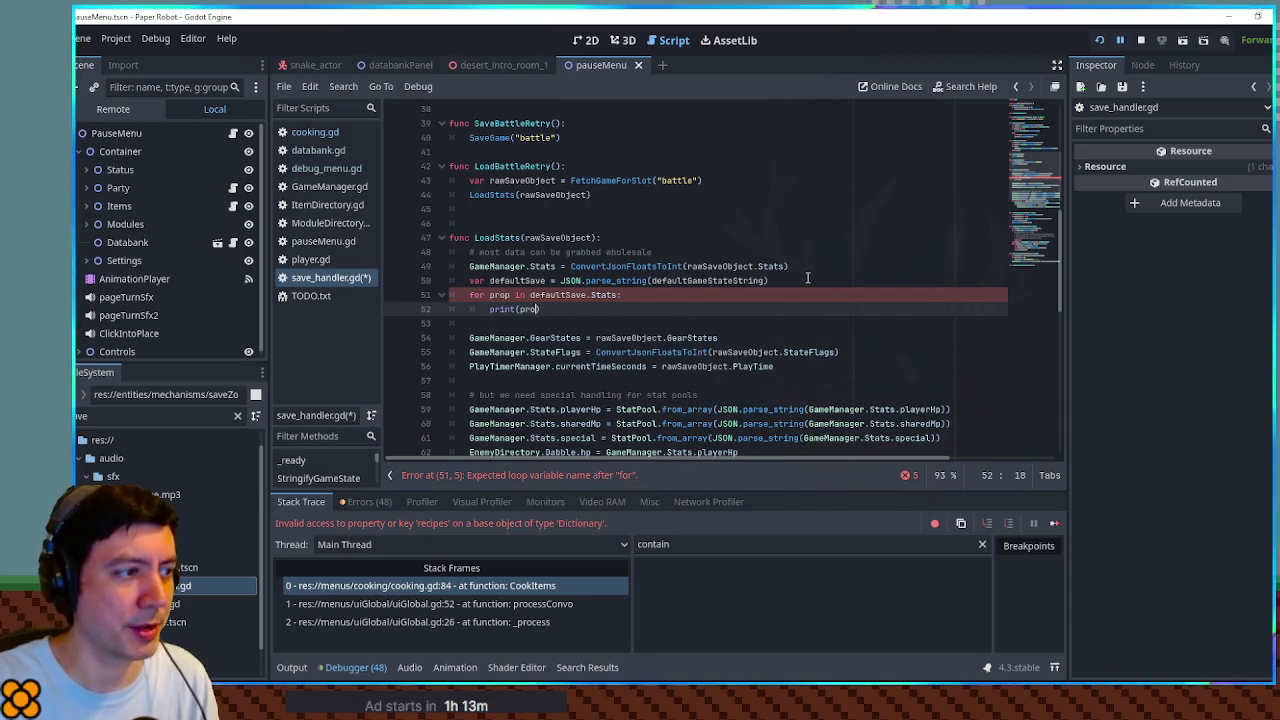
Step: Save the script and stop the running game
left_click(772, 258)
key("ctrl+s")
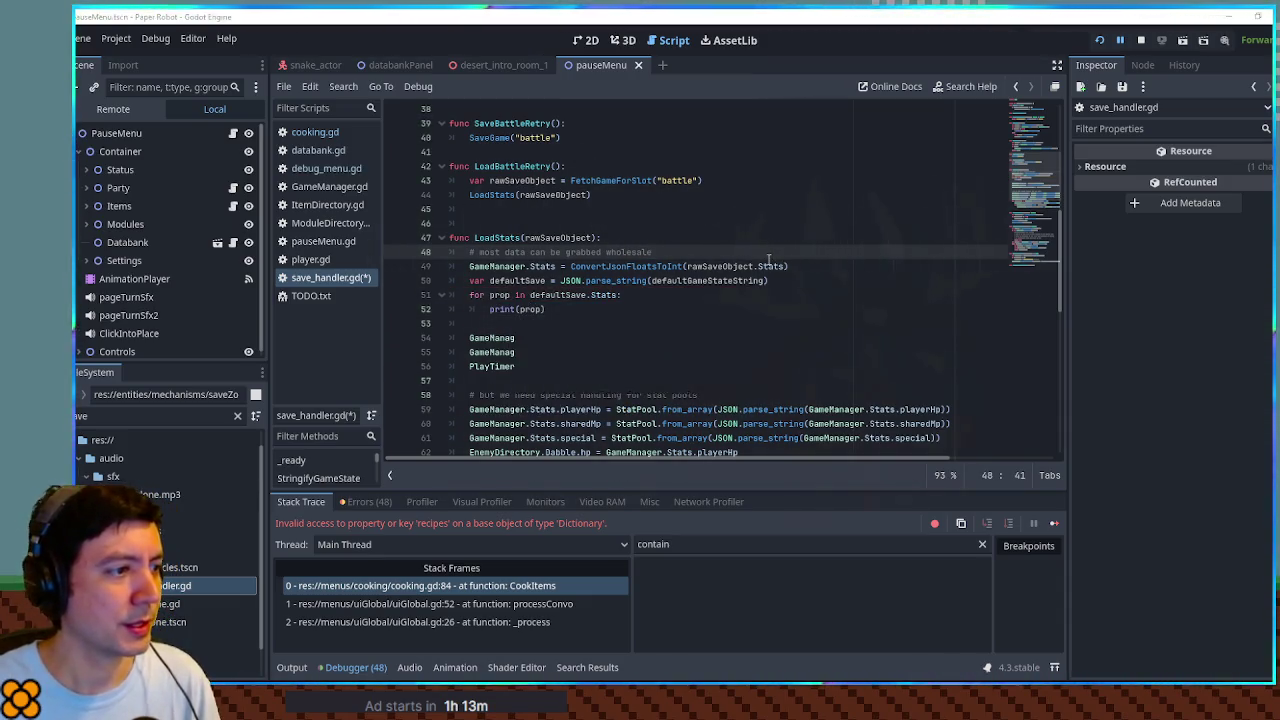
key("F8")
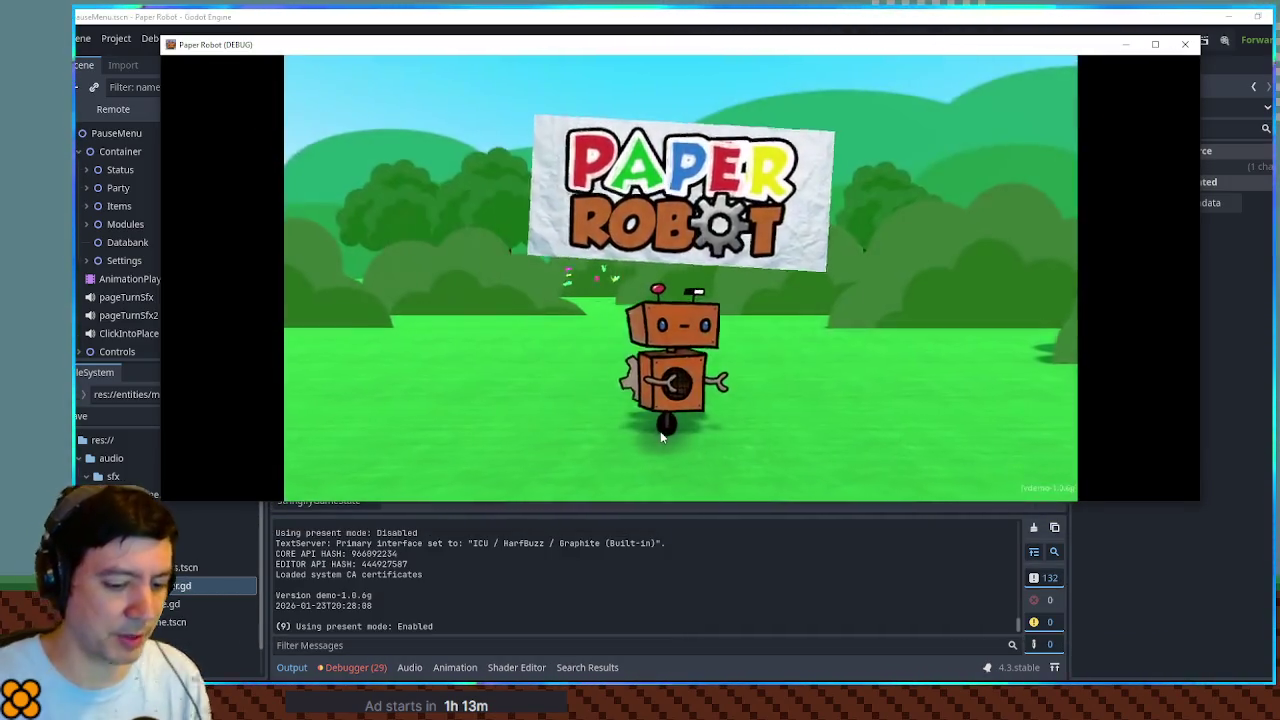
Step: Load a save from the title menu, review the printed Stats property names, and close the game
key("space")
key("space")
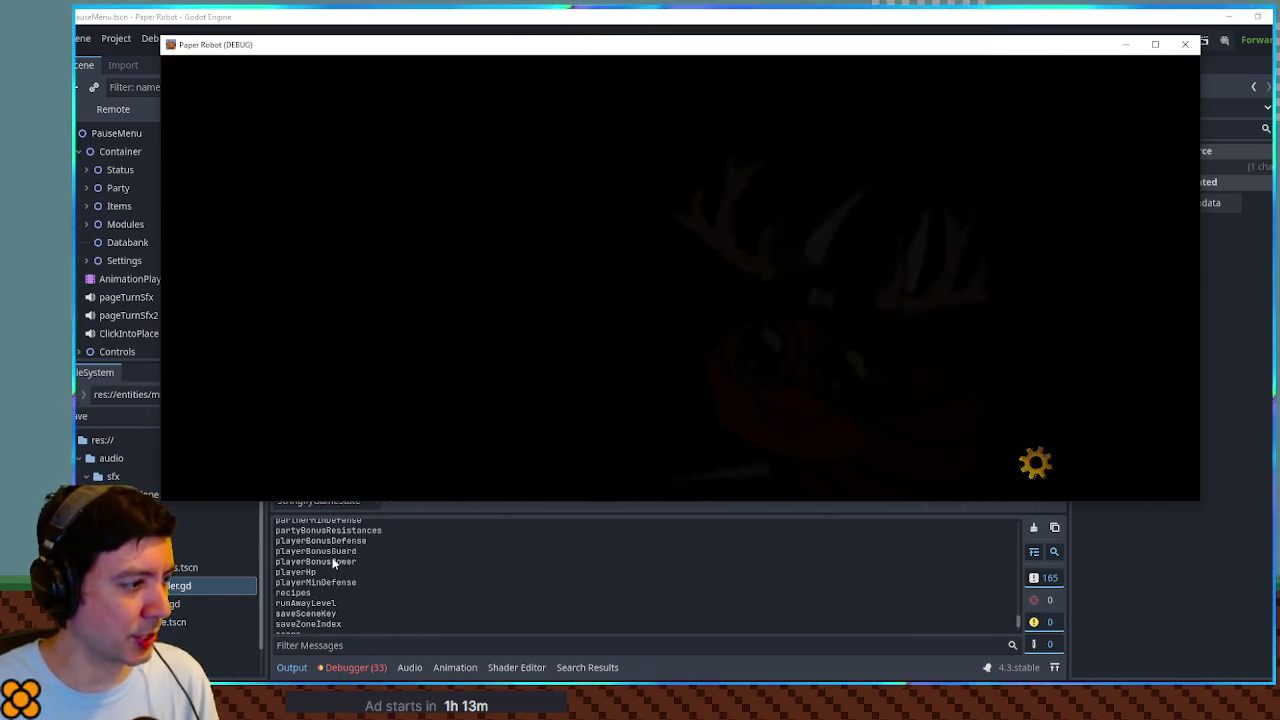
scroll(331, 555, "up", 5)
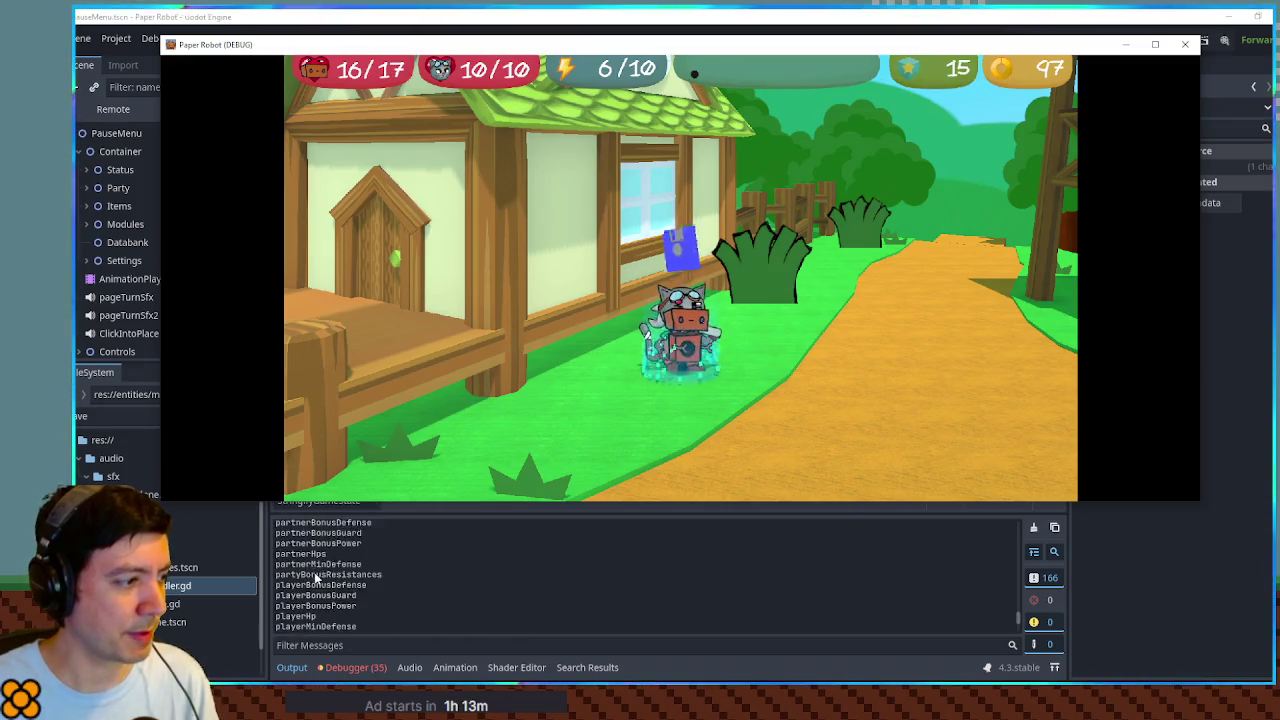
scroll(316, 571, "down", 5)
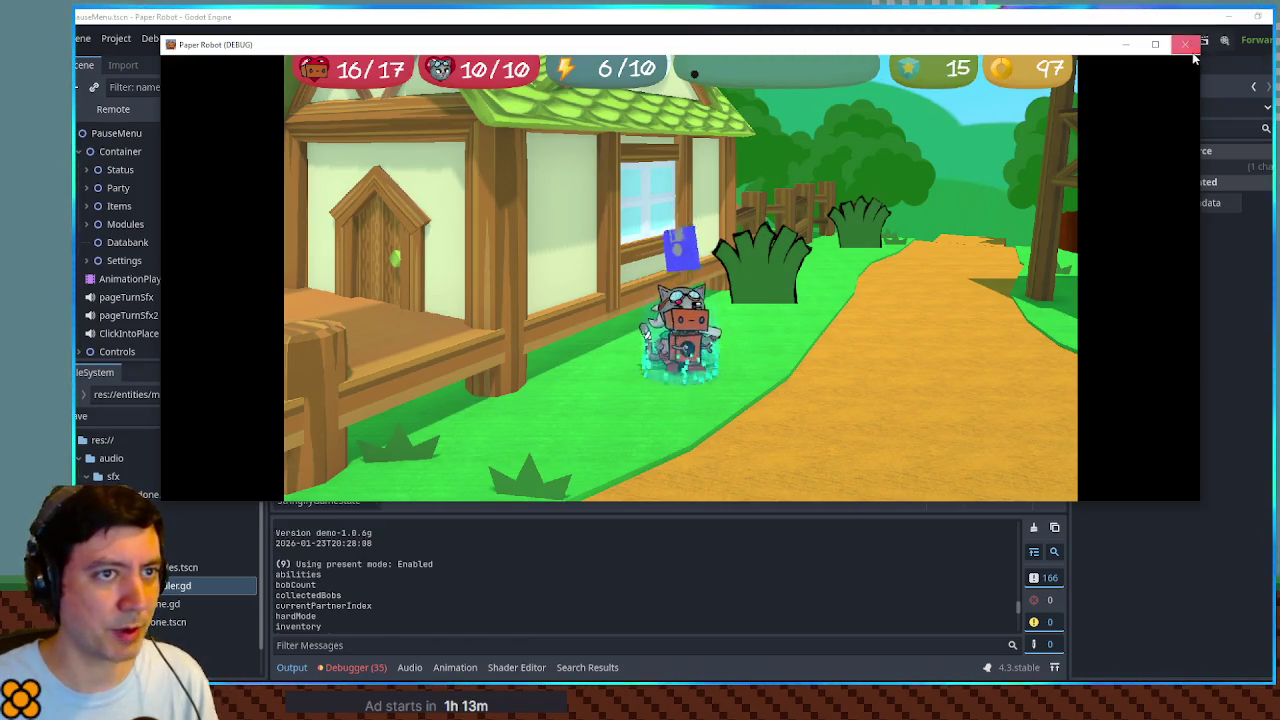
key("F8")
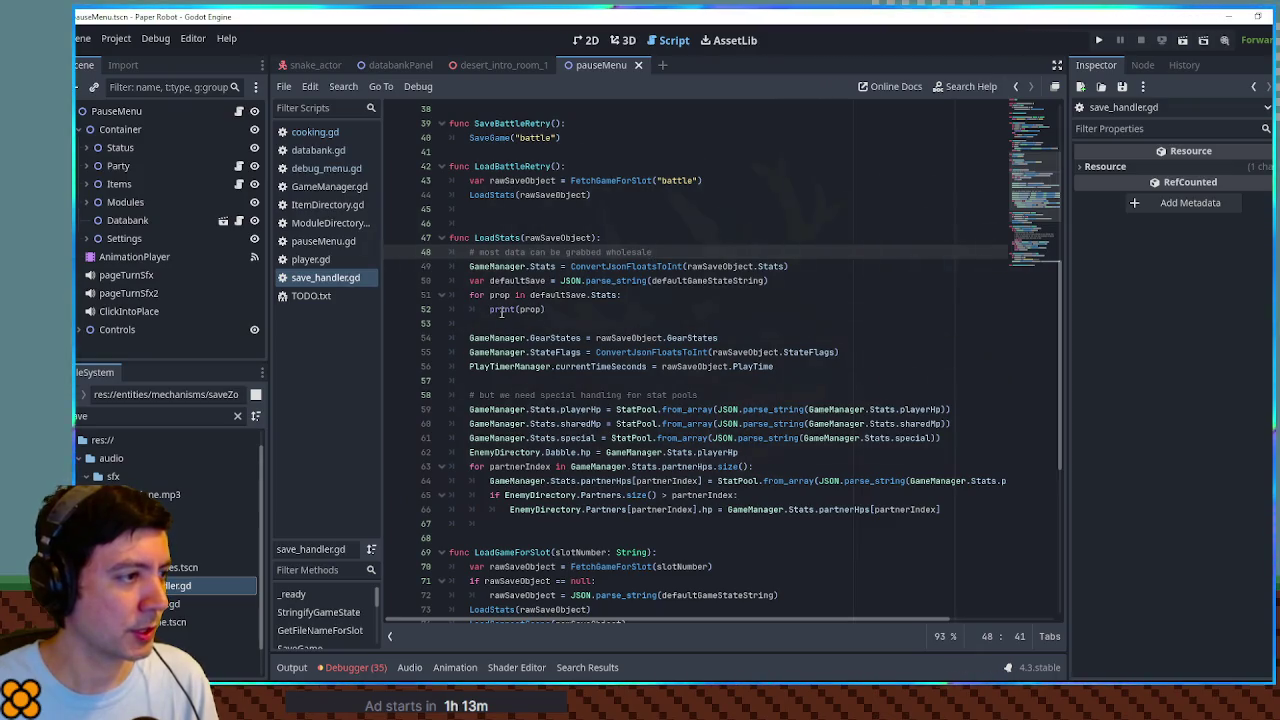
Step: Replace the print line with an if condition checking whether prop is missing from GameManager.Stats
left_click(513, 295)
left_click(513, 281)
double_click(515, 281)
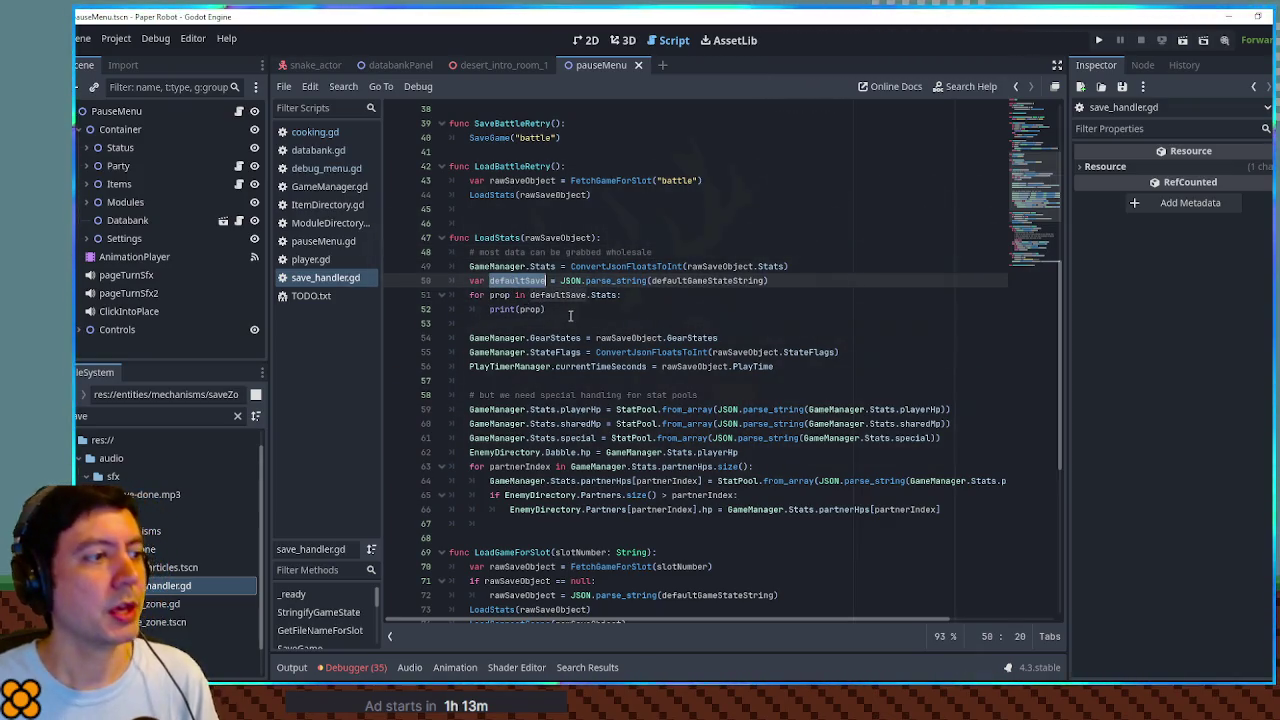
left_click(555, 309)
left_click(540, 267)
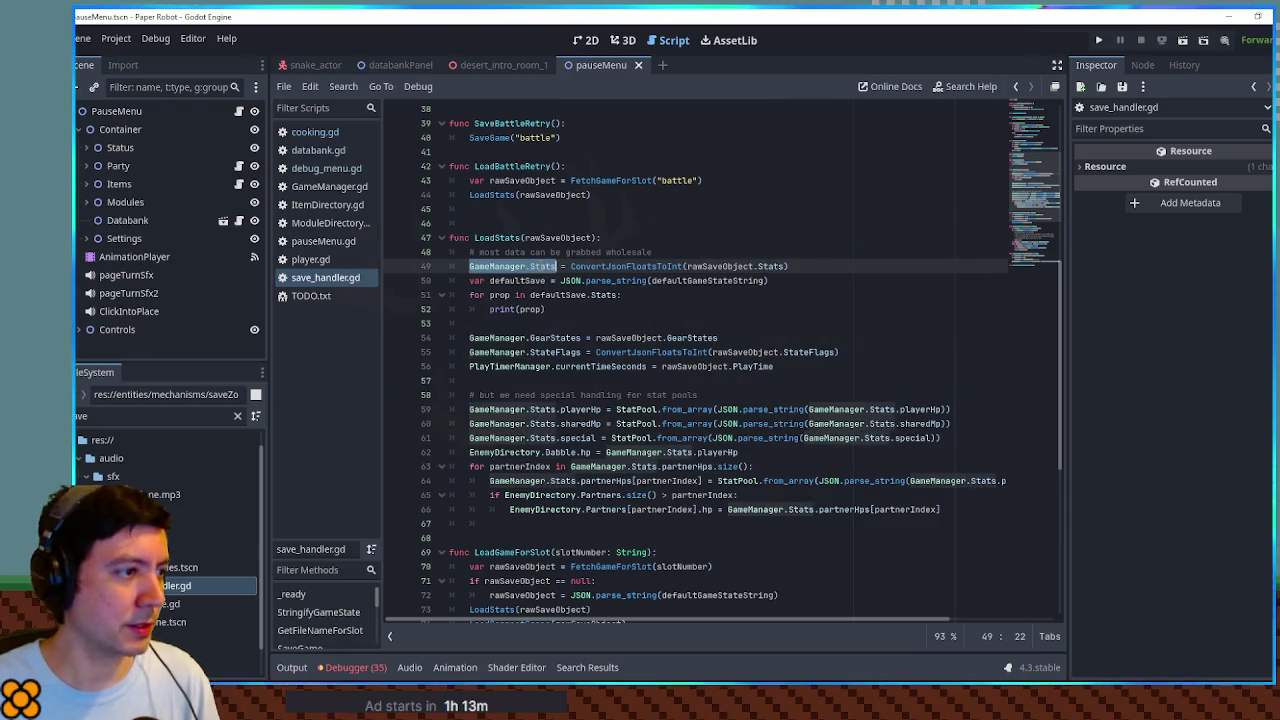
left_click_drag(800, 266, 570, 266)
left_click_drag(470, 266, 557, 266)
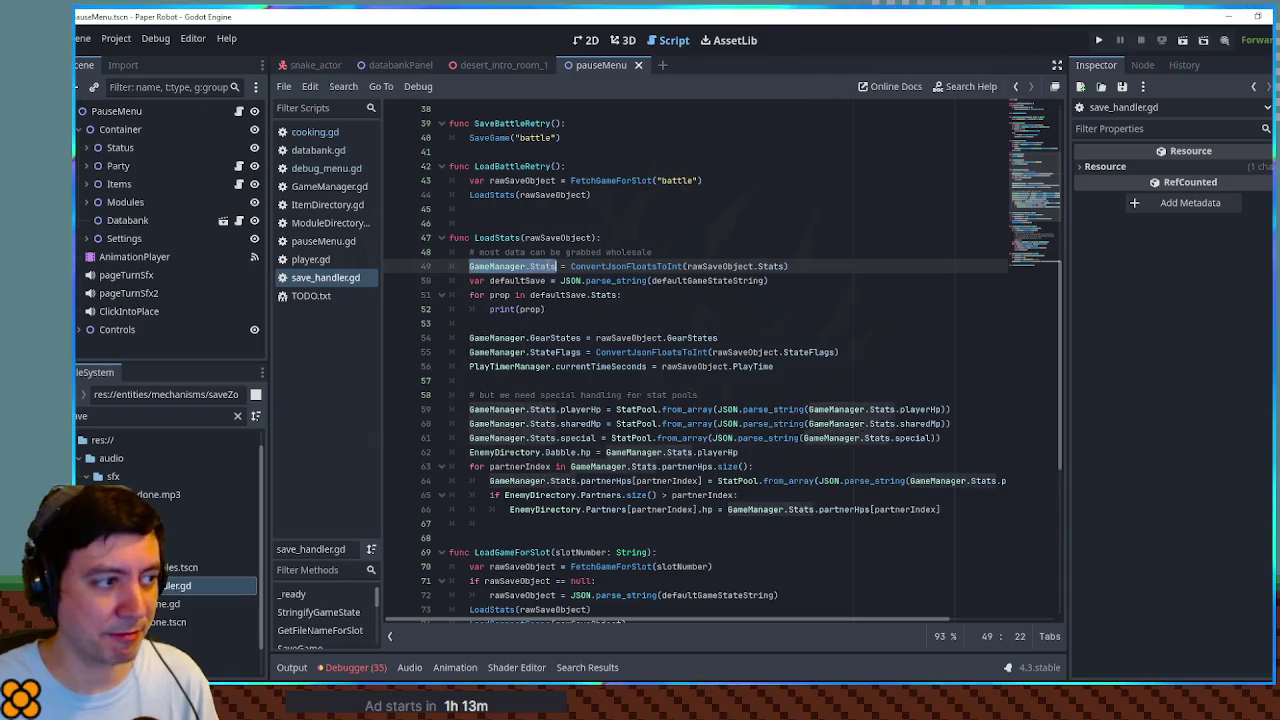
left_click(490, 309)
key("Left")
type("if GameManager.Stats")
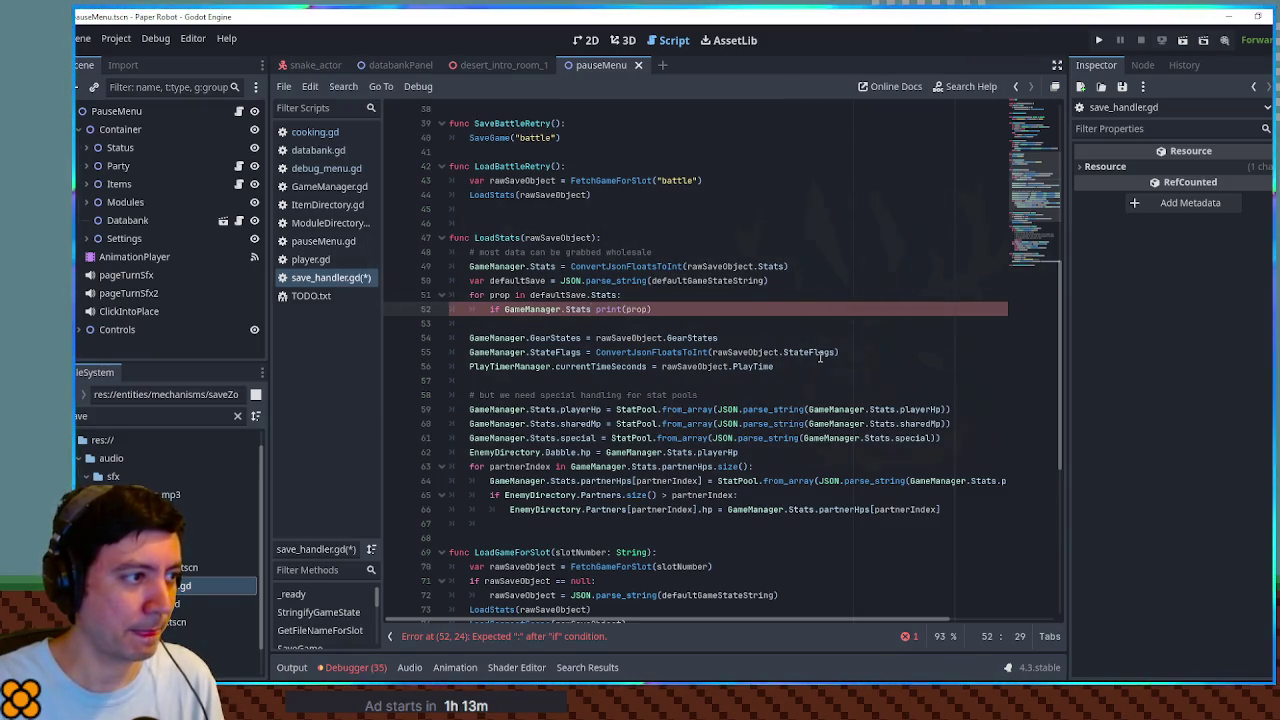
key("ctrl+Left")
key("ctrl+Left")
key("ctrl+Left")
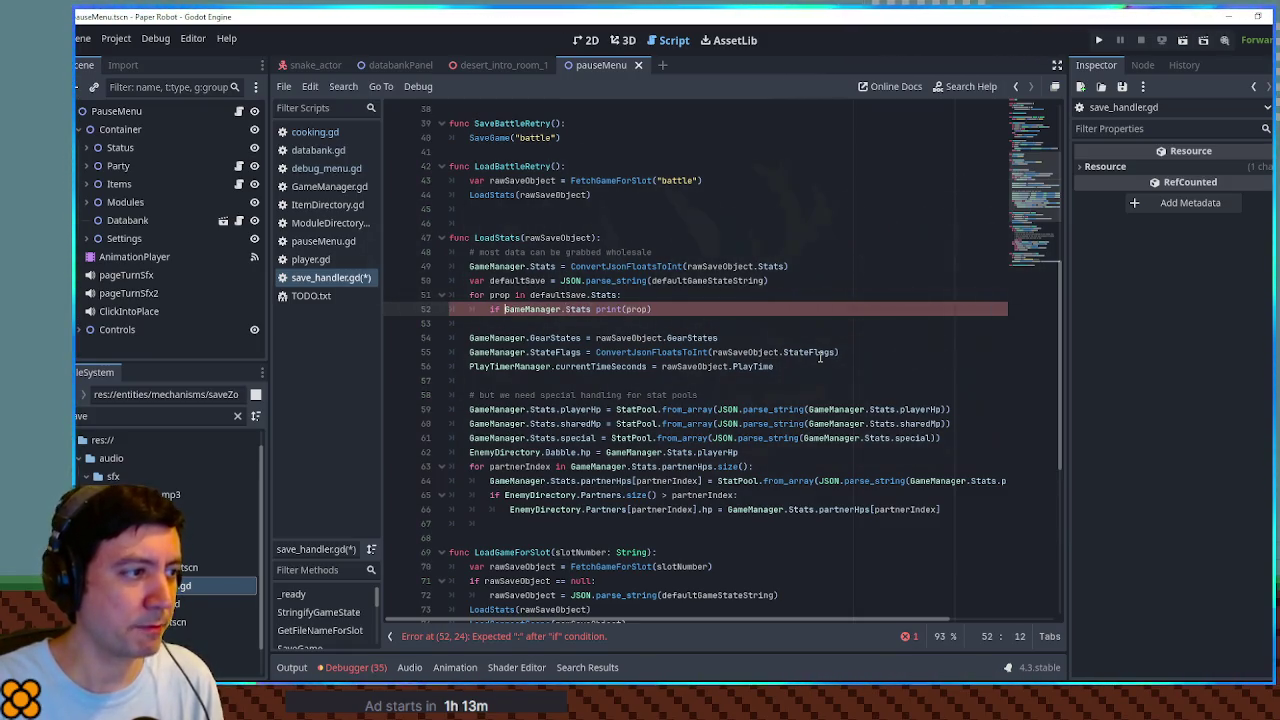
type("prop in ")
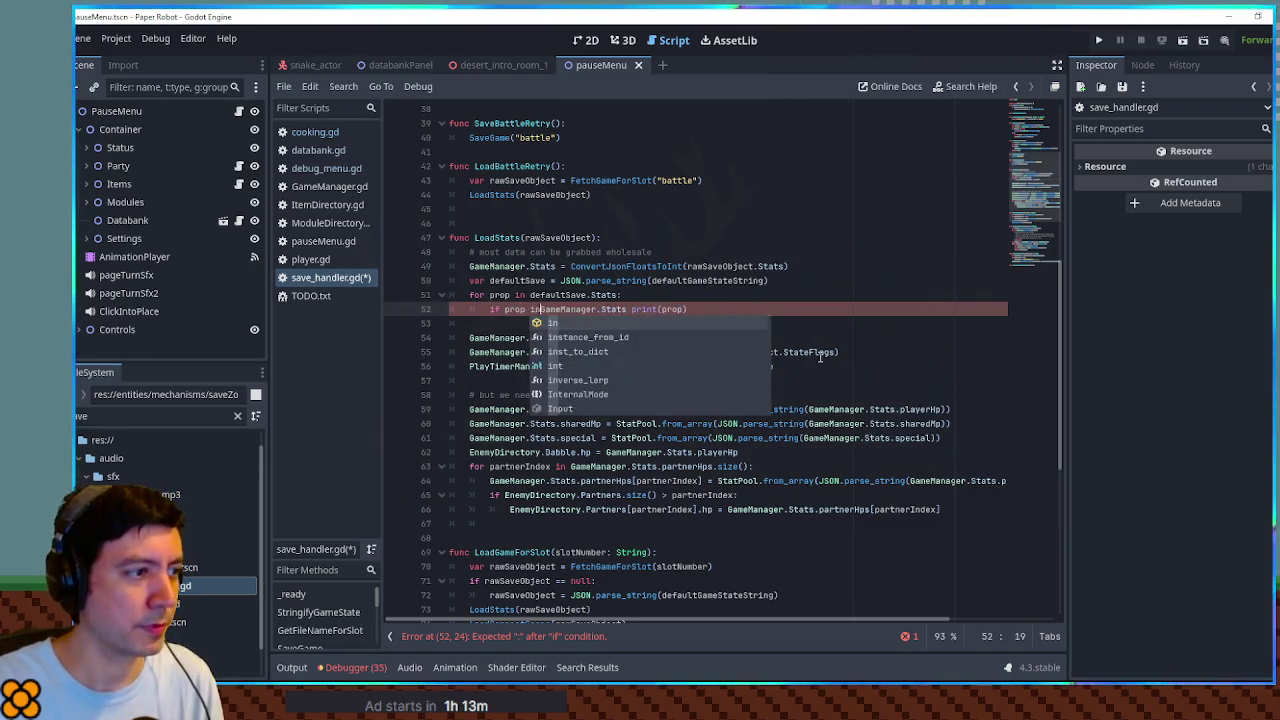
type("!(")
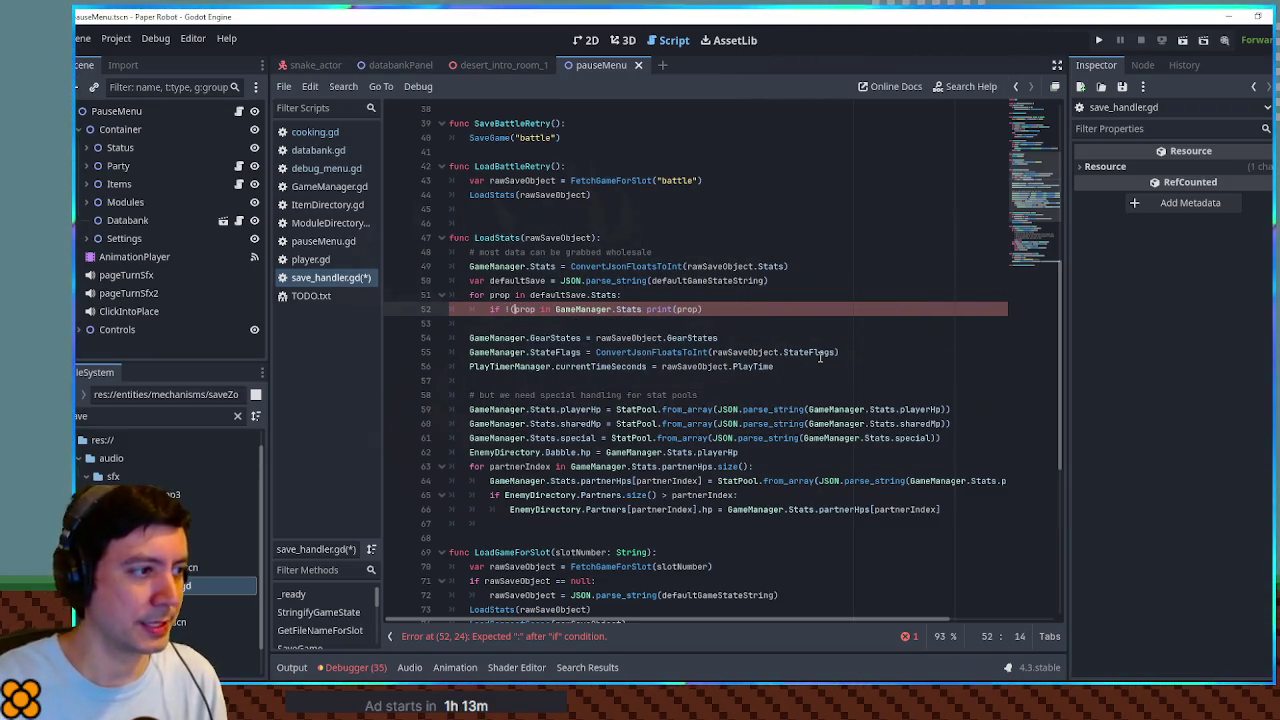
type(")")
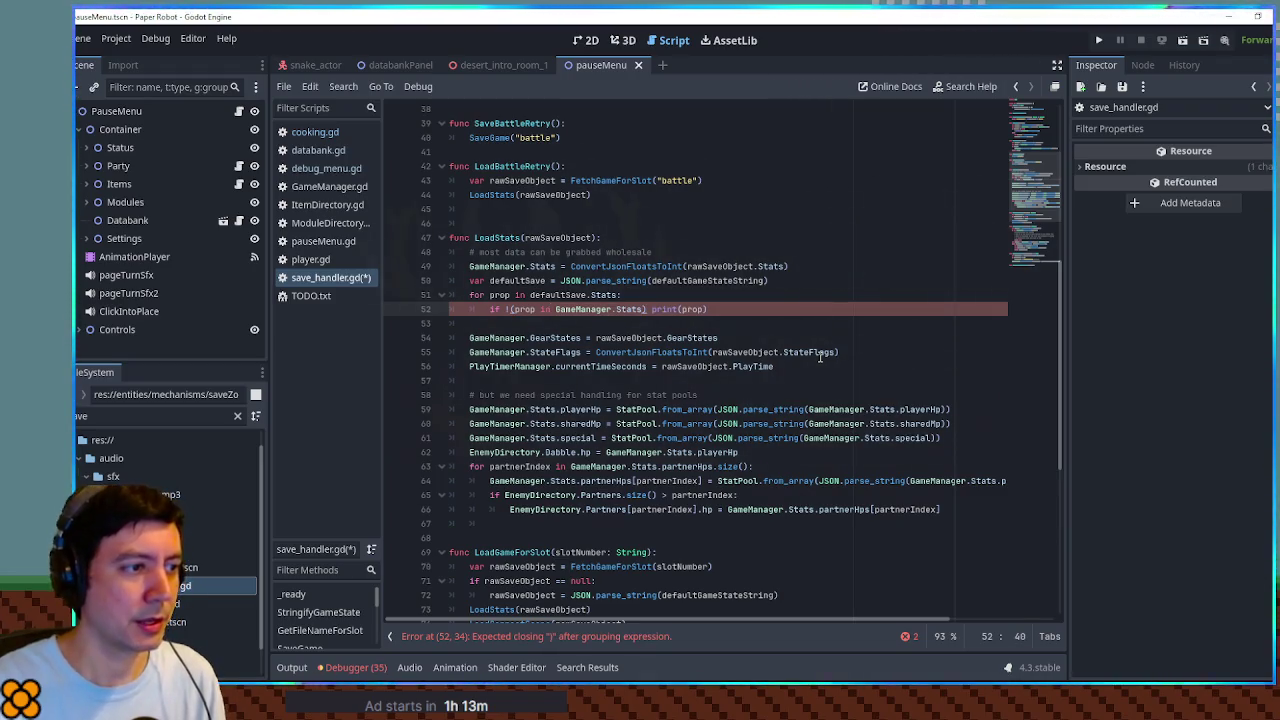
key("shift+End")
type(":")
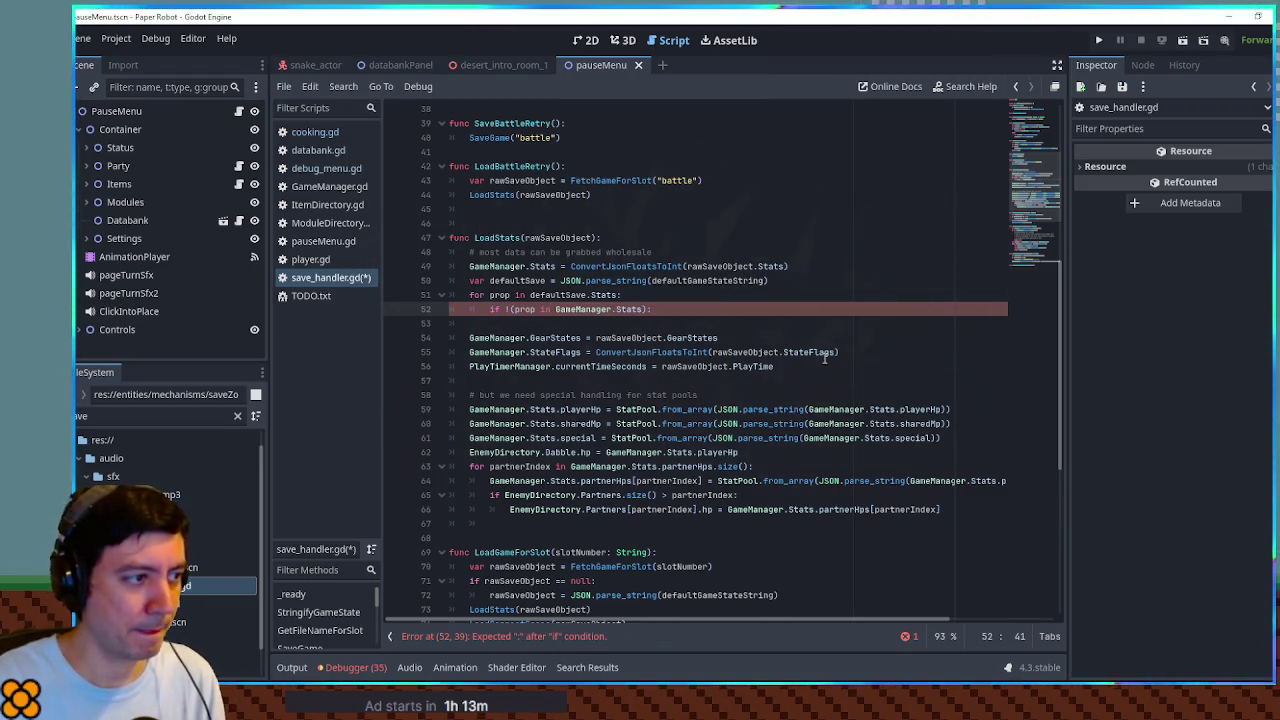
Step: Add a comment under the if noting the property is missing from the loaded stats
key("Return")
type("# property missing from loaded stats")
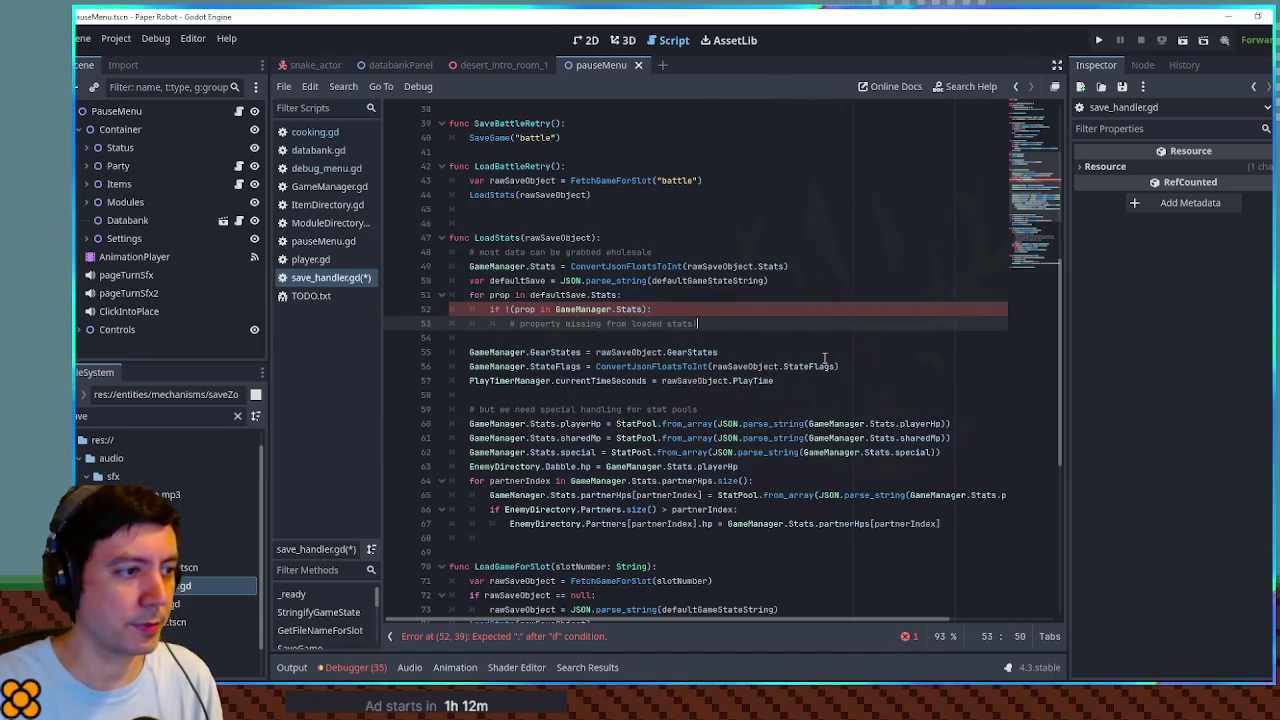
key("ctrl+Left")
key("ctrl+Left")
key("ctrl+Left")
type("dev")
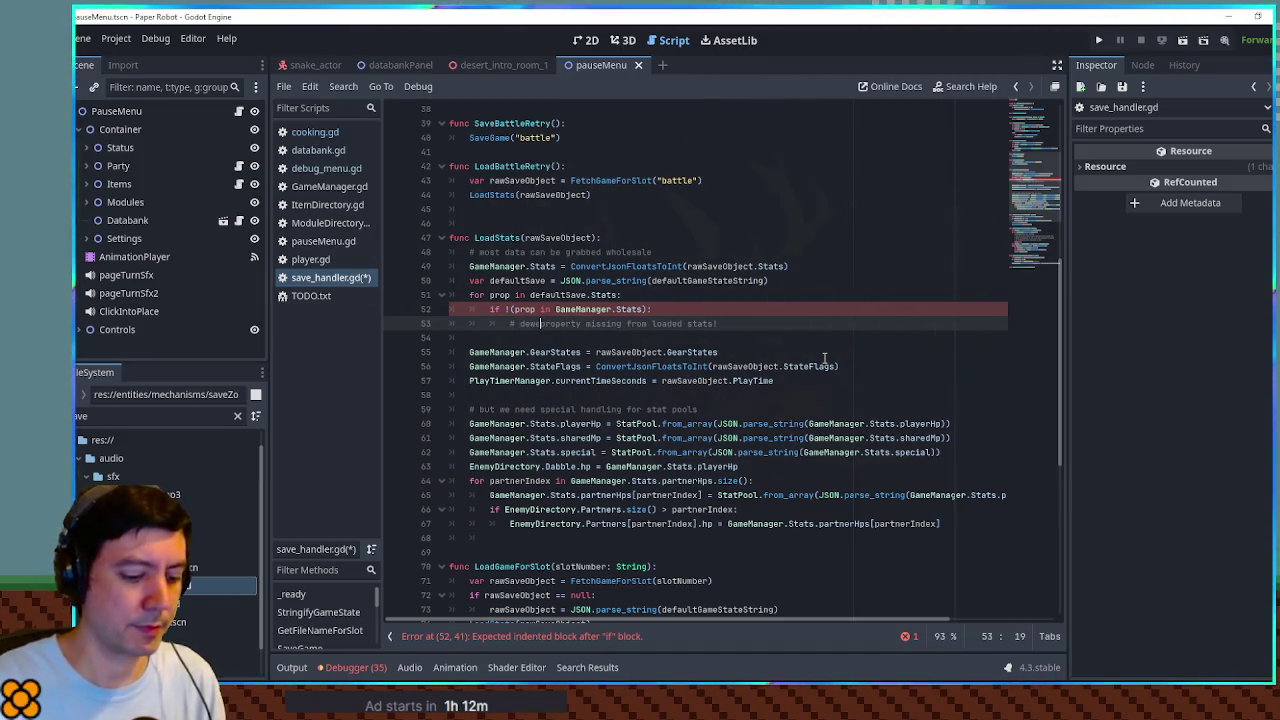
key("BackSpace")
key("BackSpace")
type("fault")
key("End")
key("Return")
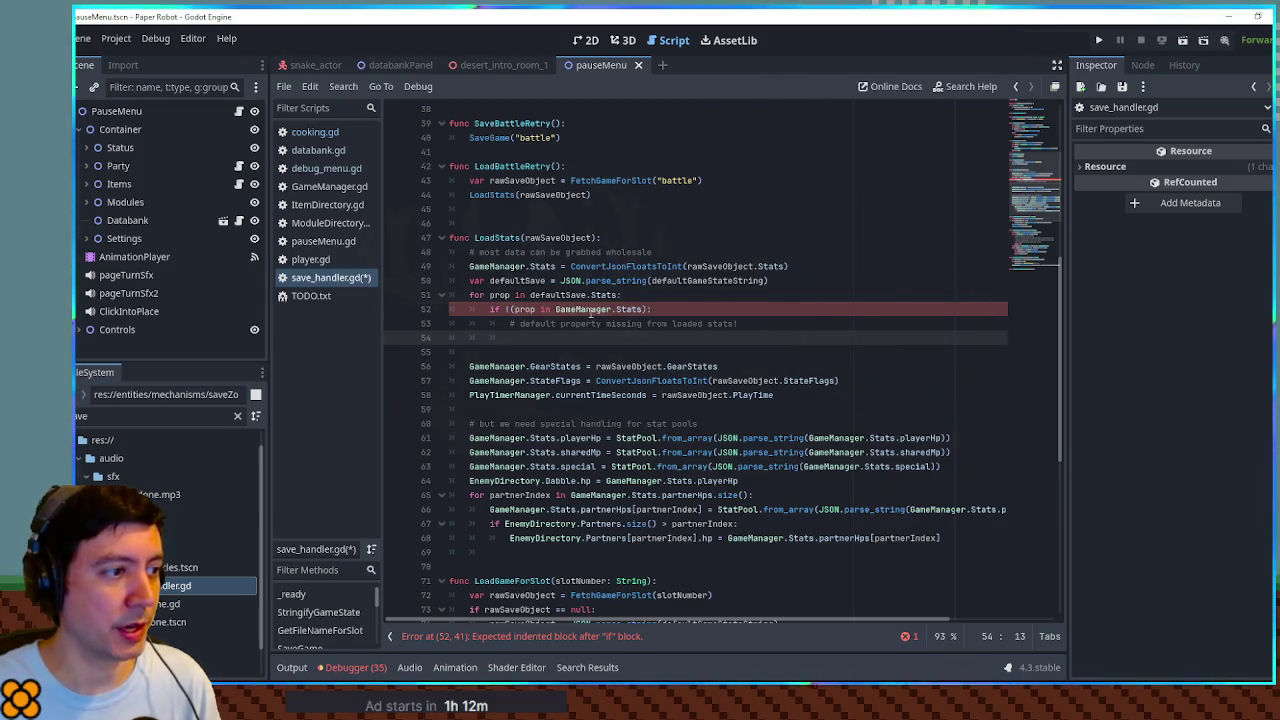
Step: Write 'GameManager.Stats[prop] = defaultSave.Stats[prop]' on line 54 and save save_handler.gd
left_click_drag(556, 309, 645, 309)
key("ctrl+c")
left_click(528, 340)
key("ctrl+v")
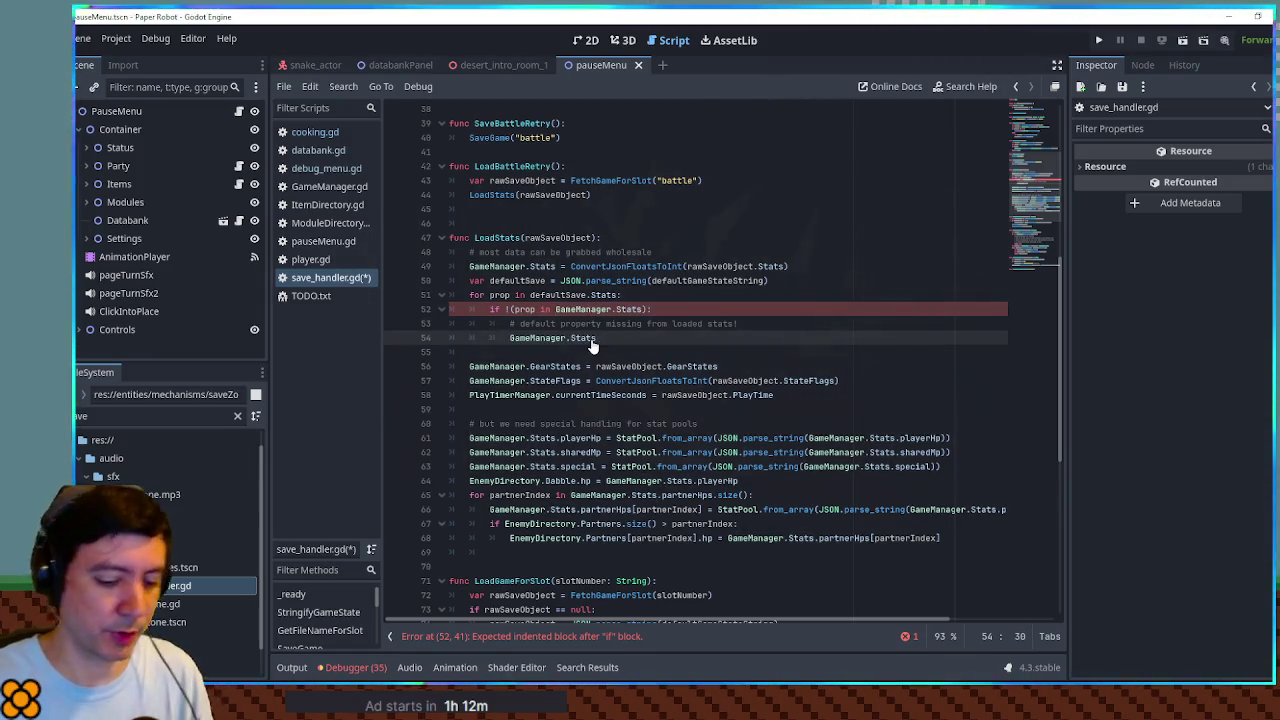
type("[pr")
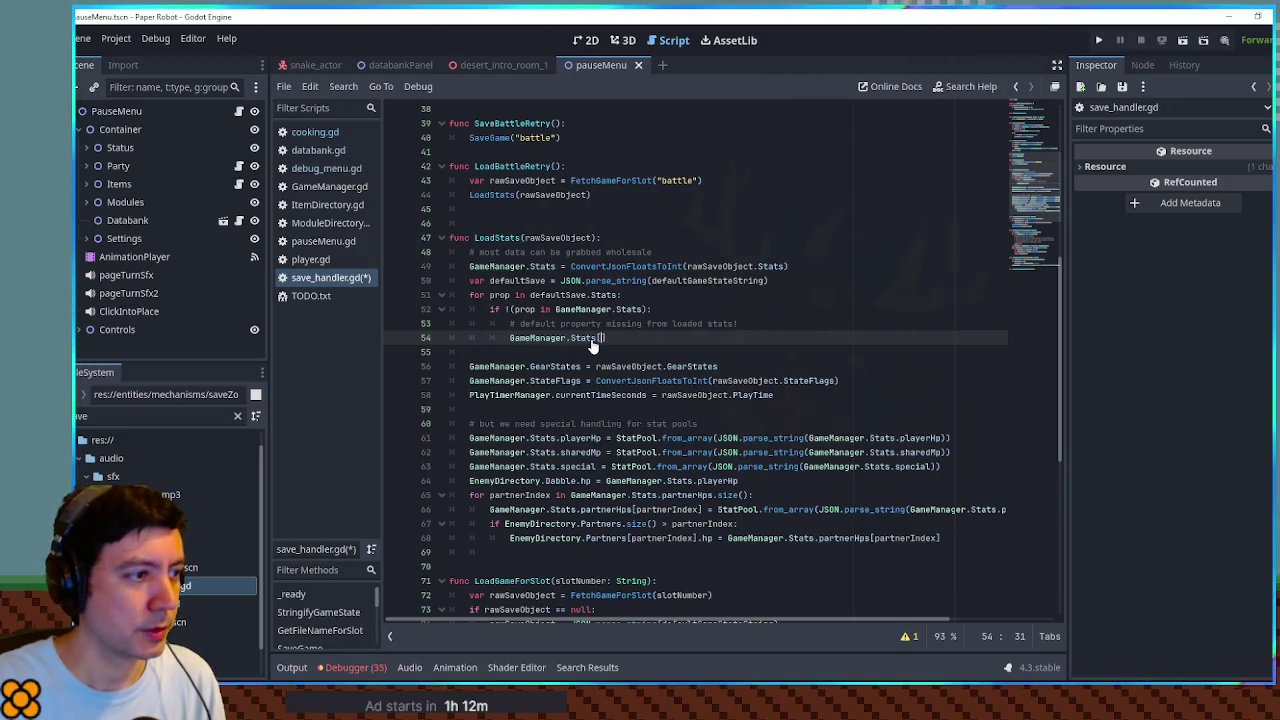
type("op] ")
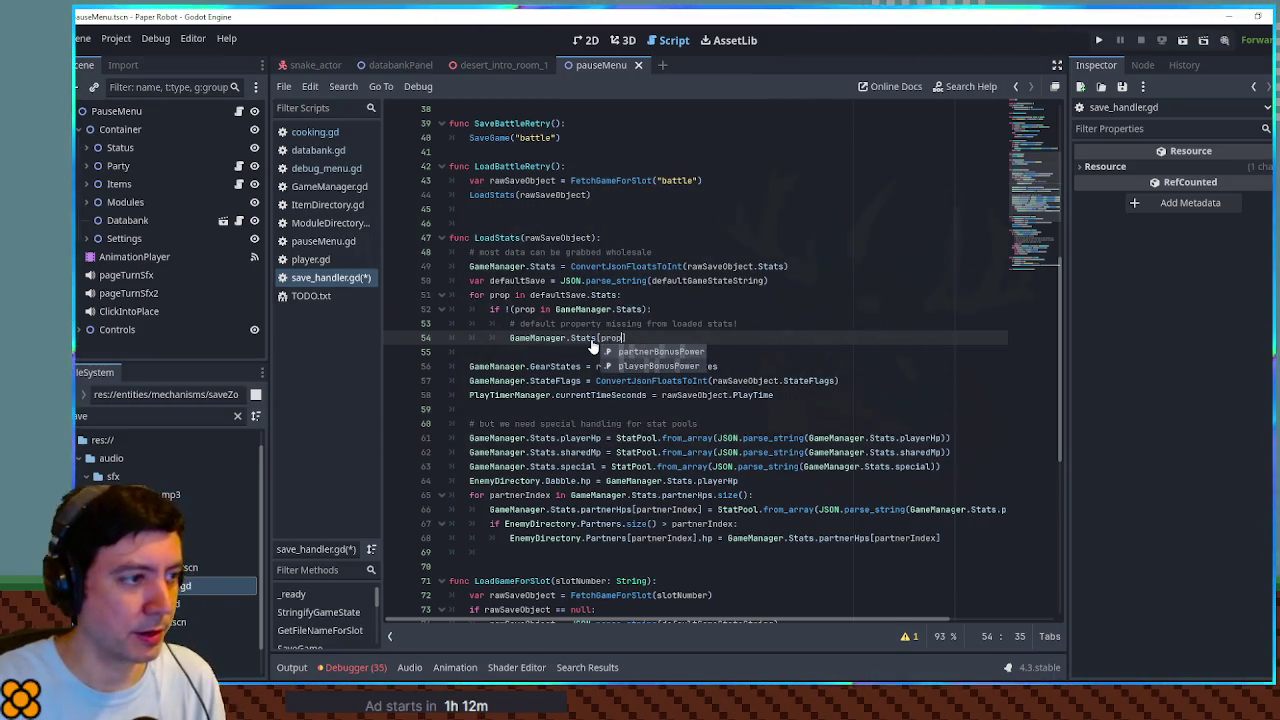
type("=")
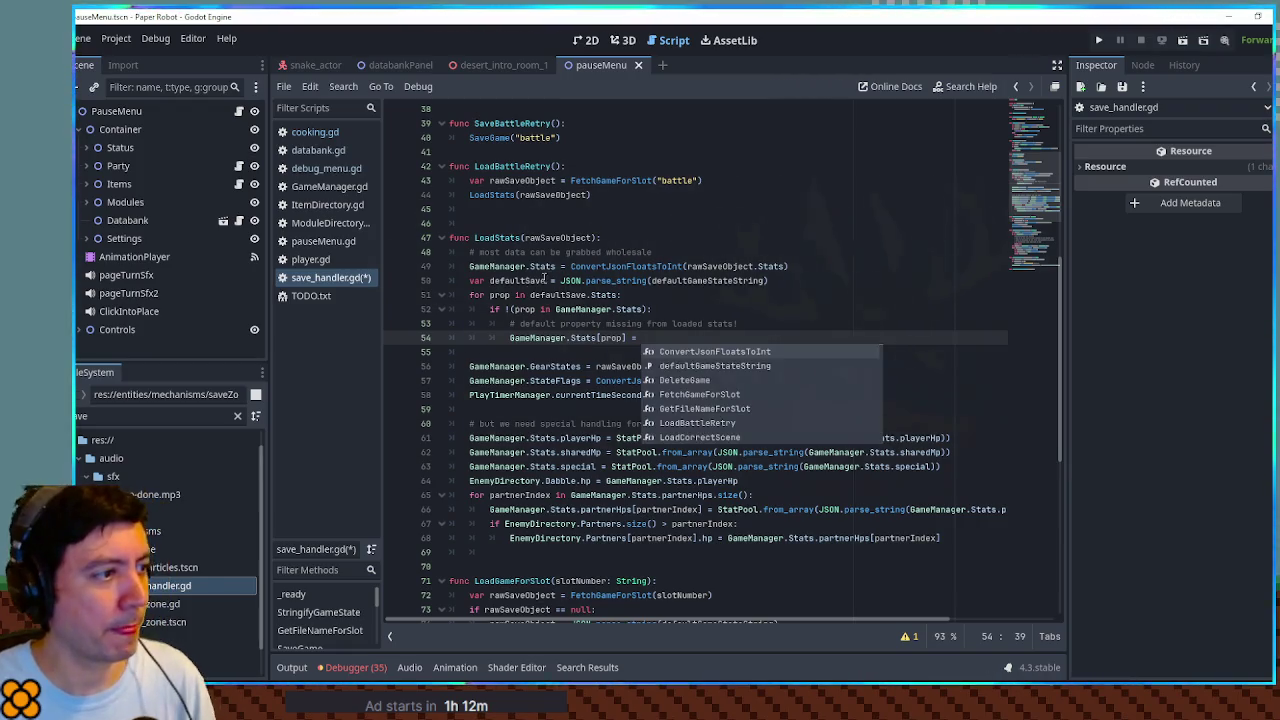
double_click(522, 281)
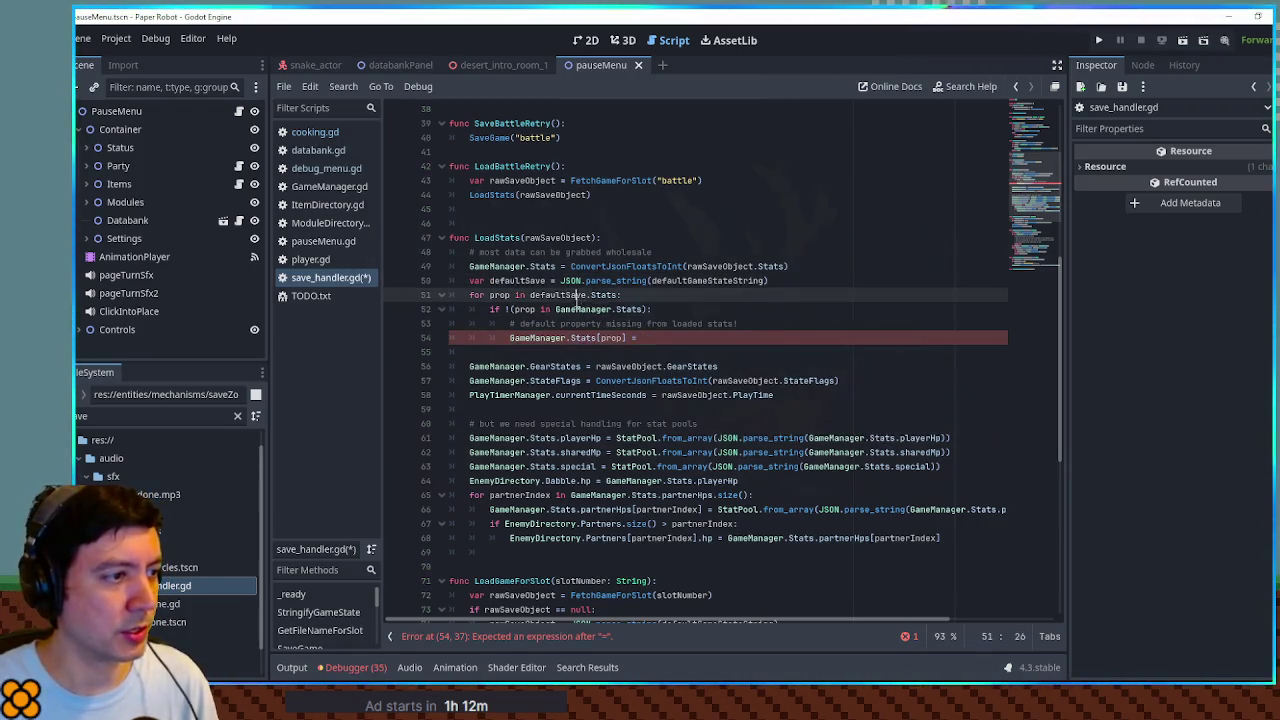
left_click(641, 338)
type("defaultSave.Stats")
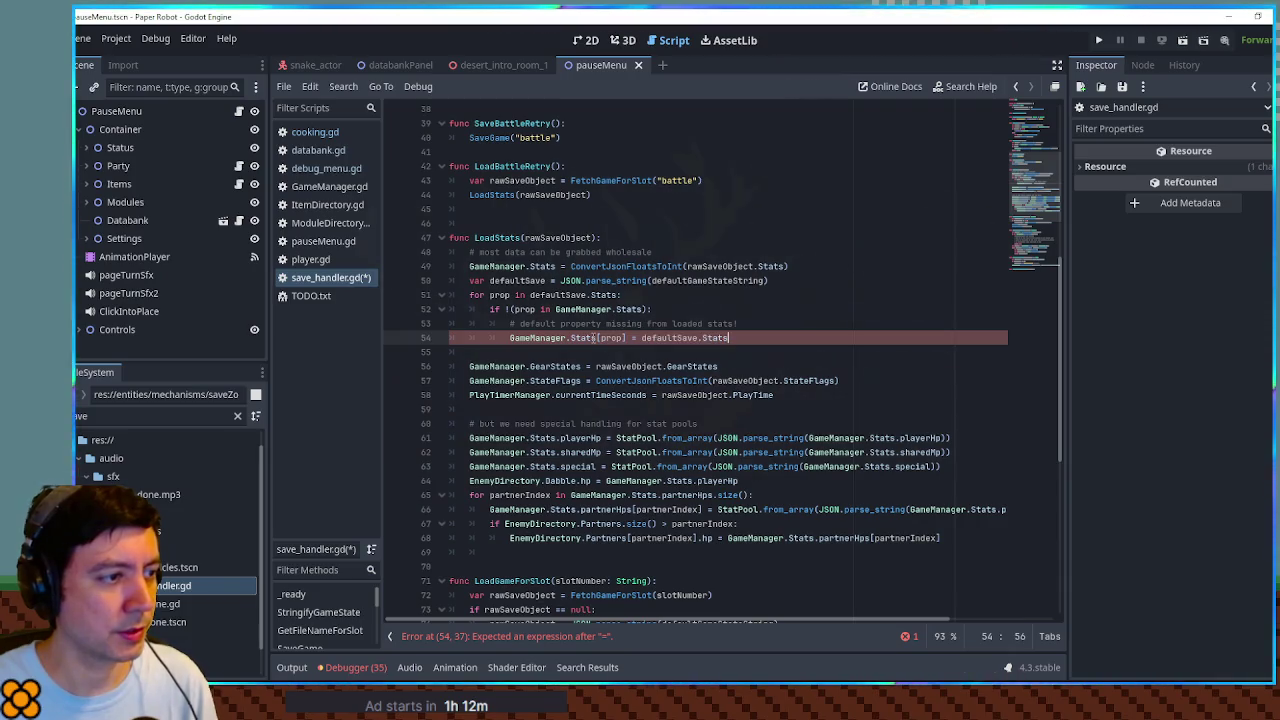
type("[prop]")
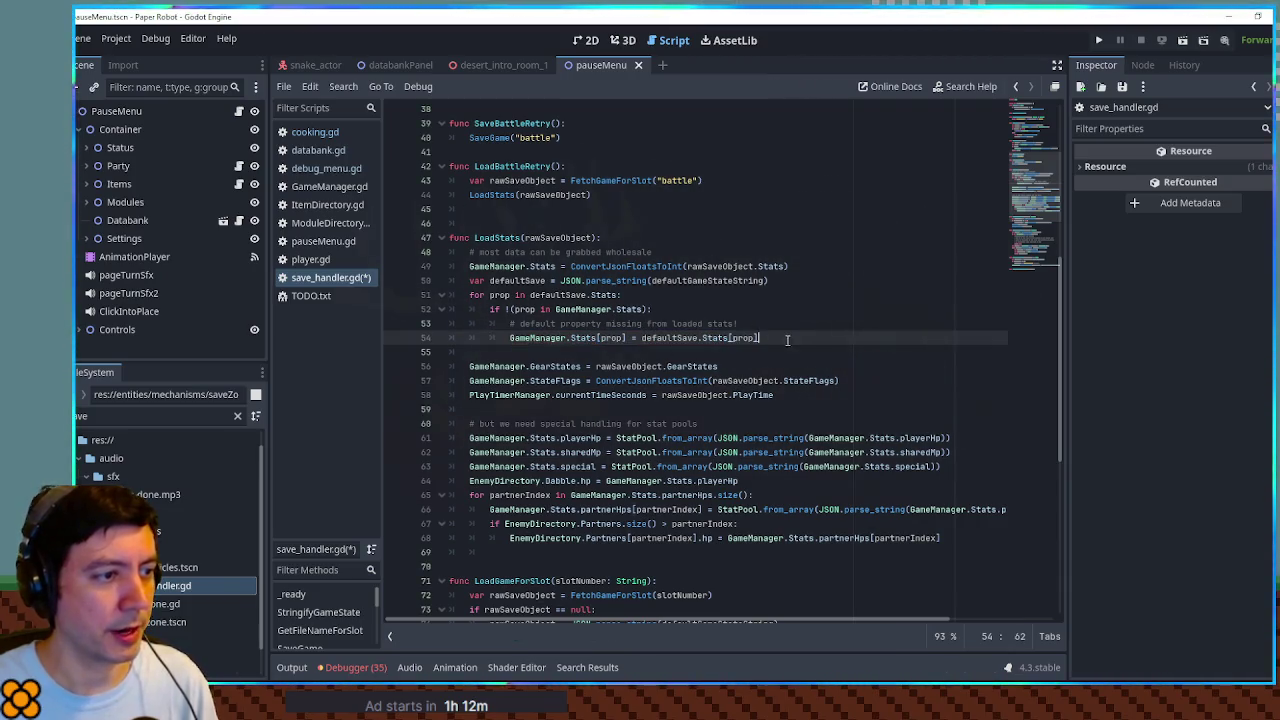
left_click(794, 280)
left_click(798, 211)
key("ctrl+s")
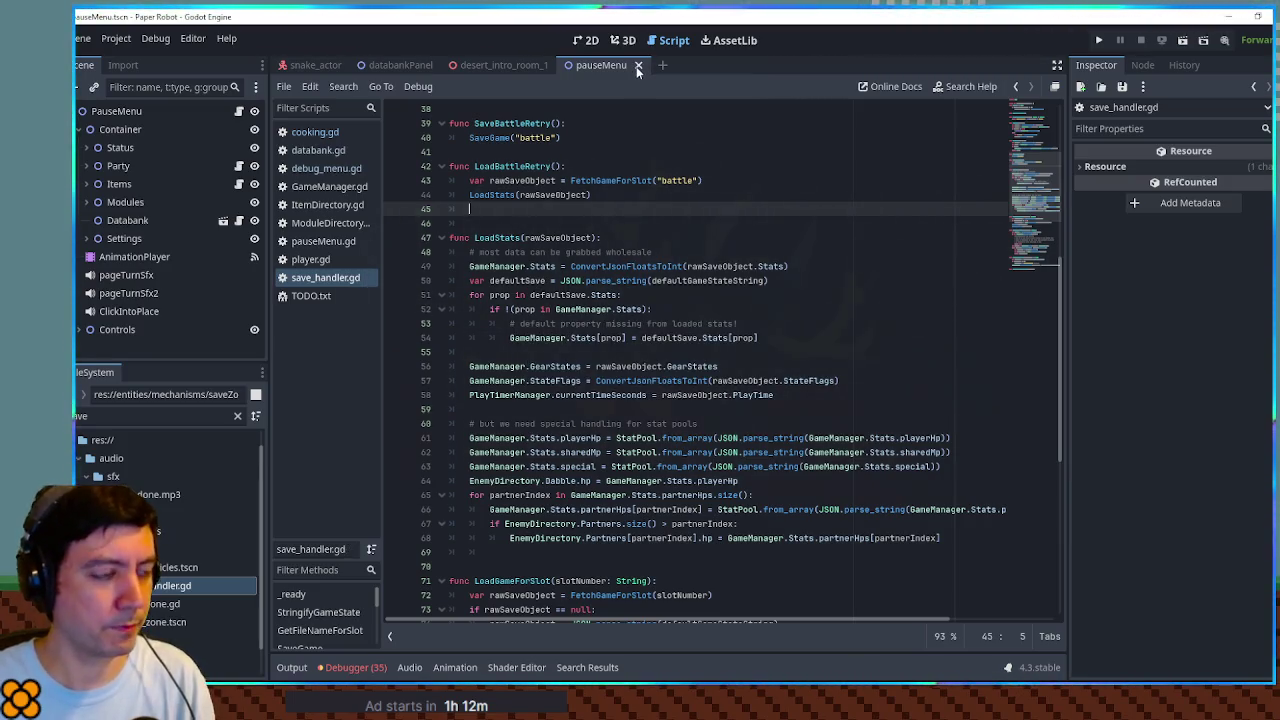
Step: Run the game with a save loaded and inspect remote GameManager Stats, finding an empty recipes list
key("F5")
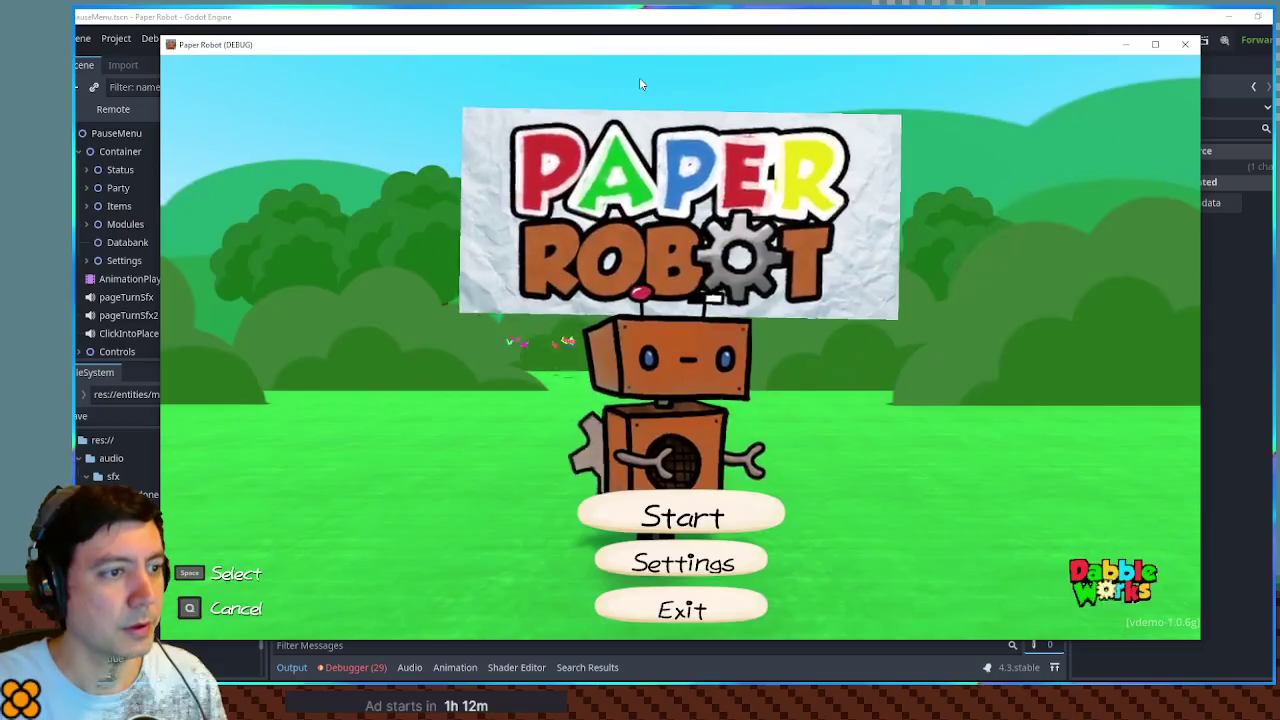
key("Return")
key("Return")
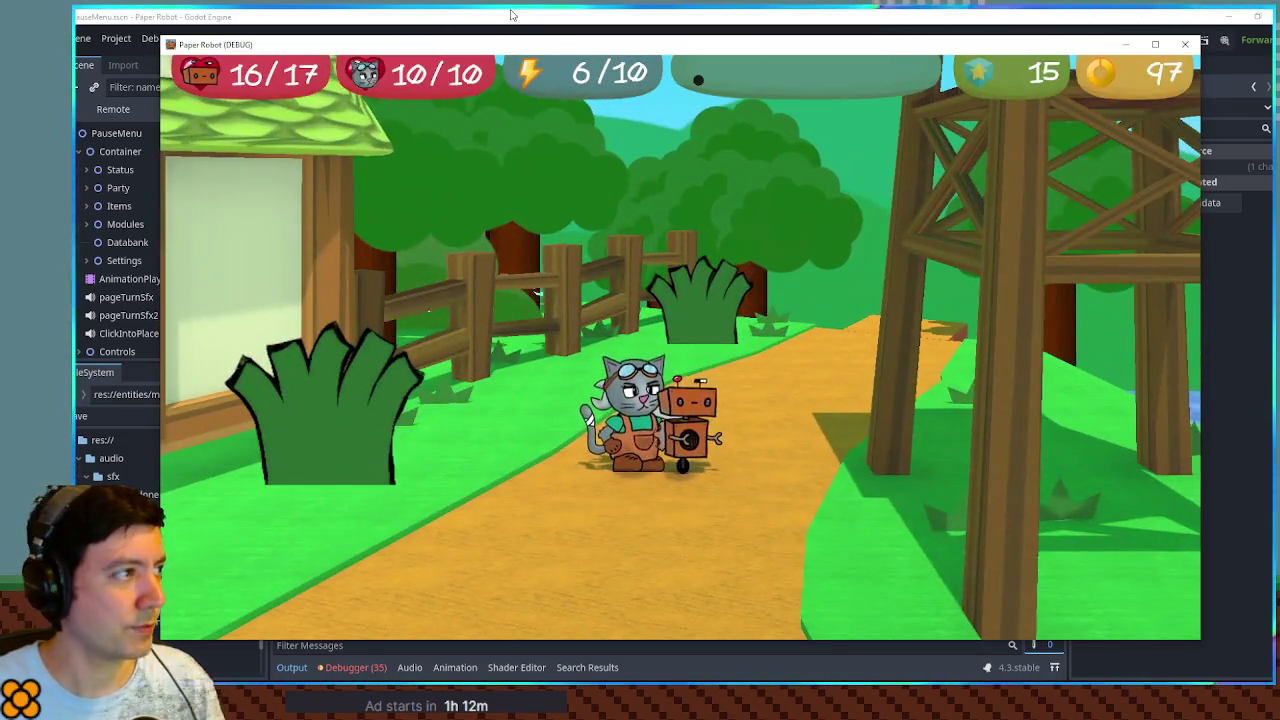
left_click(510, 14)
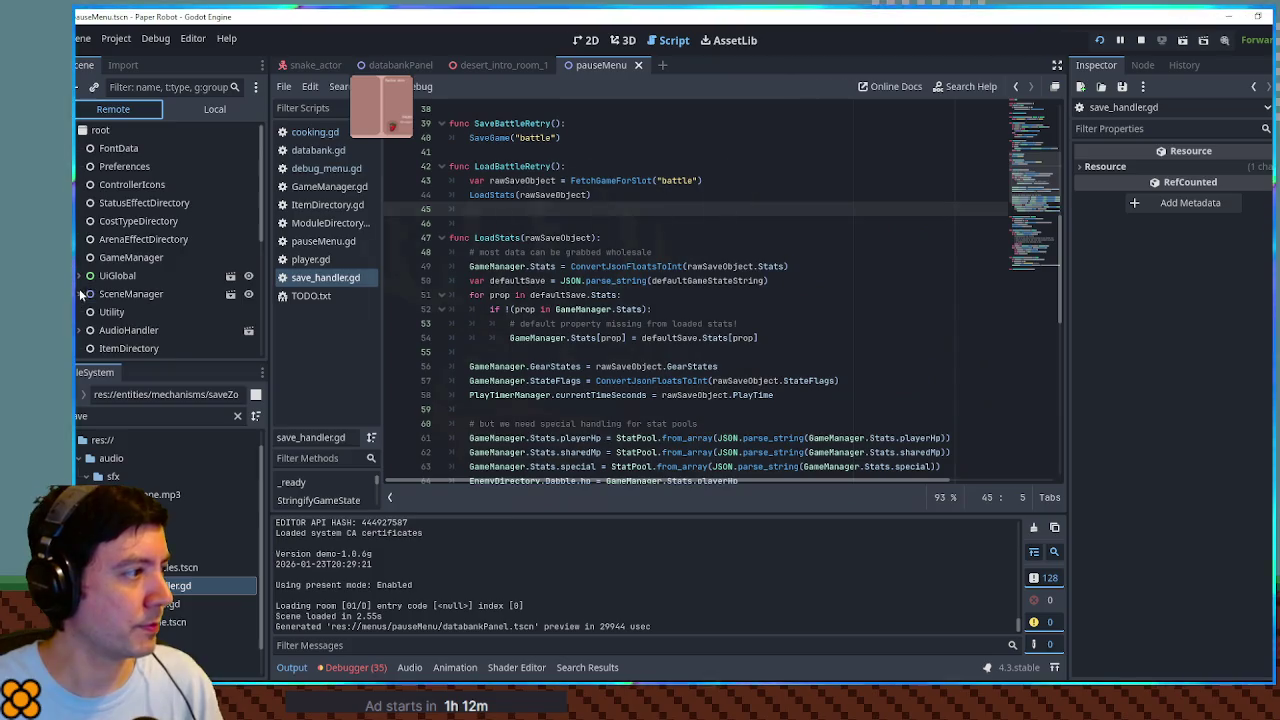
scroll(110, 245, "down", 5)
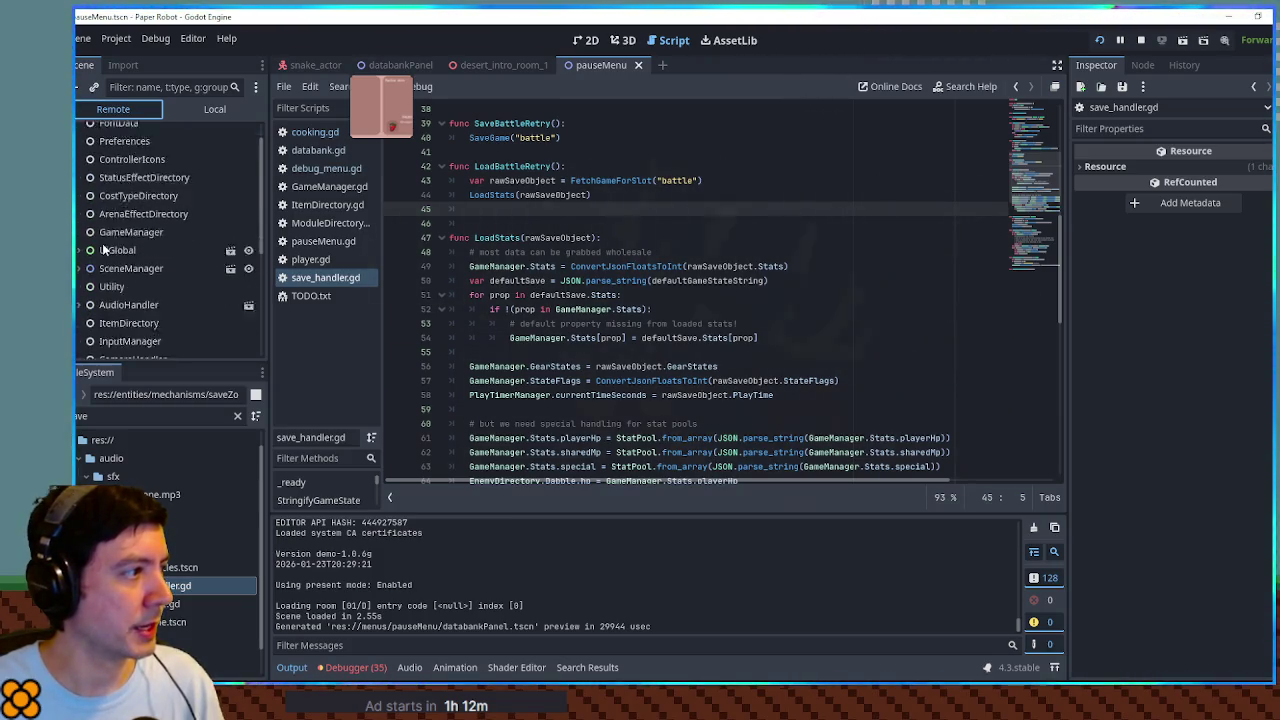
scroll(124, 231, "up", 2)
left_click(133, 173)
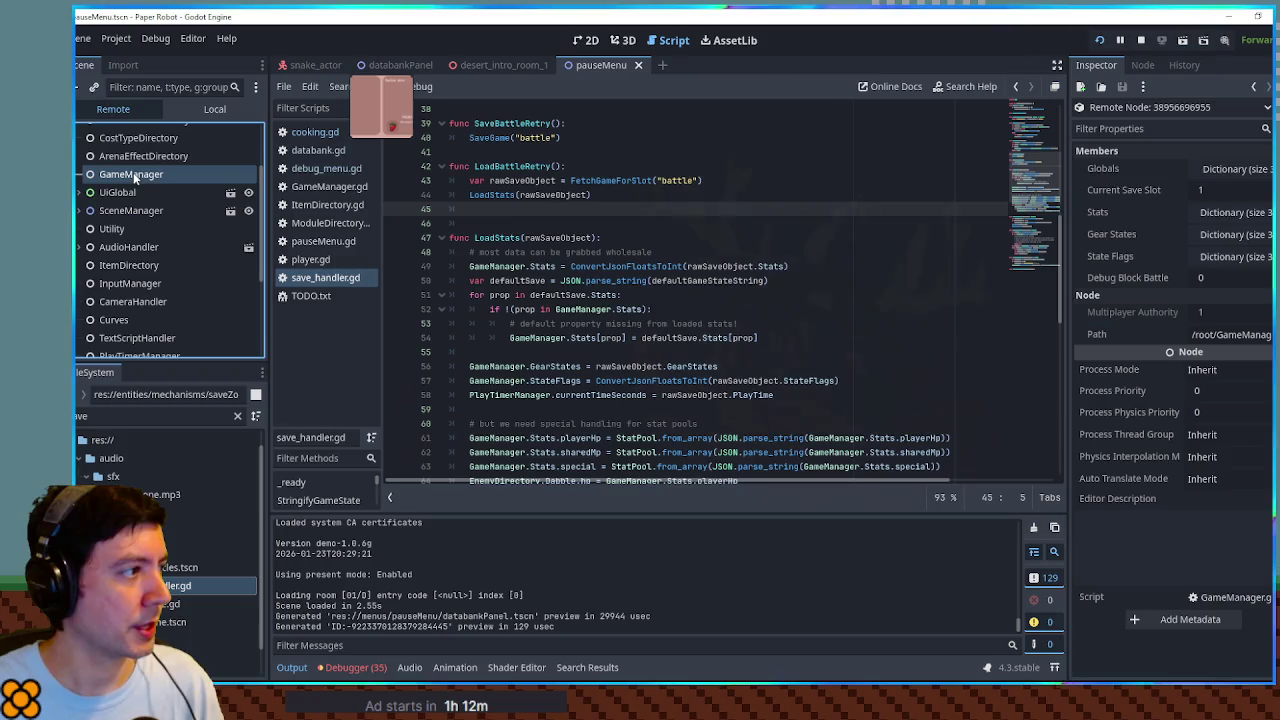
left_click(1200, 212)
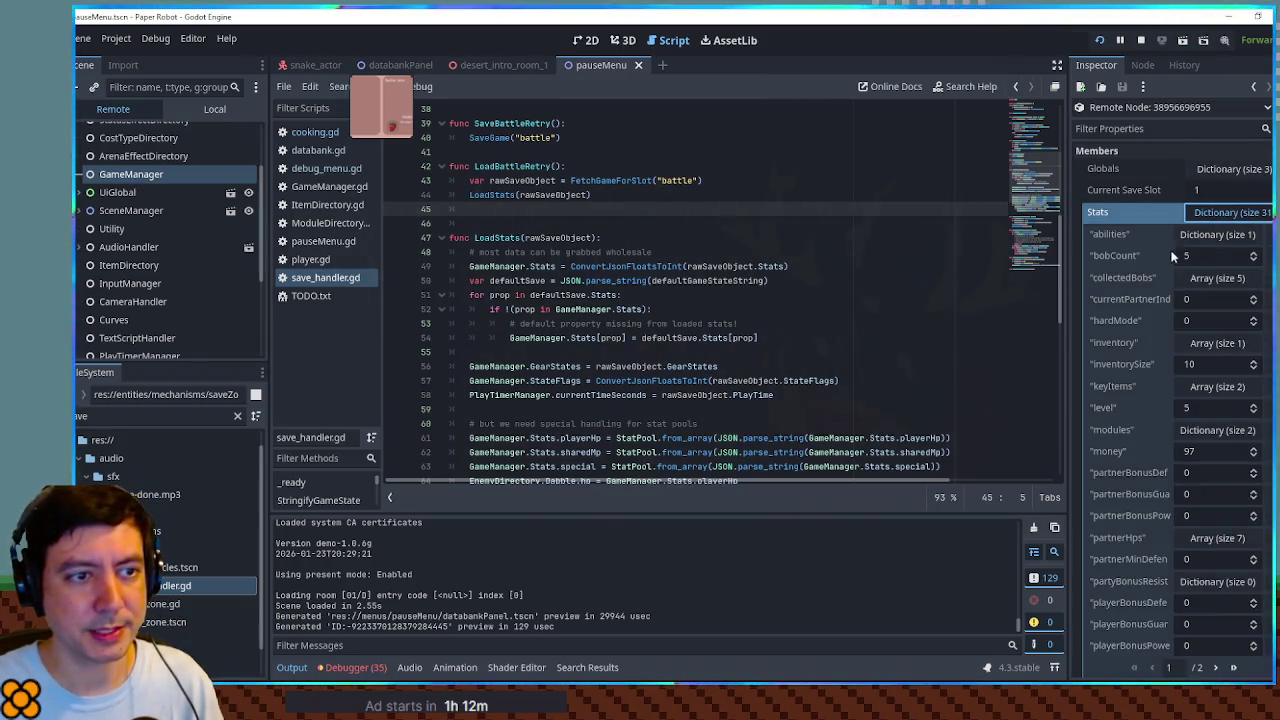
scroll(1137, 287, "down", 3)
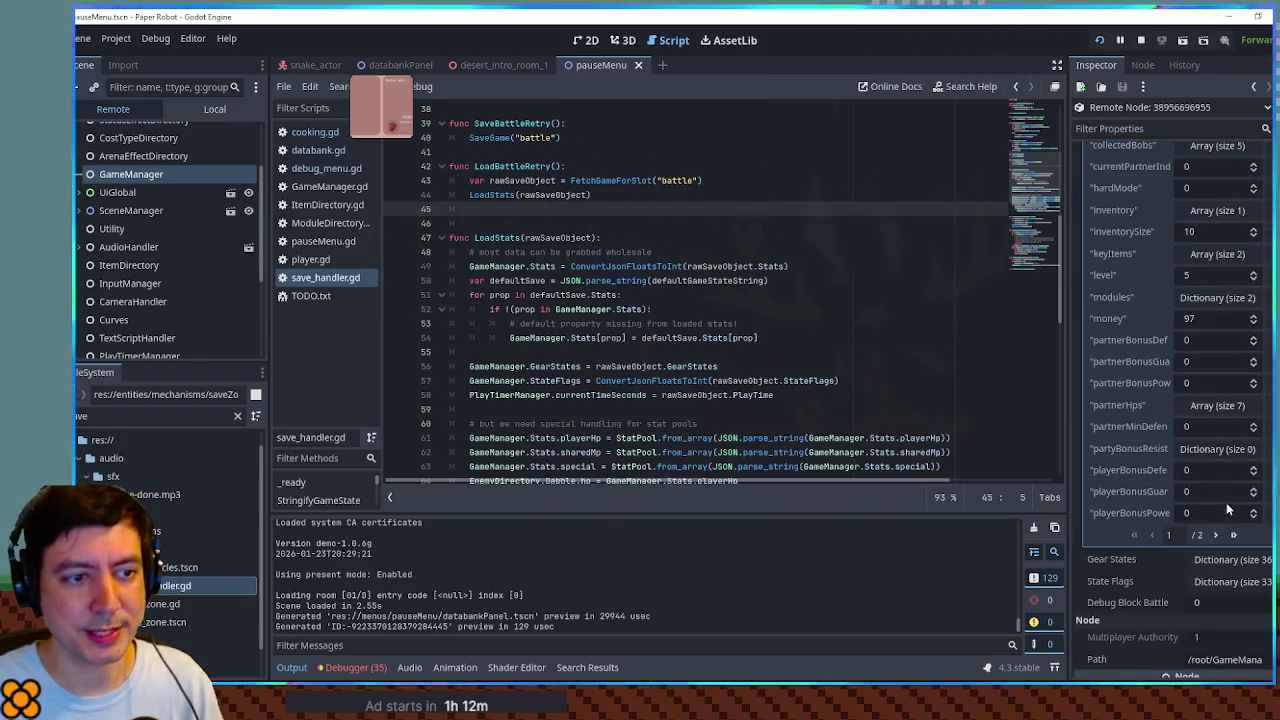
left_click(1219, 534)
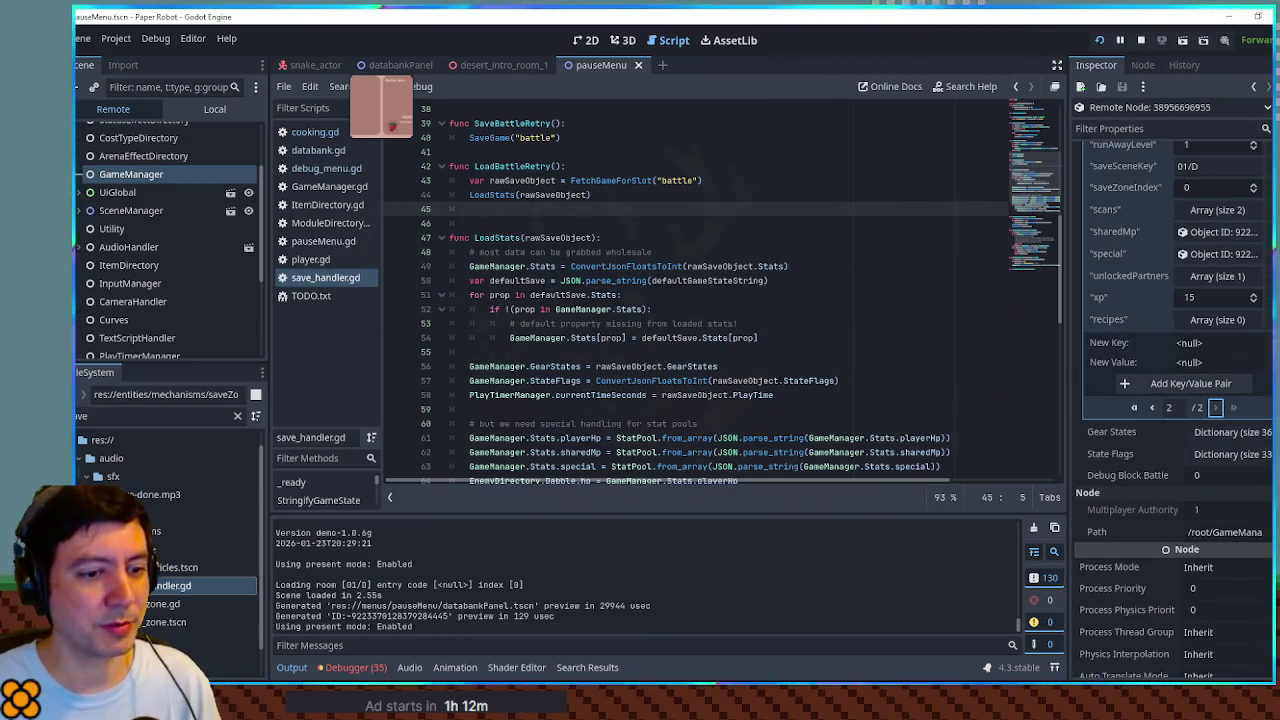
key("alt+Tab")
key("s")
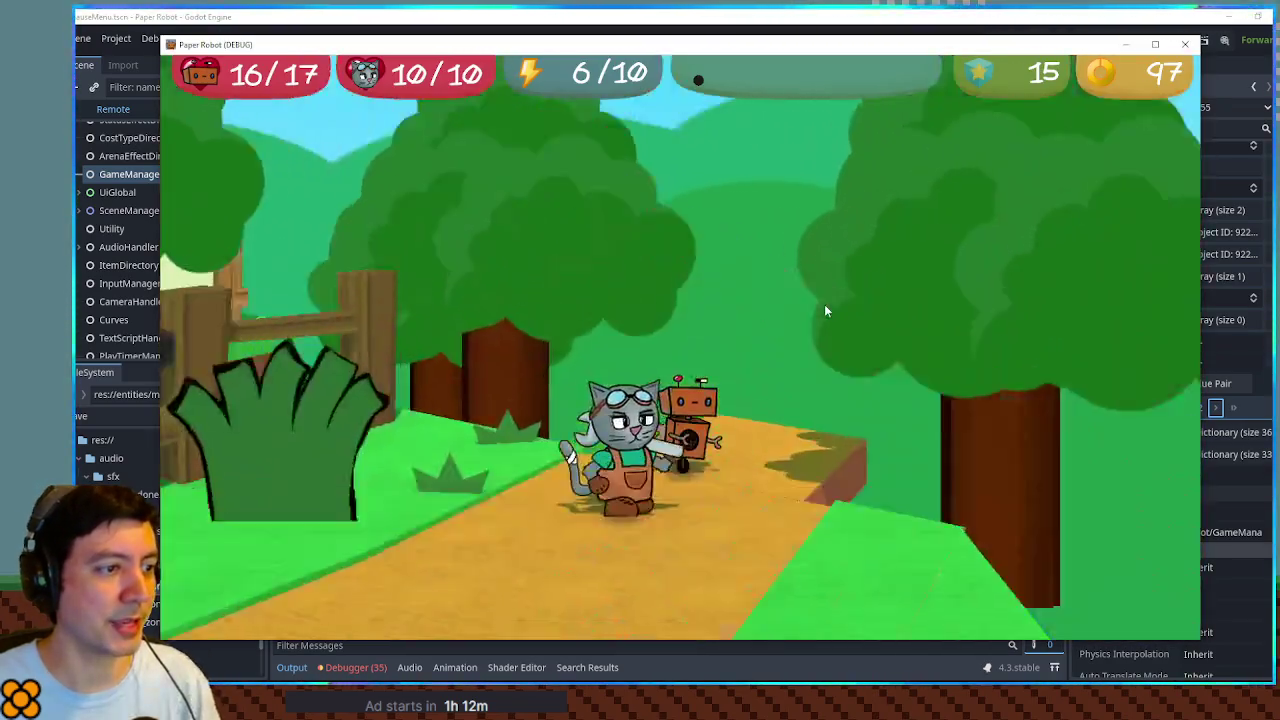
Step: Give the character a Strawberry from the debug Item Menu
key("F1")
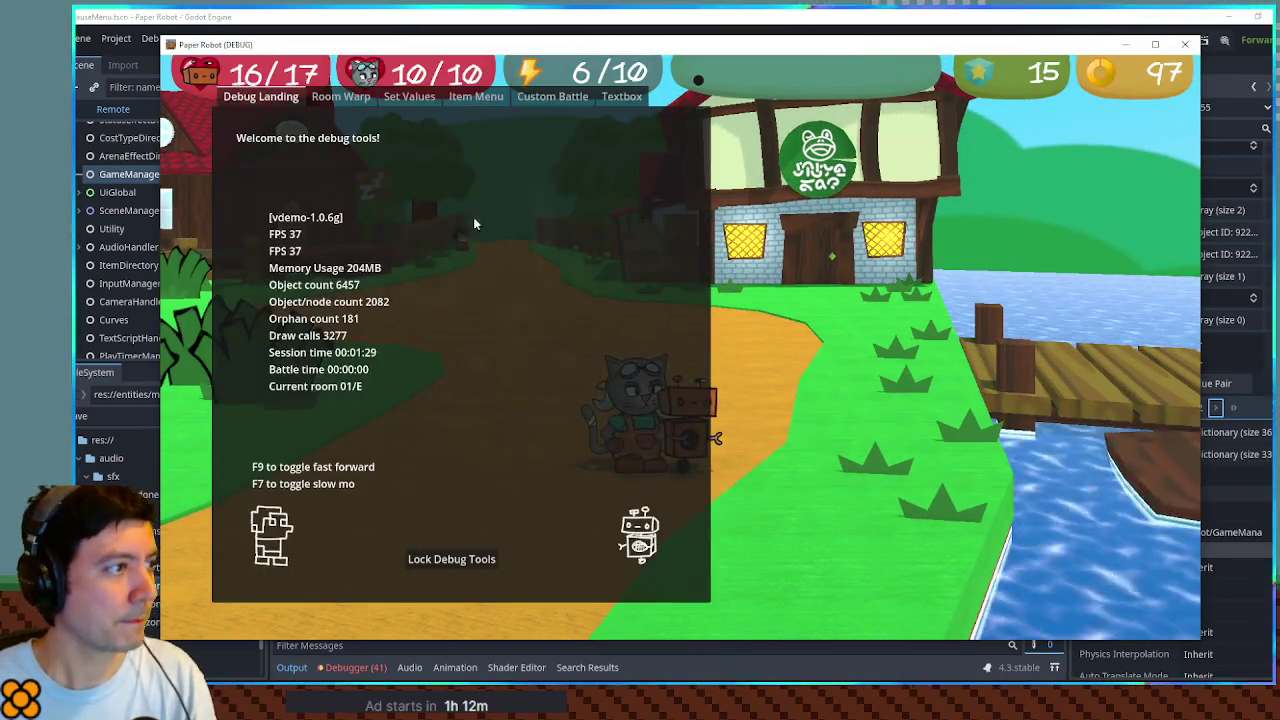
left_click(476, 96)
left_click(615, 230)
left_click(257, 310)
key("F1")
Step: Enter the shop and check the Databank Recipes page before cooking
key("w")
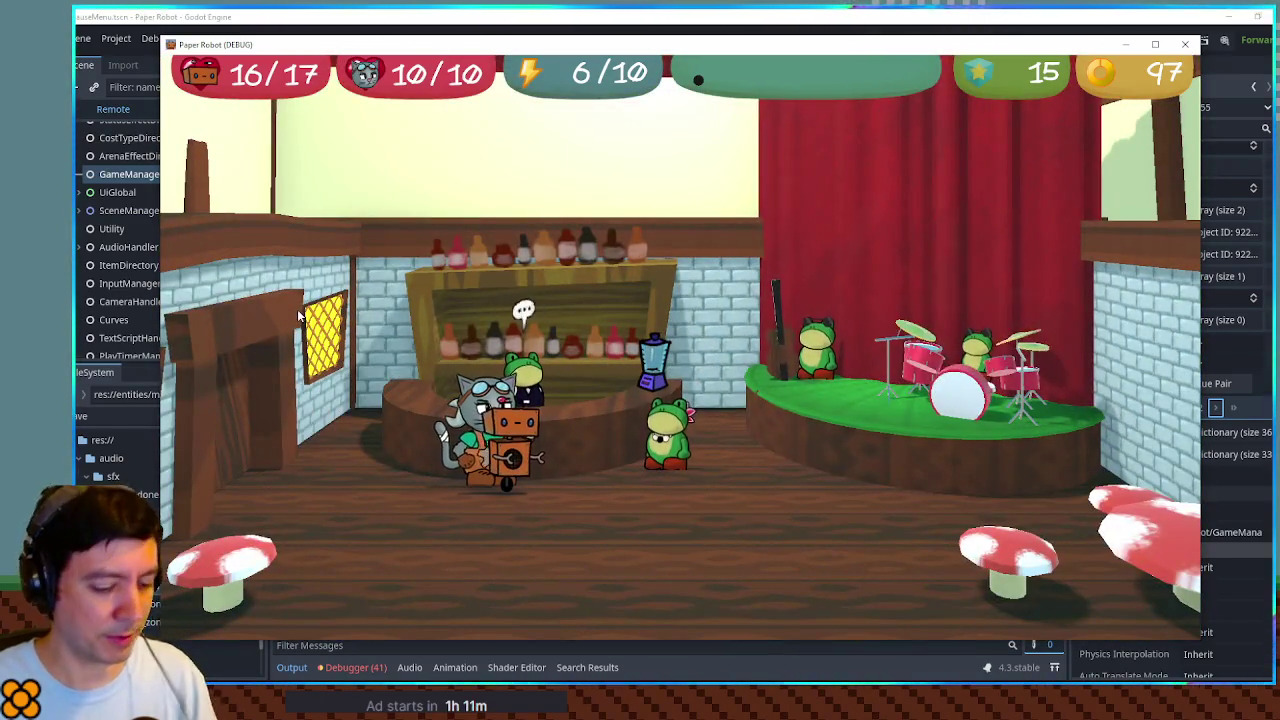
key("Escape")
key("e")
key("Down")
key("Down")
key("Return")
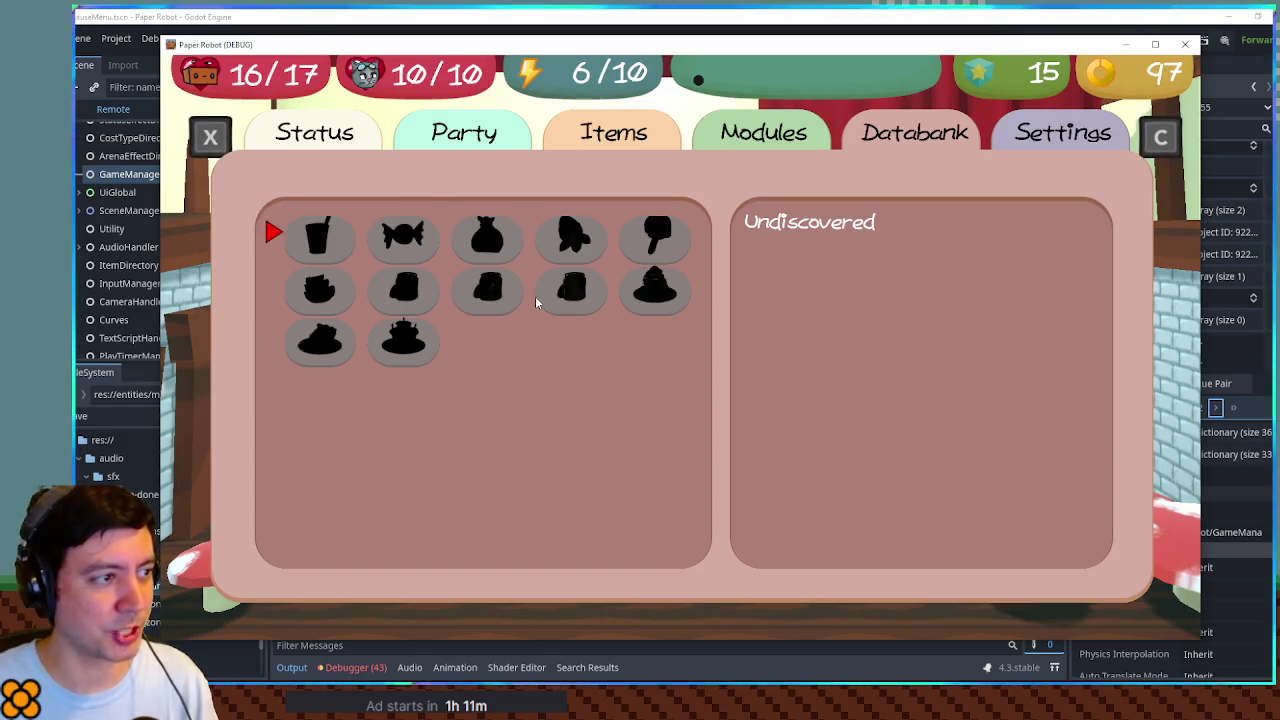
key("Escape")
Step: Cook the Strawberry into a Smoothie at the shop counter
key("Return")
key("Return")
key("Down")
key("Return")
key("Return")
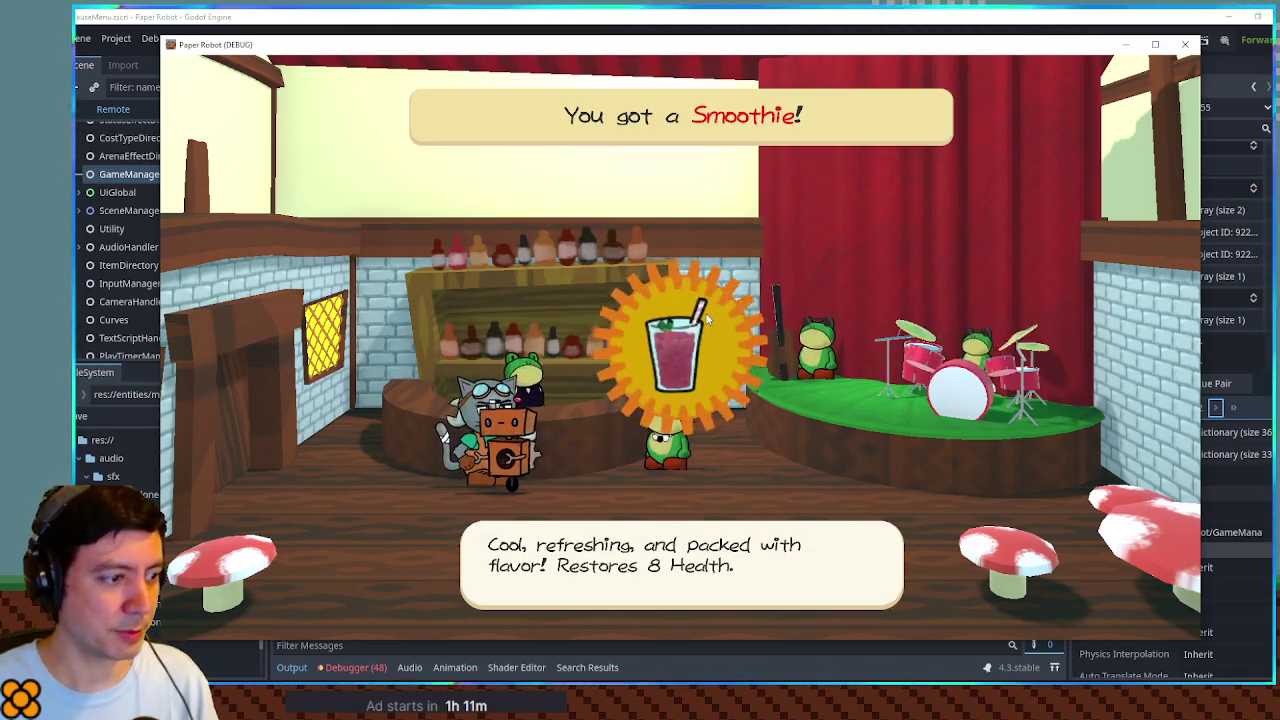
key("Return")
key("Down")
Step: Open Databank > Recipes in the pause menu and browse the recipe grid
key("Escape")
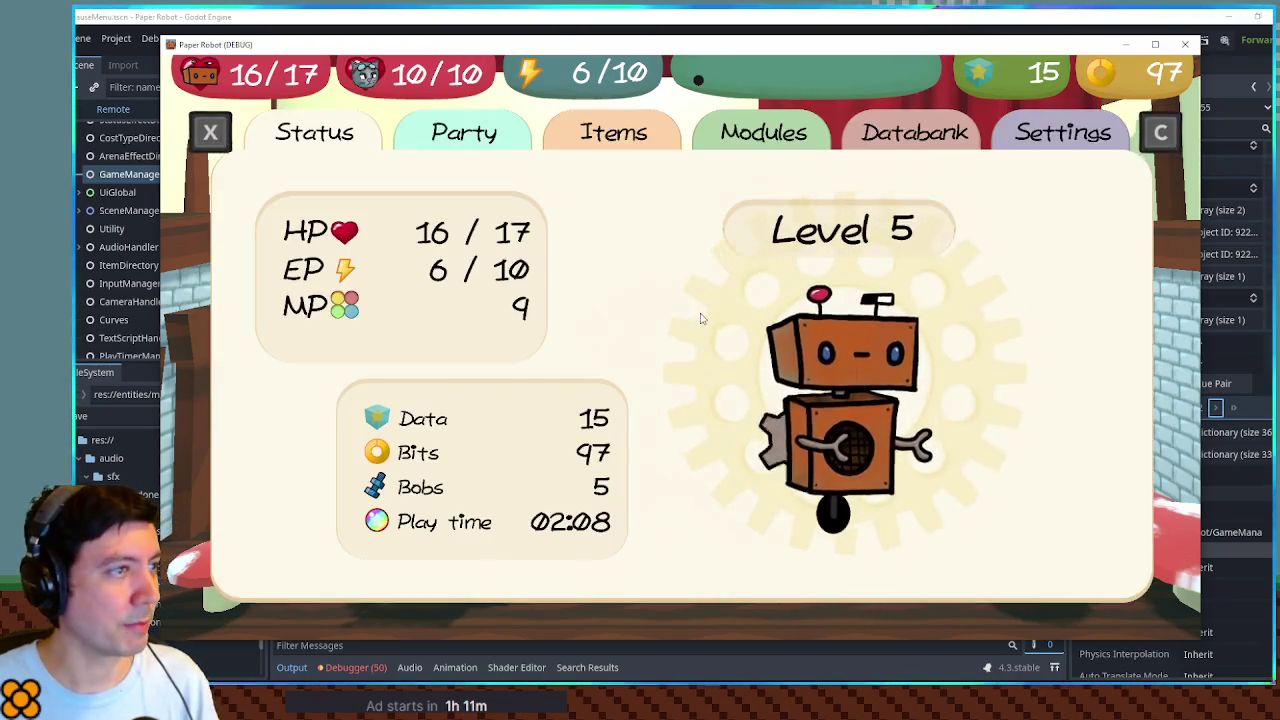
key("x")
key("x")
key("Down")
key("Return")
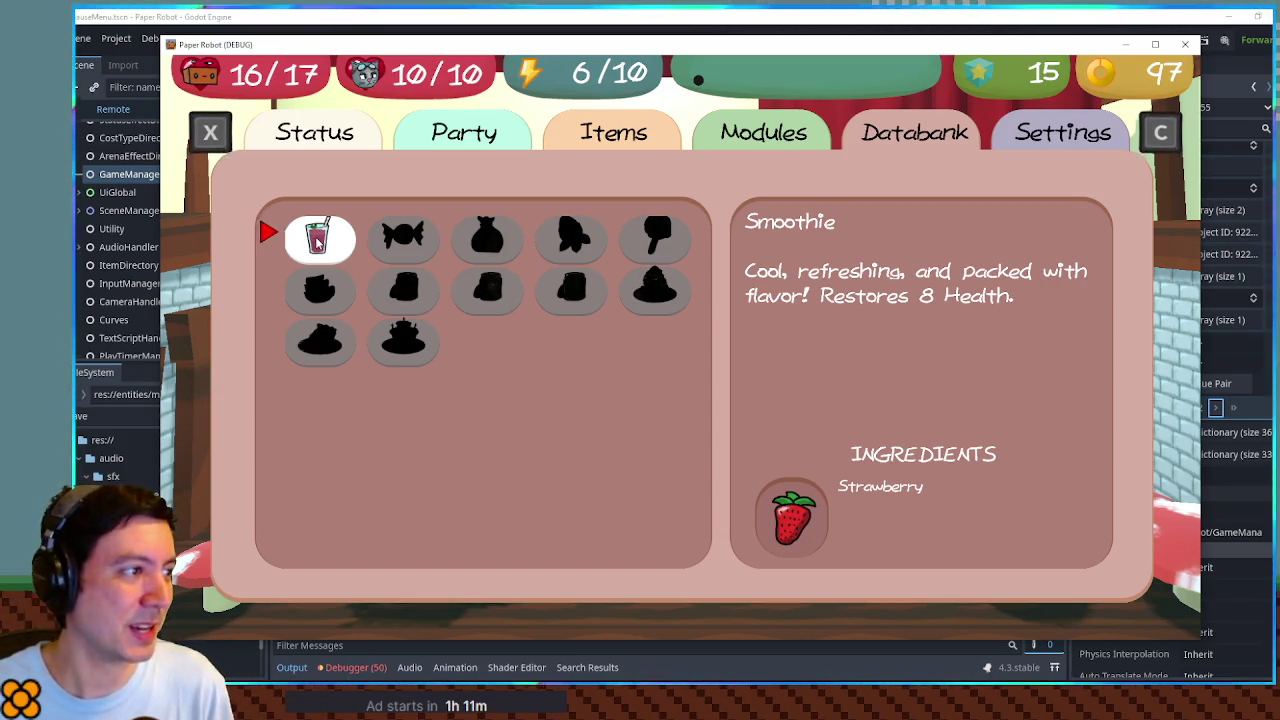
key("Down")
key("Left")
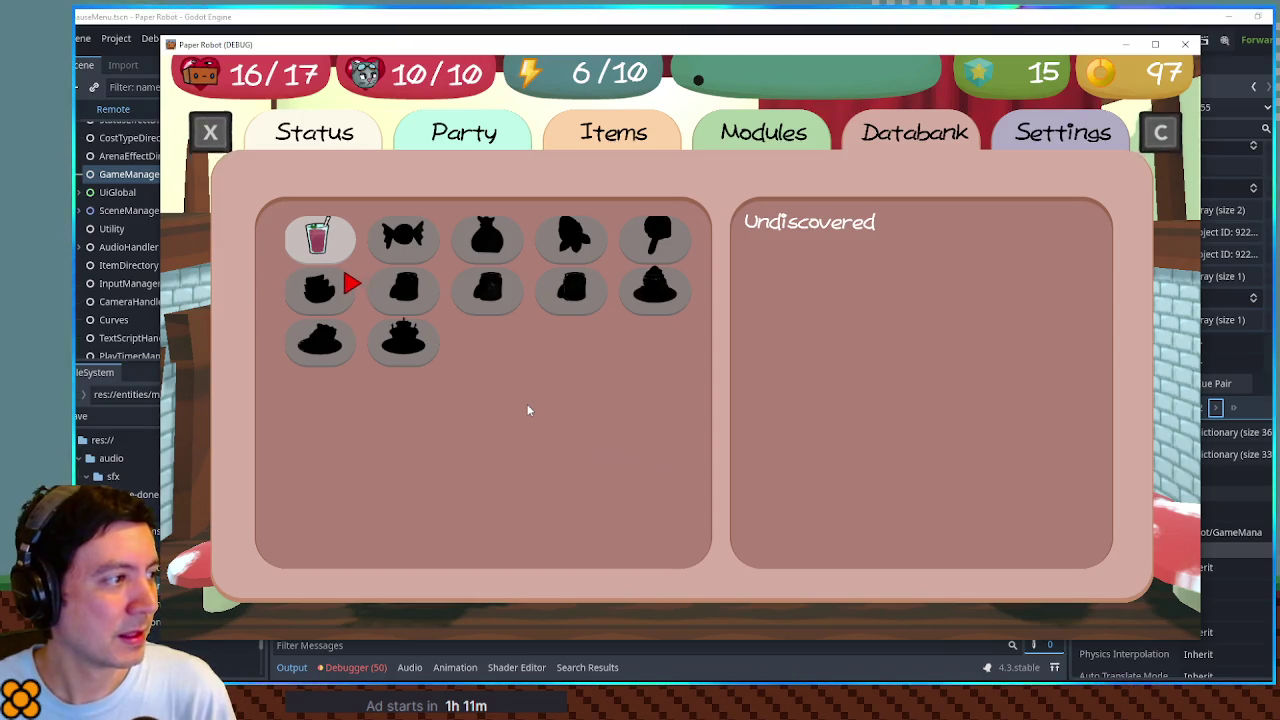
key("Up")
key("Right")
key("Right")
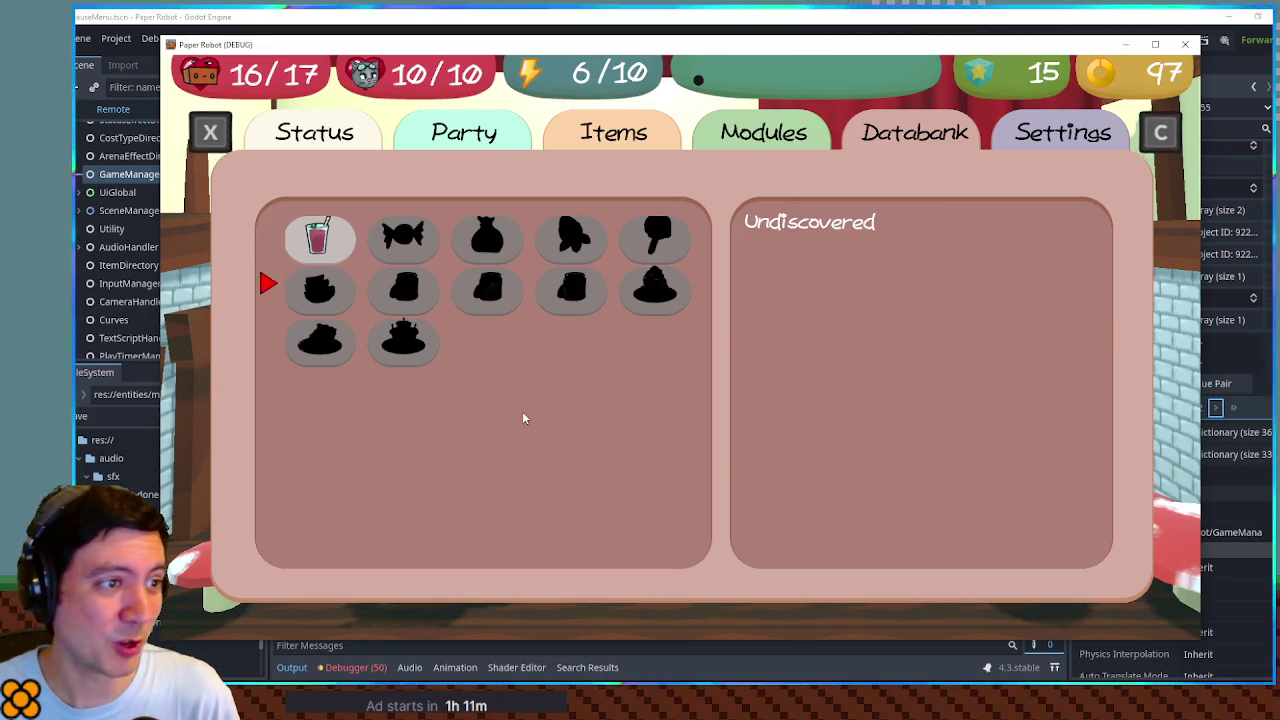
key("Up")
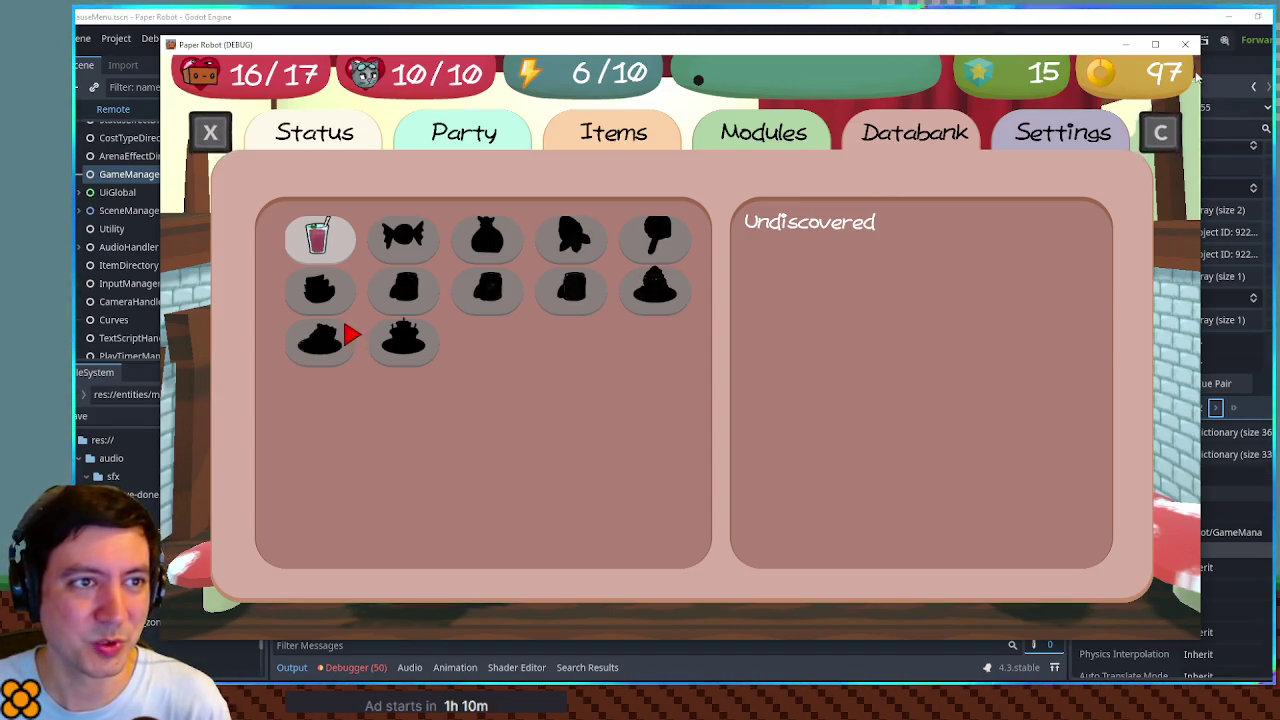
Step: Close the running game and the save_handler.gd, cooking.gd and debug_menu.gd scripts
left_click(1185, 45)
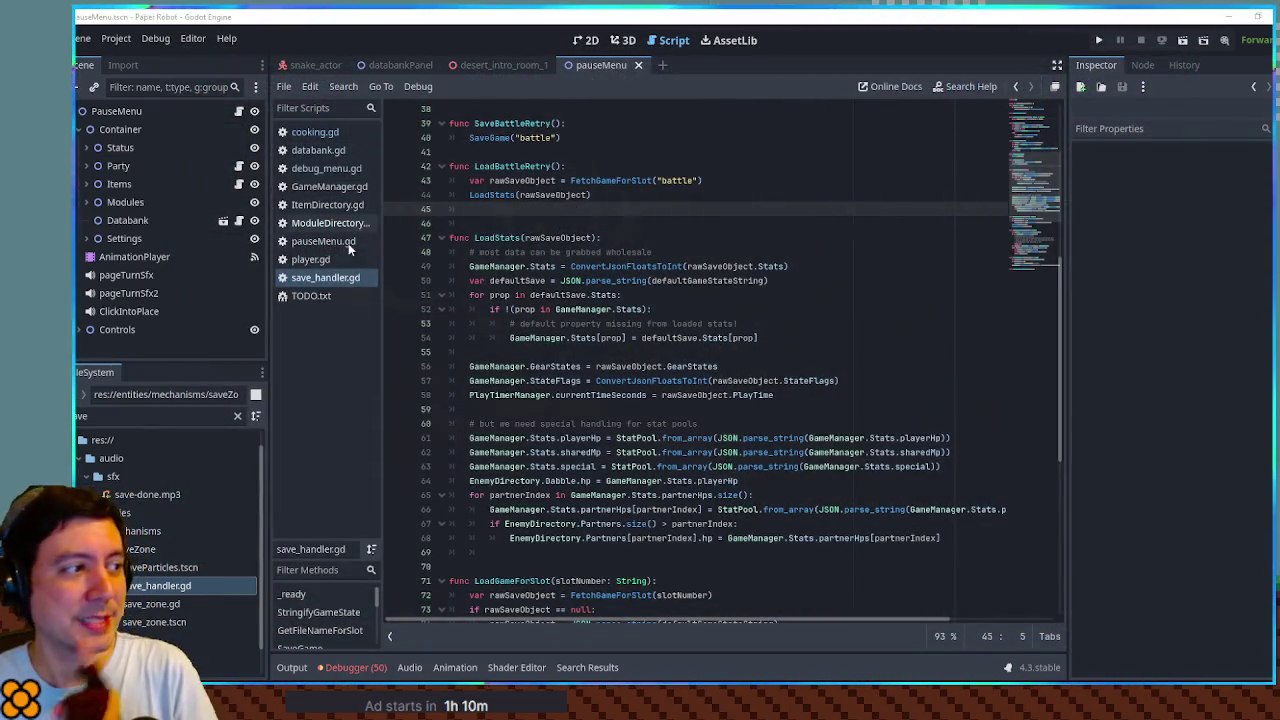
middle_click(325, 278)
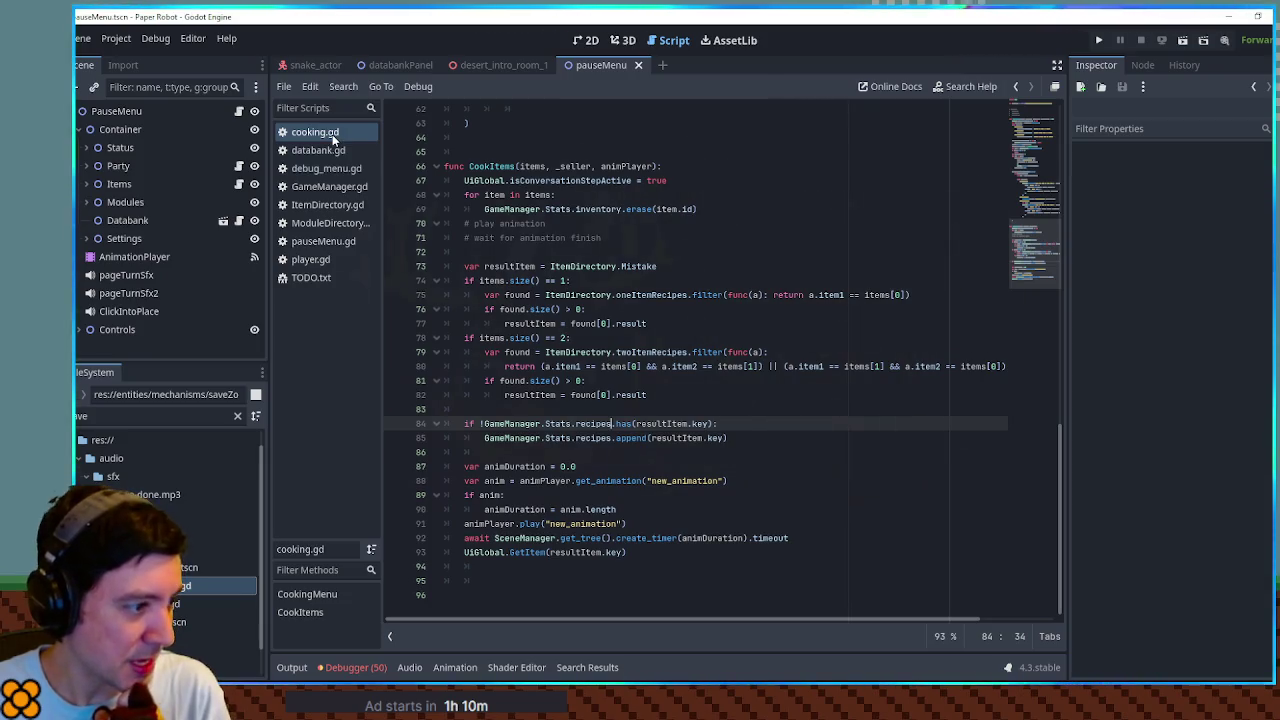
middle_click(333, 134)
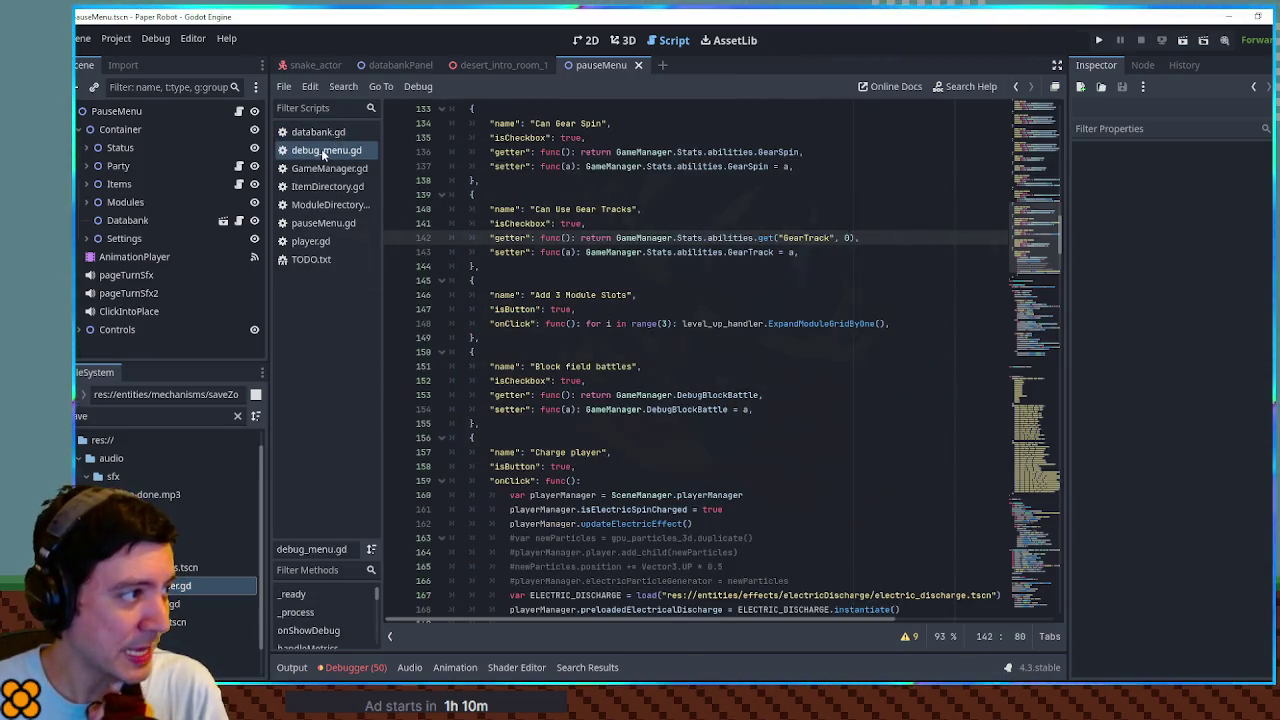
middle_click(321, 150)
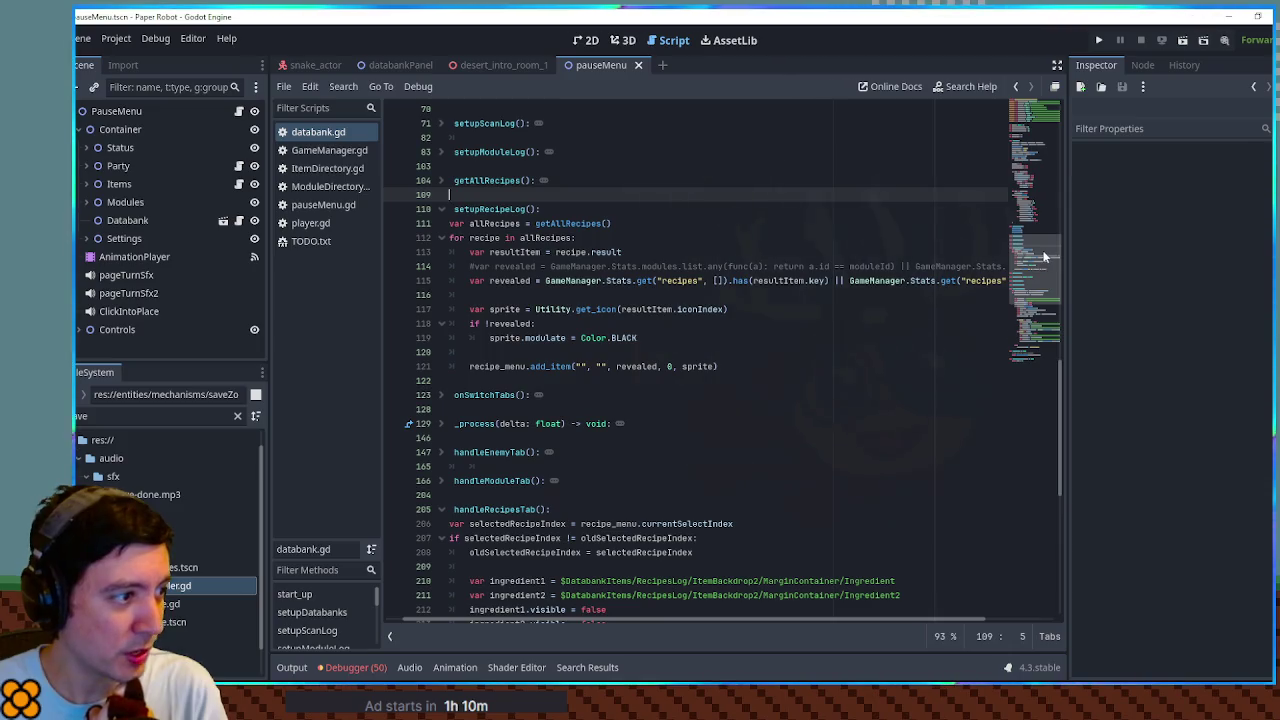
Step: Add allRecipes.append({result = ItemDirectory.Mistake}) to getAllRecipes
left_click(441, 180)
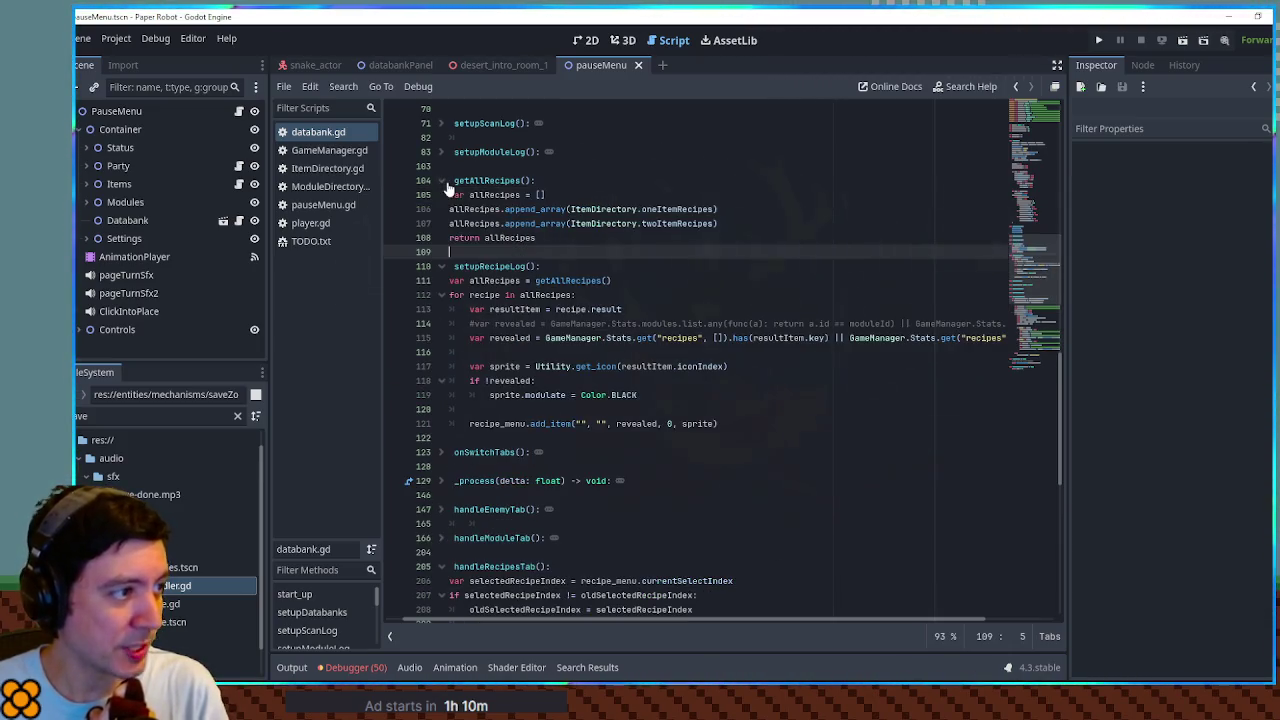
left_click(762, 226)
key("Return")
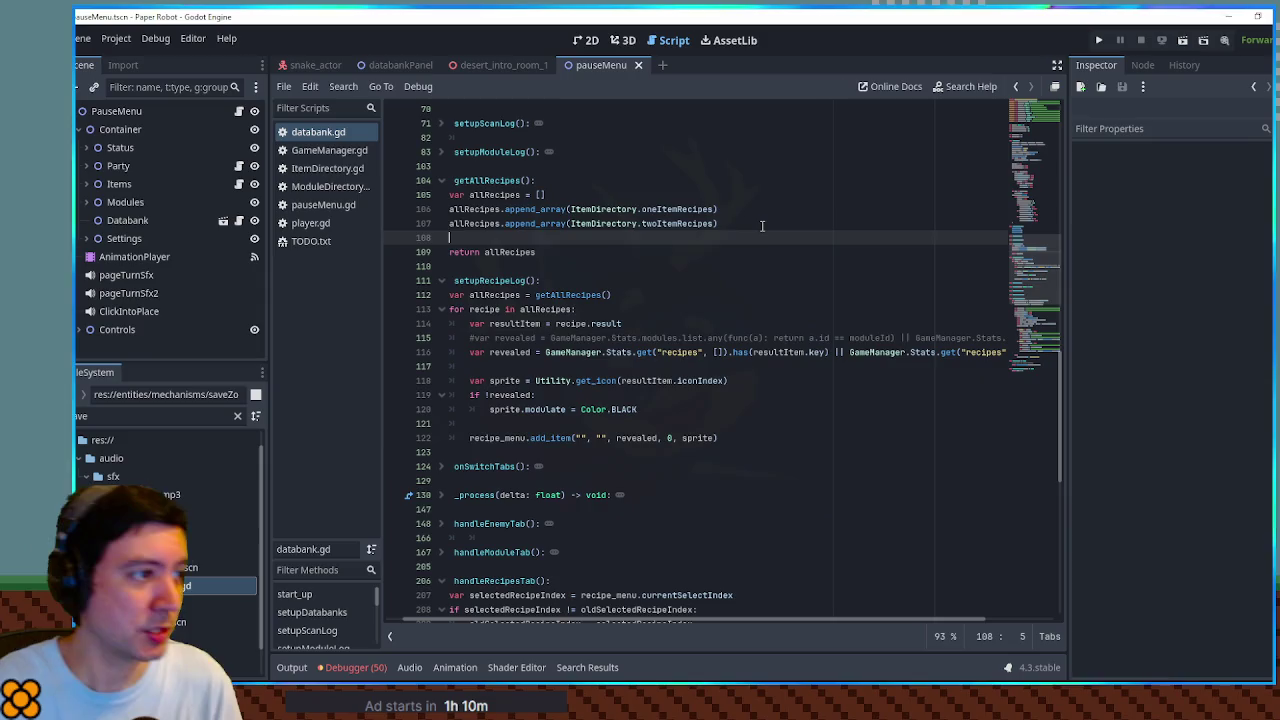
type("allRecipes")
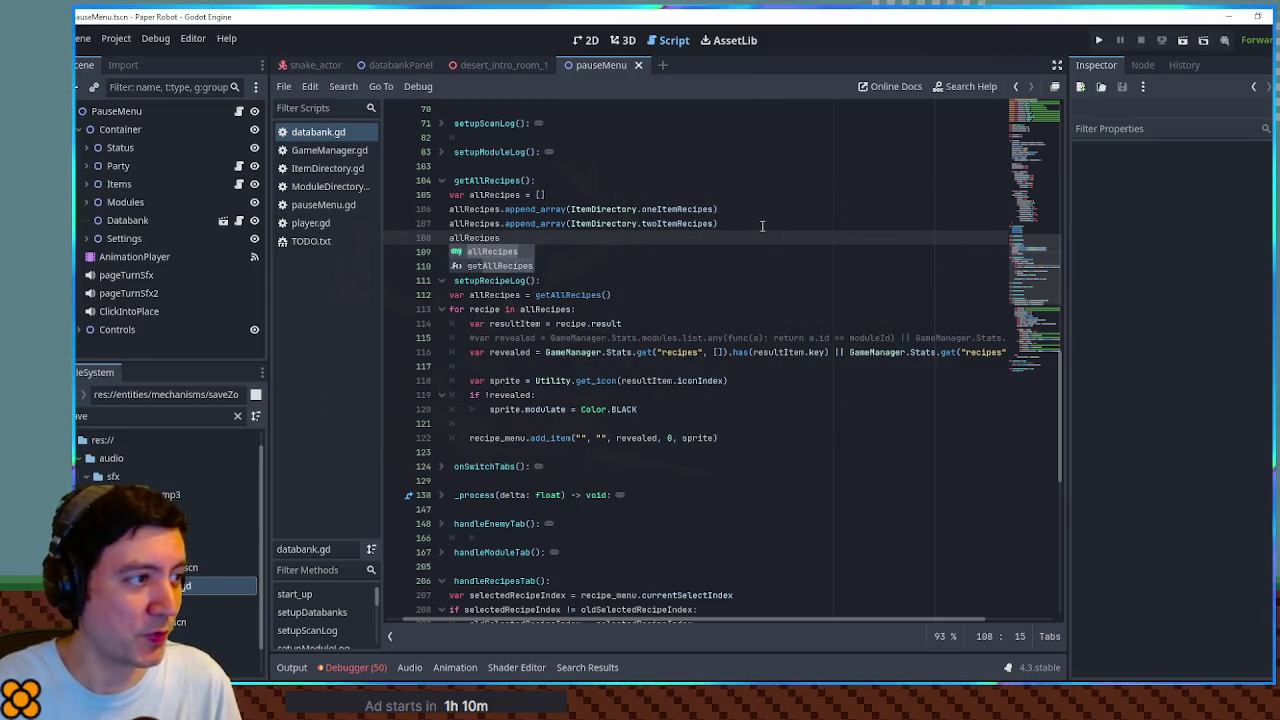
type(".append(")
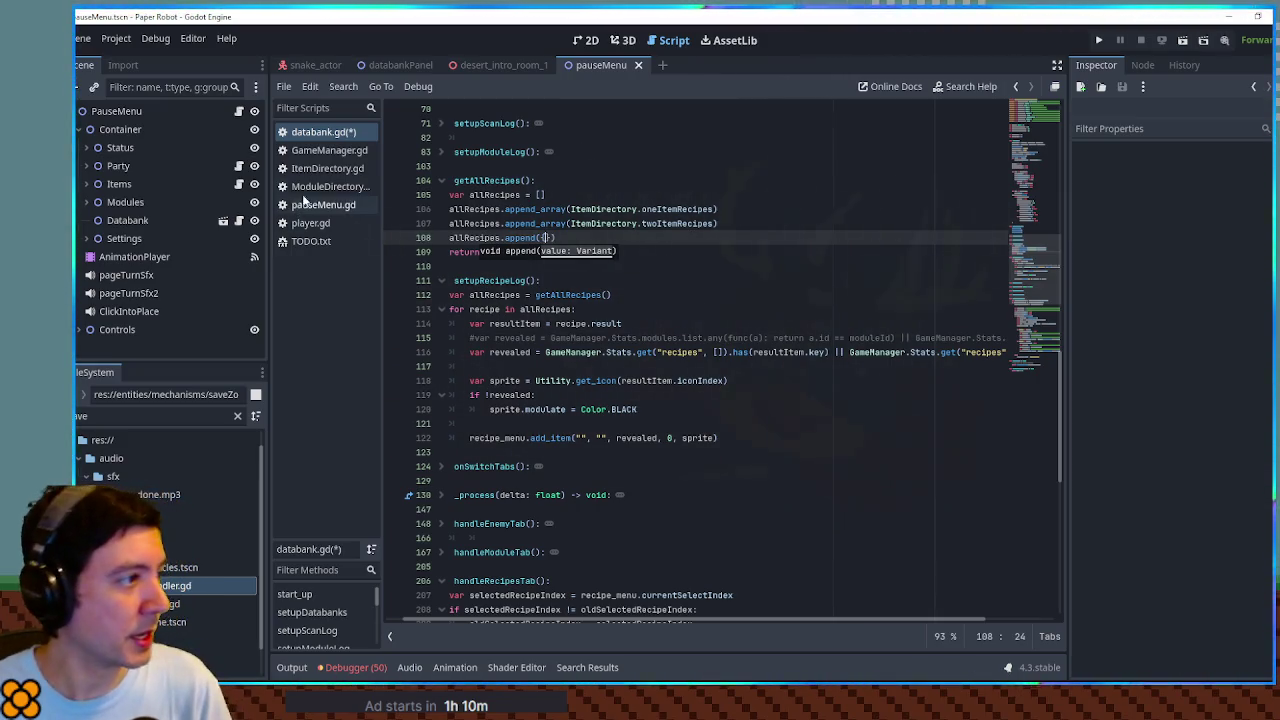
left_click(322, 169)
scroll(624, 483, "down", 2)
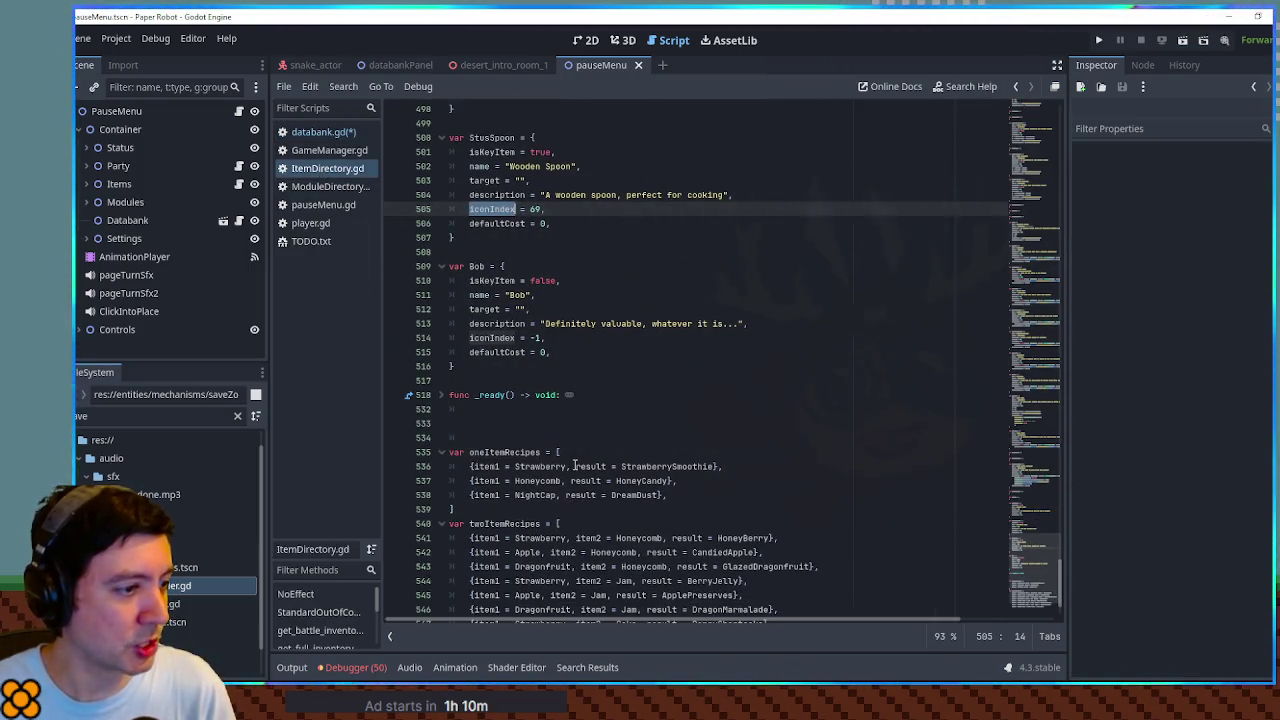
left_click_drag(575, 466, 619, 466)
left_click(334, 134)
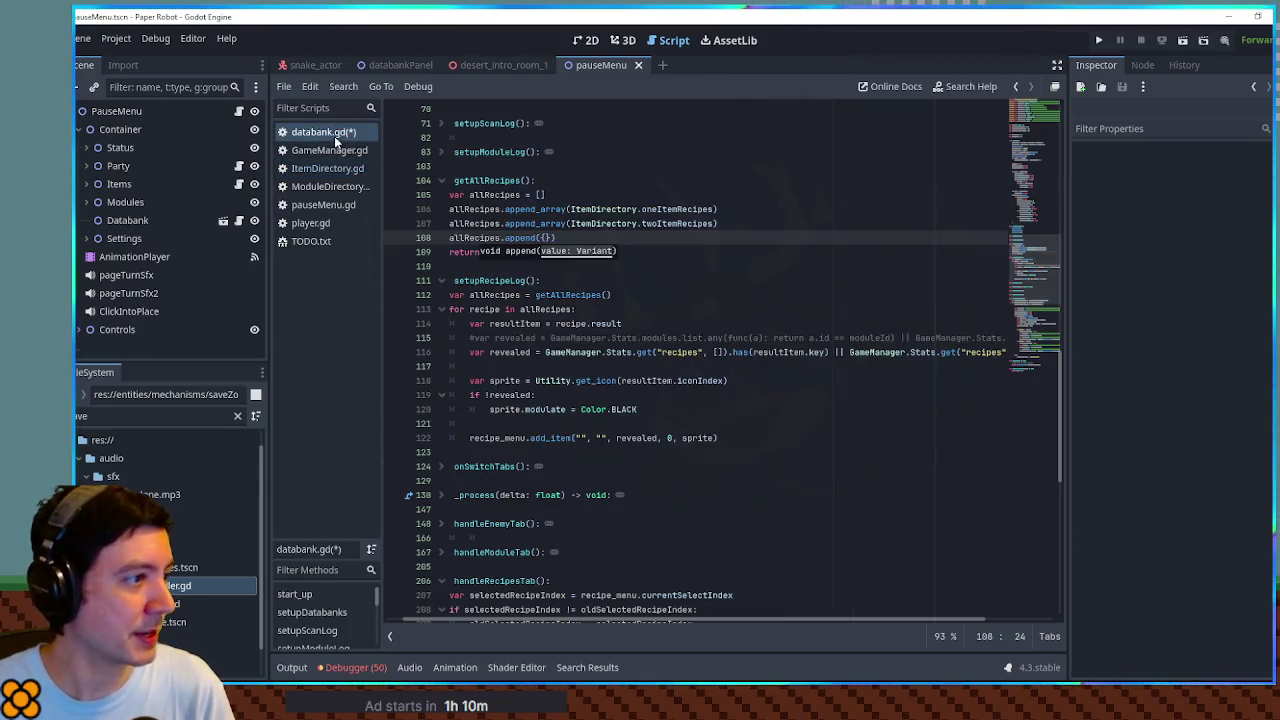
type("result = ItemDi")
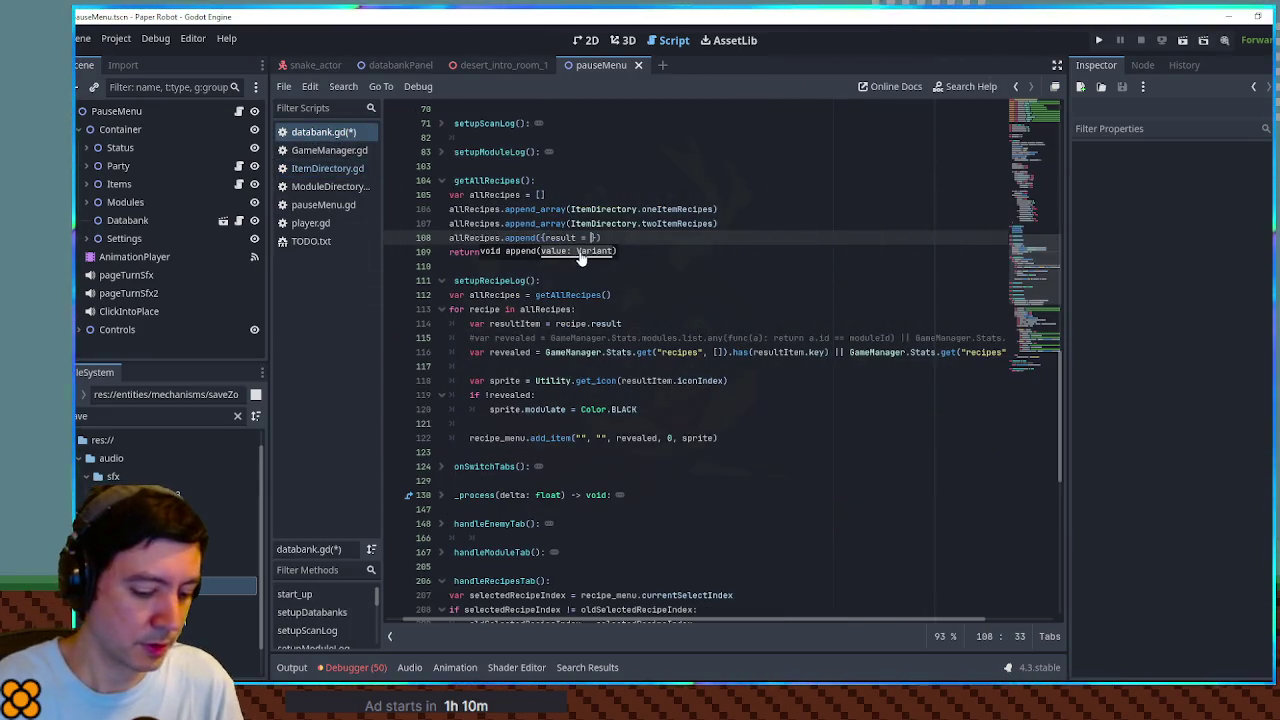
type("rectory.Mistake")
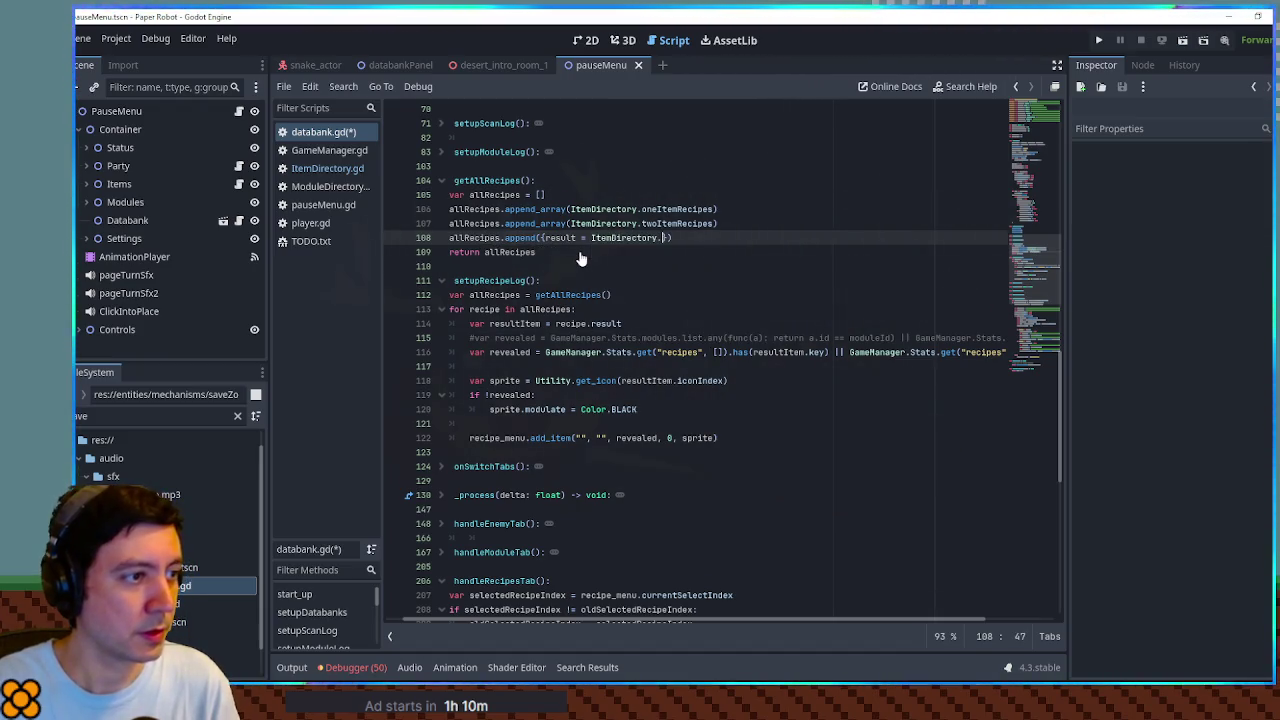
left_click(756, 255)
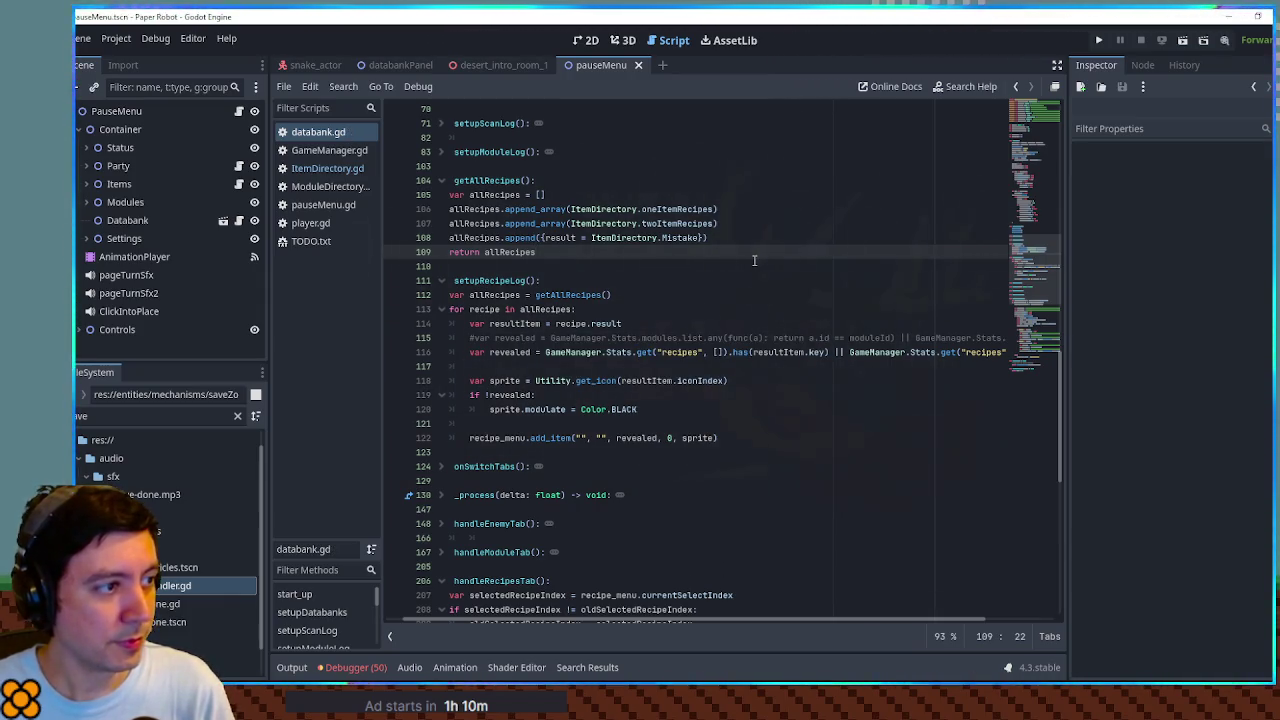
Step: Force revealed = true in setupRecipeLog, then switch to the desert_intro_room scene
scroll(496, 325, "down", 1)
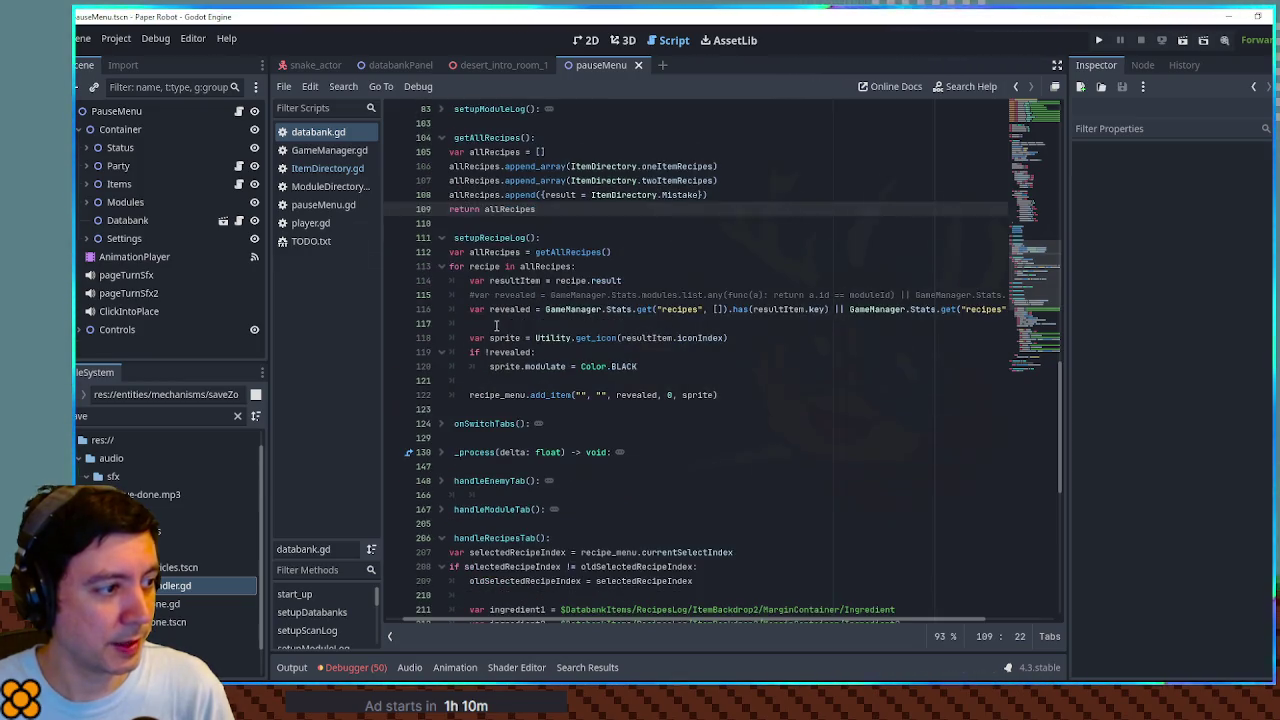
left_click(830, 309)
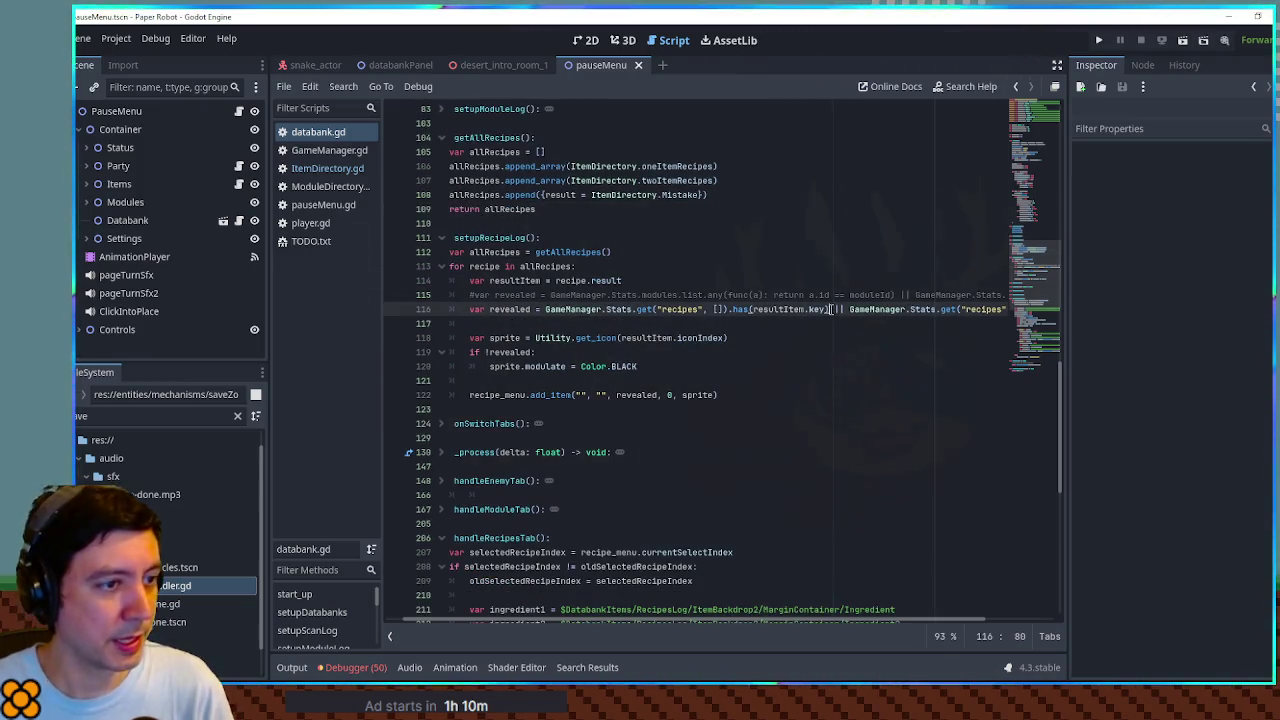
key("Down")
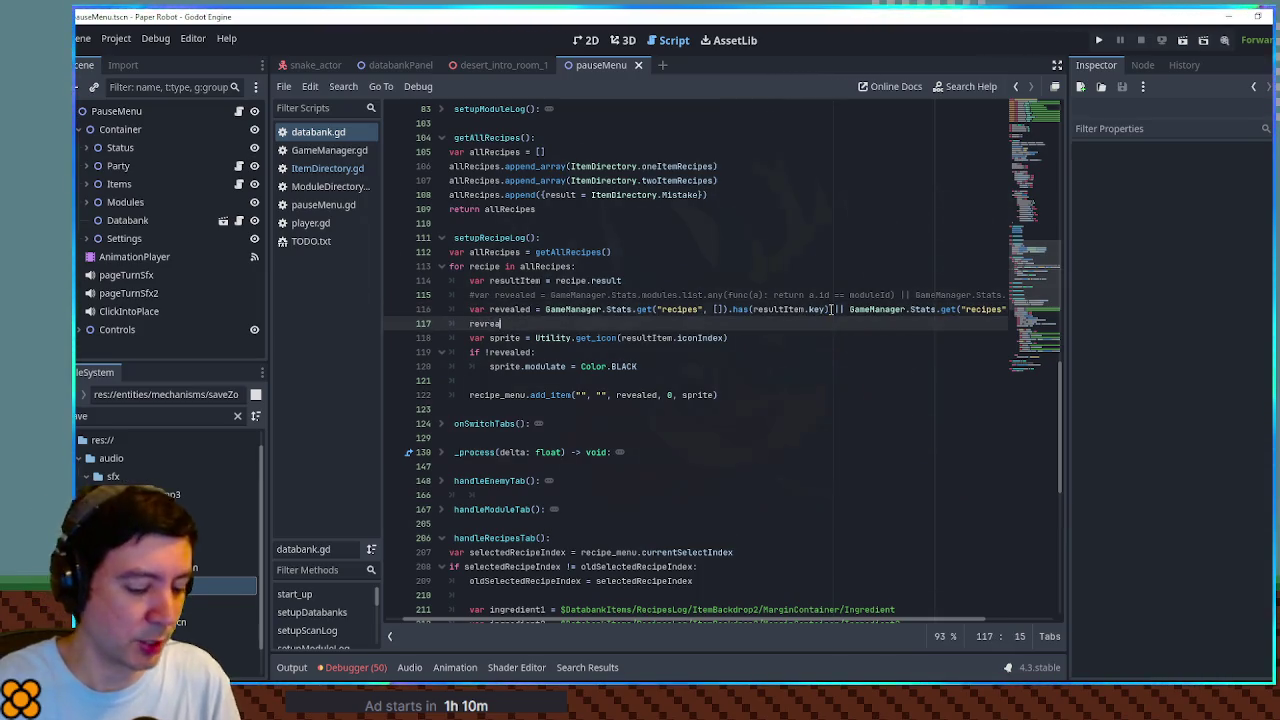
key("BackSpace")
key("BackSpace")
key("BackSpace")
type("ealed = true")
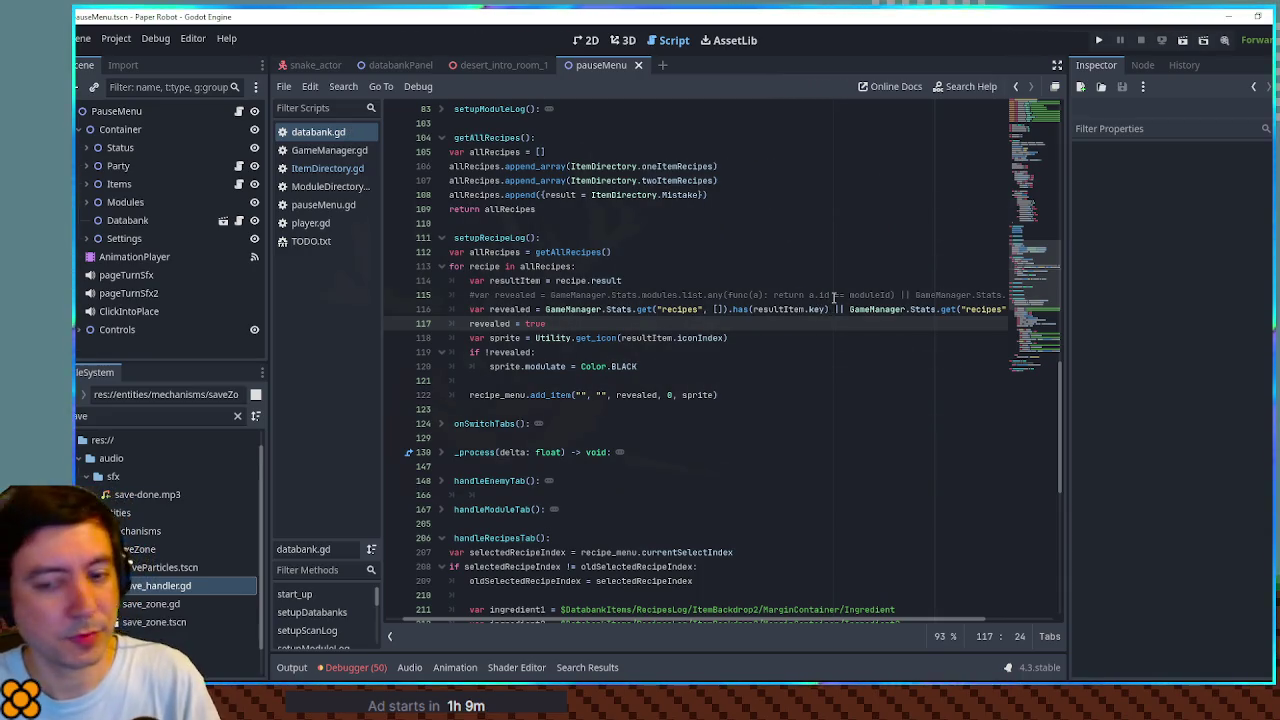
left_click(810, 270)
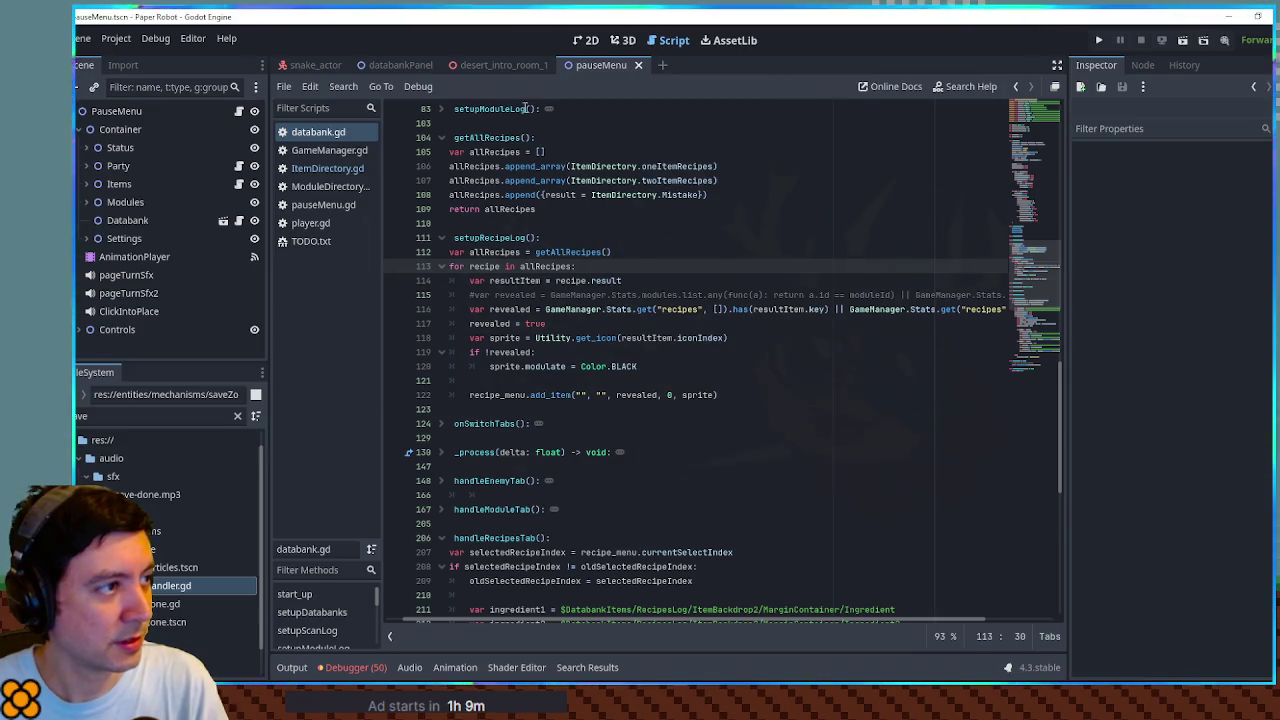
left_click(496, 67)
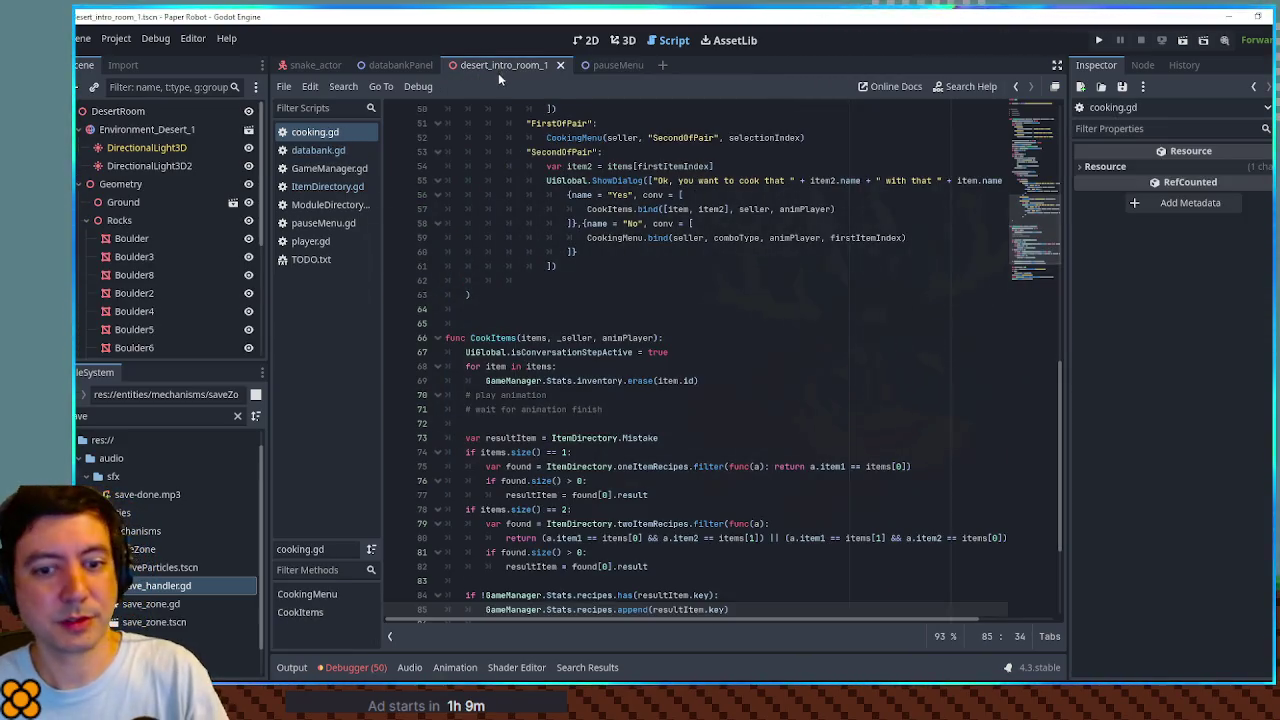
key("F6")
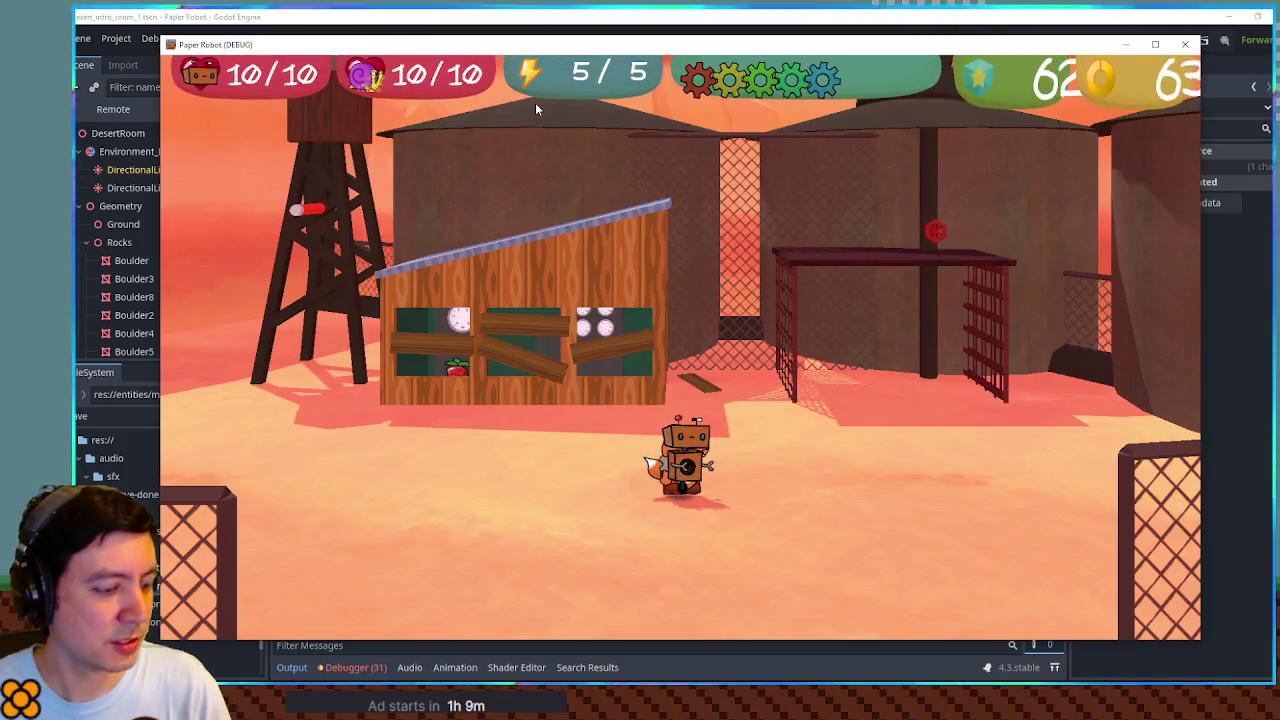
key("Escape")
key("c")
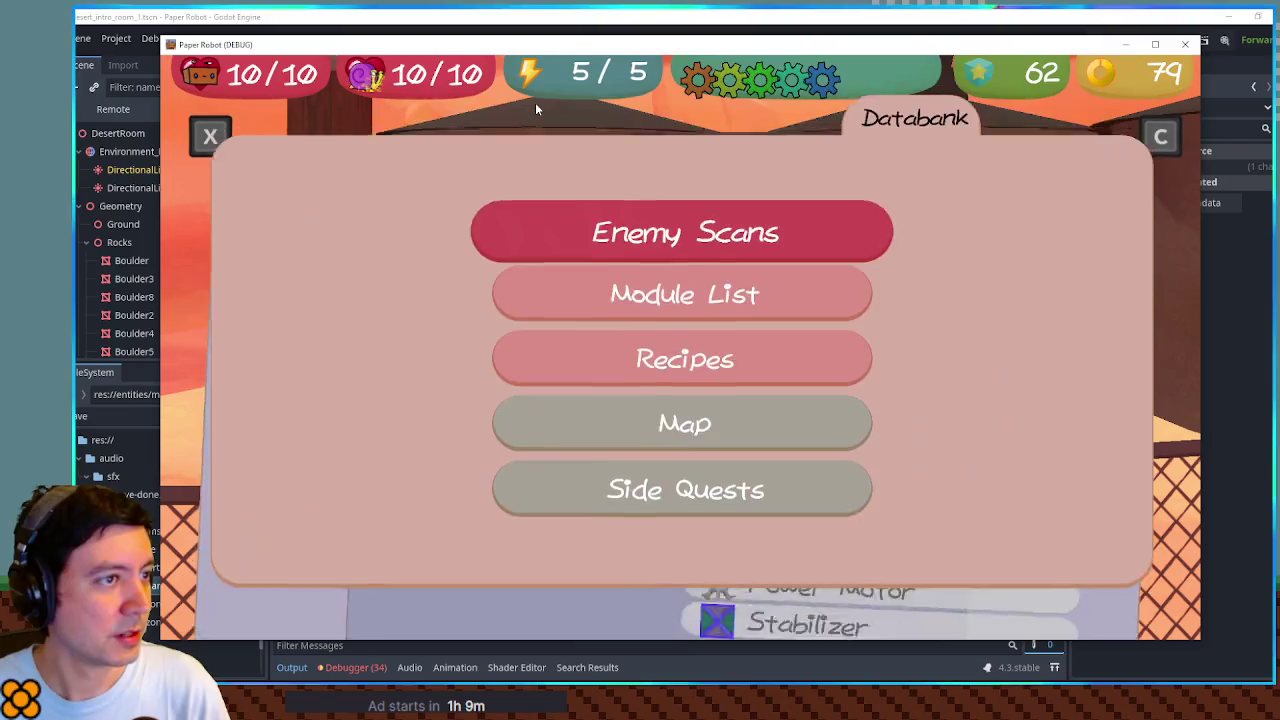
key("Up")
key("Up")
key("Up")
key("Return")
key("Up")
key("Right")
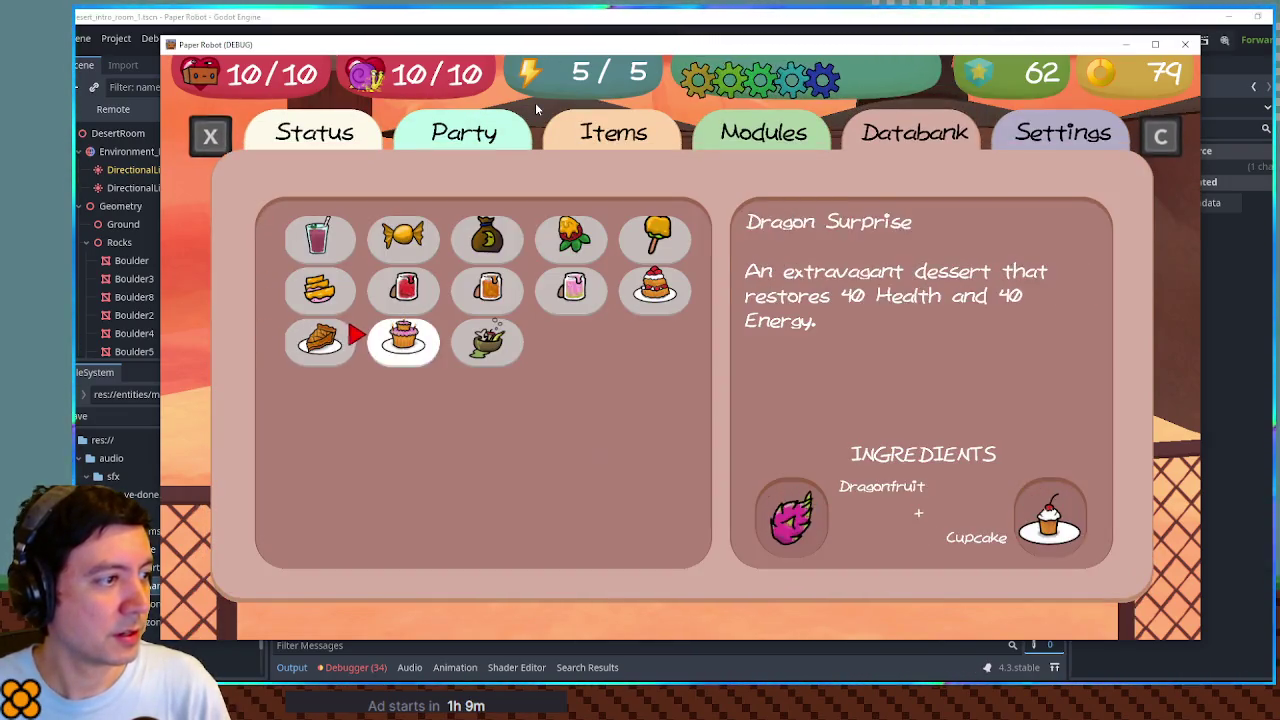
key("Right")
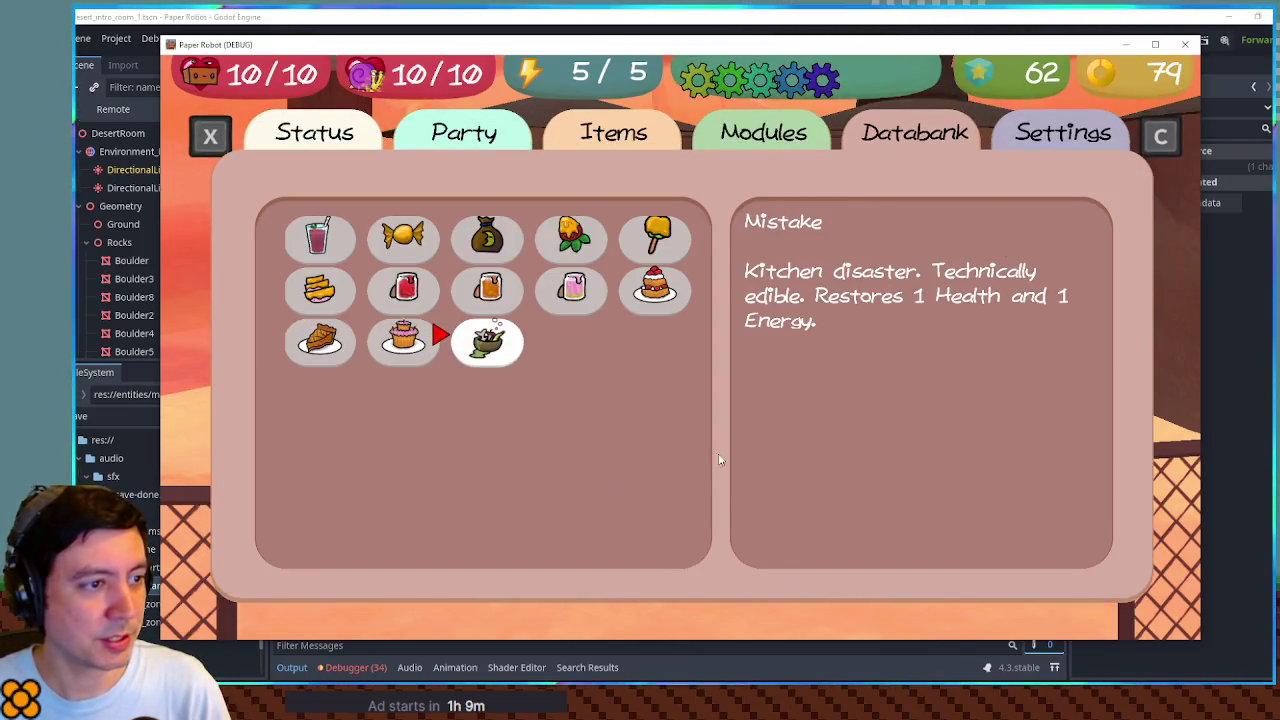
key("Left")
key("Right")
key("Up")
key("Down")
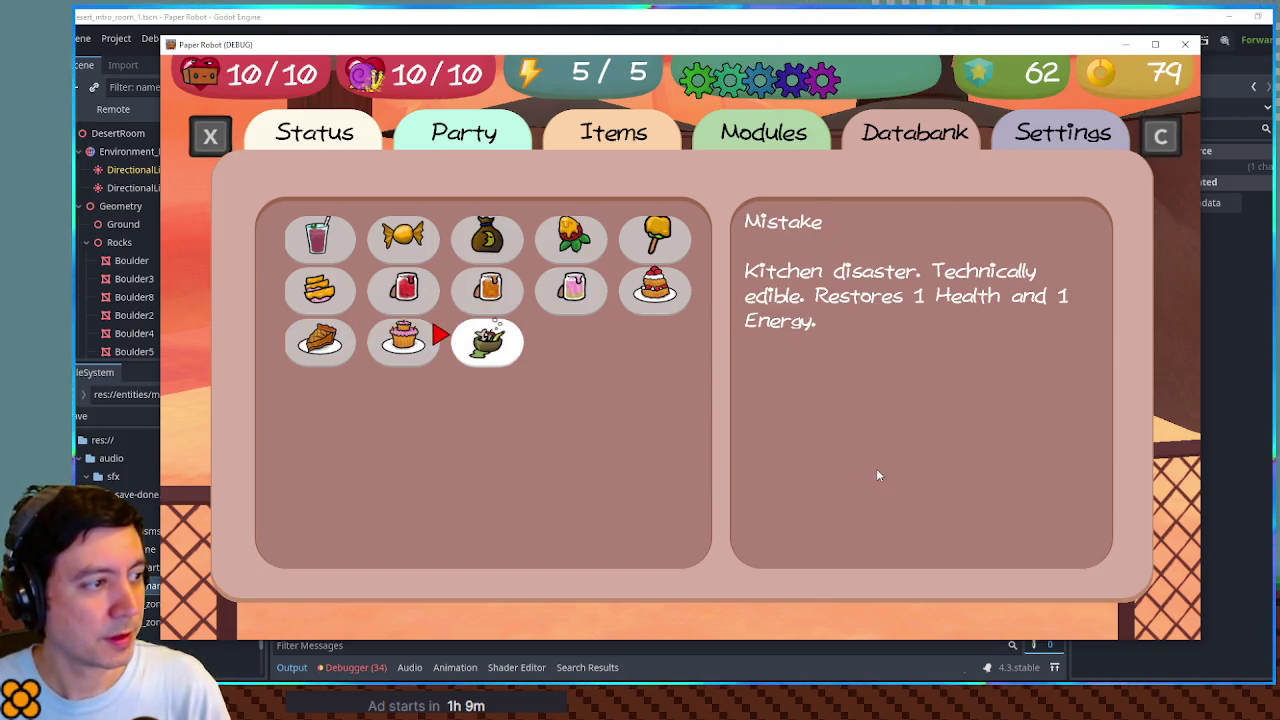
key("Left")
key("Left")
key("Up")
key("Up")
key("Right")
key("Right")
key("Right")
key("Down")
key("F8")
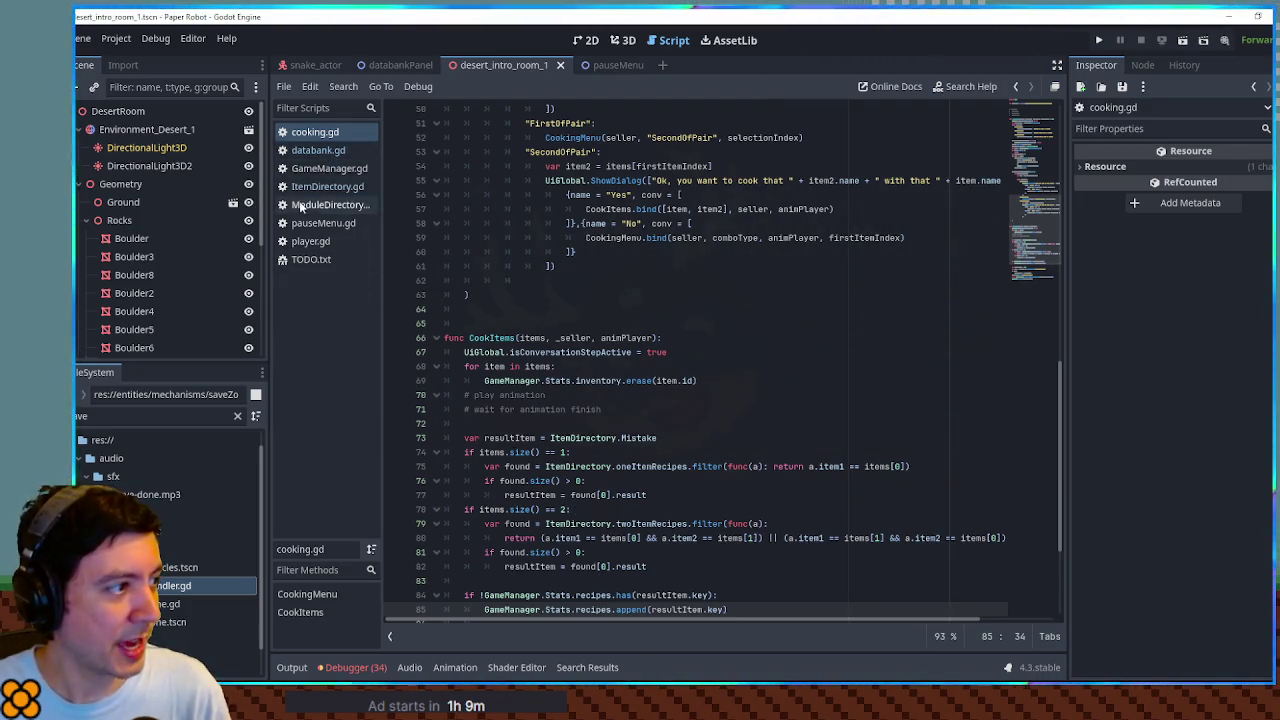
Step: Delete the revealed = true line from databank.gd, save it, and close cooking.gd
left_click(330, 150)
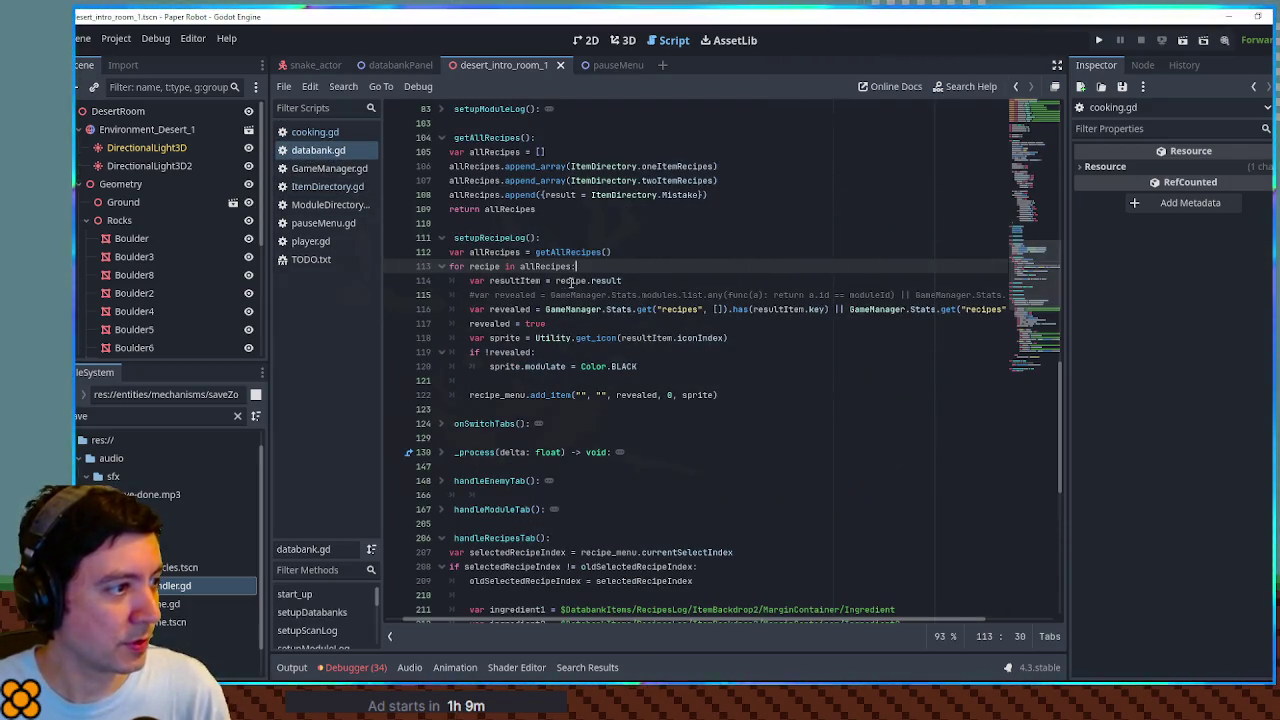
left_click(540, 323)
key("ctrl+shift+k")
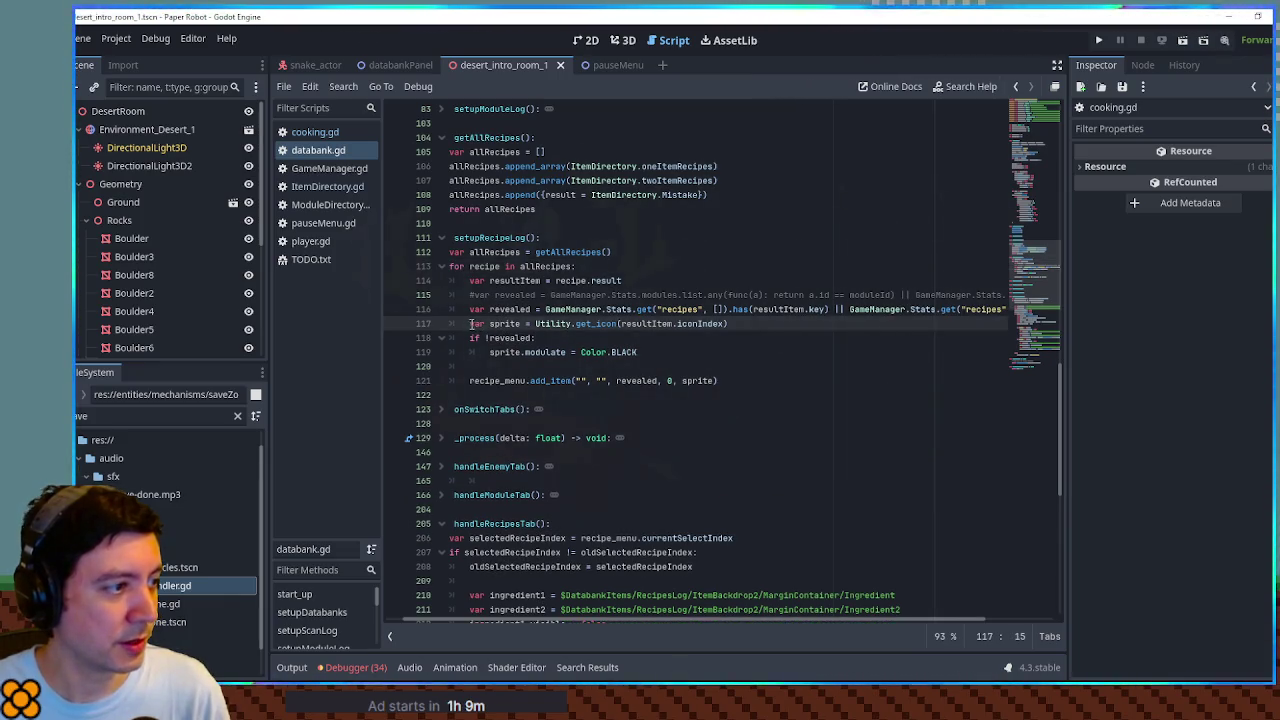
key("ctrl+s")
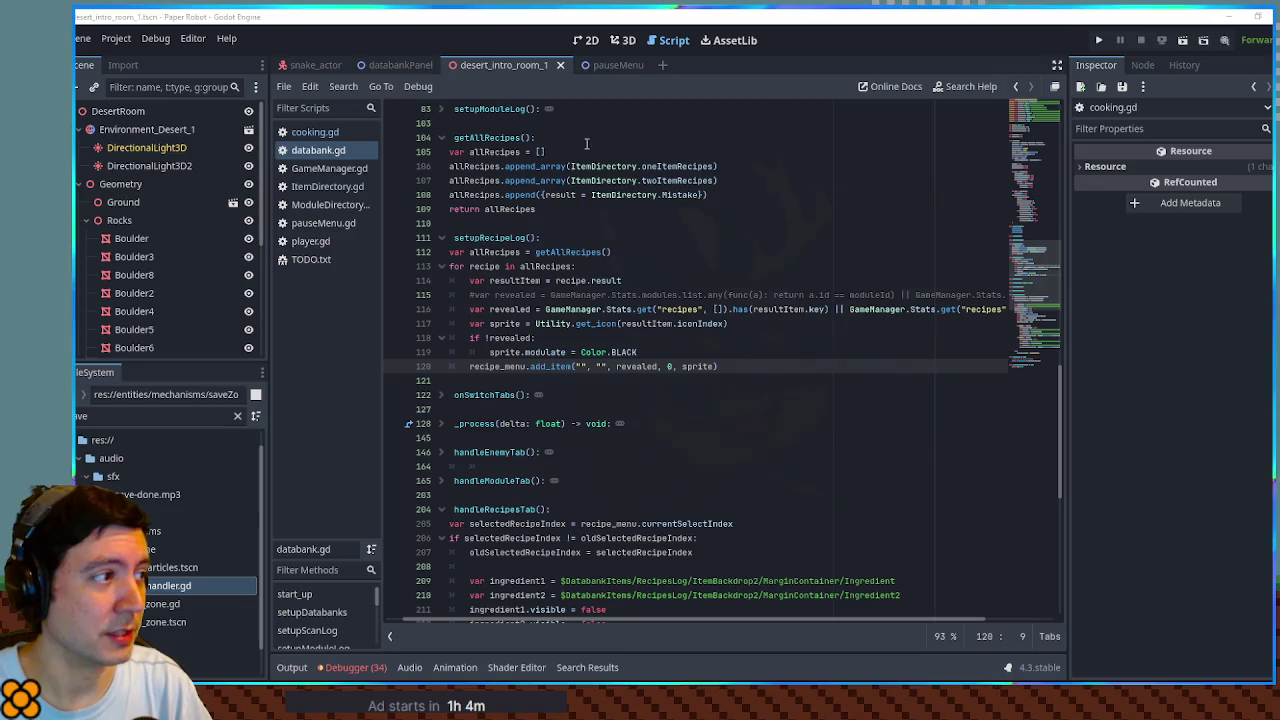
middle_click(339, 133)
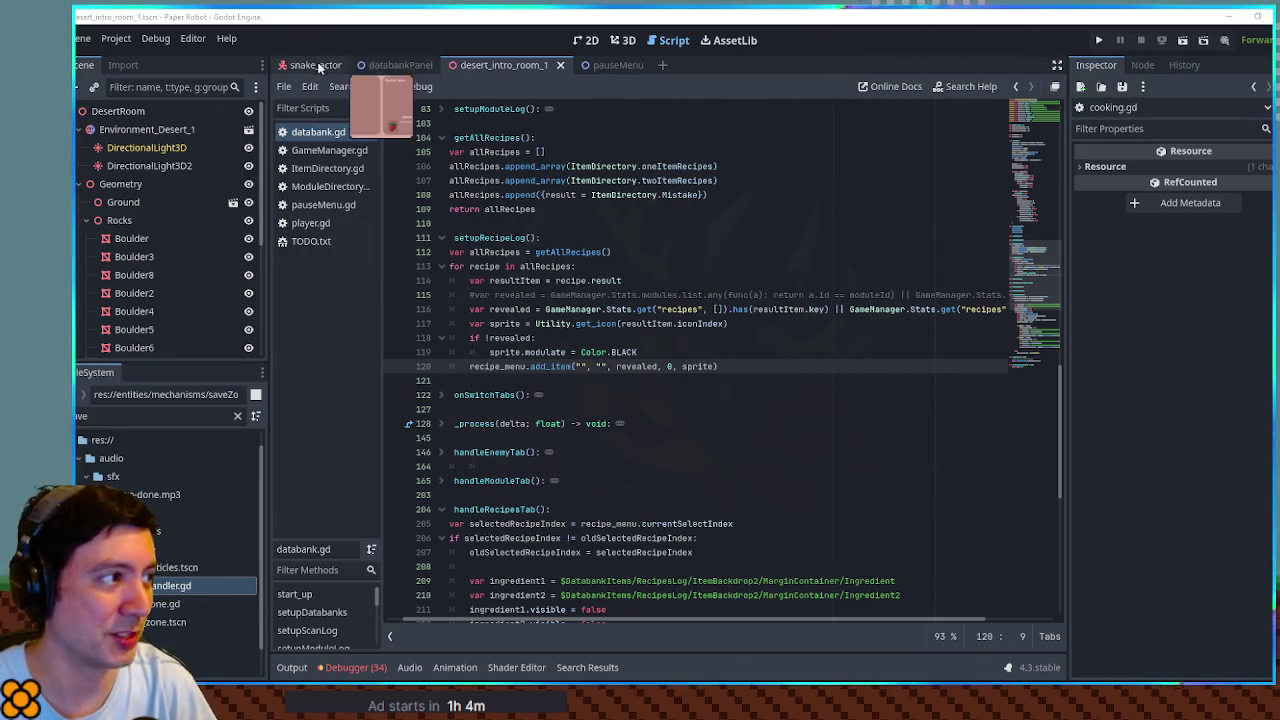
Step: Look over the databankPanel layout, then run the desert intro room scene
left_click(392, 65)
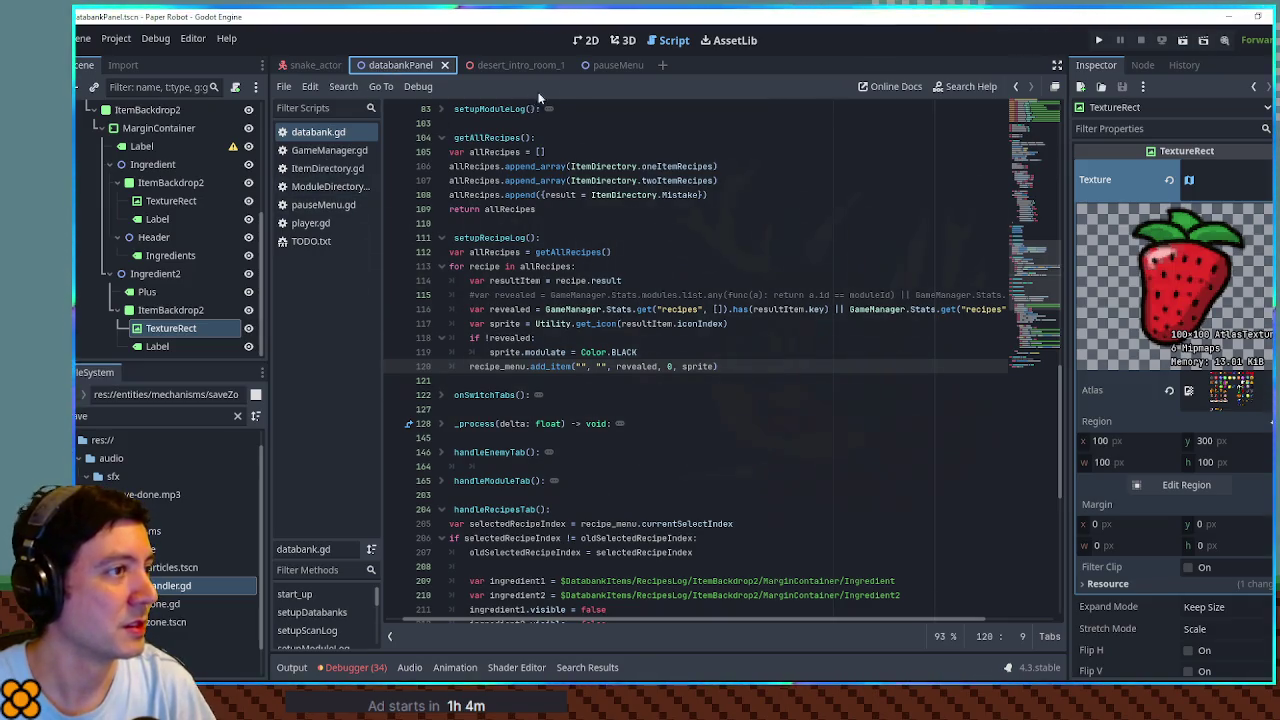
left_click(585, 40)
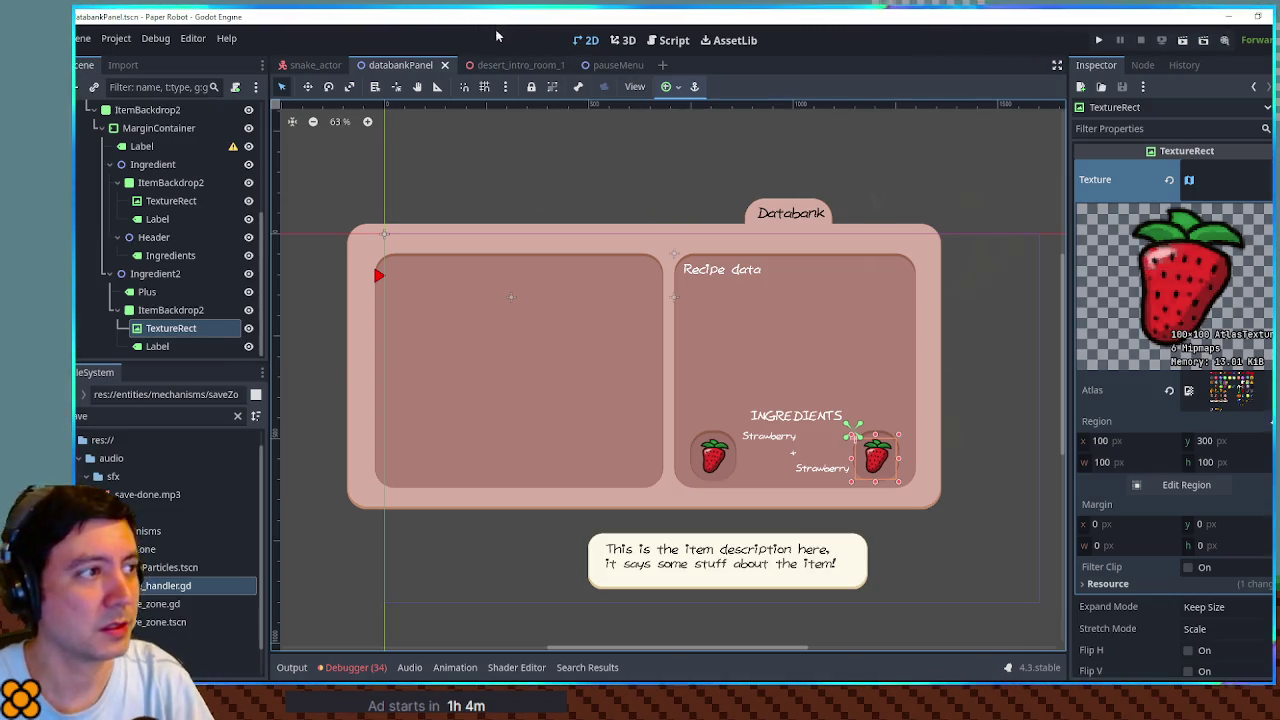
left_click(511, 66)
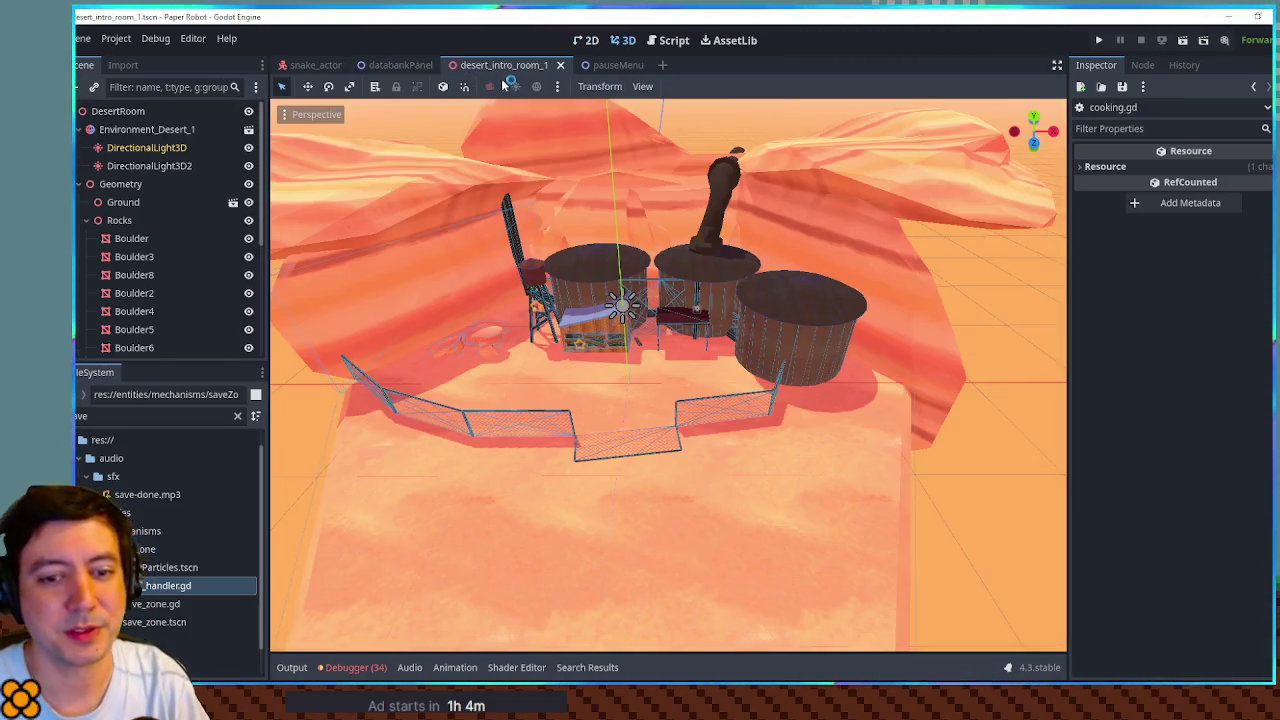
key("F6")
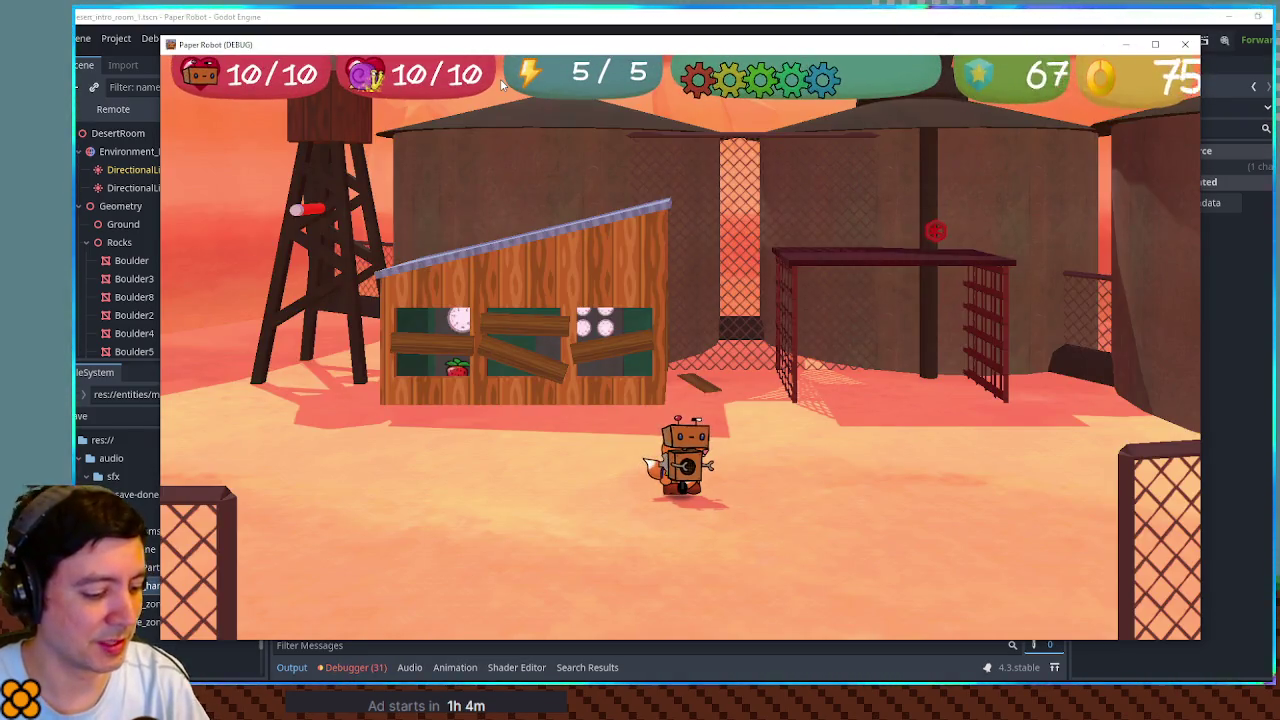
Step: Browse the Databank recipe grid, still all silhouettes, then close the game and show cooking.gd
key("Escape")
key("q")
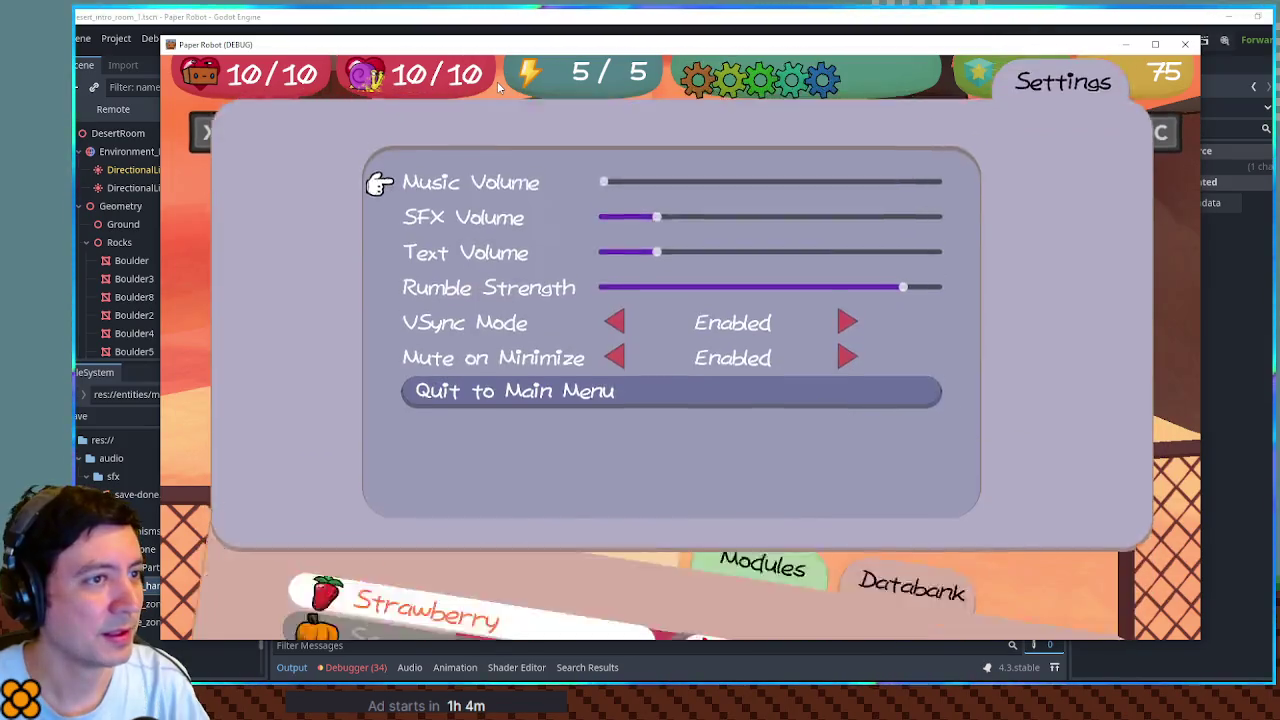
key("q")
key("Down")
key("Return")
key("Right")
key("Right")
key("Right")
key("Right")
key("Up")
key("Down")
key("Down")
key("Right")
key("Right")
key("Up")
key("Left")
key("Up")
key("Down")
key("Right")
key("Right")
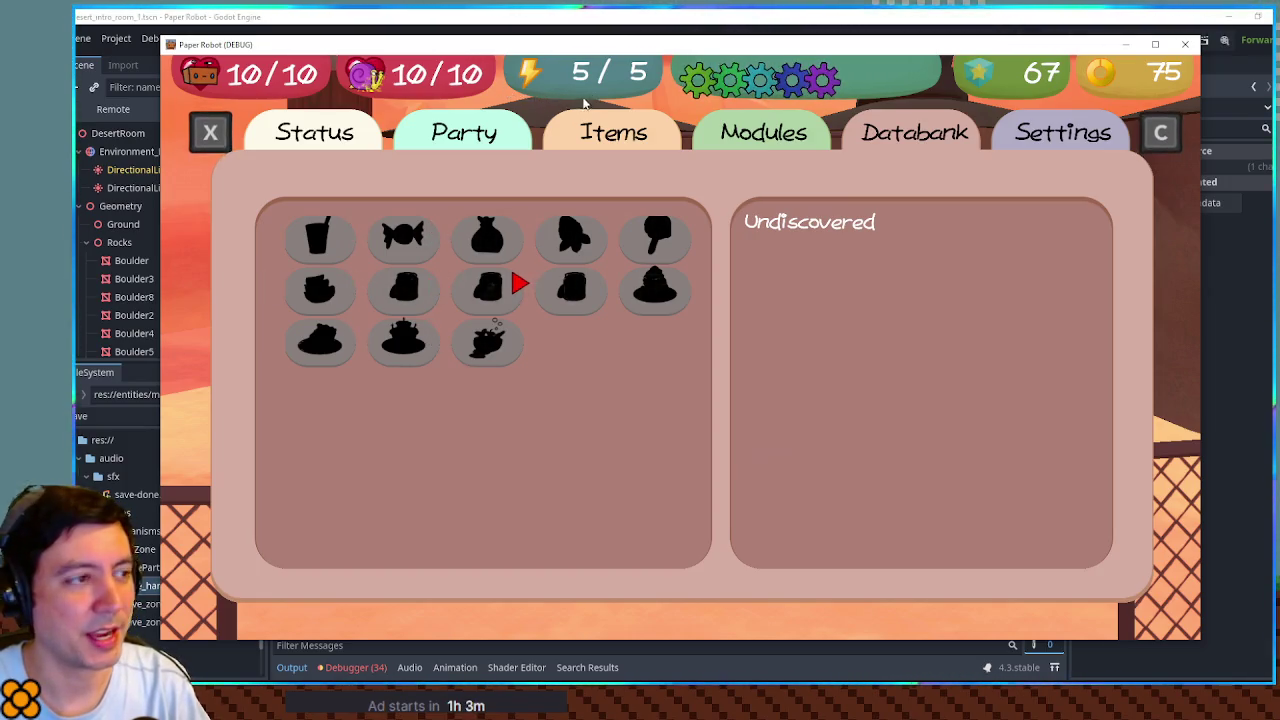
key("F8")
left_click(674, 40)
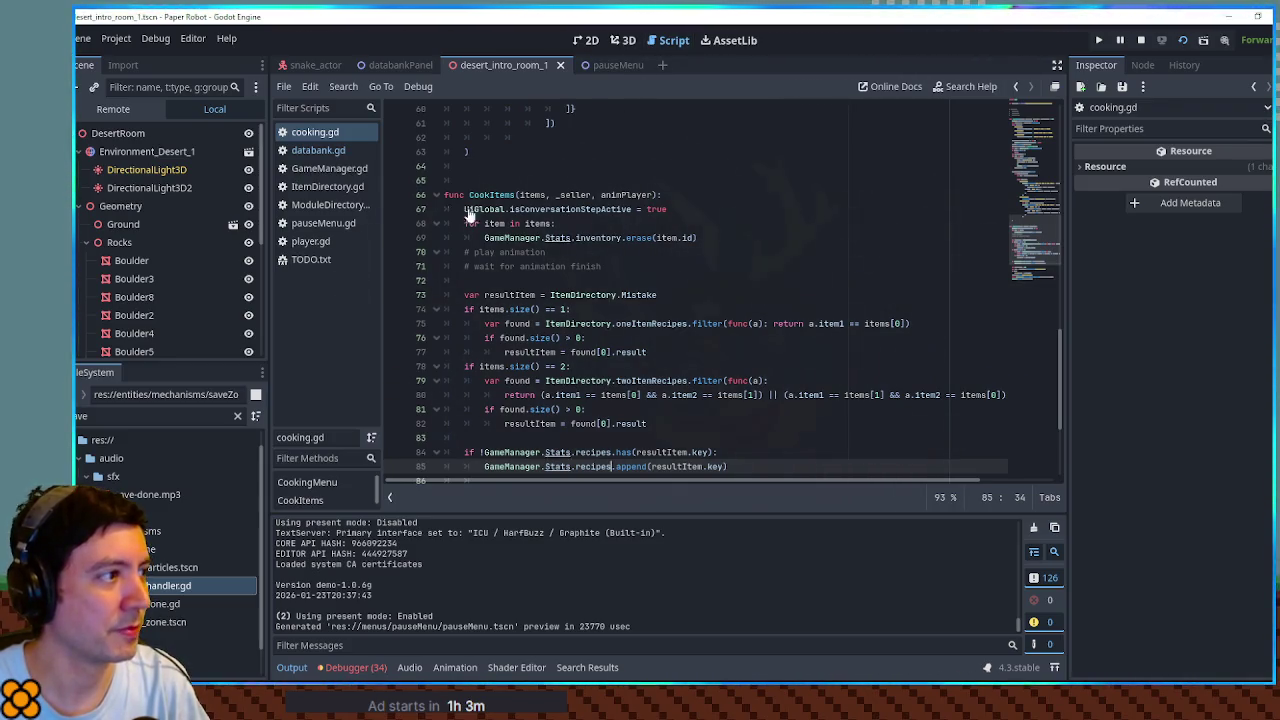
Step: Switch to databank.gd, close cooking.gd, and add 'revealed = true' below the var revealed line
left_click(318, 150)
middle_click(318, 132)
key("Return")
key("Up")
key("Up")
key("Up")
key("End")
key("Return")
type("revealed = true")
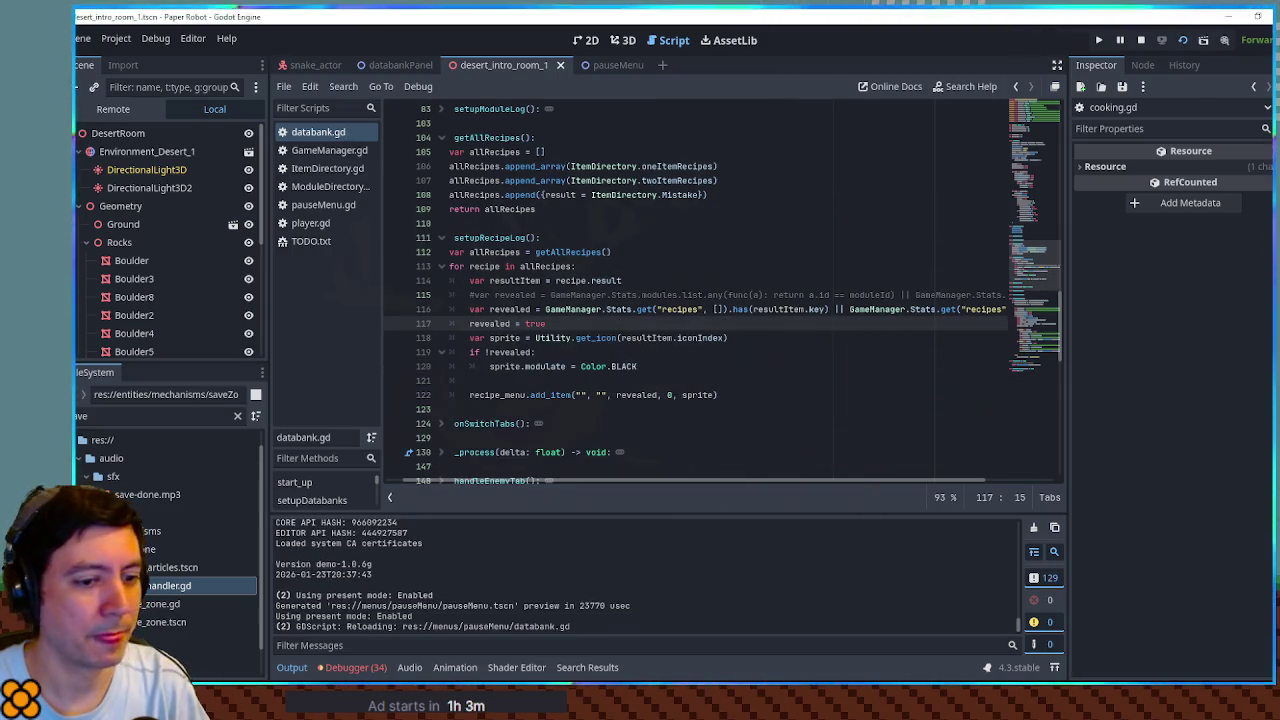
Step: Relaunch the game and go through the pause menu to the Databank's Recipes list
key("alt+Tab")
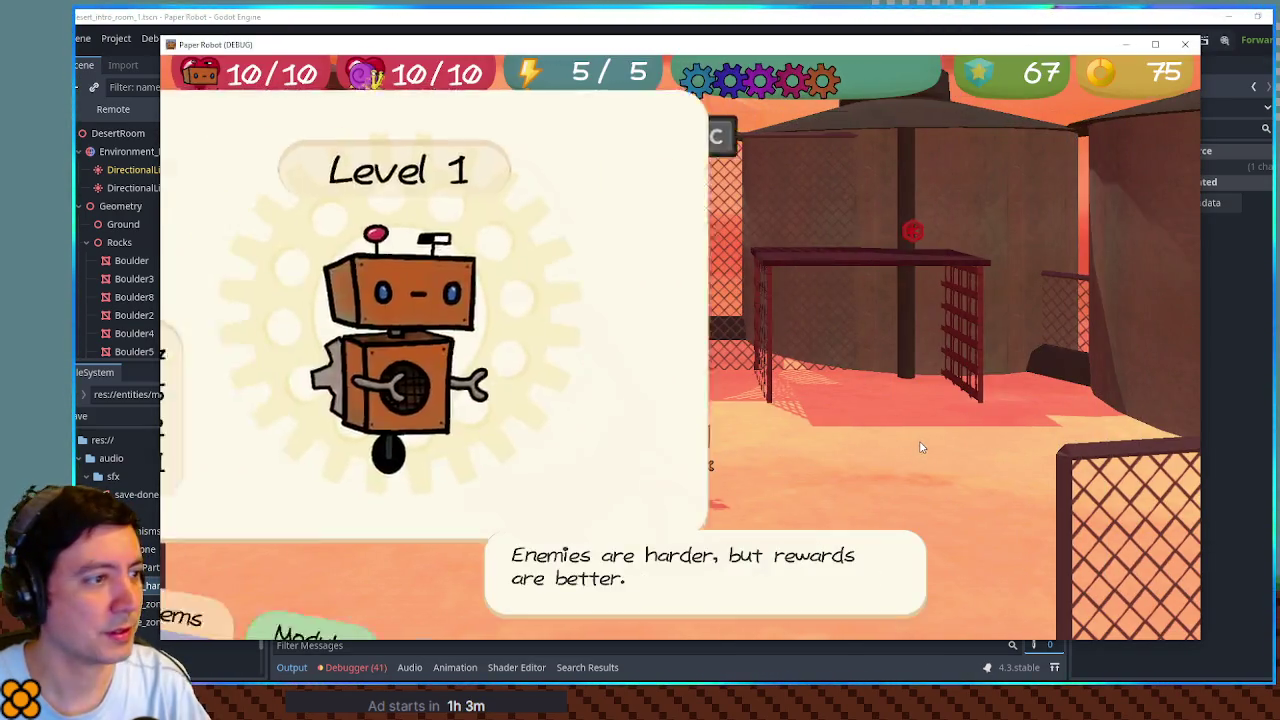
key("Escape")
key("x")
key("Down")
key("Down")
key("Return")
Step: Move the recipe selection to Berry Jelly to show its ingredients and effects
key("Right")
key("Down")
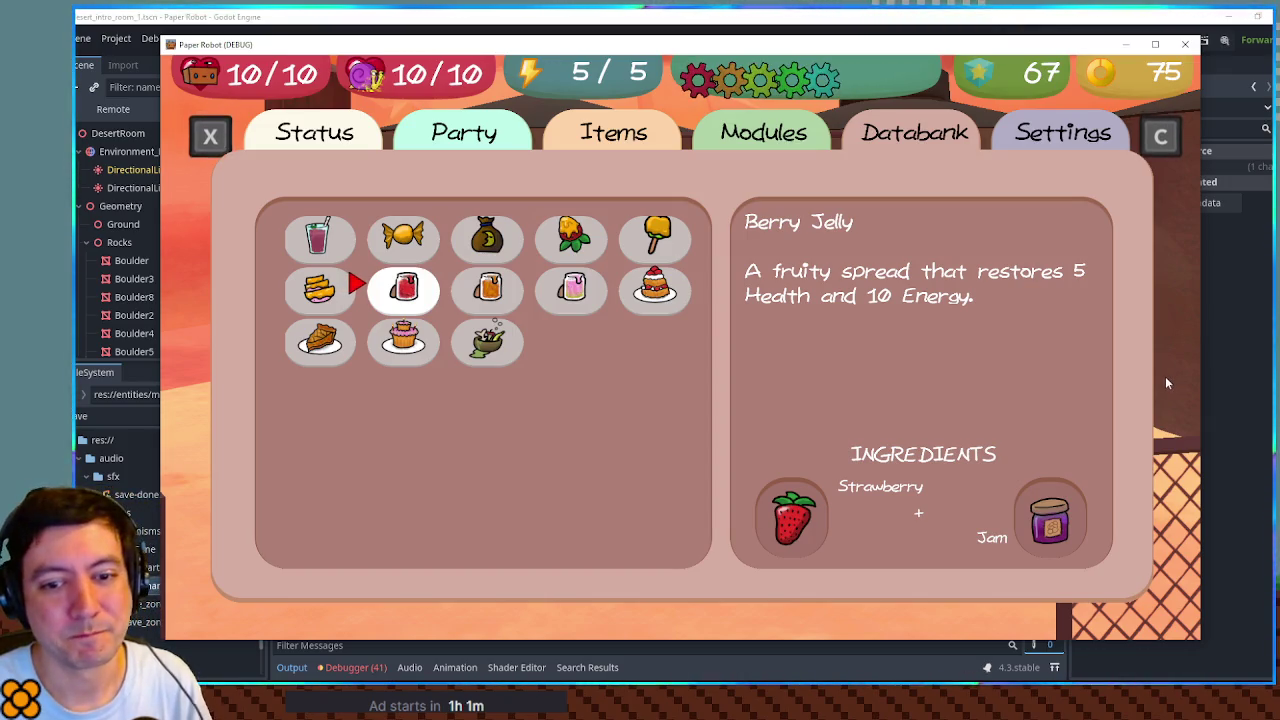
Step: Check databank.gd, then browse the game's recipe grid through Dream Dust to Dragon Marmalade
left_click(778, 15)
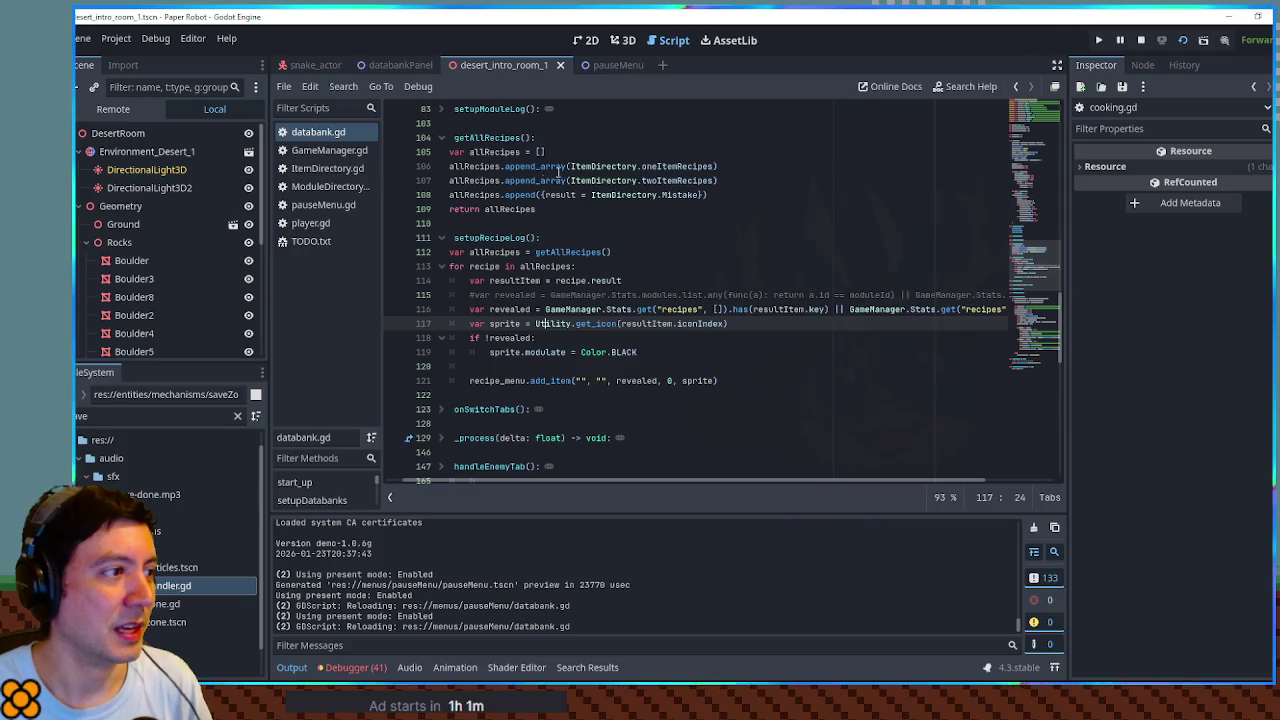
key("alt+Tab")
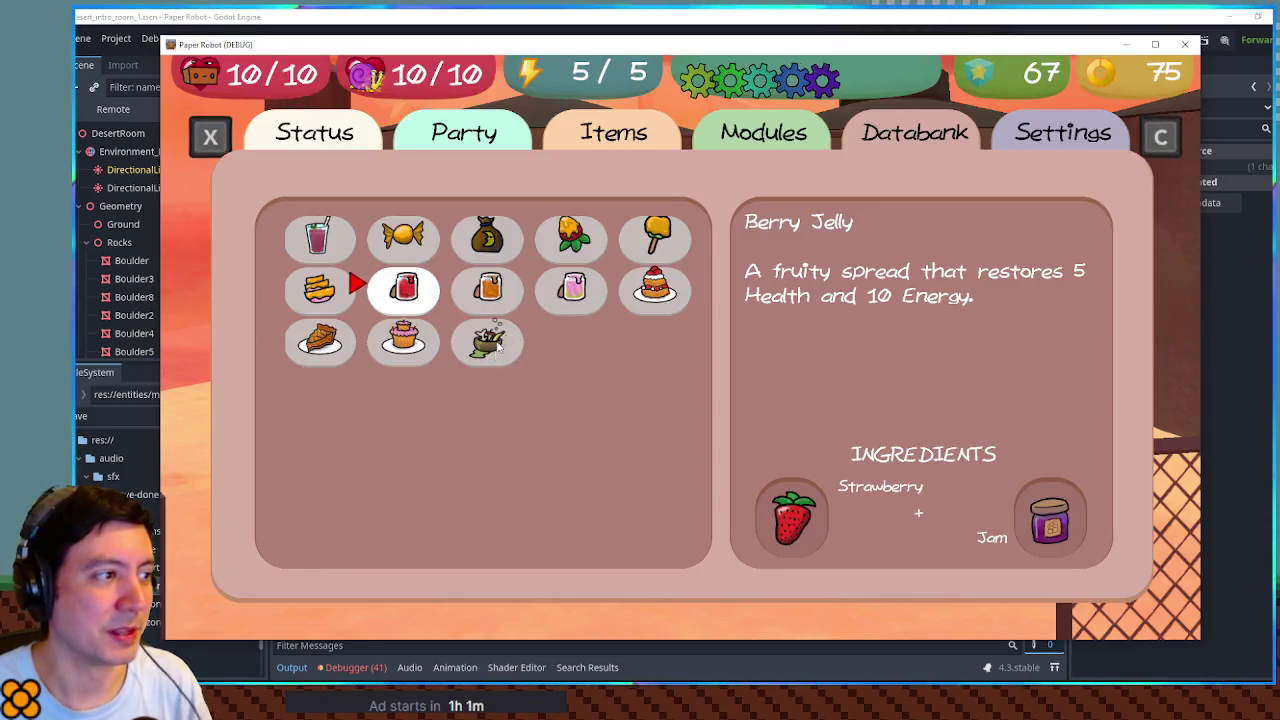
key("Up")
key("Right")
key("Right")
key("Right")
key("Down")
key("Left")
key("Left")
key("Left")
key("Down")
Step: Keep browsing recipes through Honey Candy, Apple Pie, Honey Berry and back to Dragon Marmalade
key("Left")
key("Up")
key("Up")
key("Right")
key("Down")
key("Right")
key("Right")
key("Right")
key("Up")
key("Left")
key("Left")
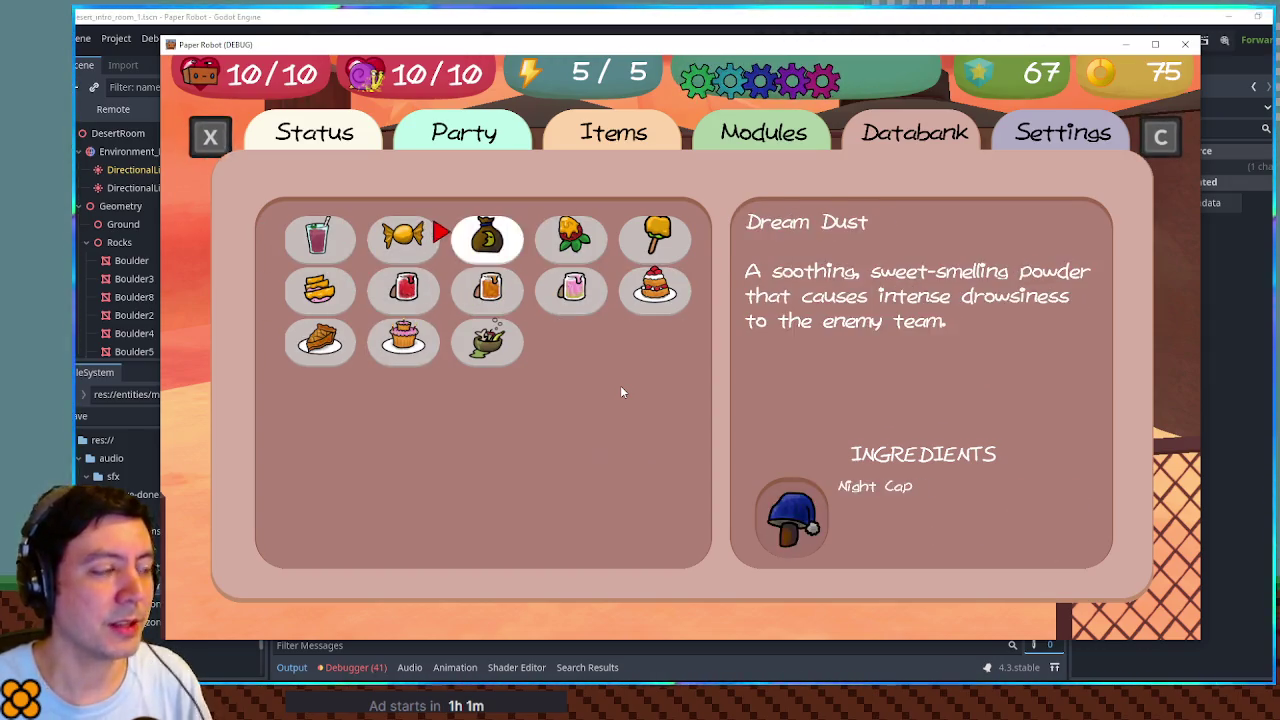
key("Left")
key("Left")
key("Down")
key("Down")
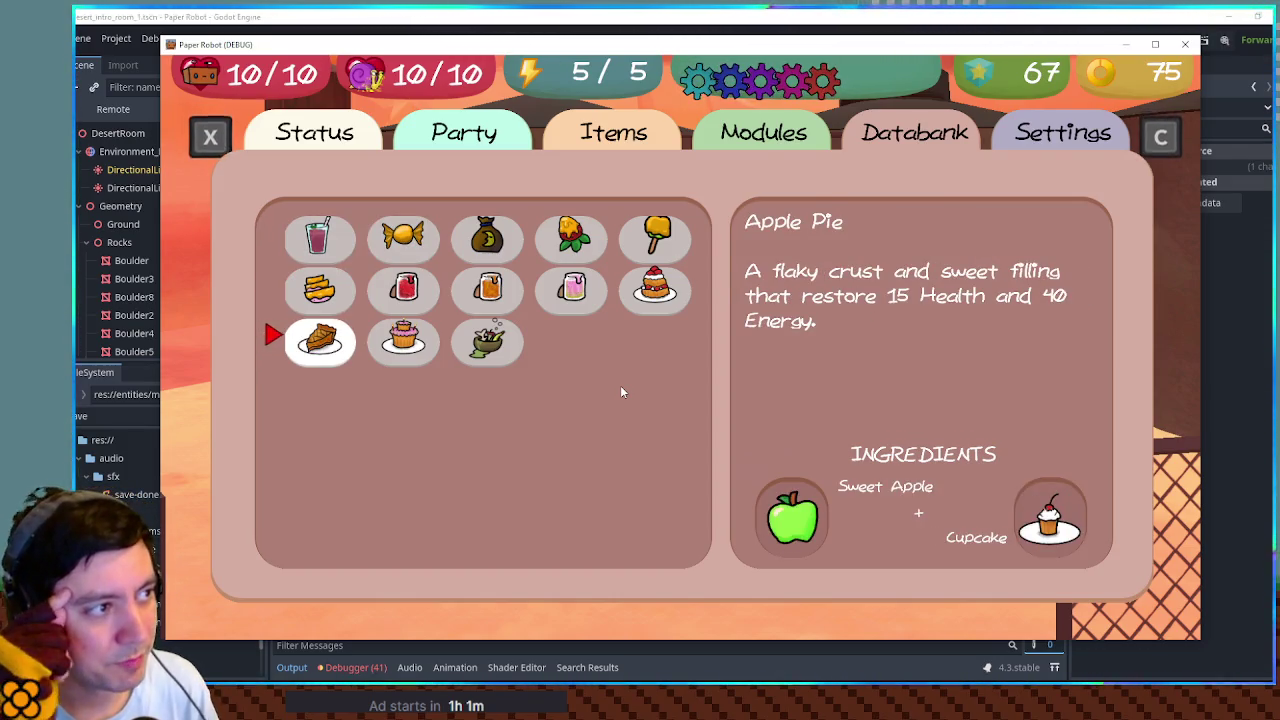
key("Up")
key("Right")
key("Right")
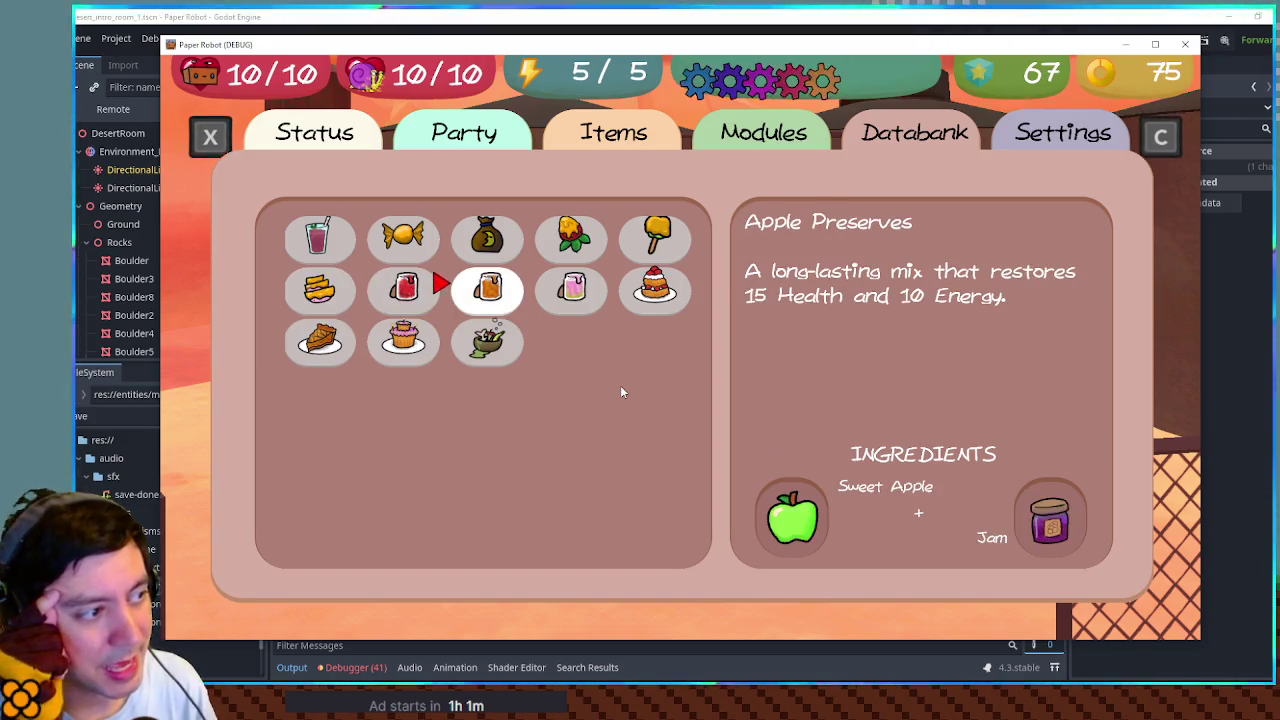
key("Down")
key("Left")
key("Up")
key("Up")
key("Right")
key("Right")
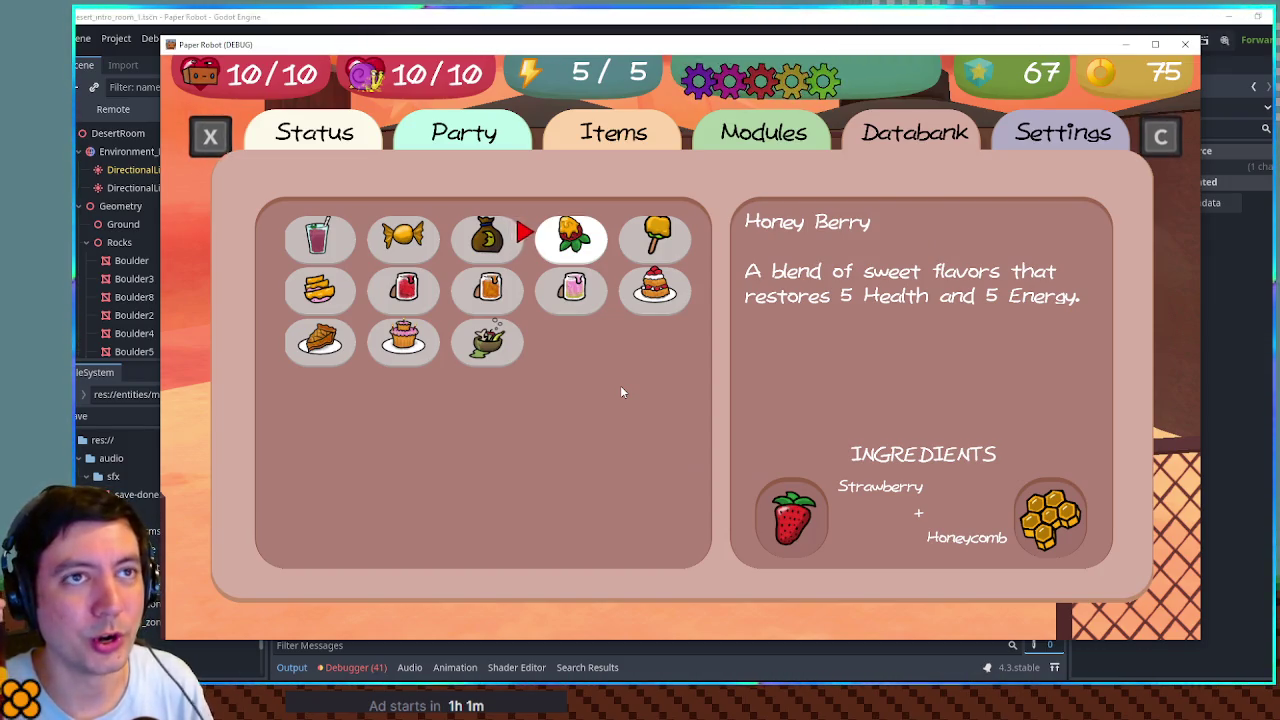
key("Down")
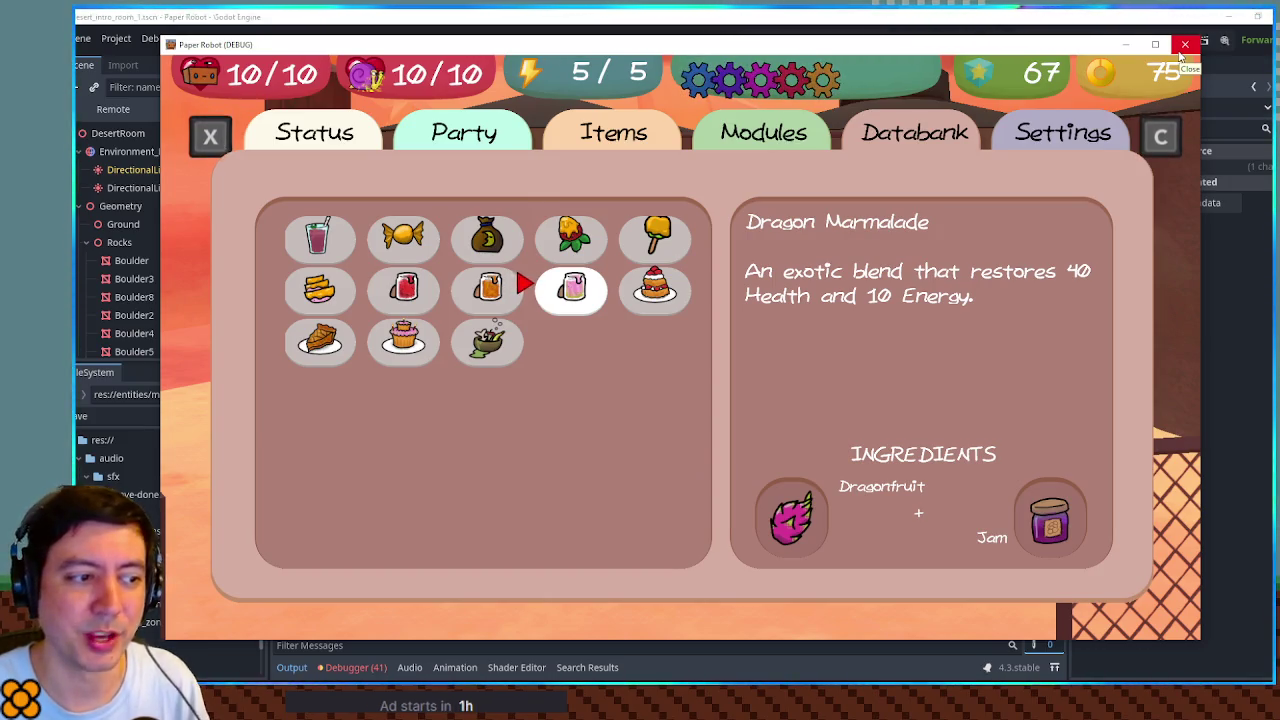
Step: Close the running Paper Robot game window to return to databank.gd
left_click(1180, 53)
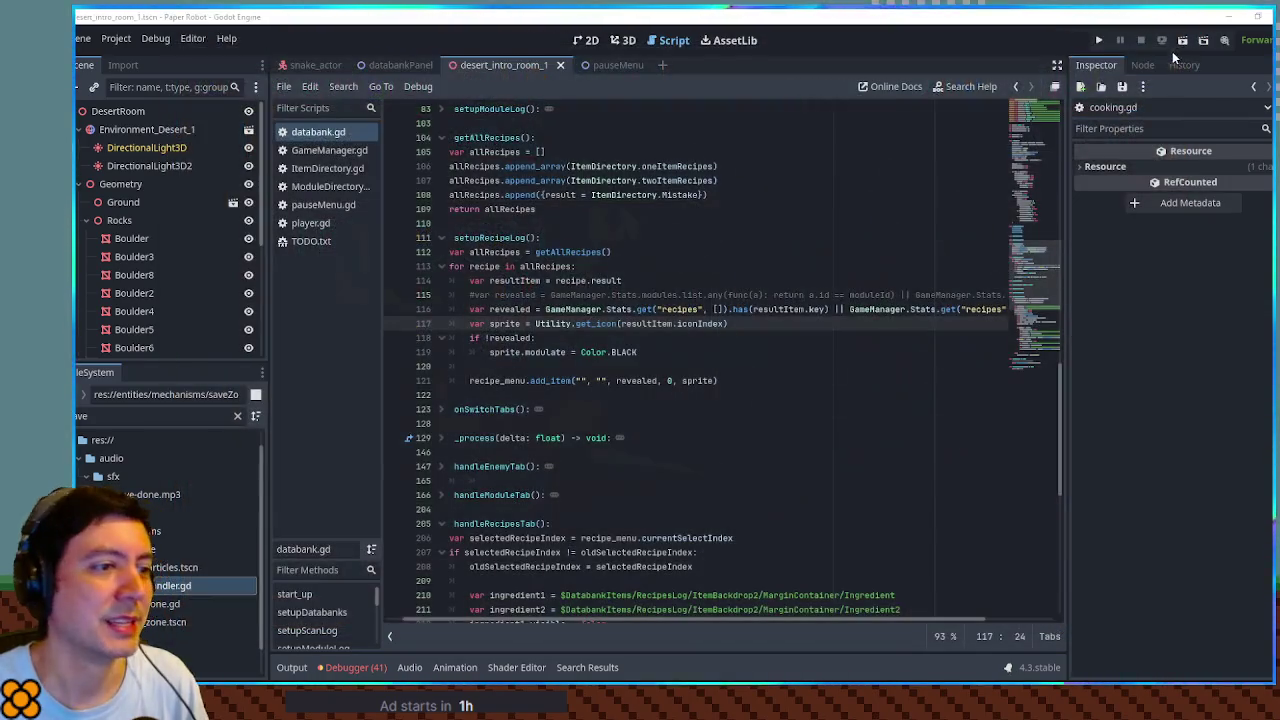
Step: Put the cursor on lines 110 and 109 of databank.gd, then clear the FileSystem filter text
left_click(728, 223)
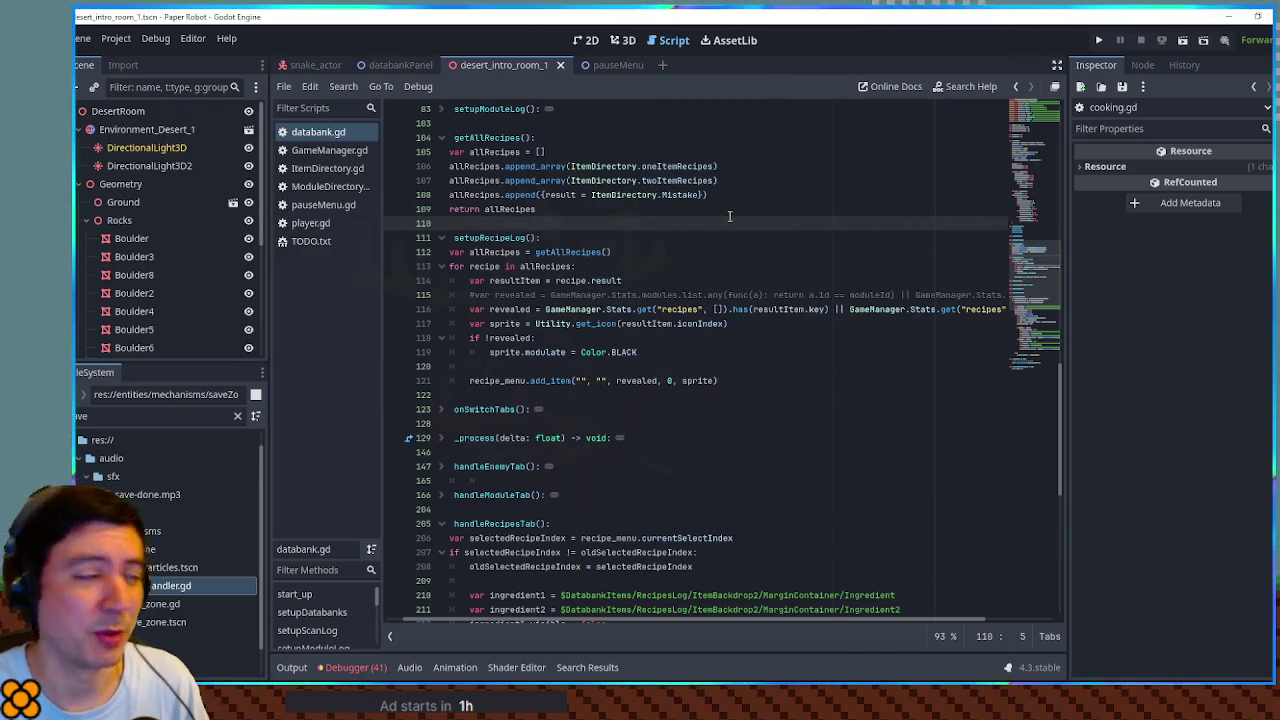
left_click(549, 210)
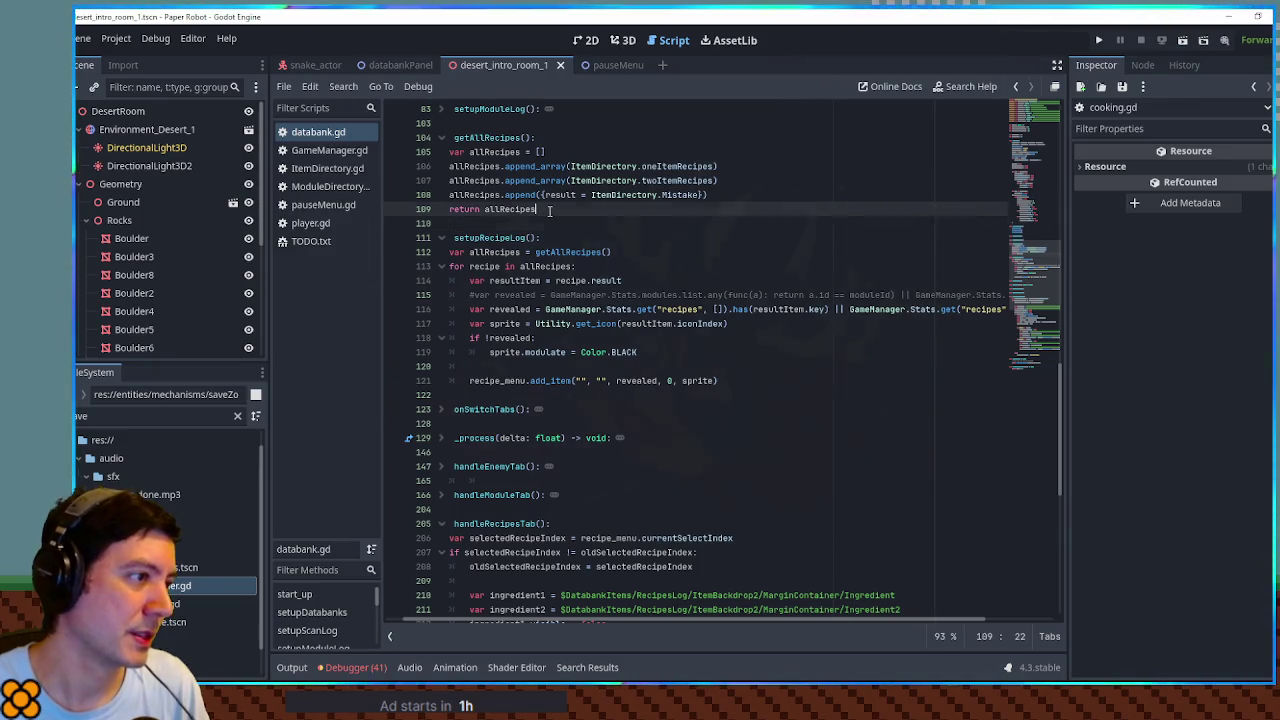
left_click(549, 220)
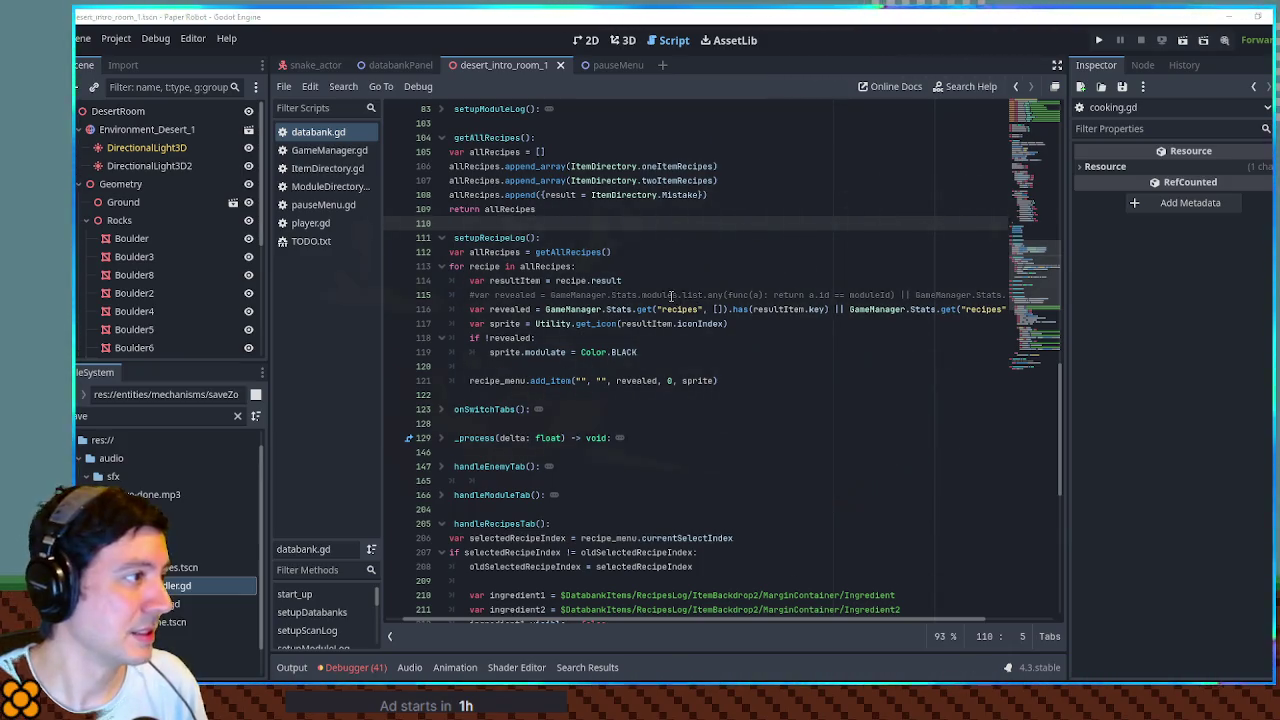
left_click(166, 421)
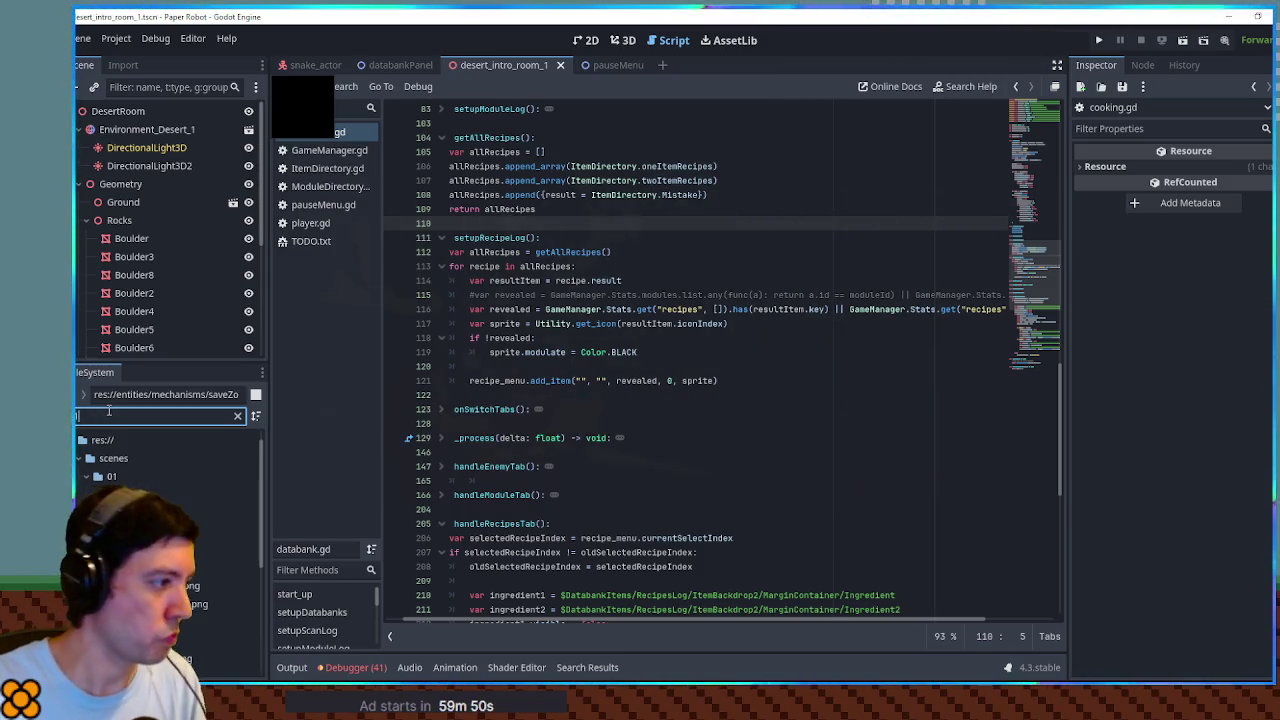
left_click(237, 416)
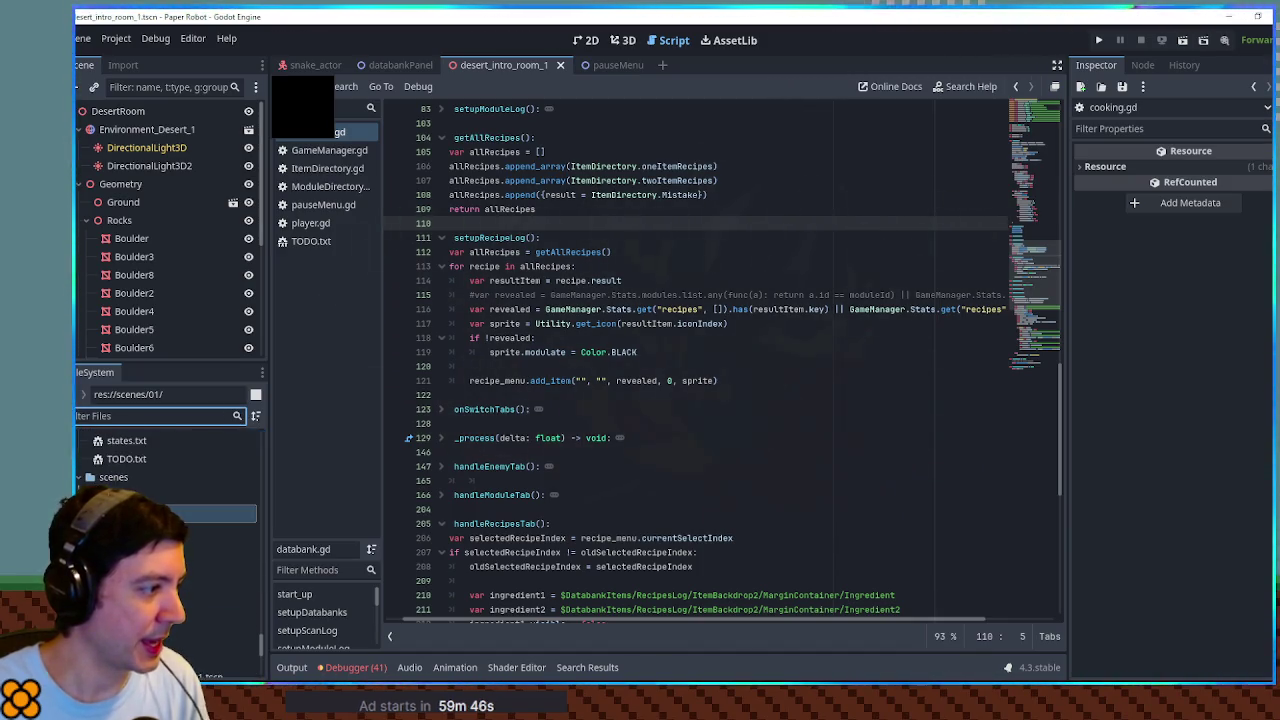
Step: Open res://scenes/01/E.tscn from the FileSystem tree and orbit toward the shop, dock and water
key("Tab")
key("Down")
key("Down")
key("Down")
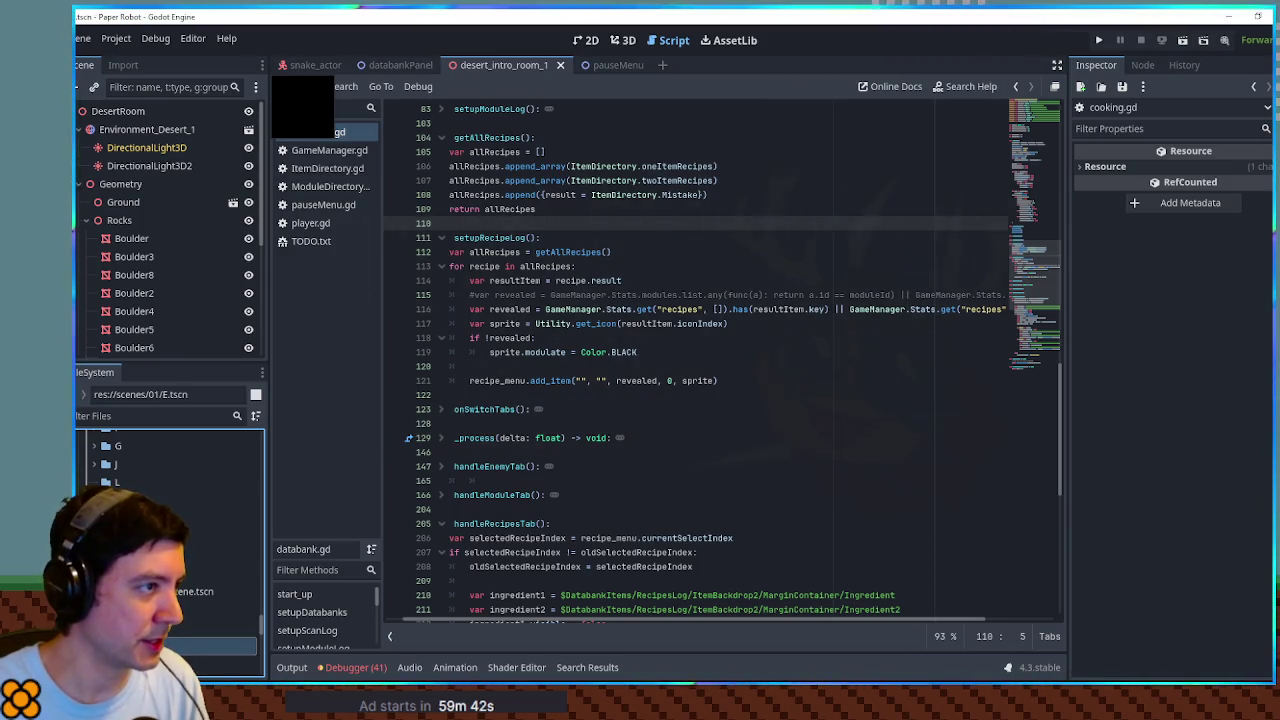
key("Return")
mouse_move(866, 247)
left_mouse_down()
mouse_move(619, 410)
mouse_move(712, 408)
mouse_move(600, 450)
mouse_move(278, 518)
left_mouse_up()
scroll(712, 408, "up", 4)
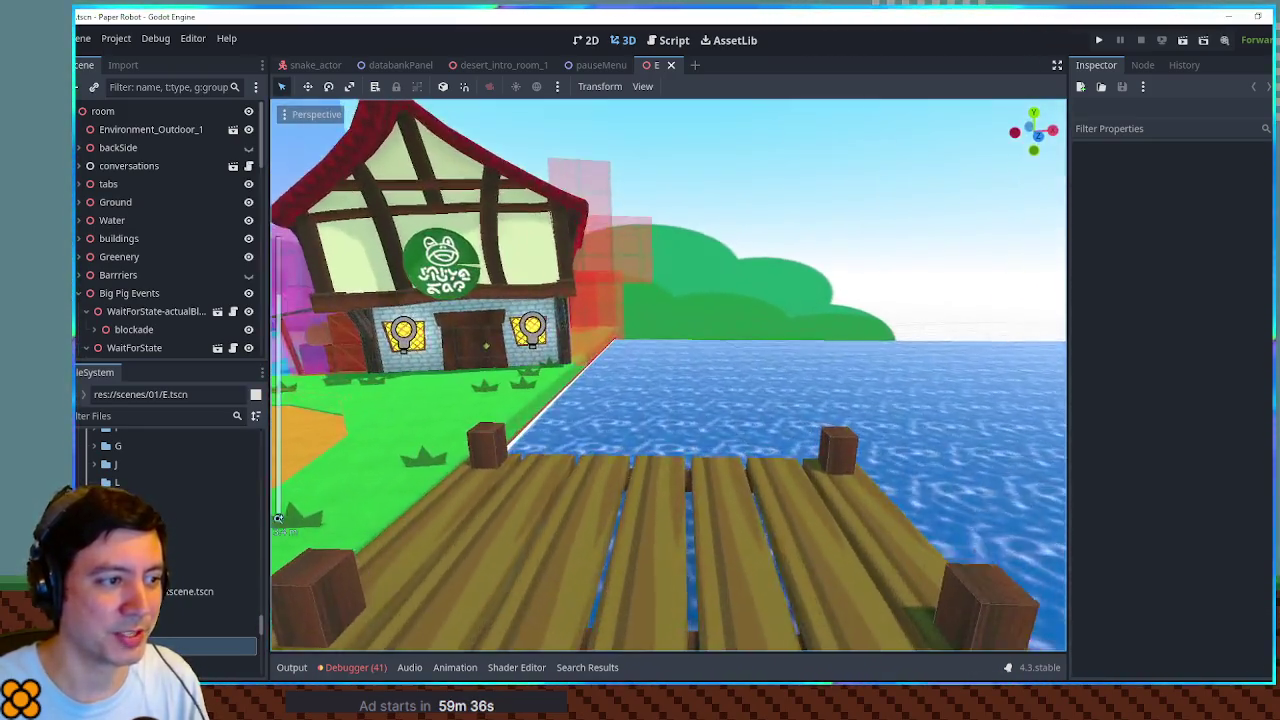
scroll(278, 518, "down", 5)
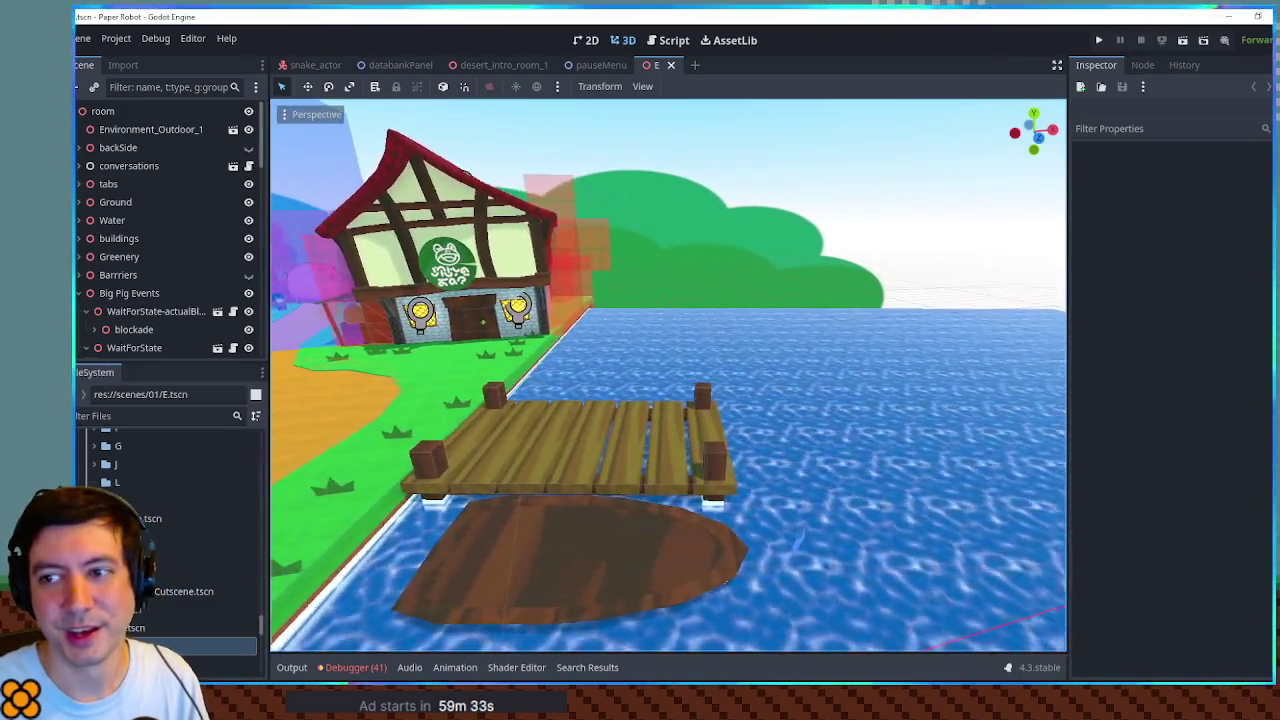
scroll(668, 375, "up", 3)
scroll(668, 375, "up", 5)
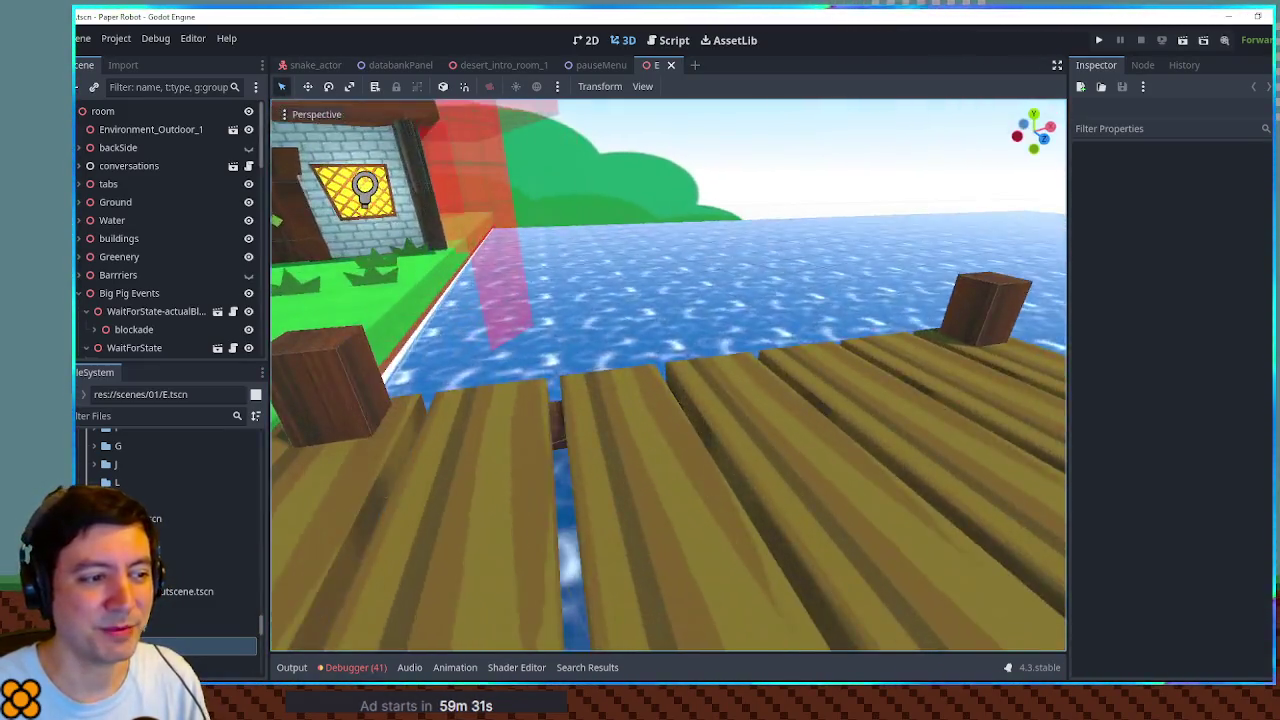
scroll(668, 375, "down", 5)
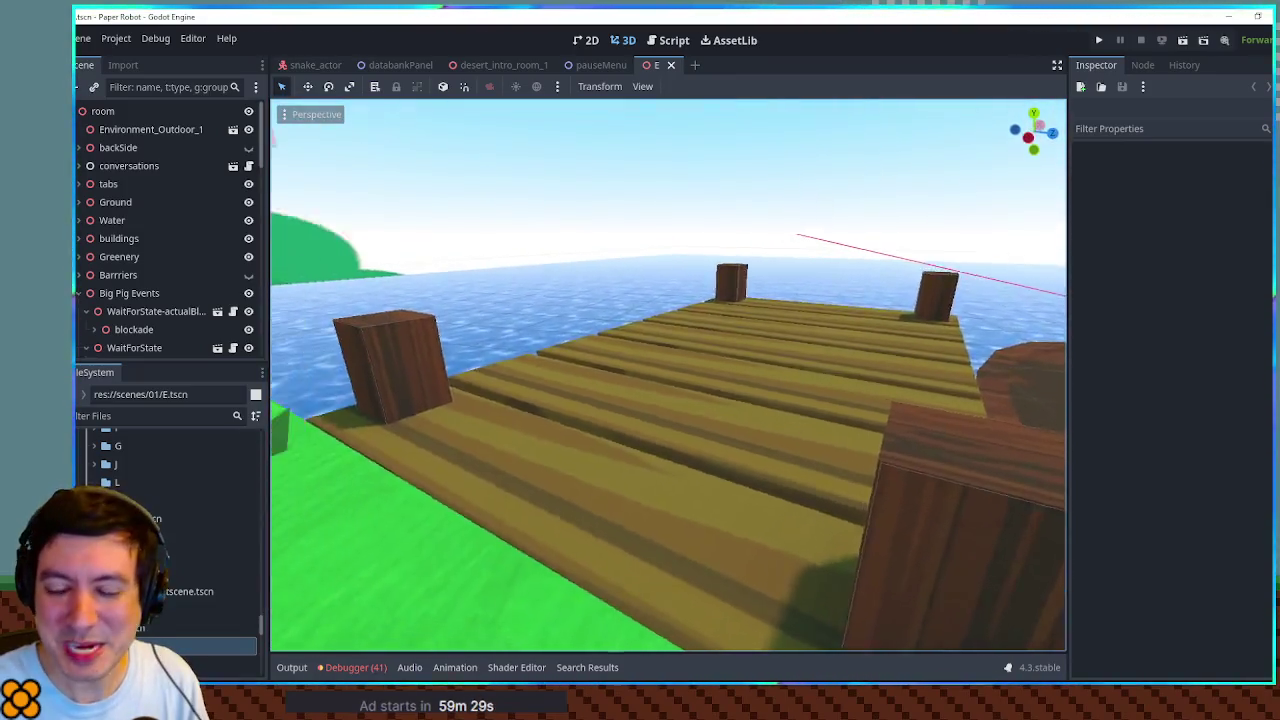
scroll(668, 375, "up", 4)
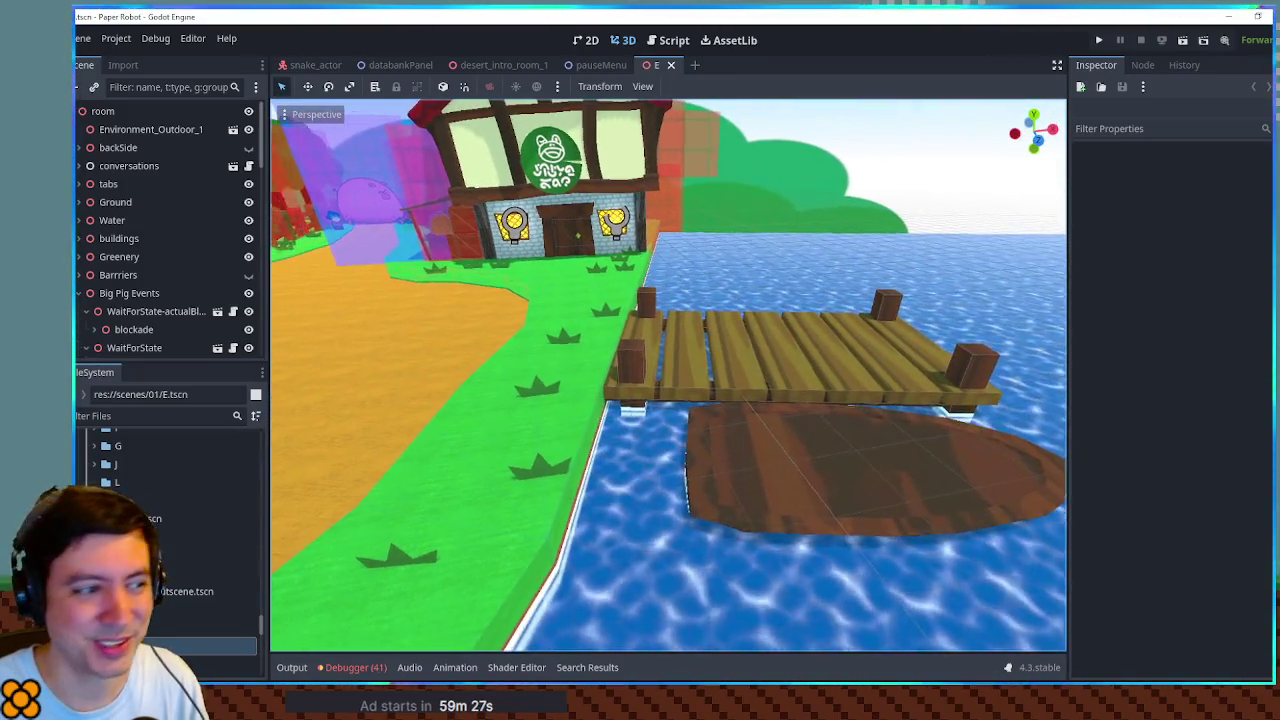
scroll(668, 375, "down", 3)
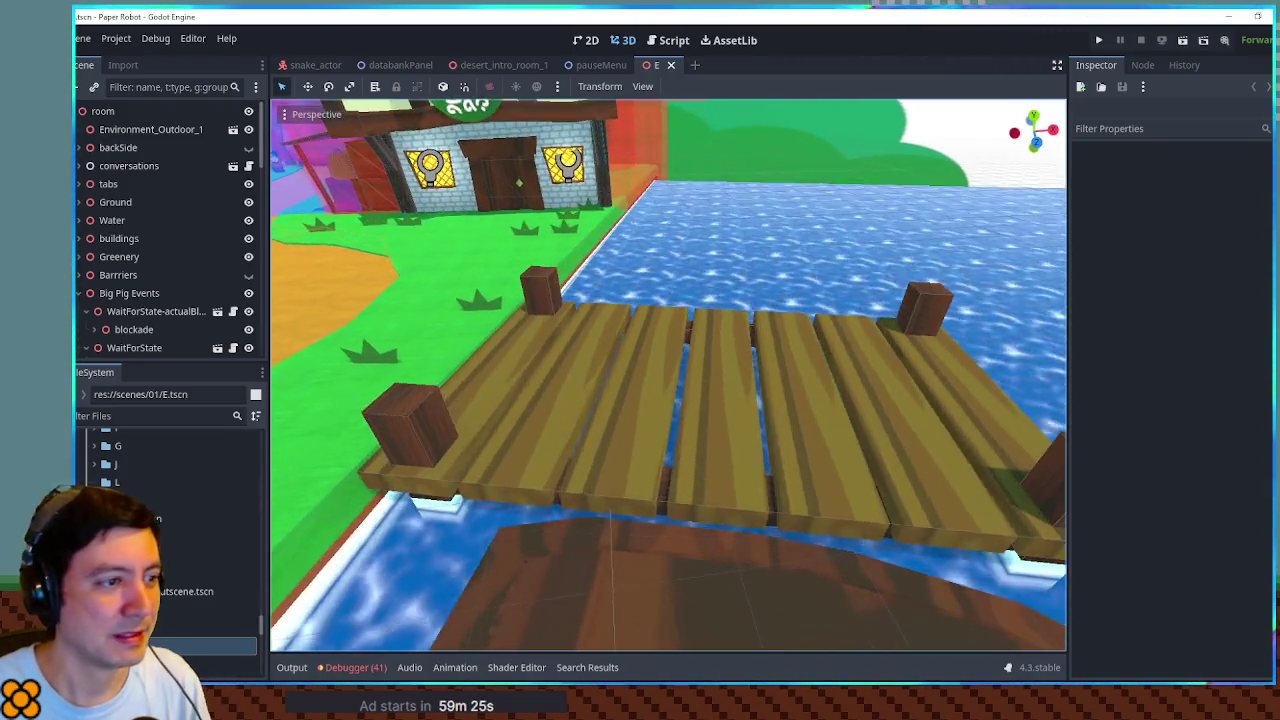
scroll(668, 375, "up", 2)
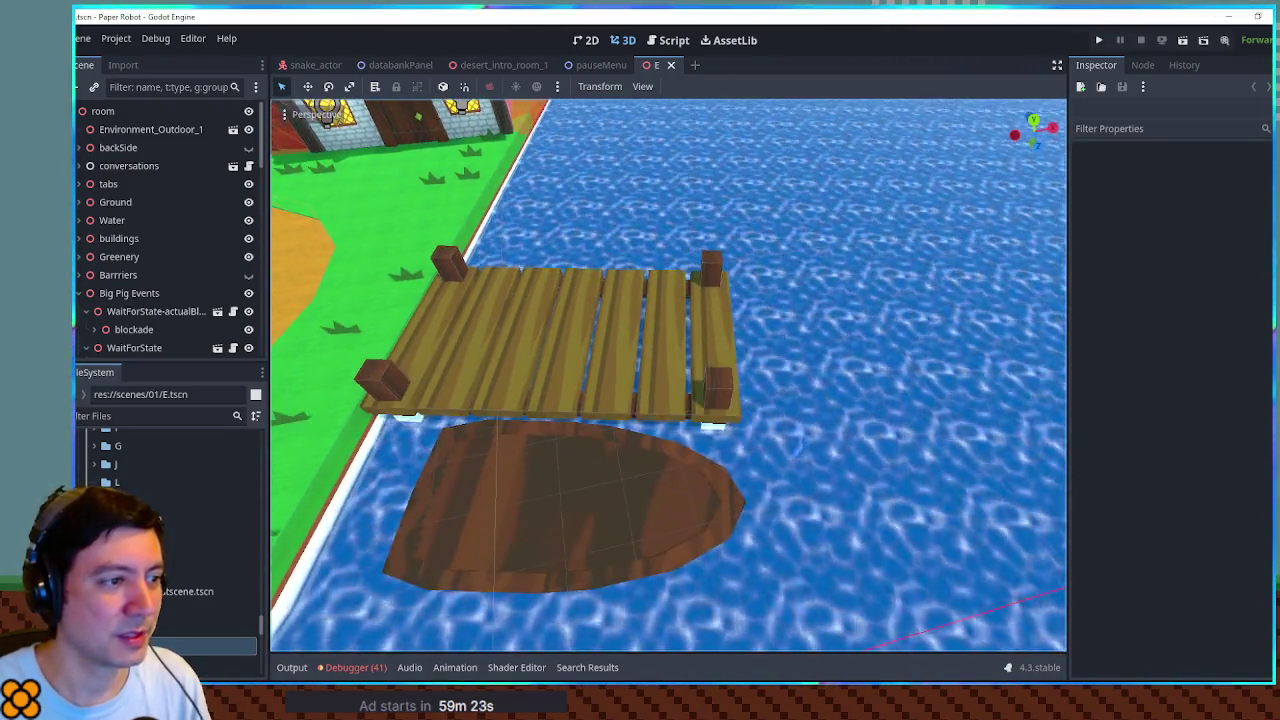
key("w")
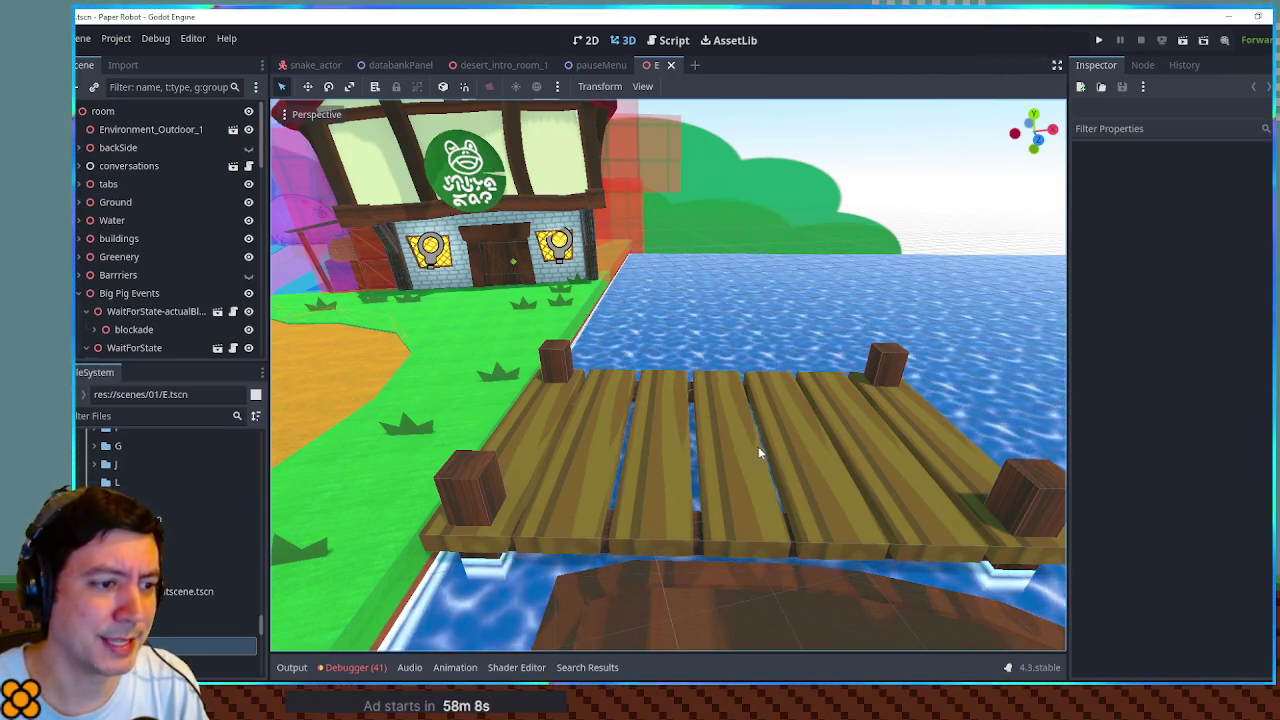
scroll(753, 440, "down", 3)
scroll(752, 438, "up", 4)
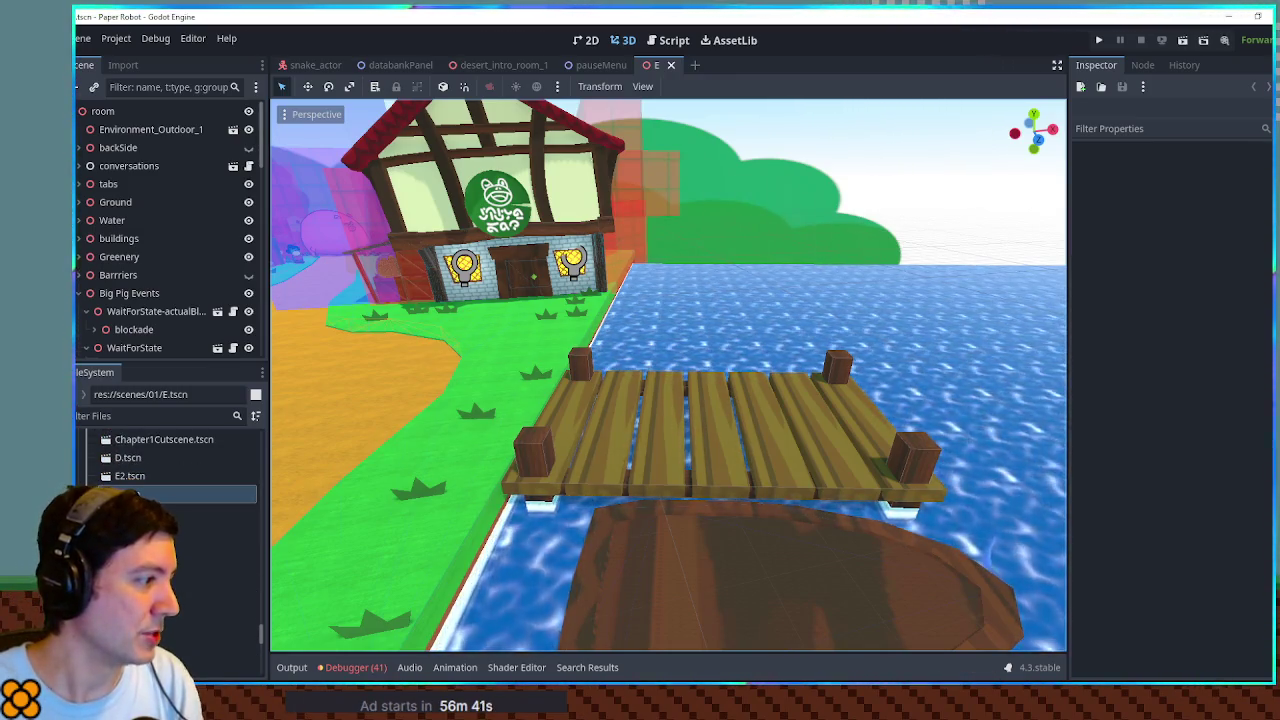
Step: Open G.tscn in its own tab and orbit to look across the river at the logs
left_click(215, 566)
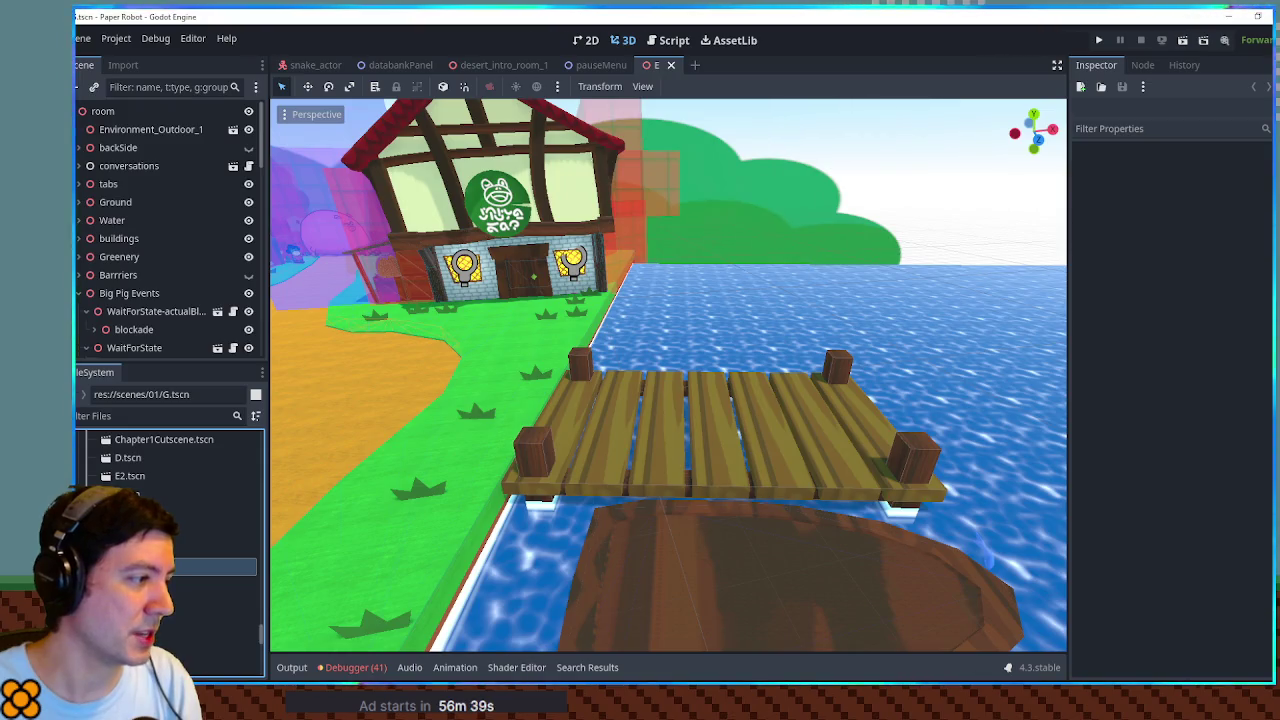
double_click(215, 566)
scroll(742, 465, "up", 3)
mouse_move(988, 423)
left_mouse_down()
mouse_move(824, 401)
mouse_move(769, 370)
mouse_move(742, 398)
left_mouse_up()
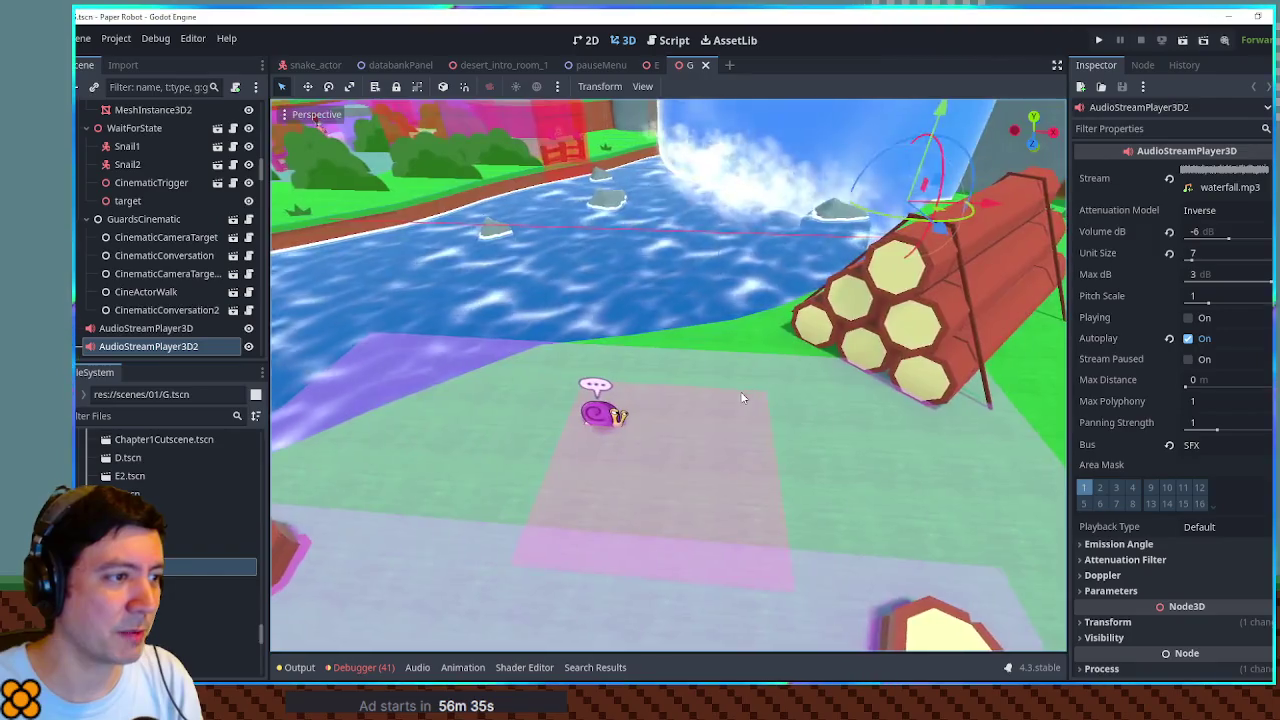
scroll(742, 398, "down", 6)
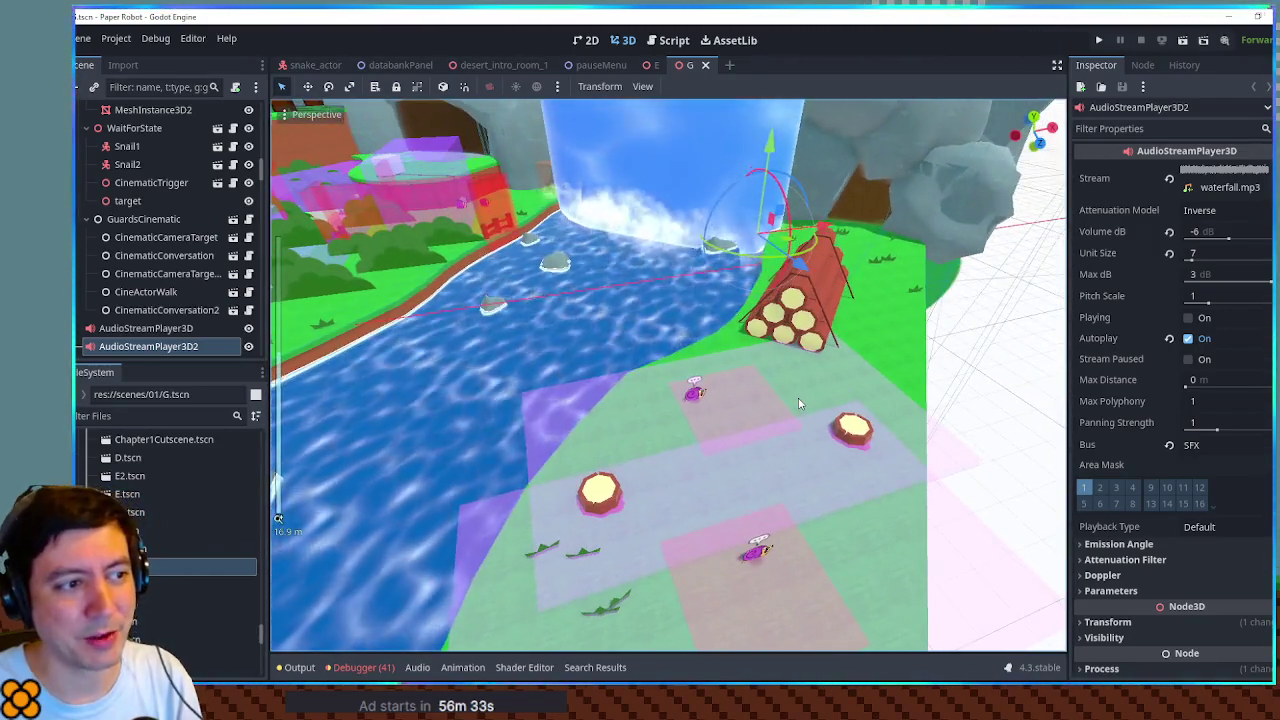
scroll(797, 369, "up", 4)
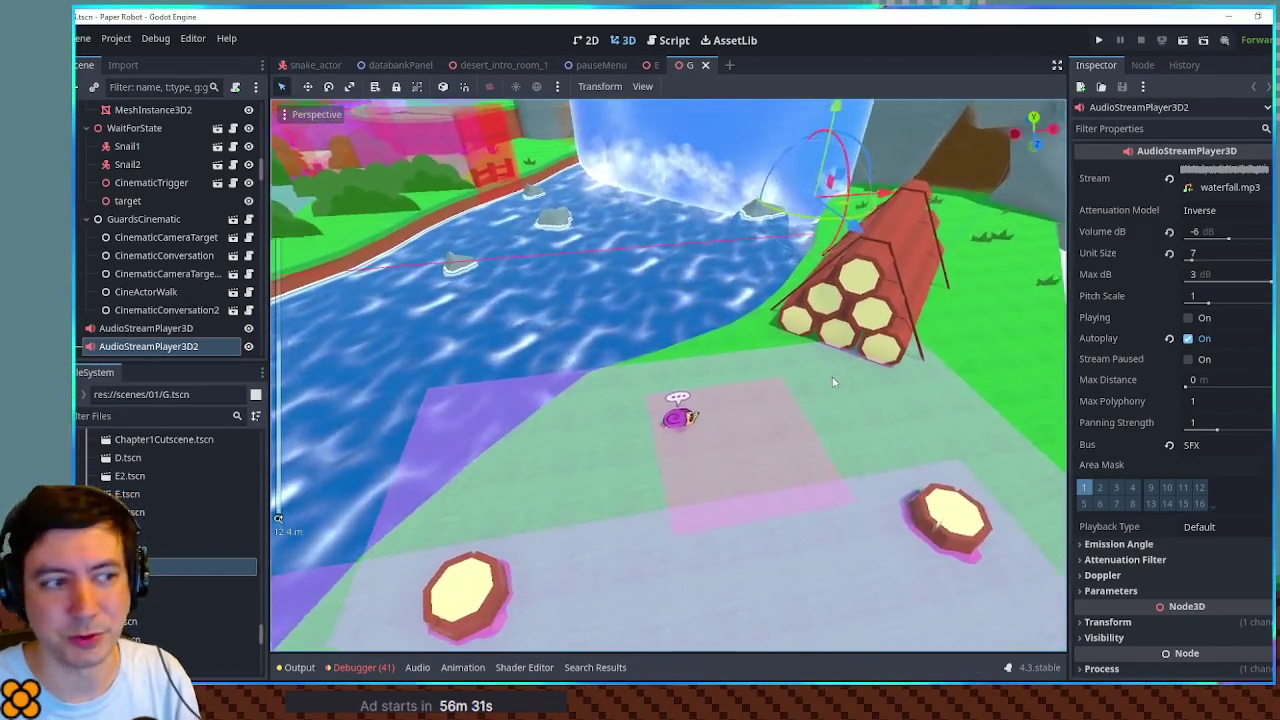
scroll(806, 375, "down", 5)
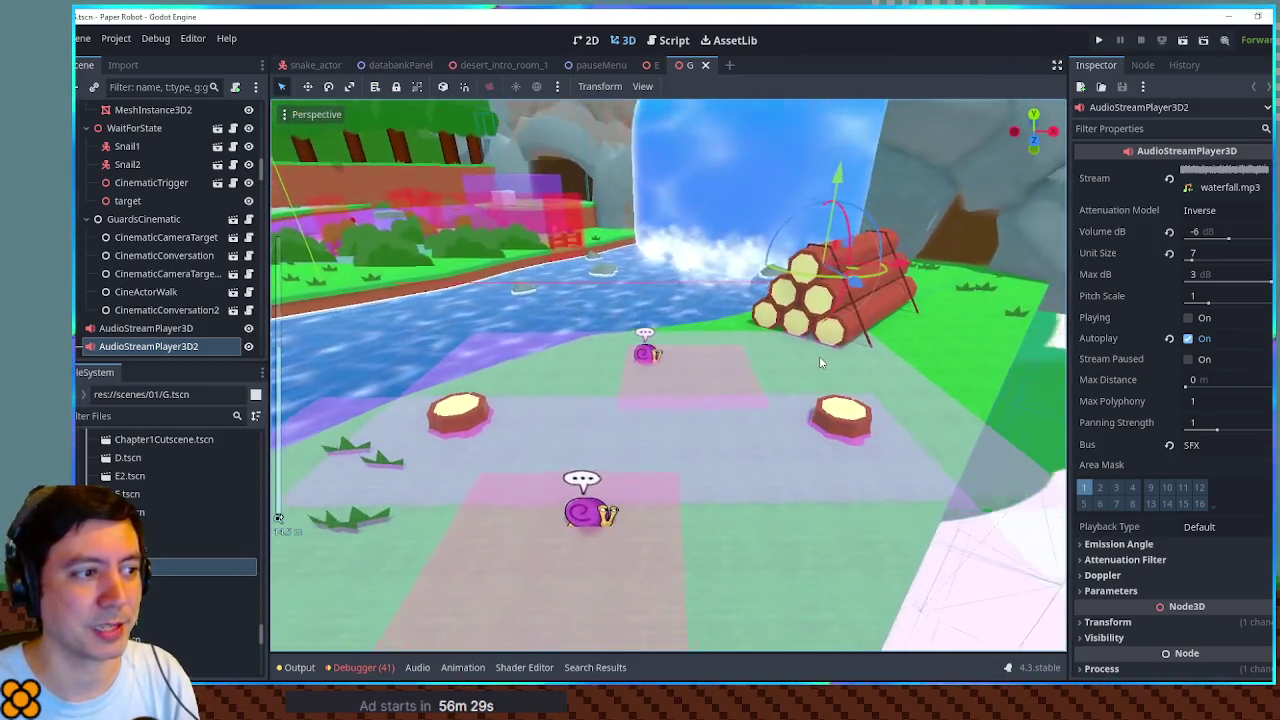
Step: Orbit and zoom so the river runs diagonally, showing more grass from a raised view
scroll(819, 356, "down", 3)
left_click_drag(819, 356, 696, 383)
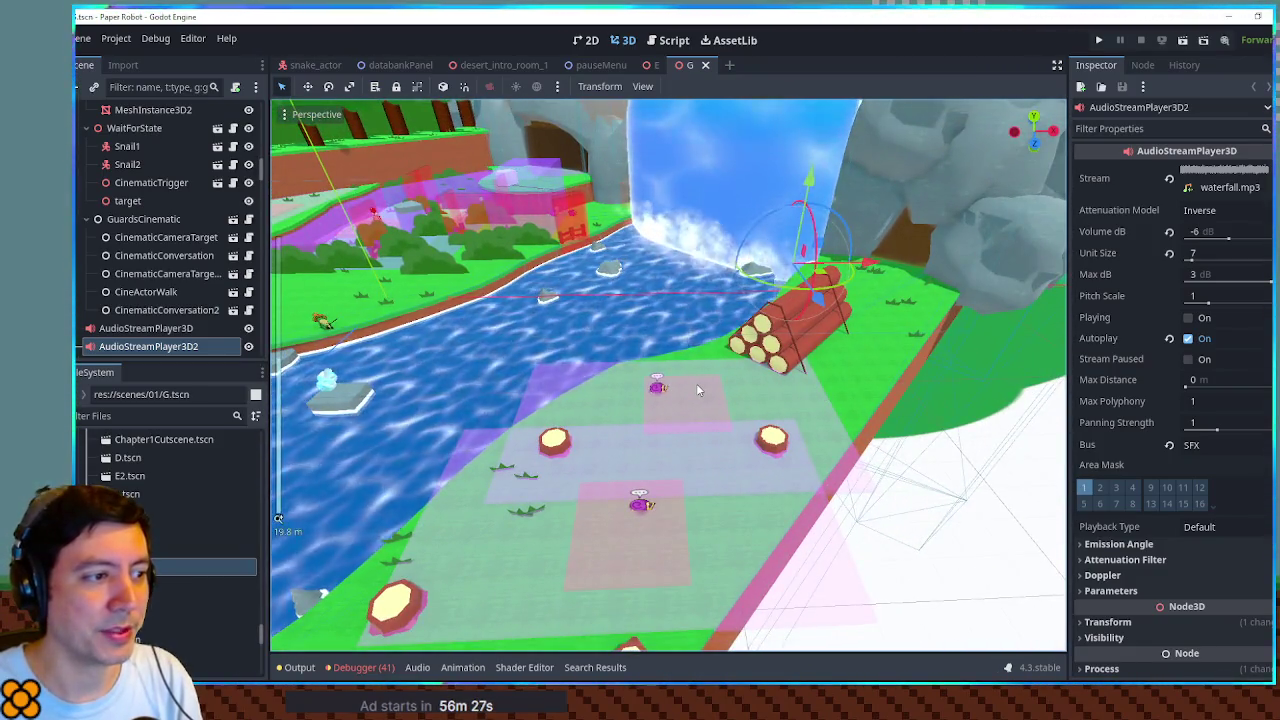
scroll(755, 470, "up", 3)
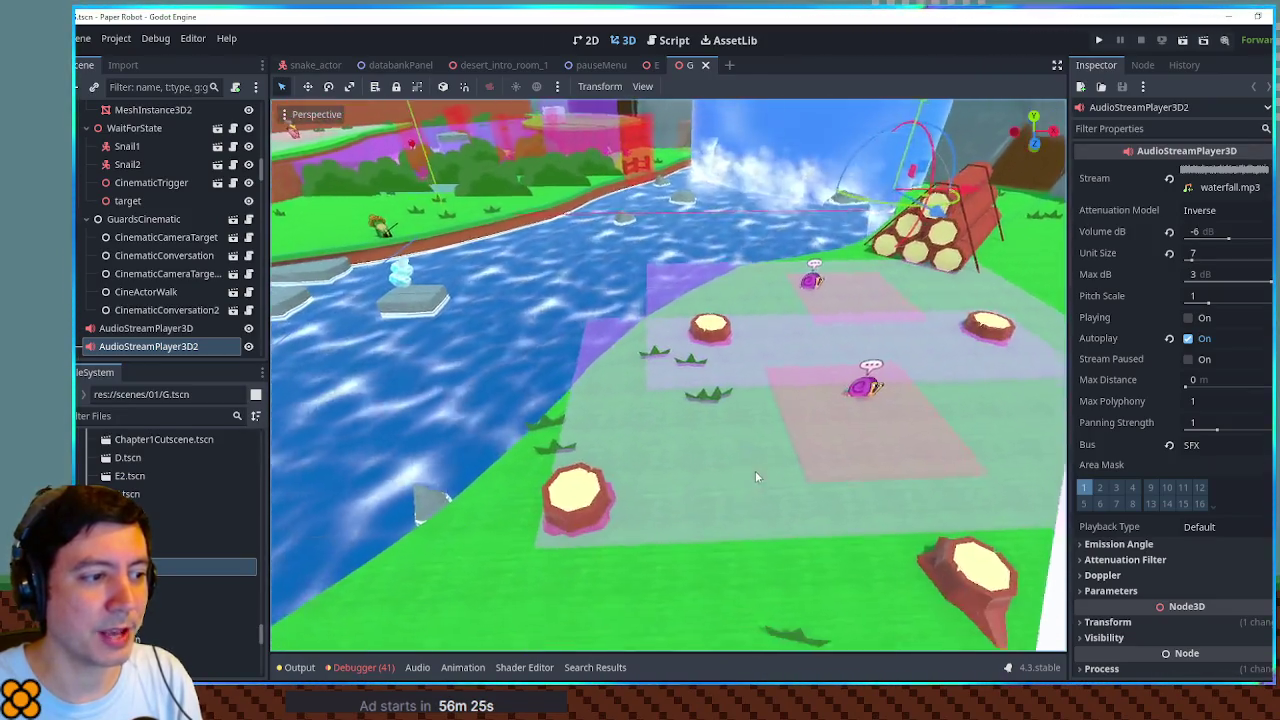
scroll(755, 477, "down", 3)
scroll(675, 472, "up", 4)
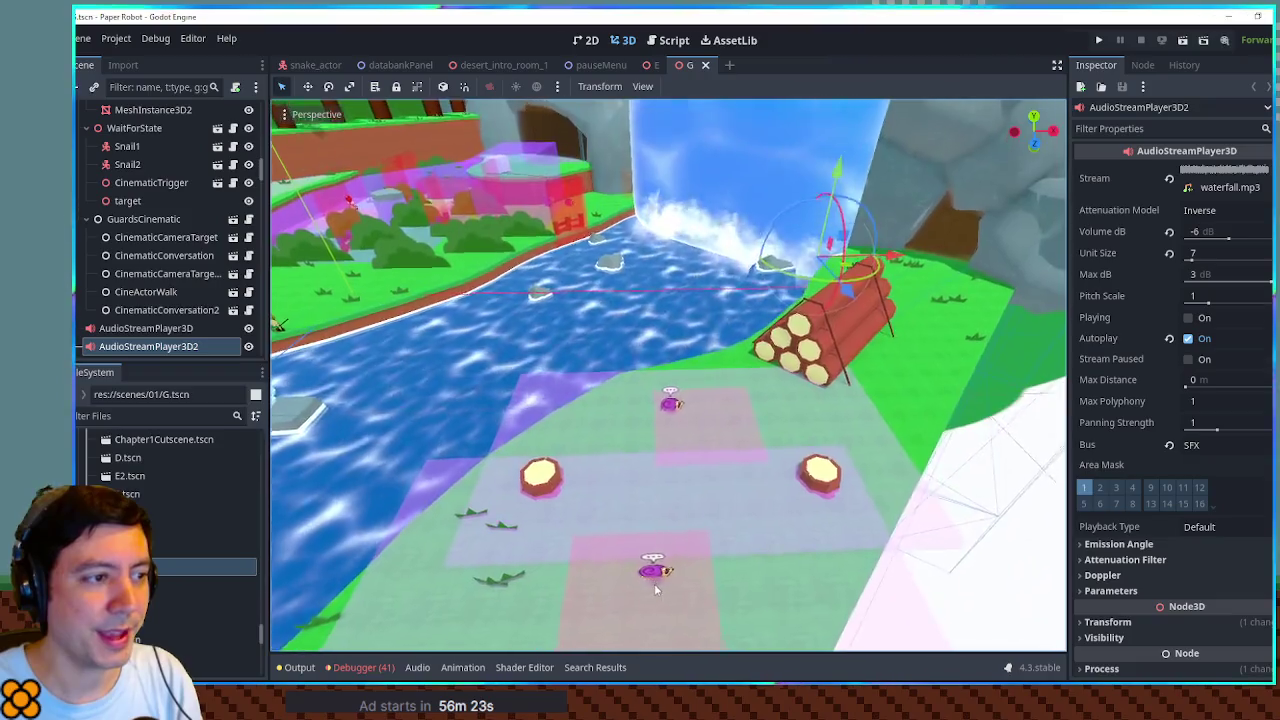
scroll(654, 583, "down", 2)
scroll(723, 390, "up", 4)
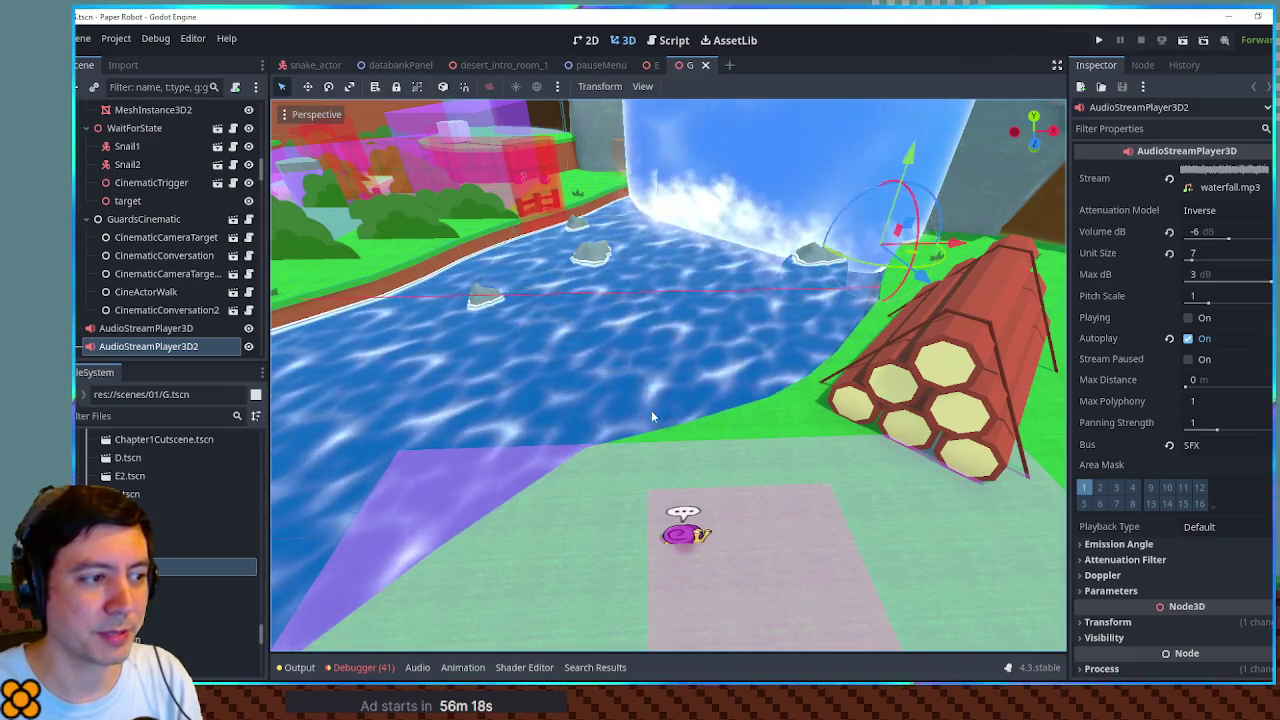
scroll(638, 413, "down", 3)
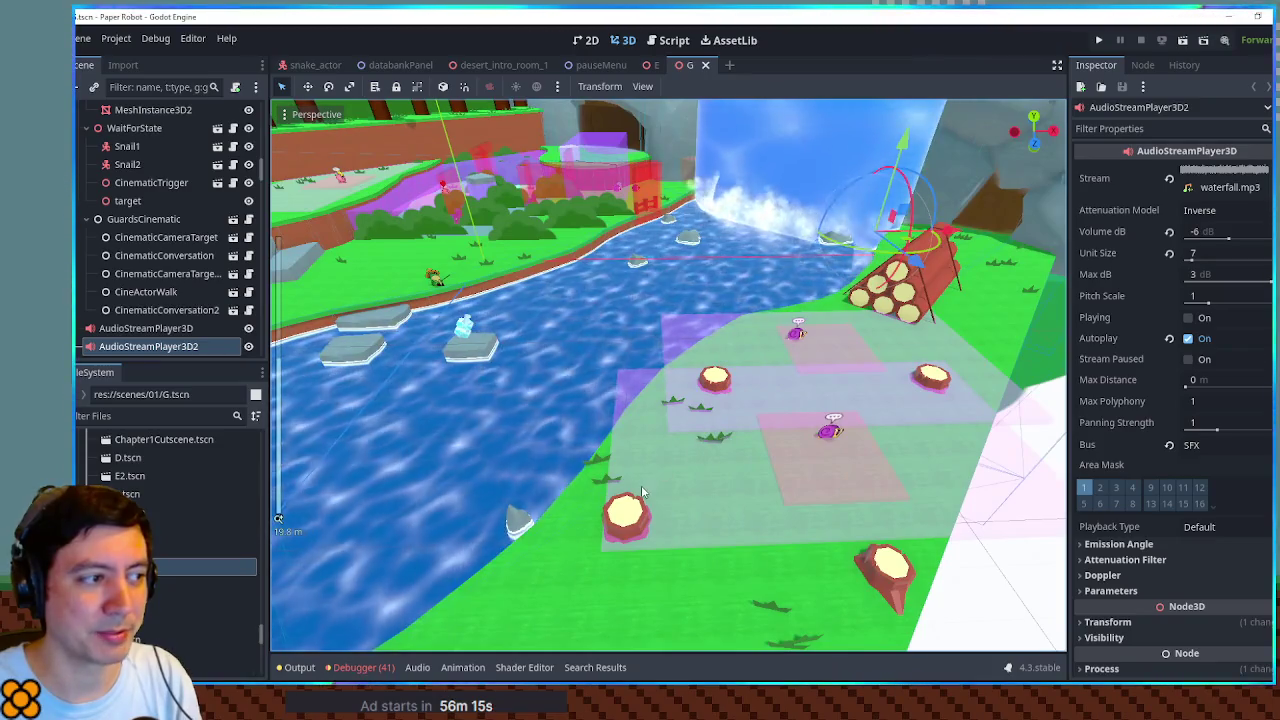
mouse_move(665, 455)
left_mouse_down()
mouse_move(769, 424)
mouse_move(581, 485)
left_mouse_up()
scroll(657, 383, "up", 4)
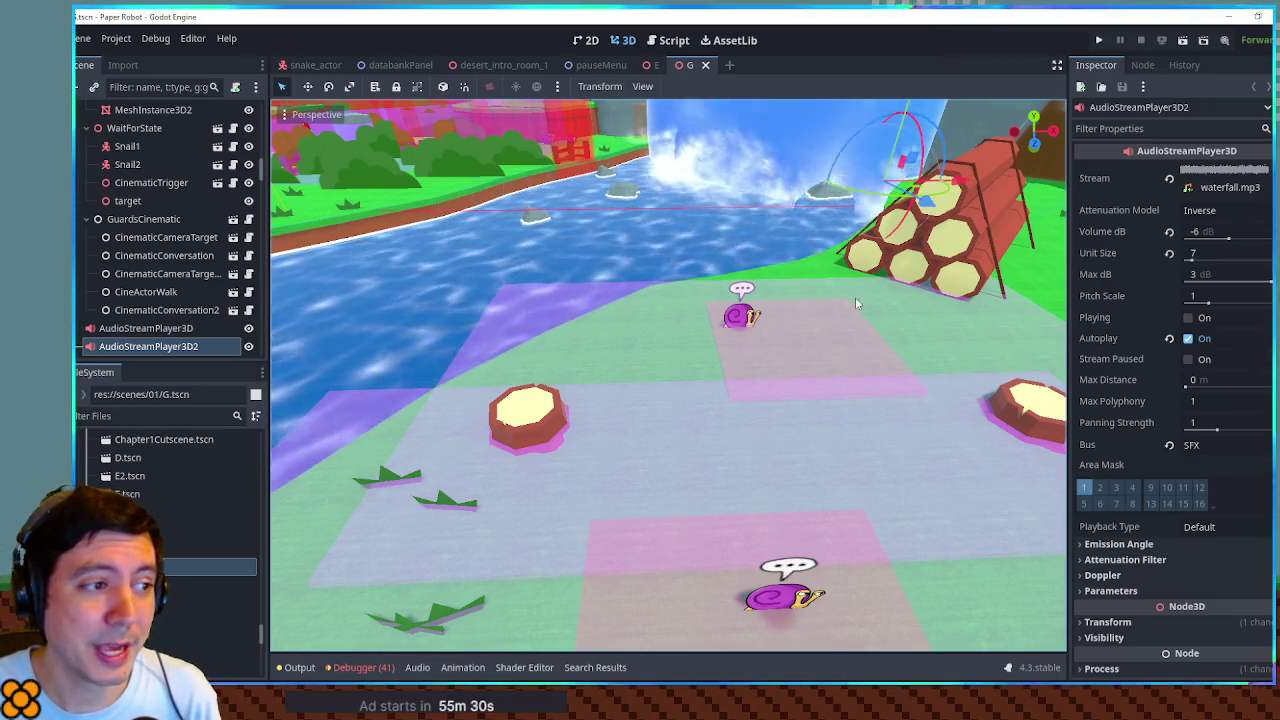
left_click_drag(779, 315, 801, 385)
Step: Orbit and zoom around scene G until the river runs horizontally from overhead
scroll(801, 385, "down", 8)
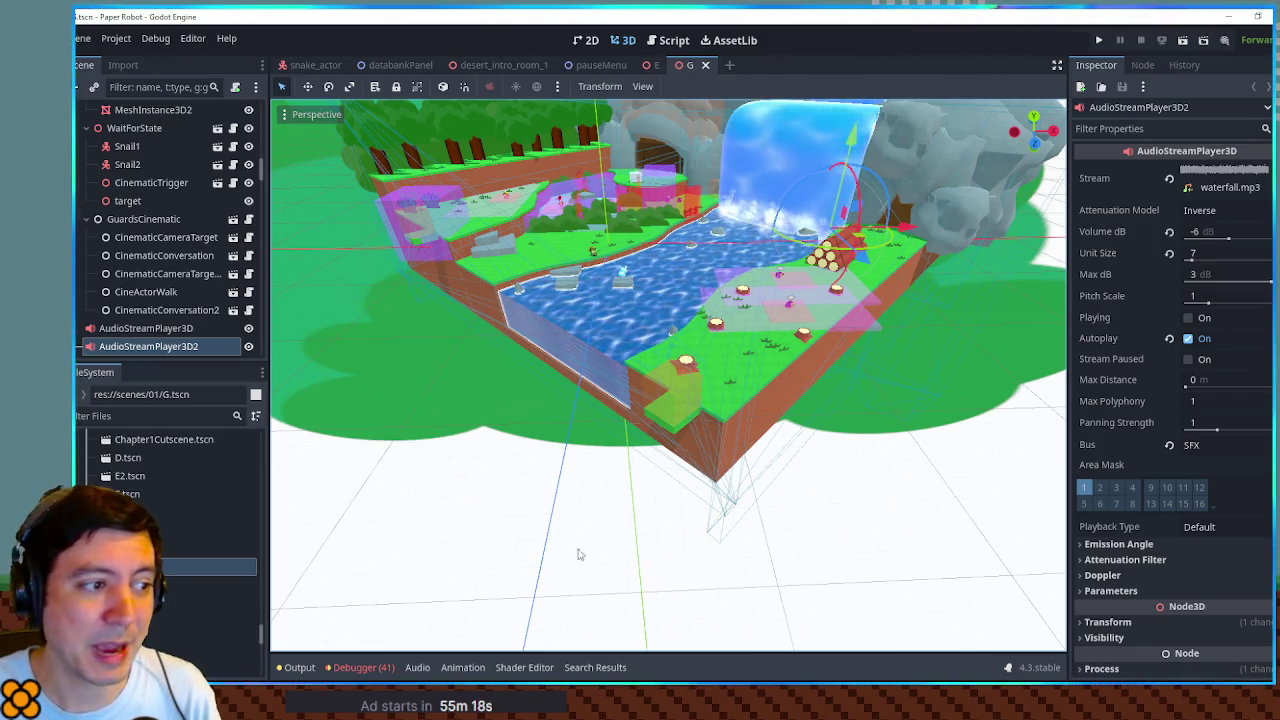
scroll(690, 345, "up", 3)
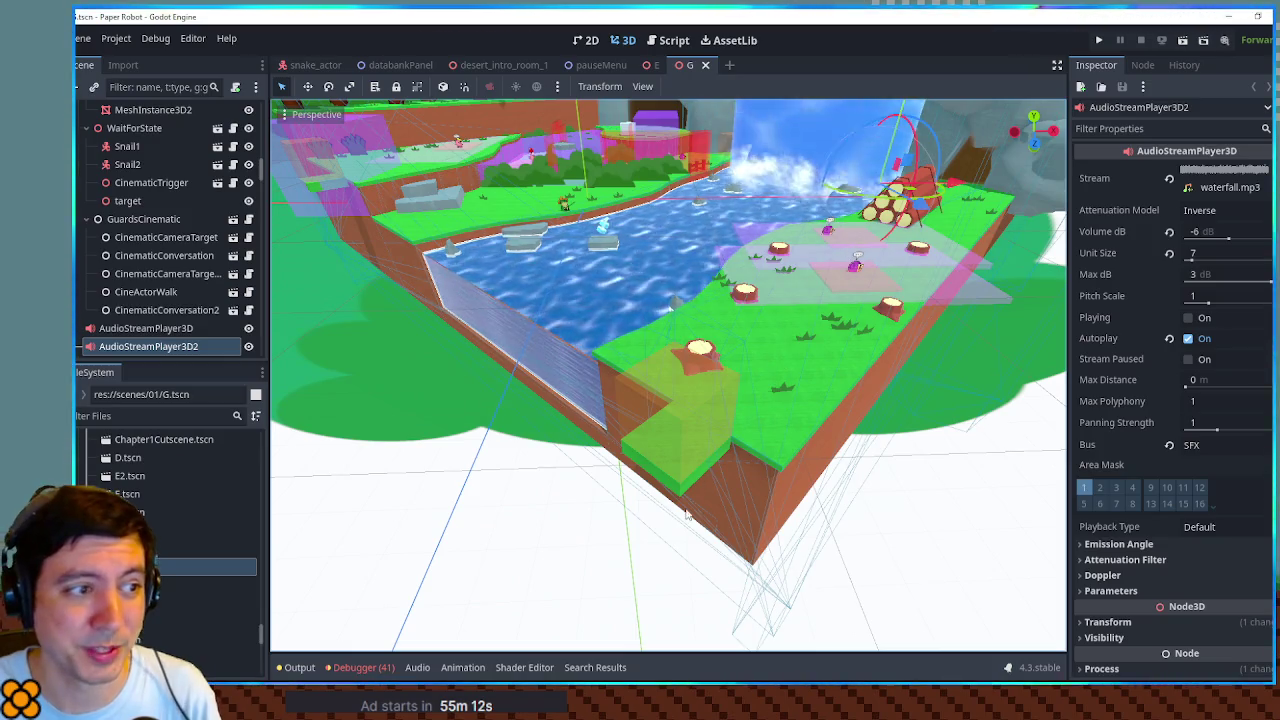
scroll(718, 362, "up", 4)
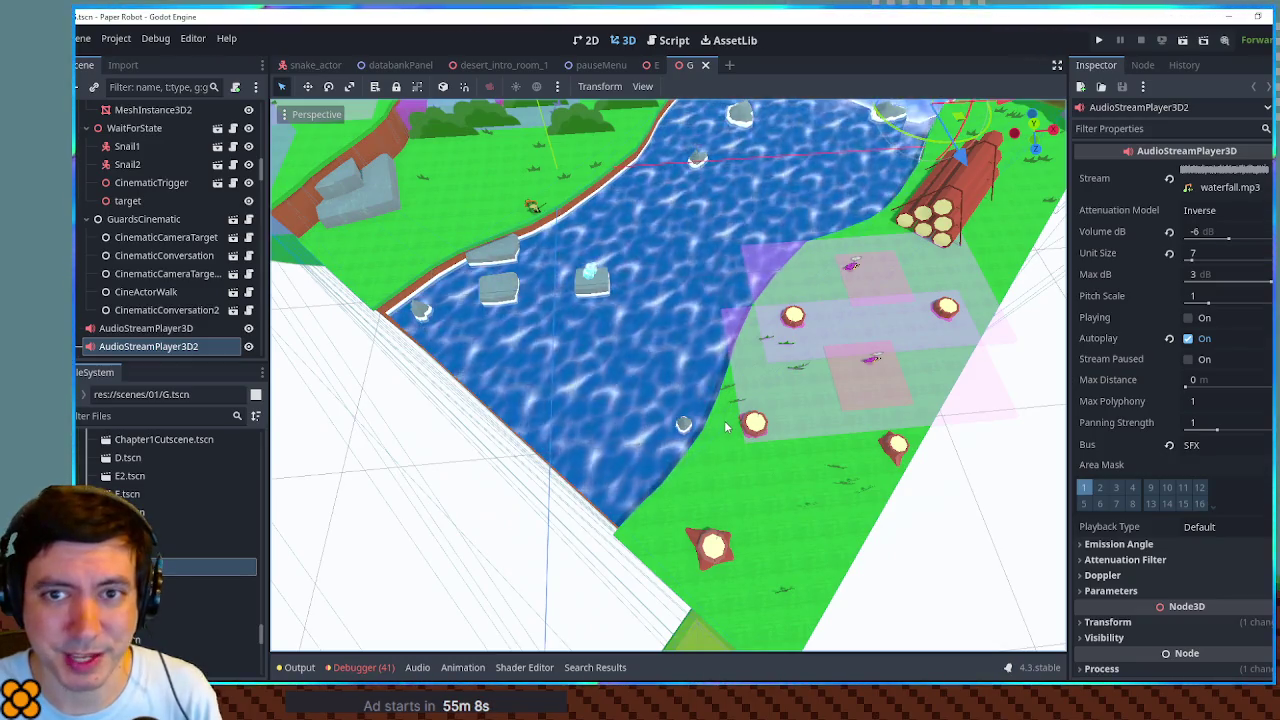
mouse_move(857, 376)
left_mouse_down()
mouse_move(745, 318)
mouse_move(993, 349)
mouse_move(788, 357)
left_mouse_up()
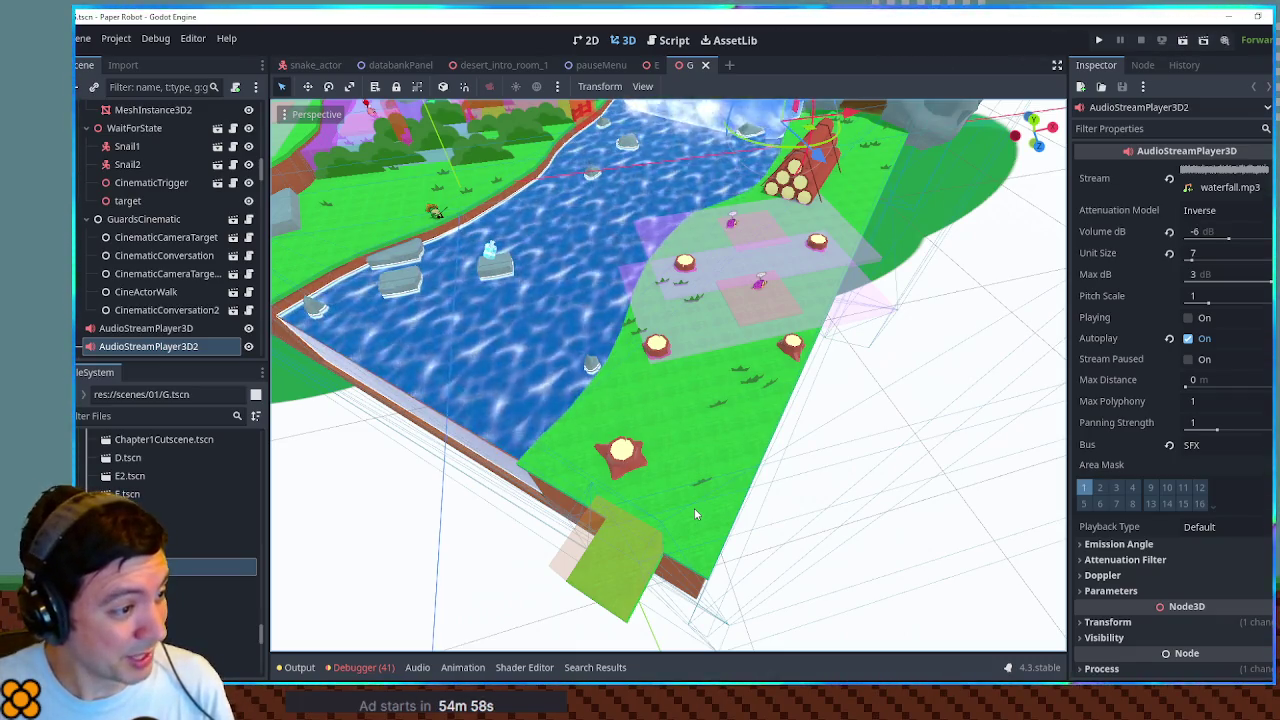
mouse_move(707, 412)
left_mouse_down()
mouse_move(677, 282)
mouse_move(657, 255)
mouse_move(816, 281)
mouse_move(733, 311)
left_mouse_up()
scroll(828, 287, "up", 3)
scroll(836, 266, "down", 3)
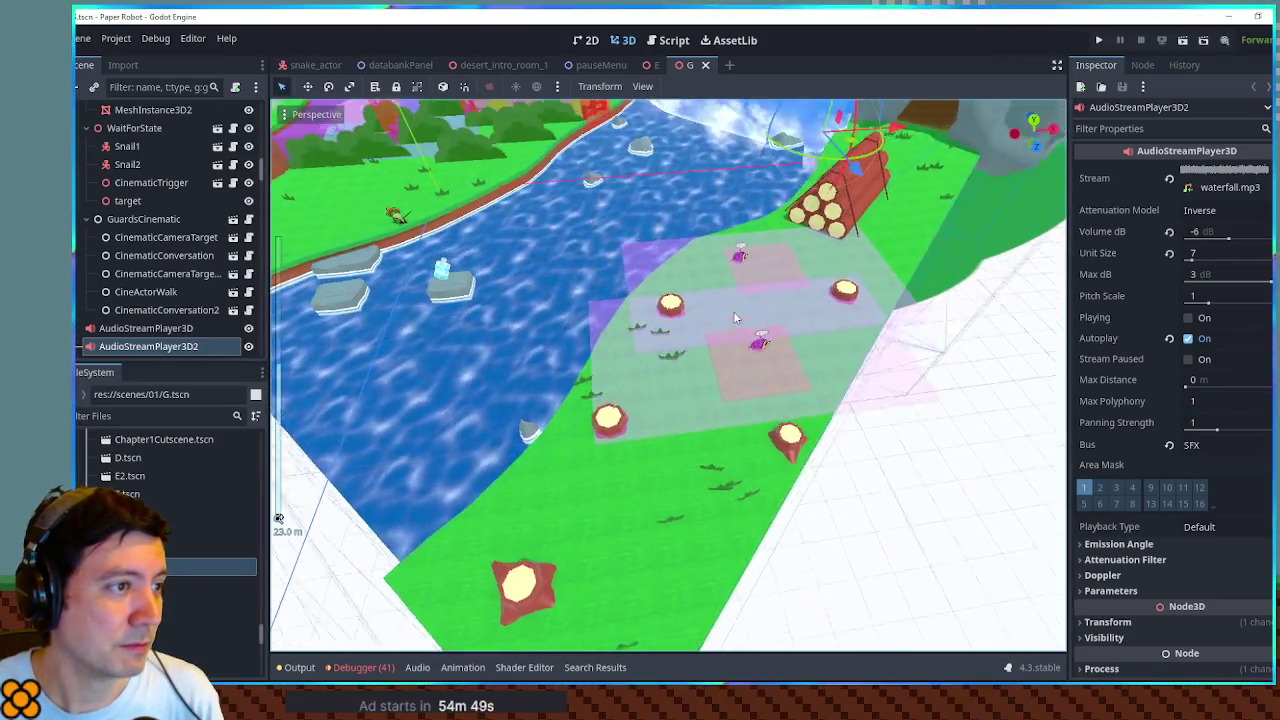
scroll(730, 315, "up", 2)
scroll(728, 318, "up", 2)
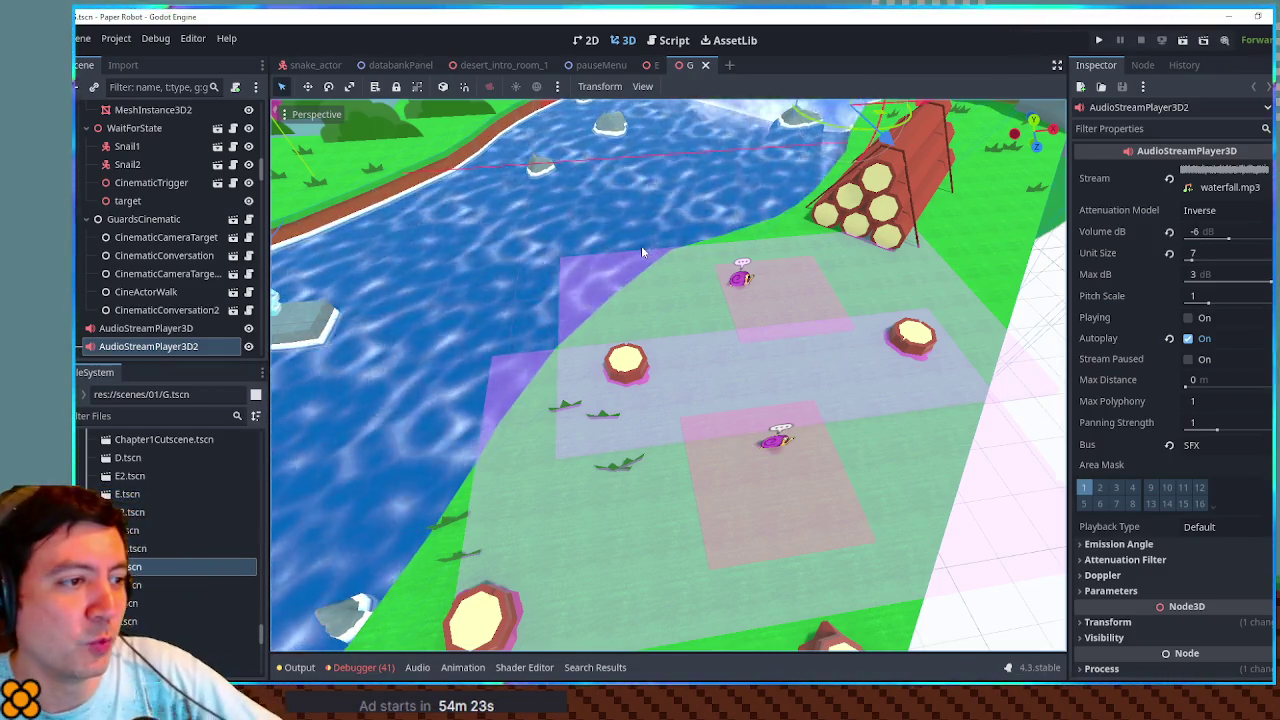
Step: Drop to a low side view of the river, then return to scene E and select Environment_Outdoor_1
mouse_move(948, 405)
left_mouse_down()
mouse_move(844, 352)
mouse_move(876, 385)
mouse_move(844, 433)
mouse_move(870, 396)
mouse_move(843, 380)
mouse_move(797, 394)
mouse_move(847, 397)
left_mouse_up()
scroll(797, 394, "down", 5)
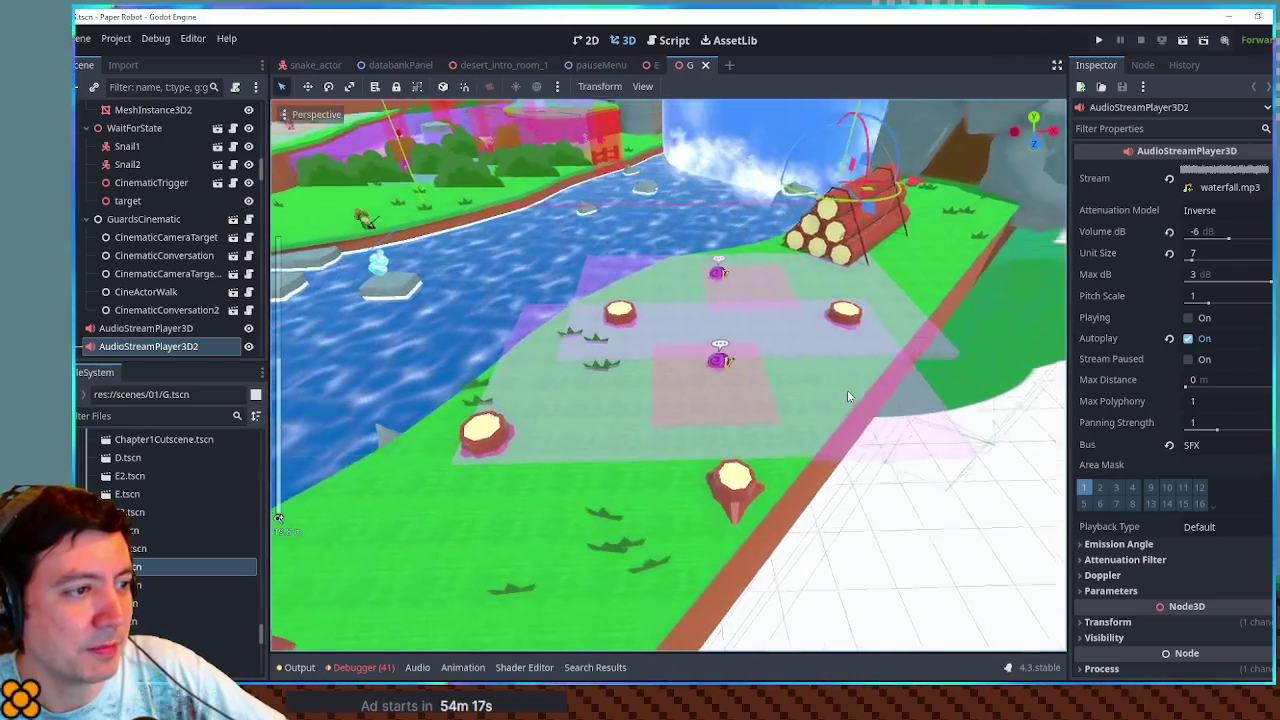
scroll(847, 390, "up", 3)
scroll(847, 390, "down", 2)
scroll(845, 392, "up", 1)
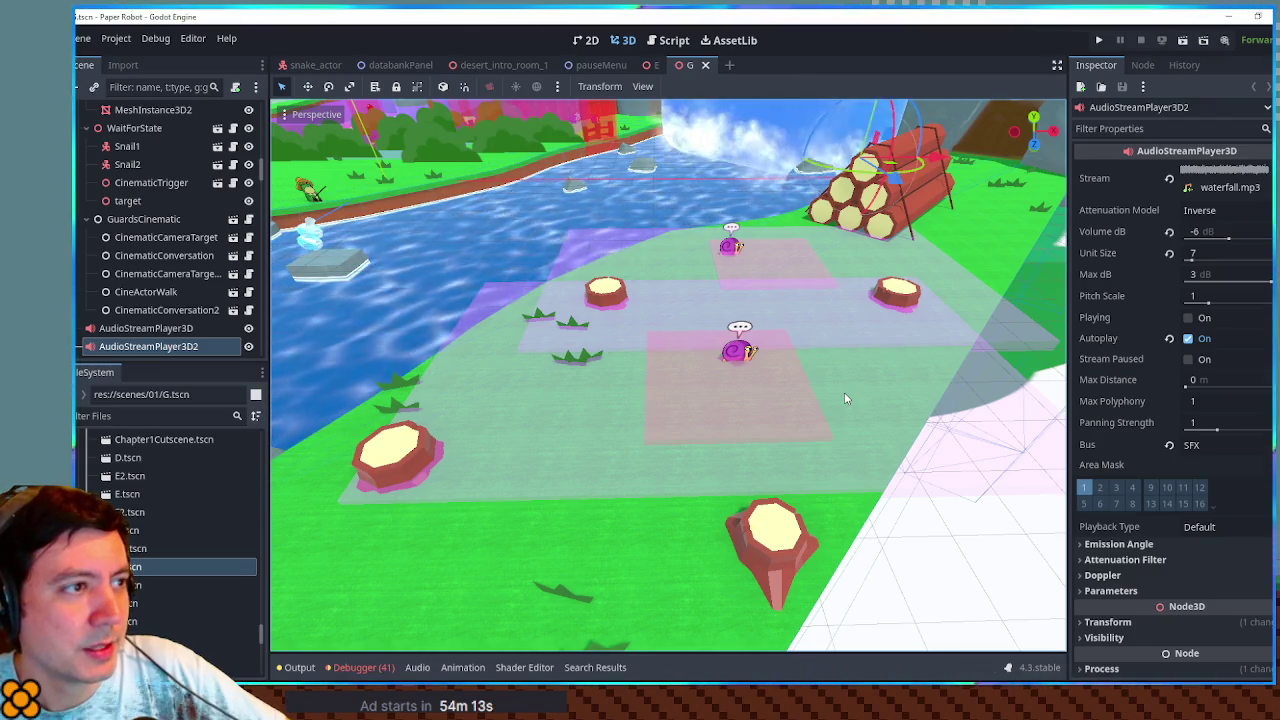
left_click(650, 67)
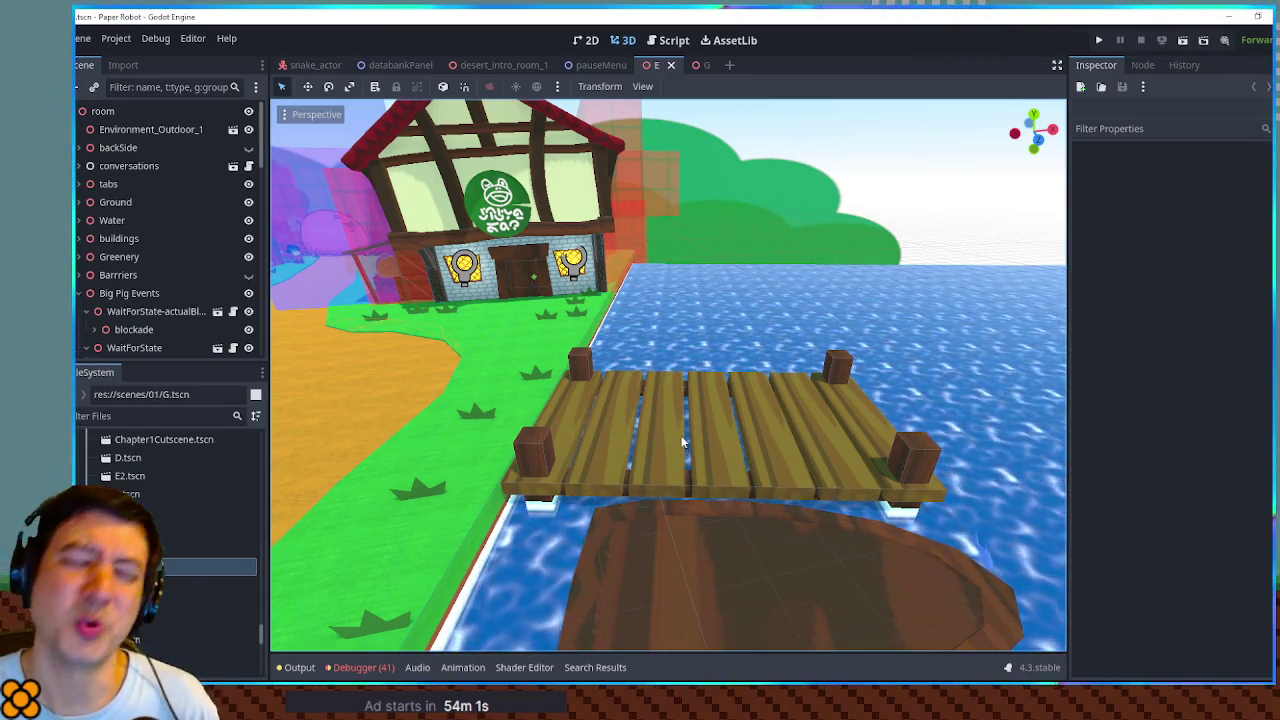
left_click(893, 197)
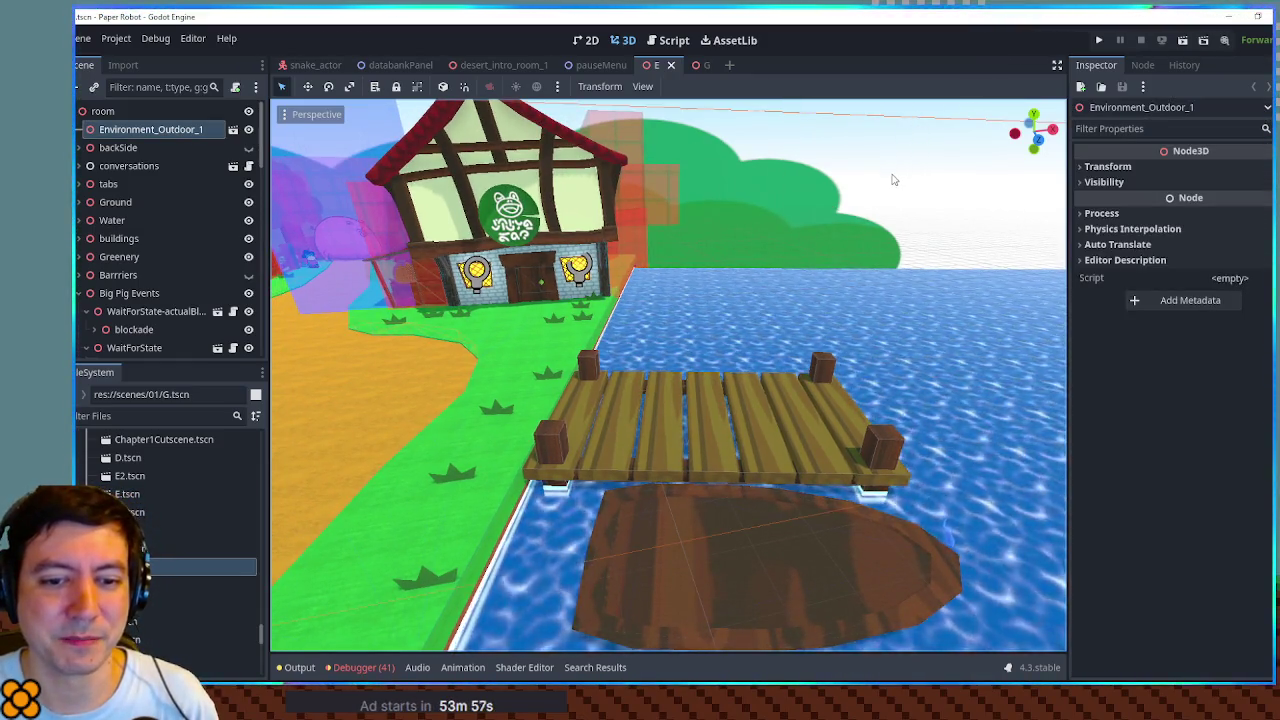
scroll(893, 183, "down", 3)
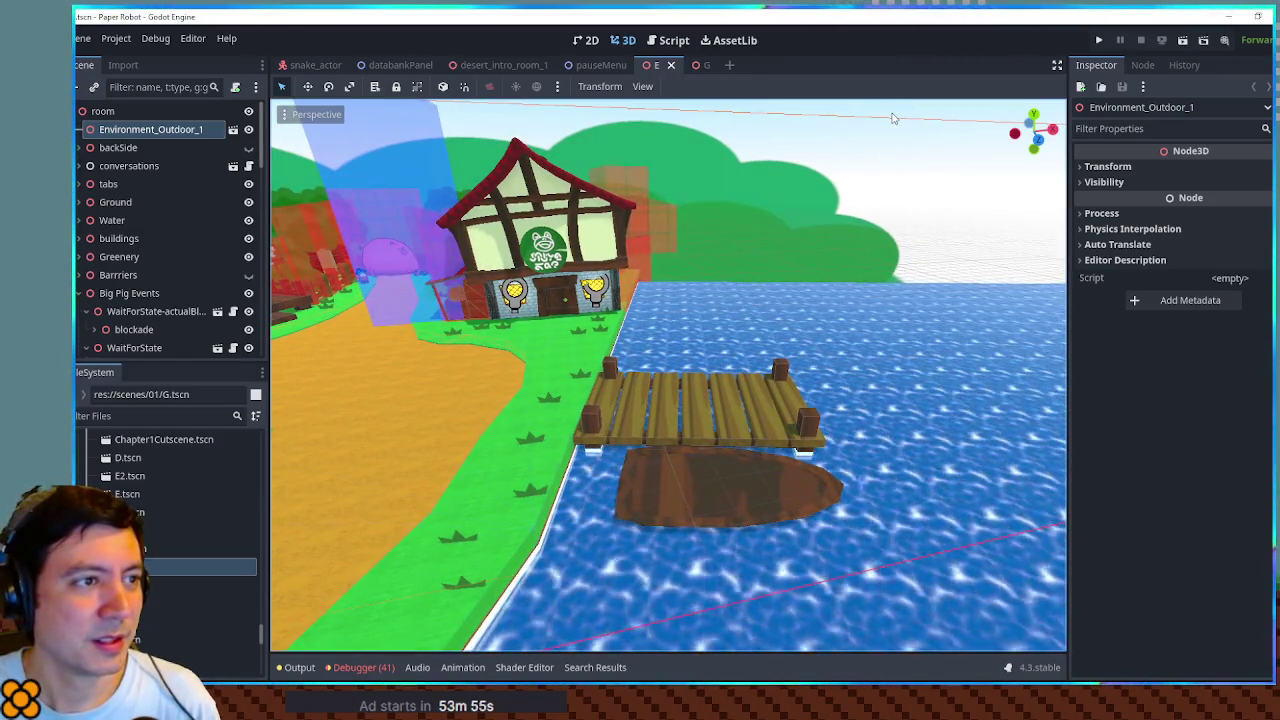
scroll(753, 340, "up", 1)
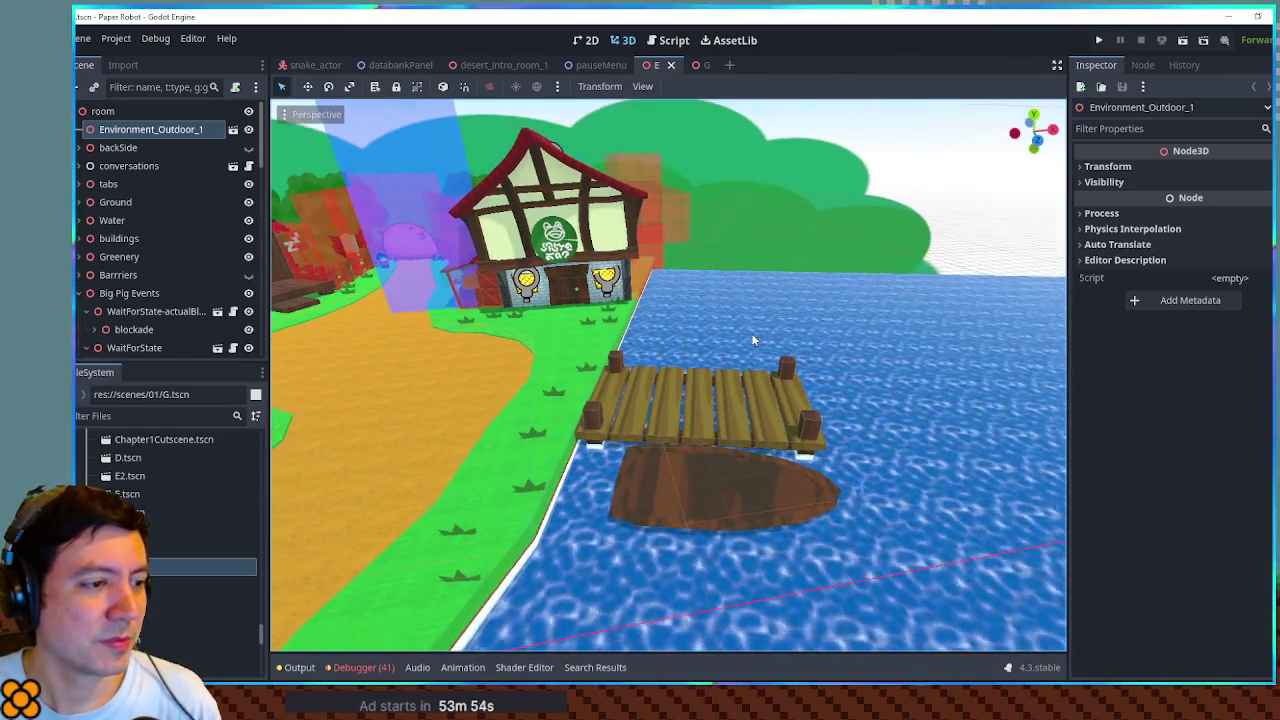
scroll(753, 340, "up", 1)
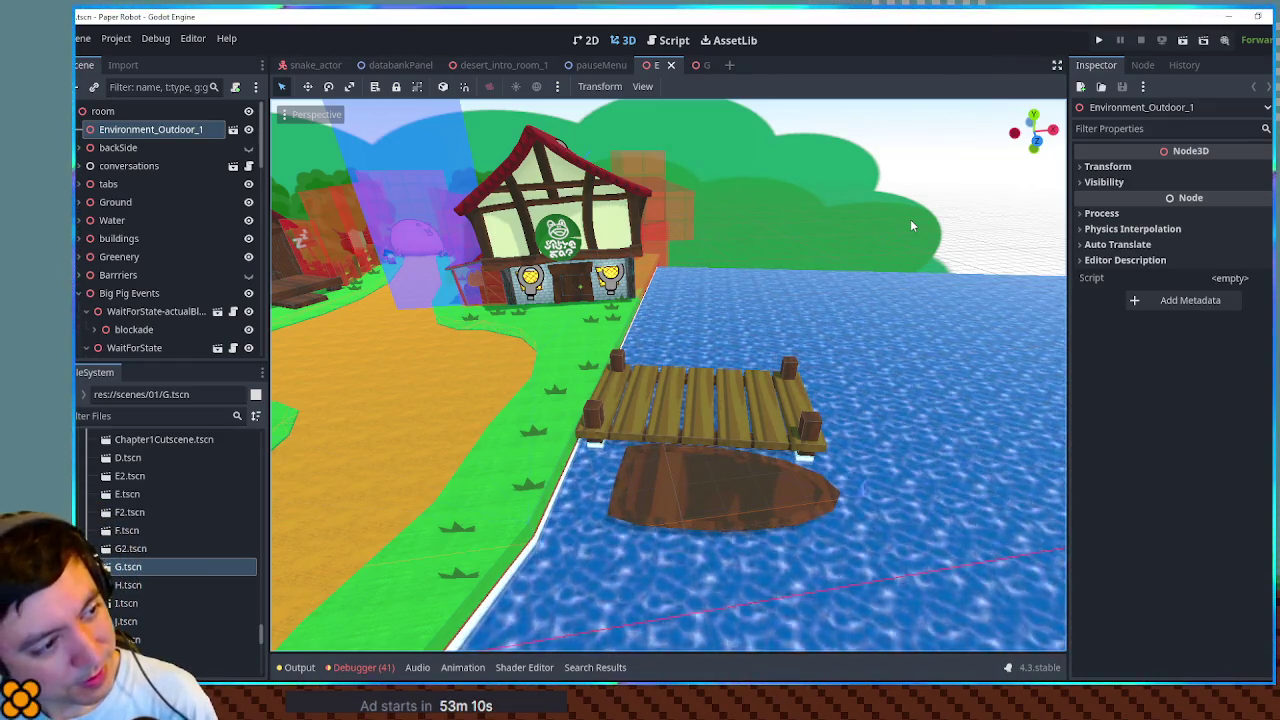
mouse_move(791, 323)
left_mouse_down()
mouse_move(737, 337)
mouse_move(756, 347)
mouse_move(828, 309)
mouse_move(722, 363)
mouse_move(699, 428)
mouse_move(682, 336)
left_mouse_up()
scroll(697, 350, "up", 3)
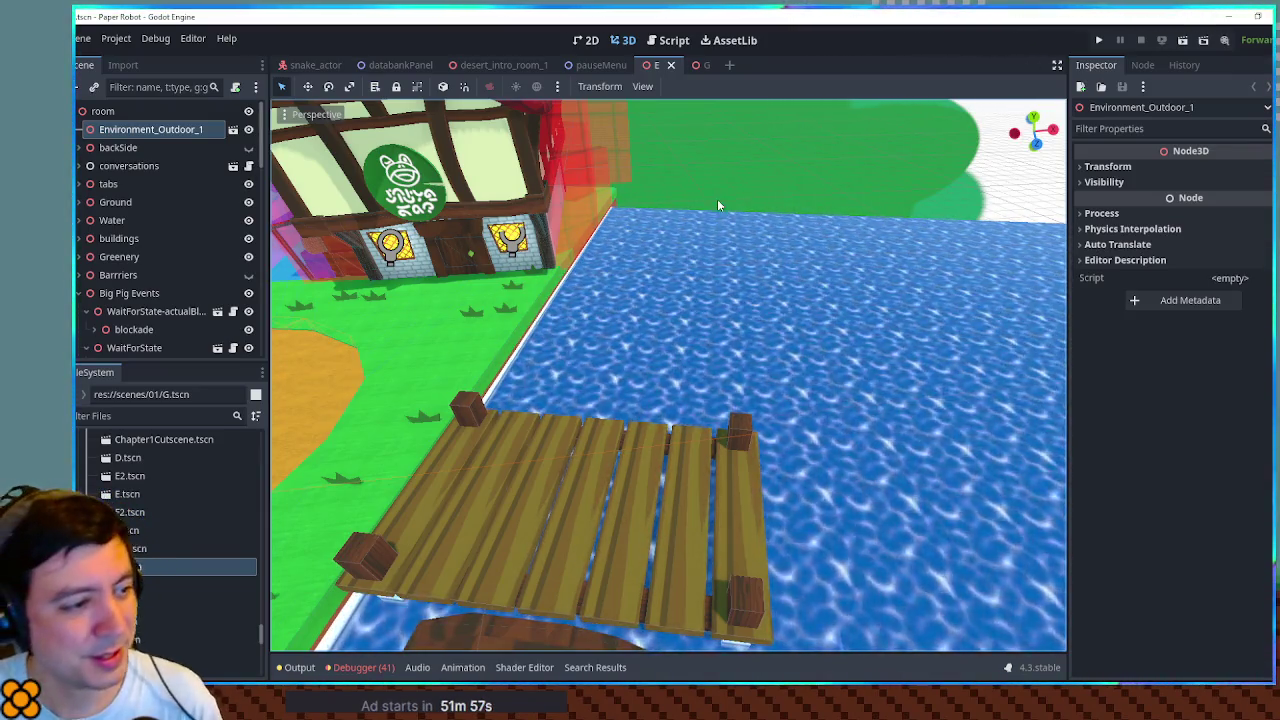
scroll(944, 251, "down", 3)
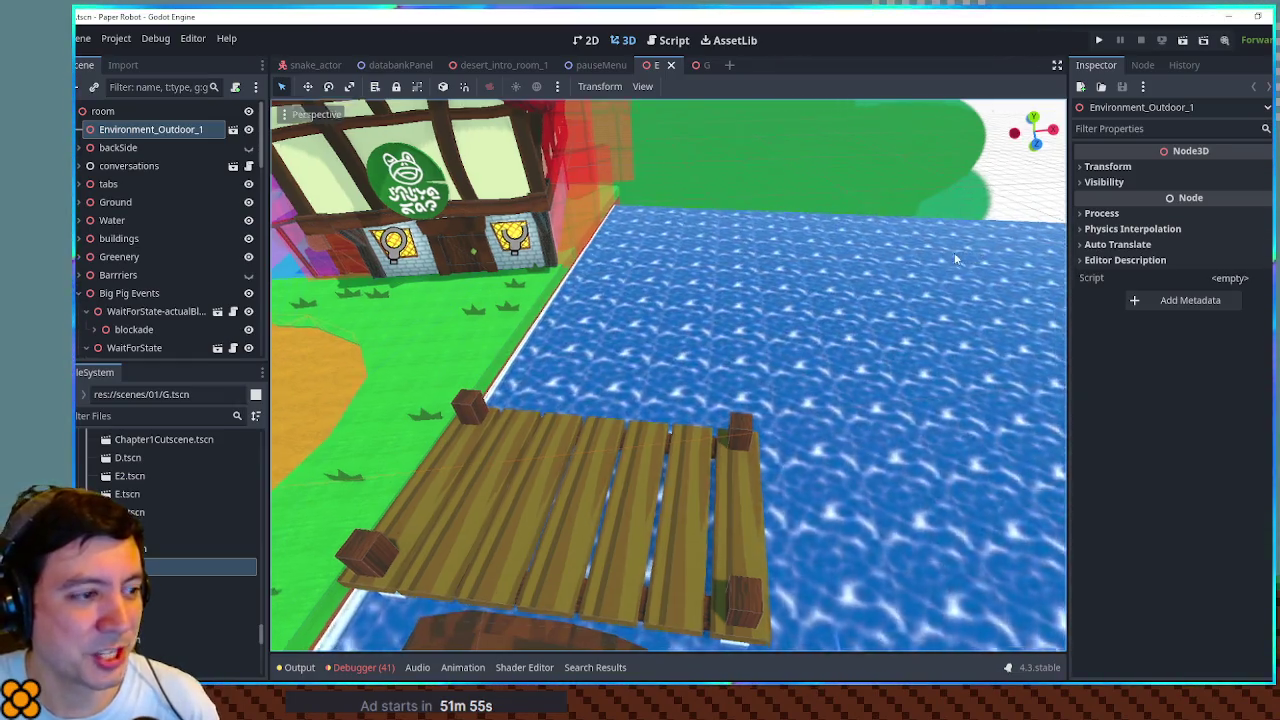
scroll(940, 251, "down", 1)
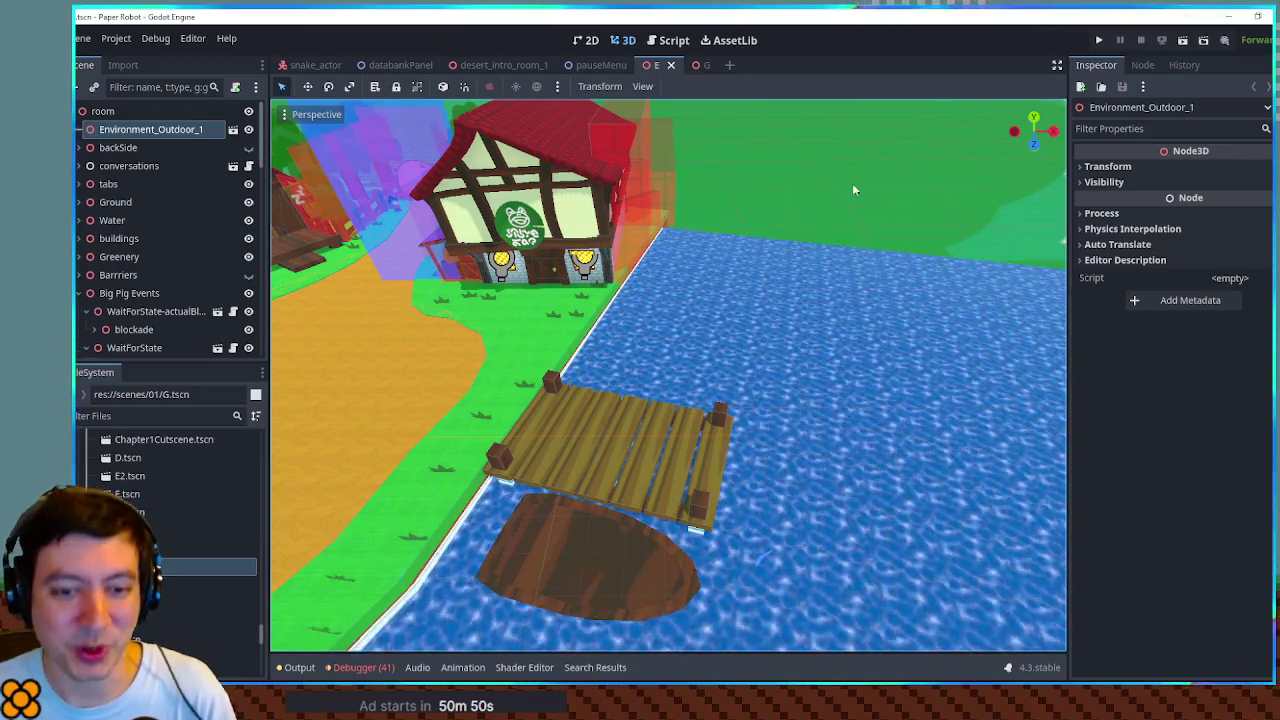
mouse_move(737, 360)
left_mouse_down()
mouse_move(714, 353)
mouse_move(707, 326)
mouse_move(743, 323)
left_mouse_up()
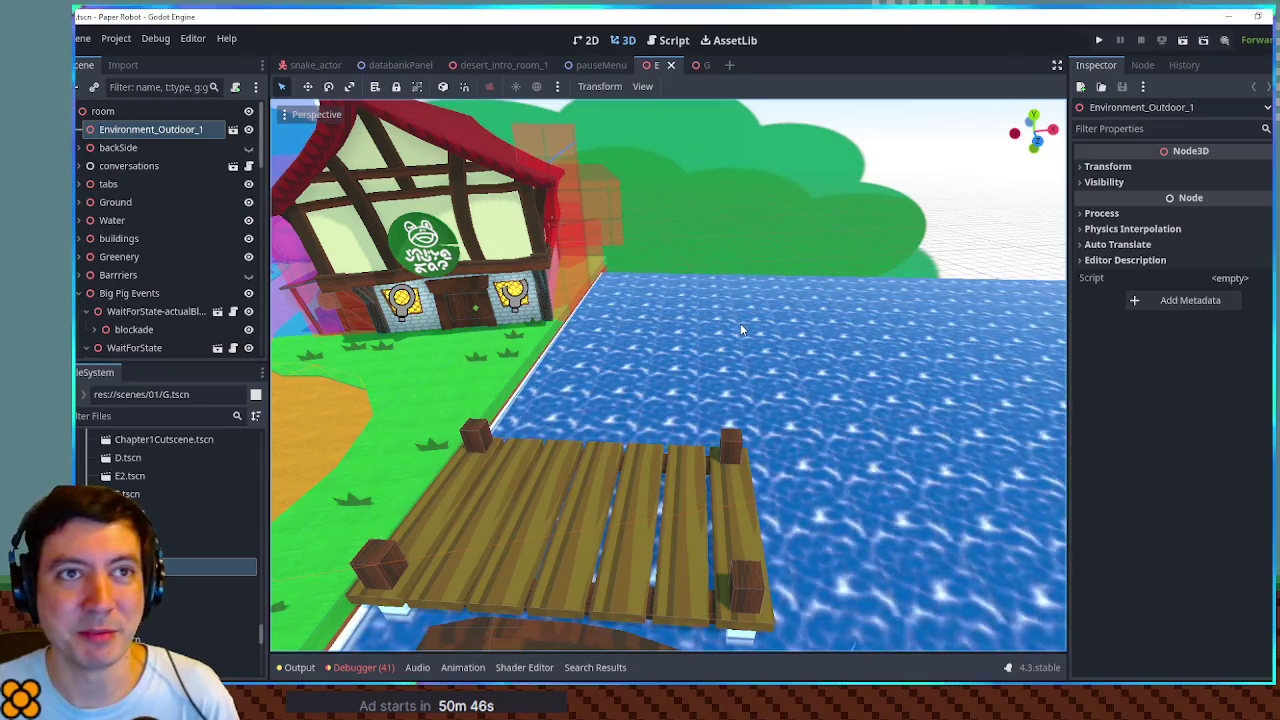
Step: Zoom and tilt the Godot viewport to show the sky above the house
scroll(710, 313, "up", 2)
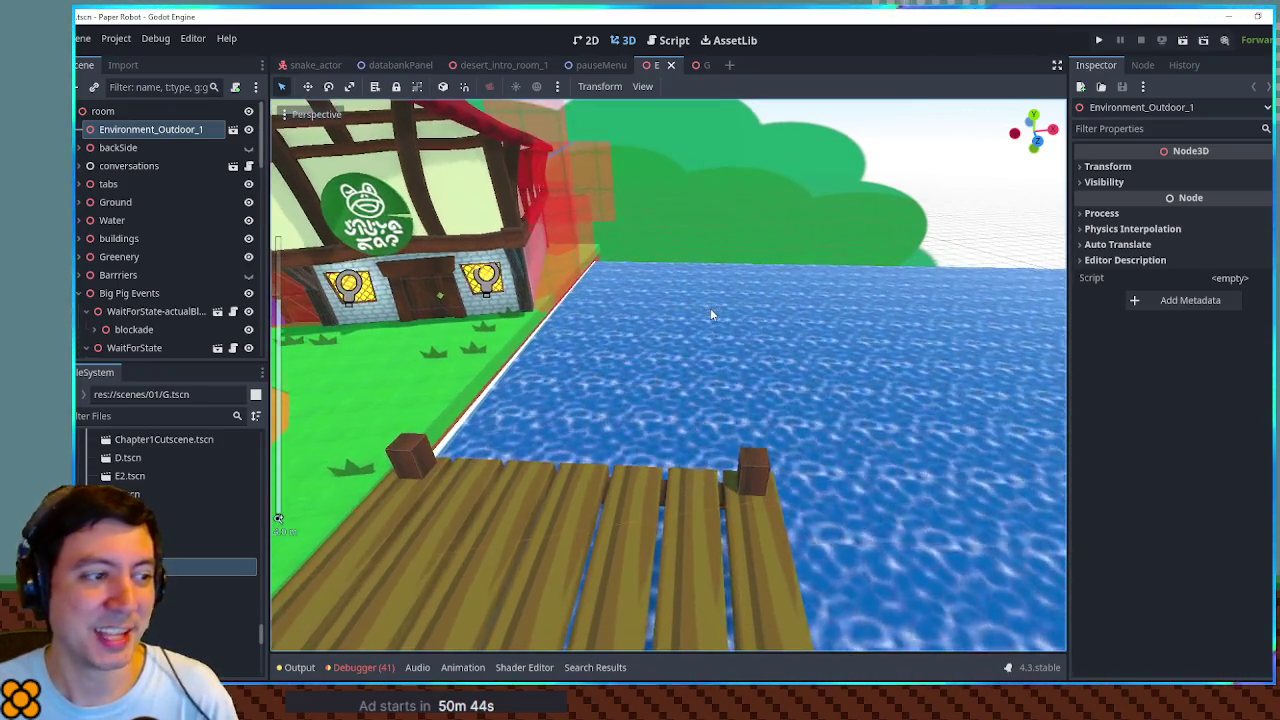
scroll(711, 315, "down", 3)
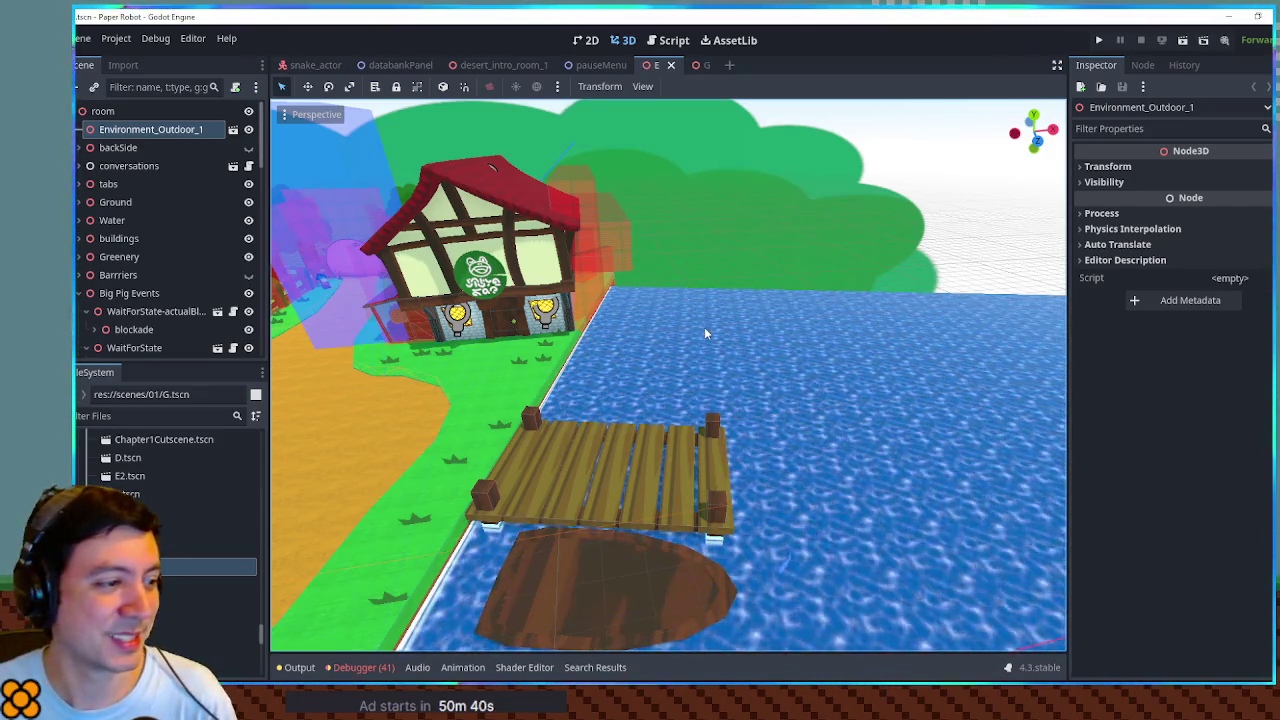
mouse_move(704, 327)
left_mouse_down()
mouse_move(708, 345)
mouse_move(704, 219)
mouse_move(700, 403)
mouse_move(709, 385)
left_mouse_up()
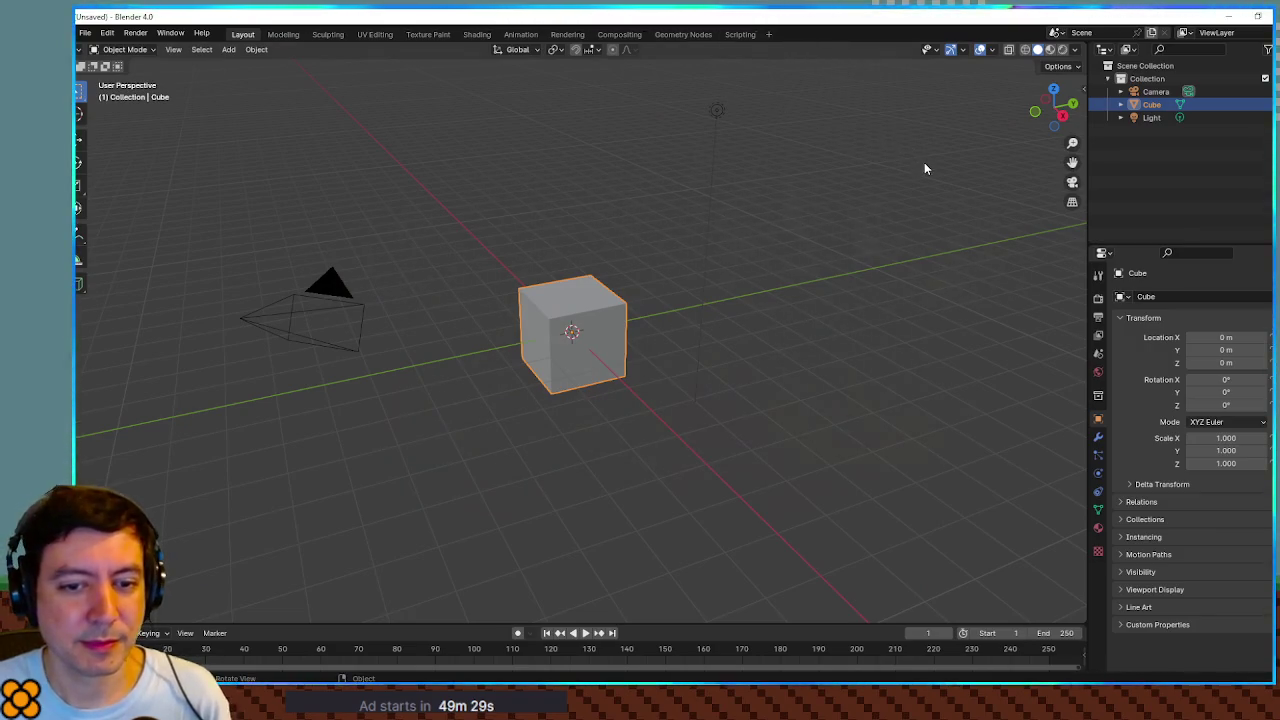
mouse_move(925, 165)
left_mouse_down()
mouse_move(874, 148)
mouse_move(857, 264)
mouse_move(876, 261)
left_mouse_up()
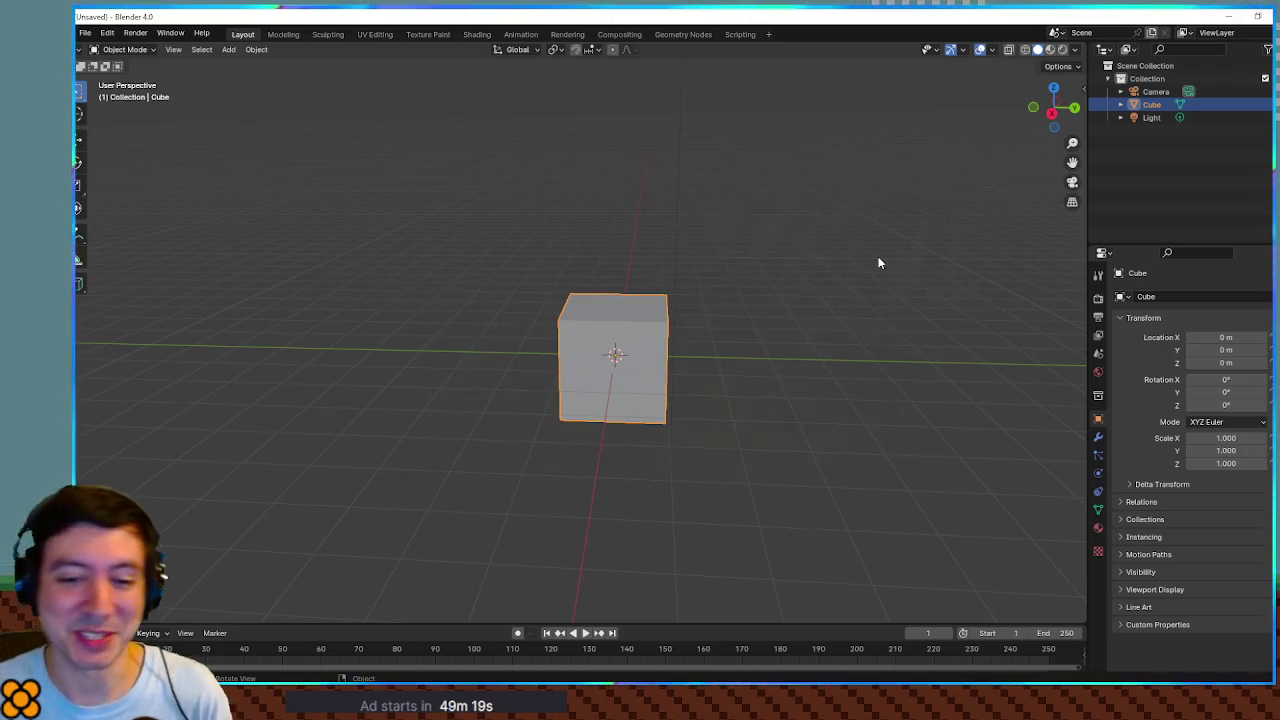
mouse_move(735, 316)
left_mouse_down()
mouse_move(640, 326)
mouse_move(777, 314)
mouse_move(797, 331)
left_mouse_up()
mouse_move(766, 330)
left_mouse_down()
mouse_move(646, 331)
mouse_move(654, 386)
mouse_move(639, 333)
mouse_move(640, 356)
left_mouse_up()
Step: Select the default Camera, Cube and Light in the Outliner and delete them
left_click(1151, 117)
left_click(1153, 95, "shift")
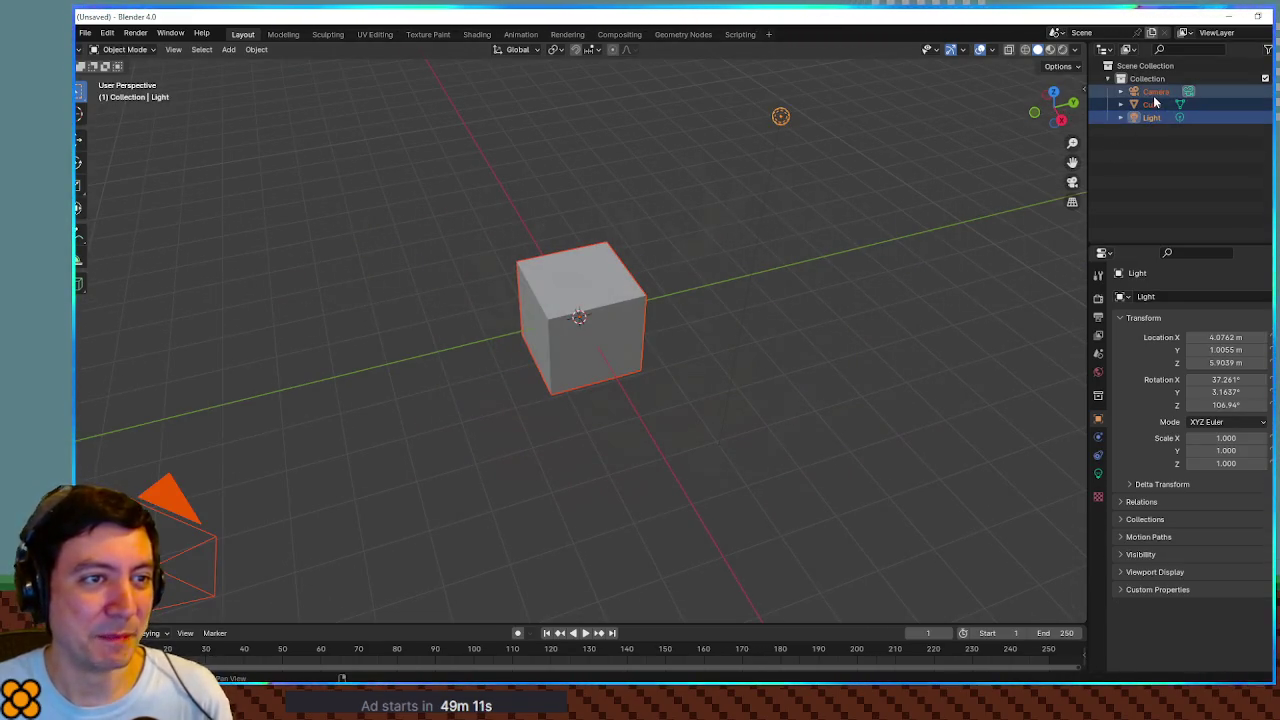
key("x")
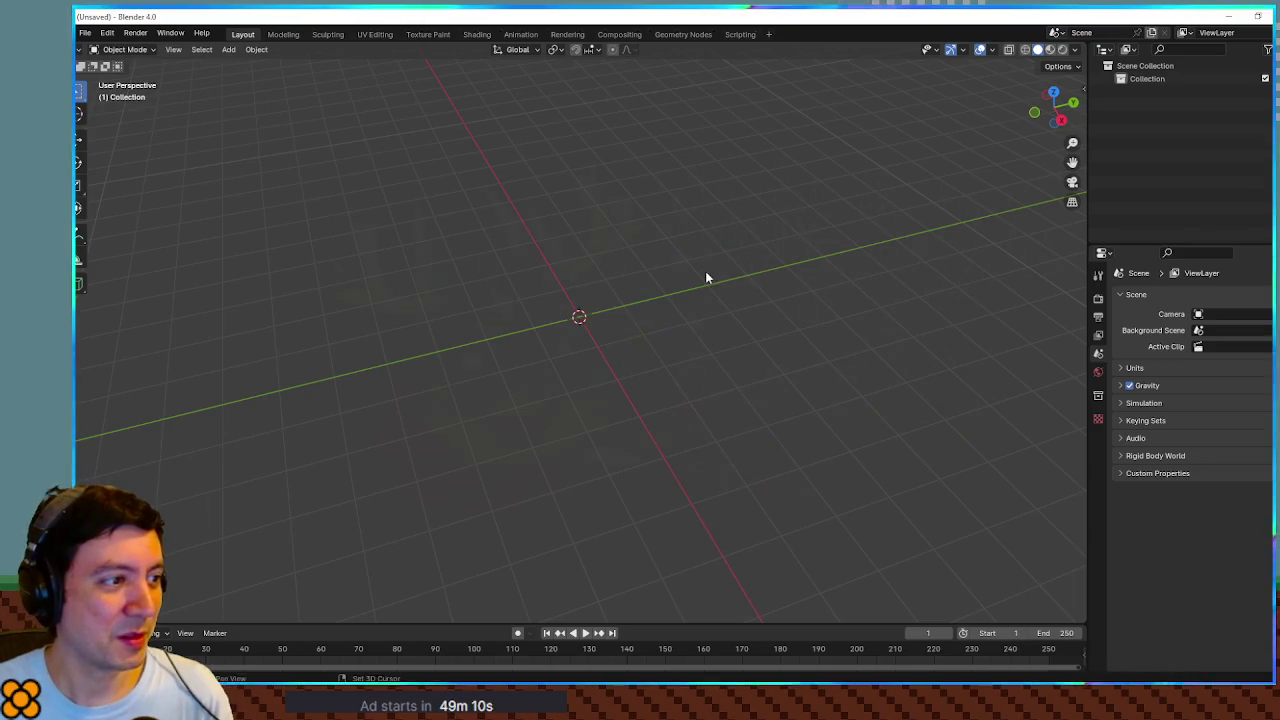
Step: Add a new mesh cube via Shift+A and orbit to view it from above
key("shift+a")
mouse_move(710, 289)
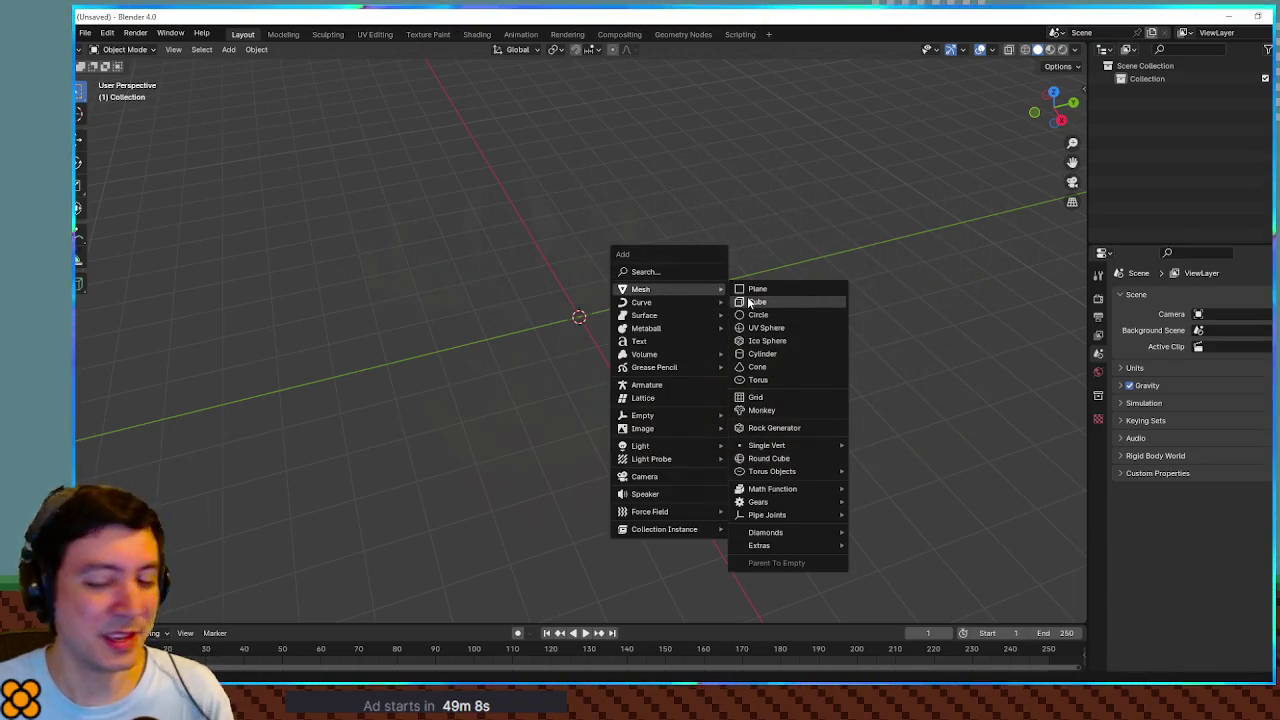
left_click(752, 301)
scroll(549, 370, "down", 3)
scroll(549, 385, "up", 3)
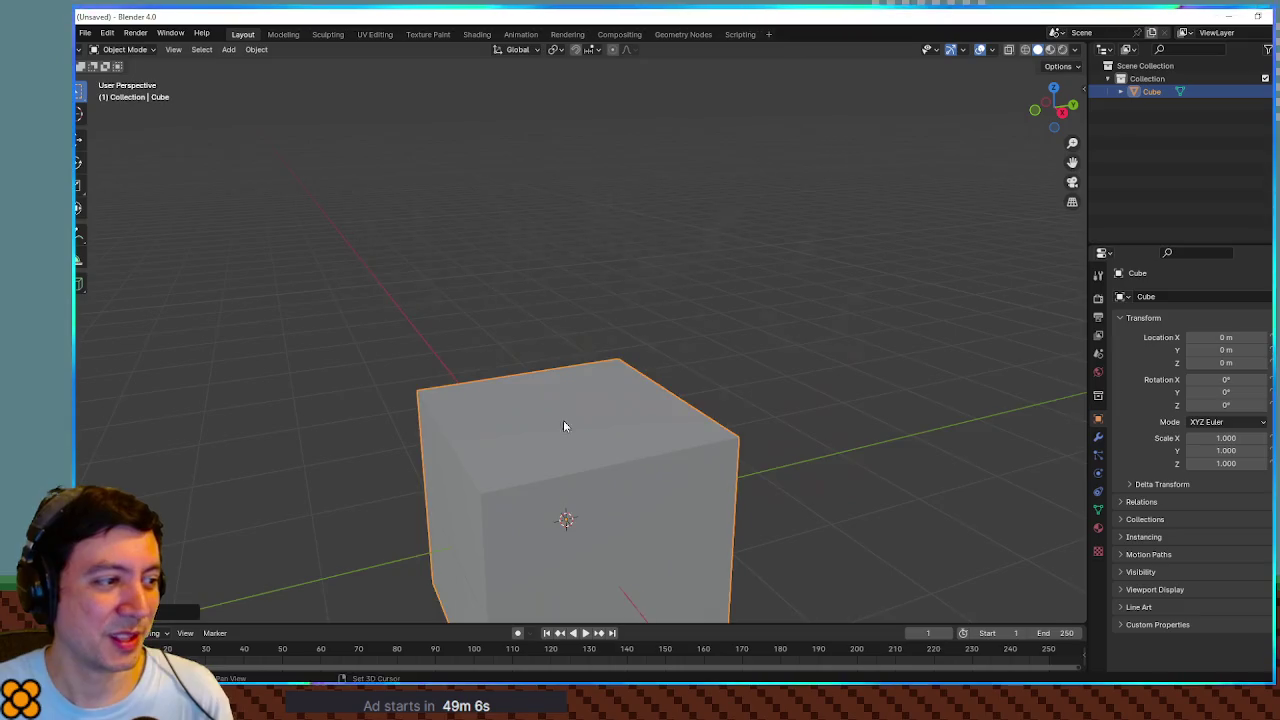
scroll(700, 280, "down", 3)
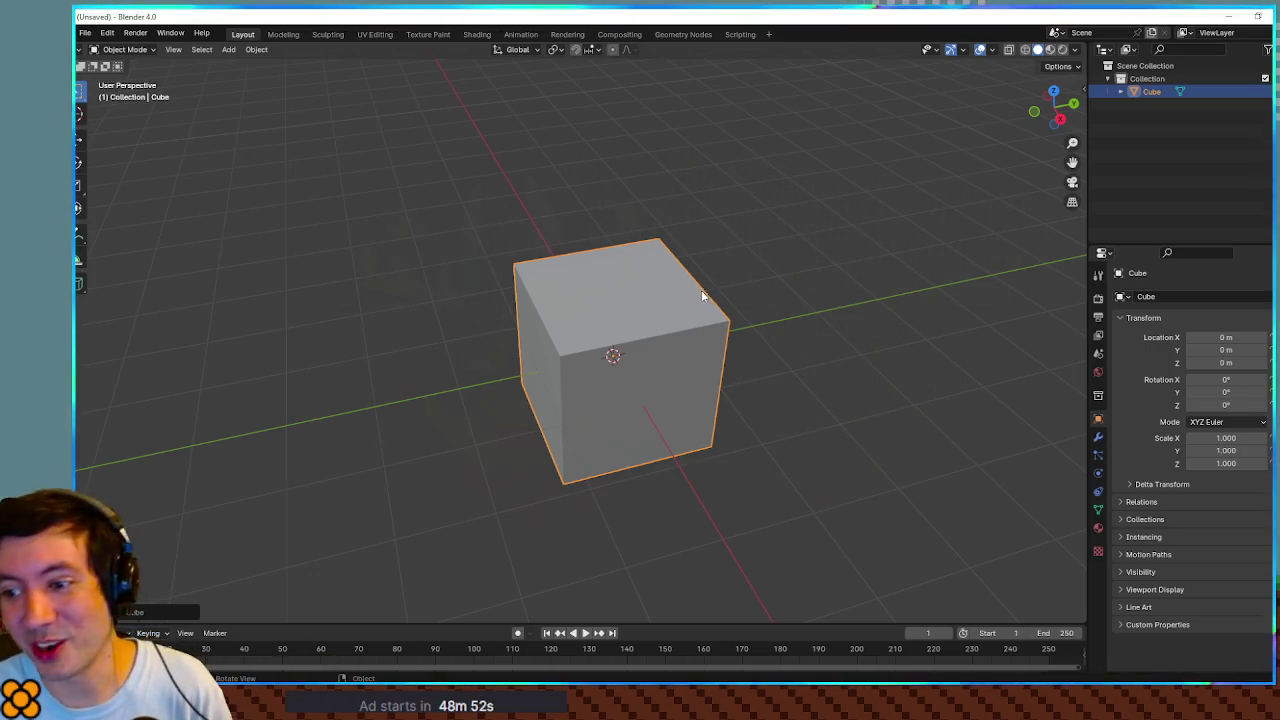
mouse_move(633, 327)
left_mouse_down()
mouse_move(678, 330)
mouse_move(549, 323)
mouse_move(566, 320)
left_mouse_up()
scroll(566, 320, "down", 3)
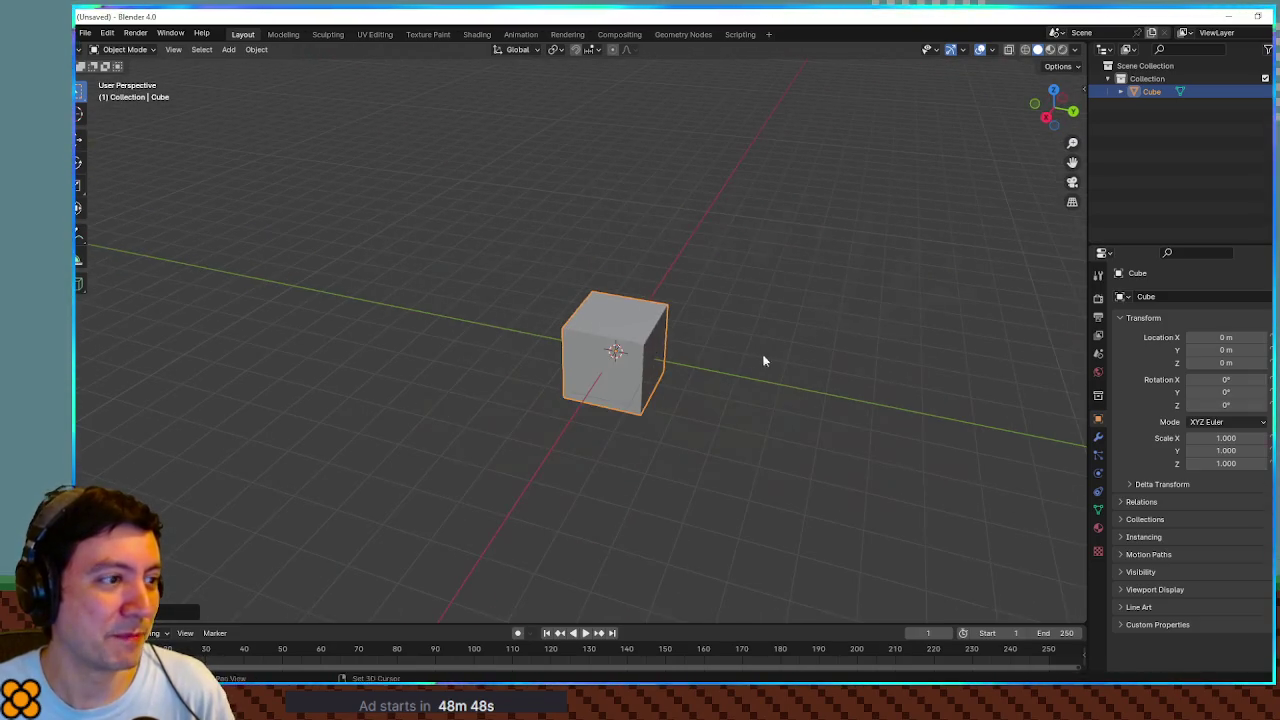
scroll(763, 357, "up", 3)
mouse_move(626, 349)
left_mouse_down()
mouse_move(606, 343)
mouse_move(607, 395)
mouse_move(620, 331)
mouse_move(629, 374)
mouse_move(546, 289)
mouse_move(649, 385)
mouse_move(809, 371)
mouse_move(826, 289)
mouse_move(559, 313)
left_mouse_up()
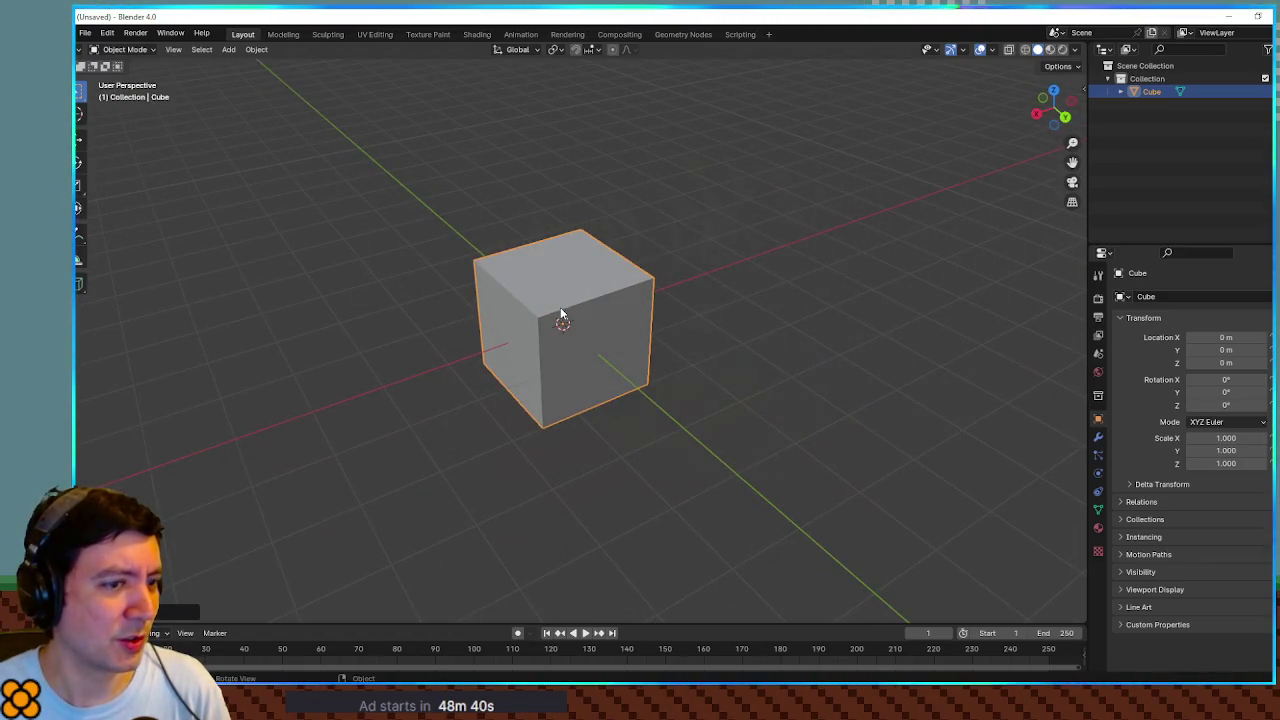
Step: Add a Mirror modifier on X to the cube and enable its Clipping option
left_click(1098, 437)
left_click(1179, 296)
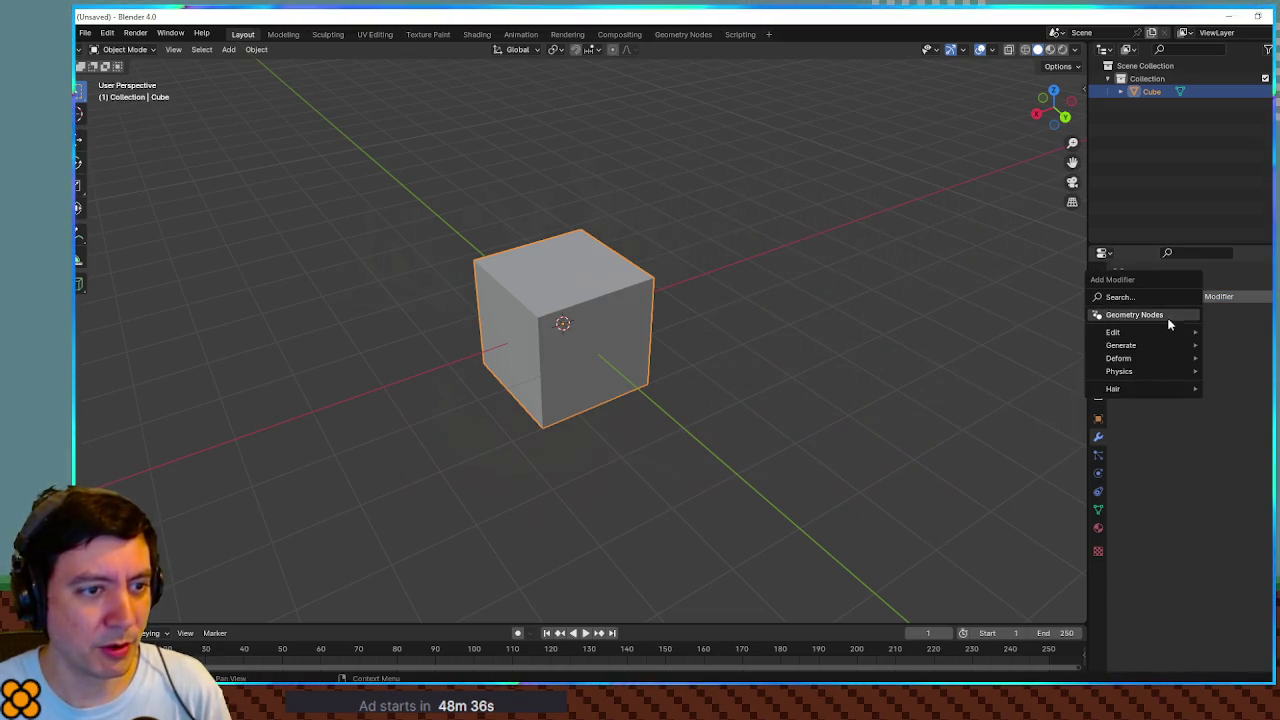
left_click(1165, 296)
type("mirror")
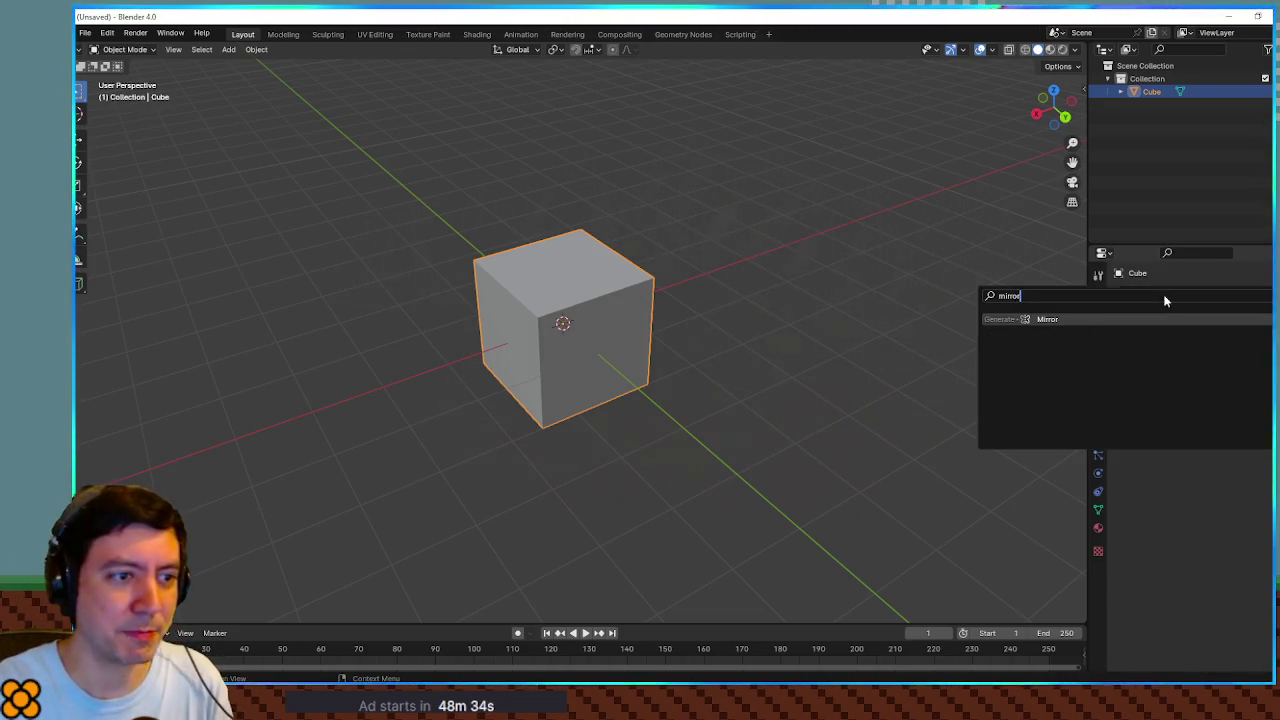
key("Return")
mouse_move(726, 276)
left_mouse_down()
mouse_move(846, 326)
mouse_move(837, 286)
mouse_move(927, 344)
left_mouse_up()
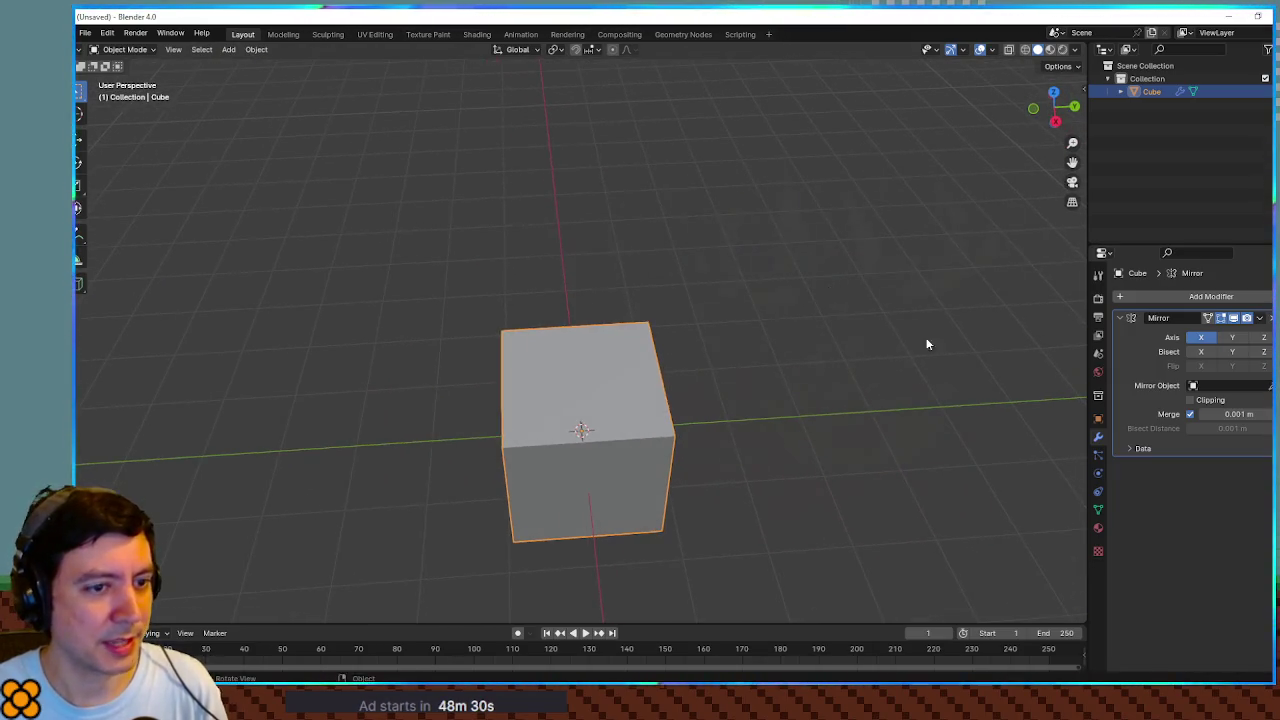
left_click(1204, 400)
mouse_move(760, 320)
left_mouse_down()
mouse_move(723, 337)
mouse_move(777, 423)
mouse_move(768, 368)
mouse_move(731, 374)
mouse_move(820, 340)
left_mouse_up()
Step: In Edit Mode, add a loop cut through the centre of the cube
key("Tab")
key("alt+a")
key("ctrl+r")
left_click(691, 419)
key("g")
key("x")
left_click(691, 419)
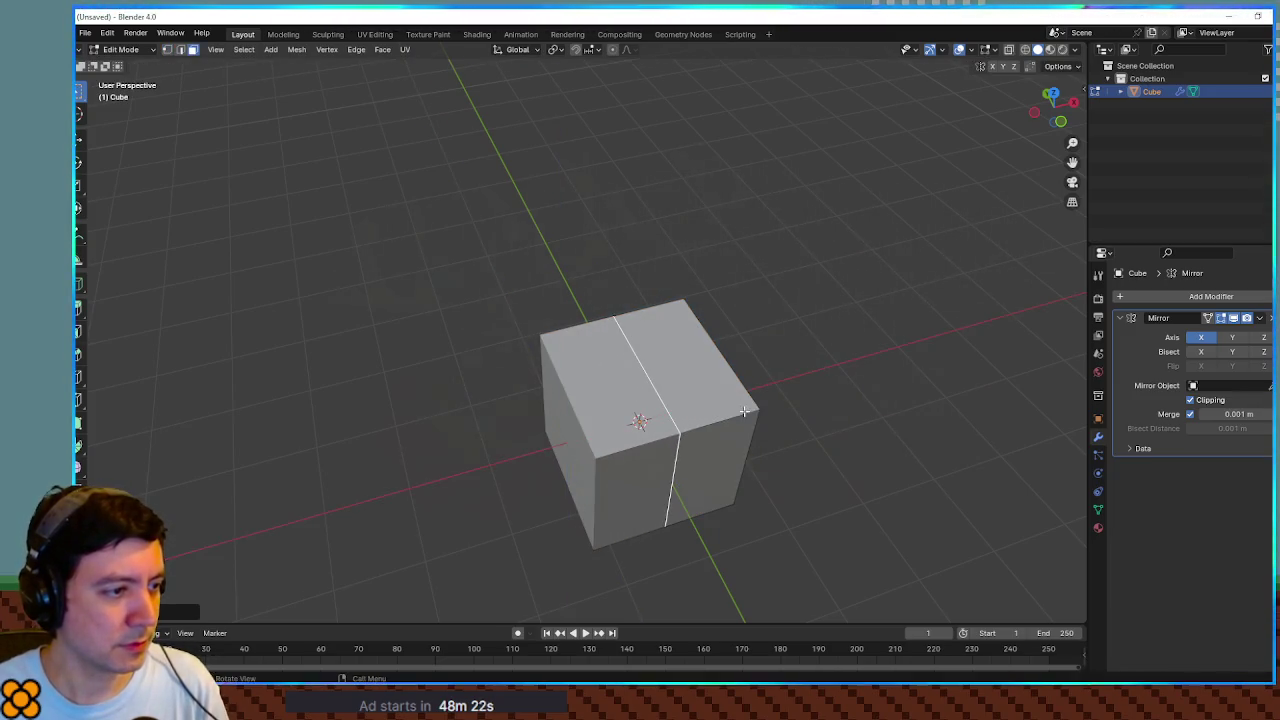
mouse_move(860, 386)
left_mouse_down()
mouse_move(791, 354)
mouse_move(809, 380)
left_mouse_up()
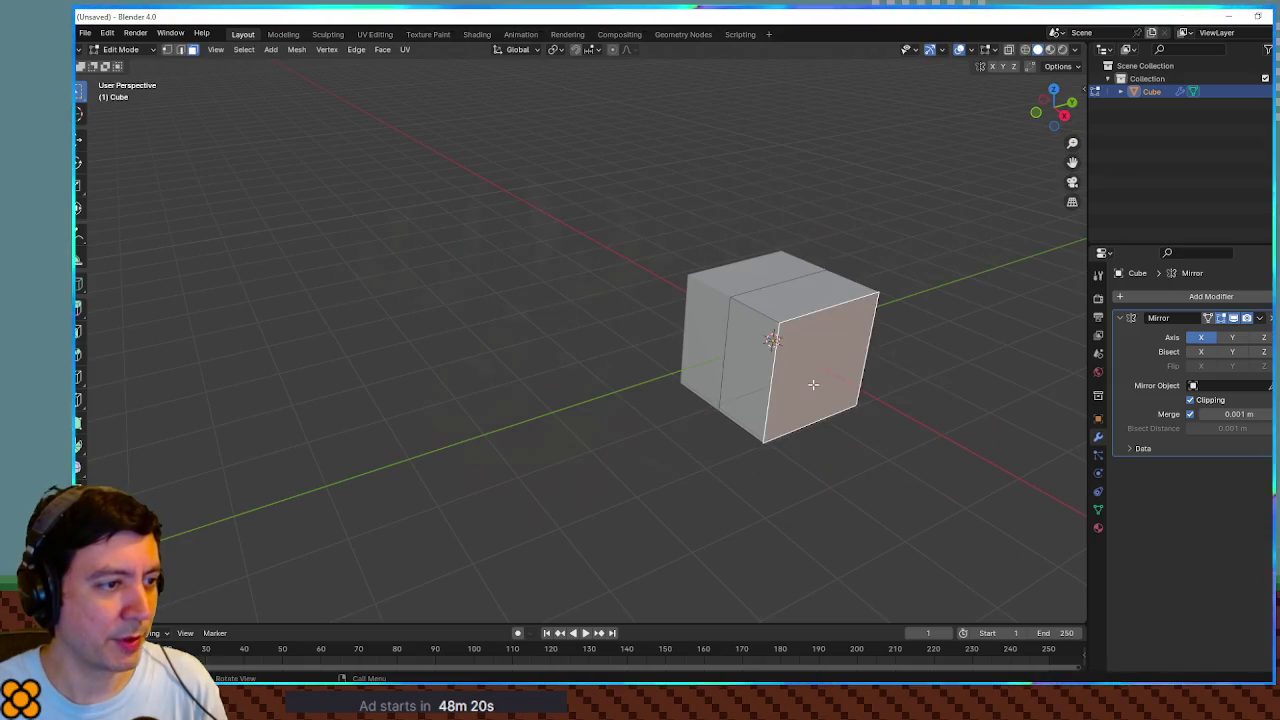
key("Tab")
mouse_move(765, 308)
left_mouse_down()
mouse_move(877, 360)
mouse_move(791, 414)
mouse_move(800, 357)
mouse_move(769, 309)
left_mouse_up()
Step: Pull one edge outward along Y to give the cube a pointed, house-like end
key("Tab")
left_click(784, 350)
left_click_drag(786, 354, 814, 363)
key("g")
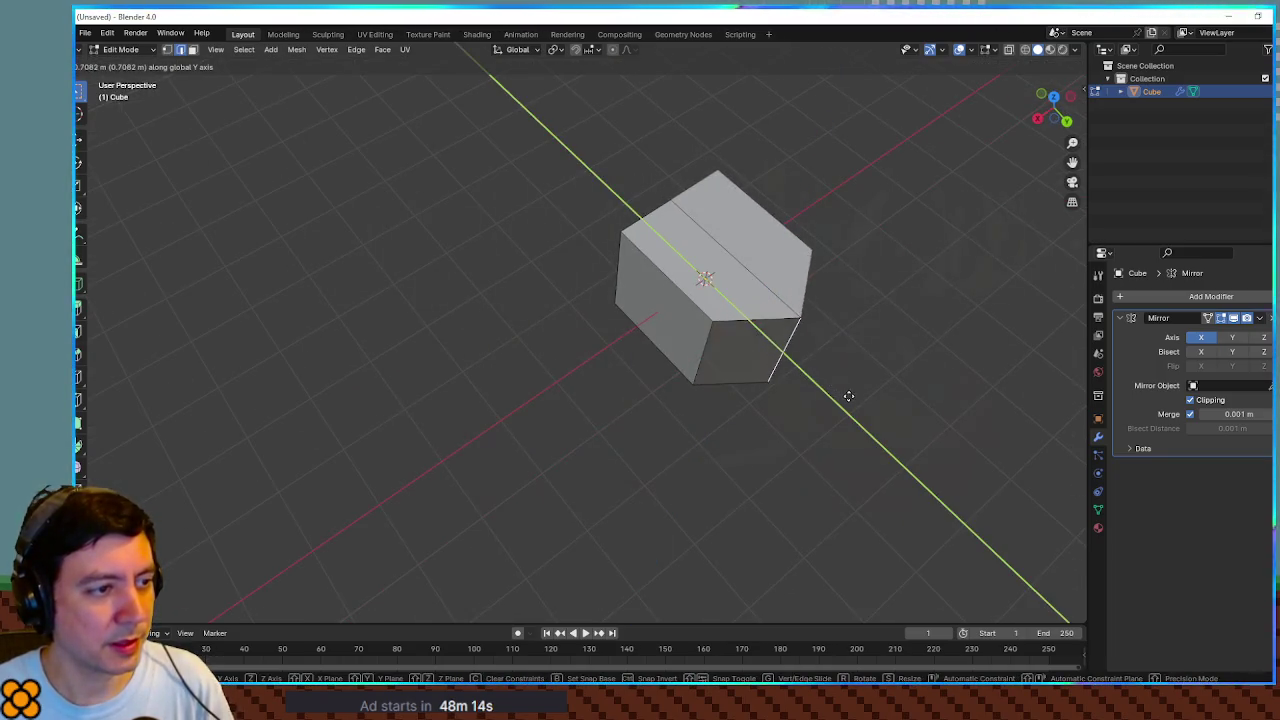
left_click(846, 440)
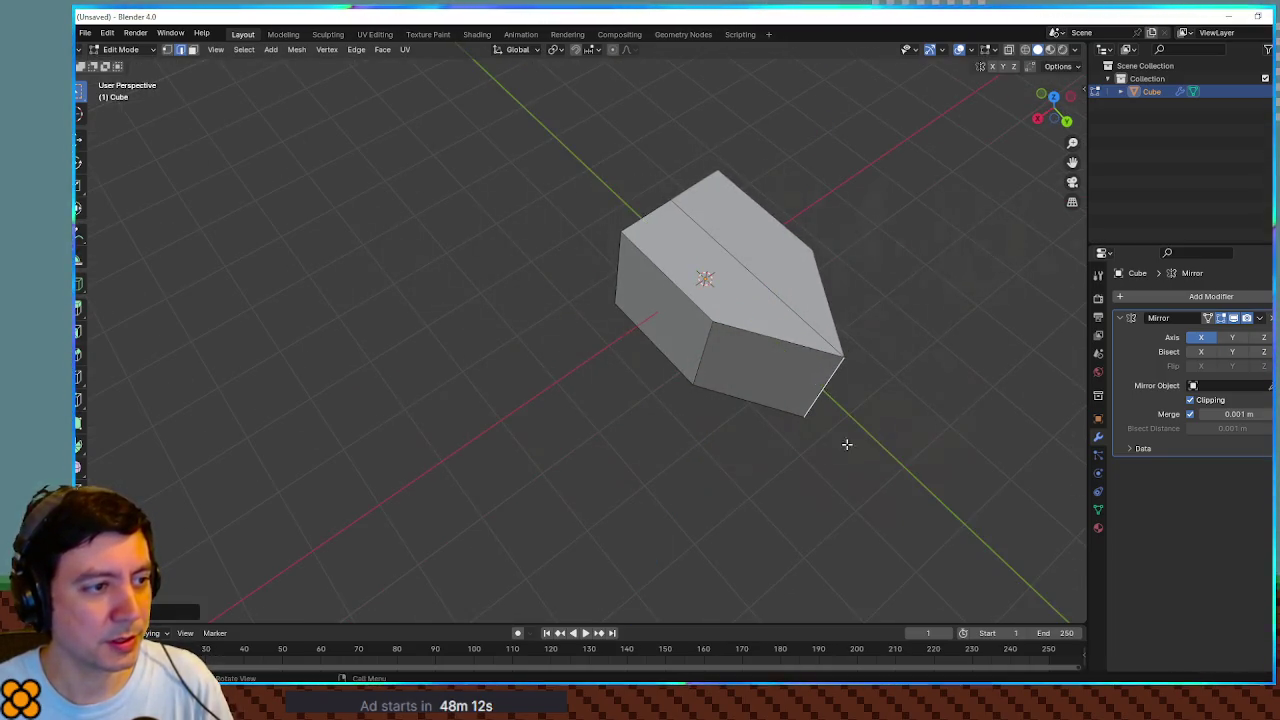
left_click_drag(846, 440, 866, 406)
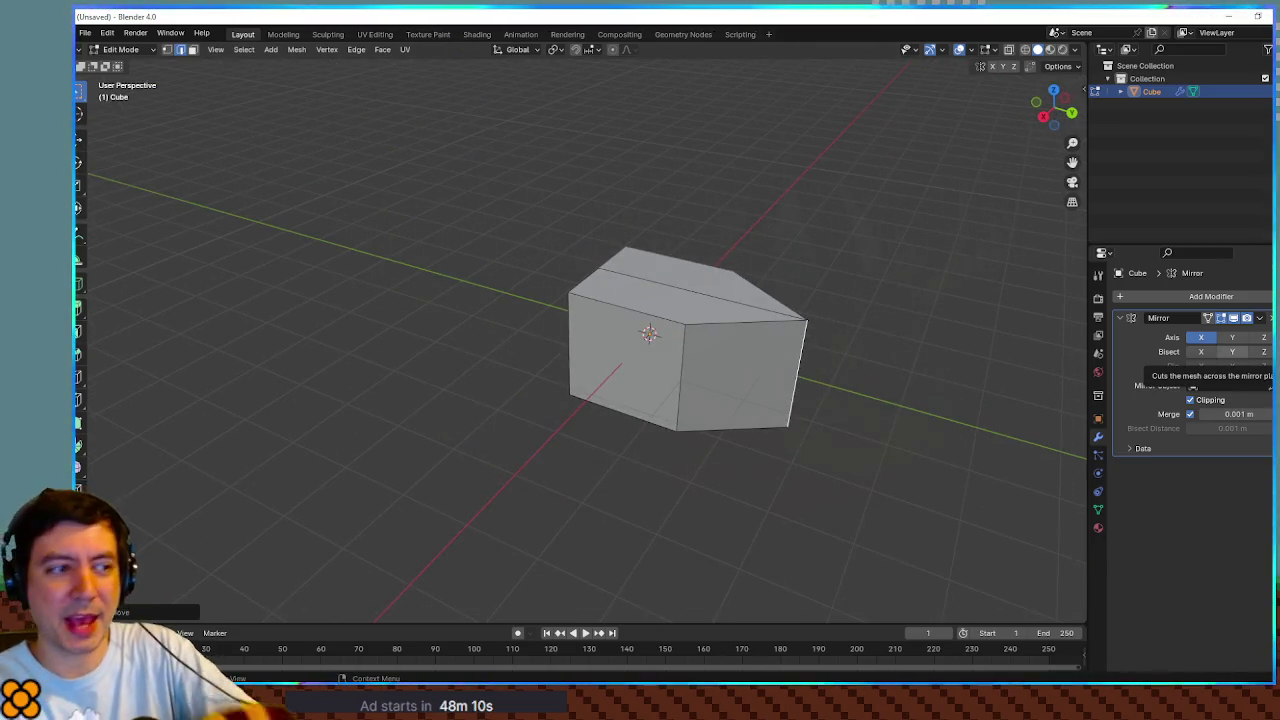
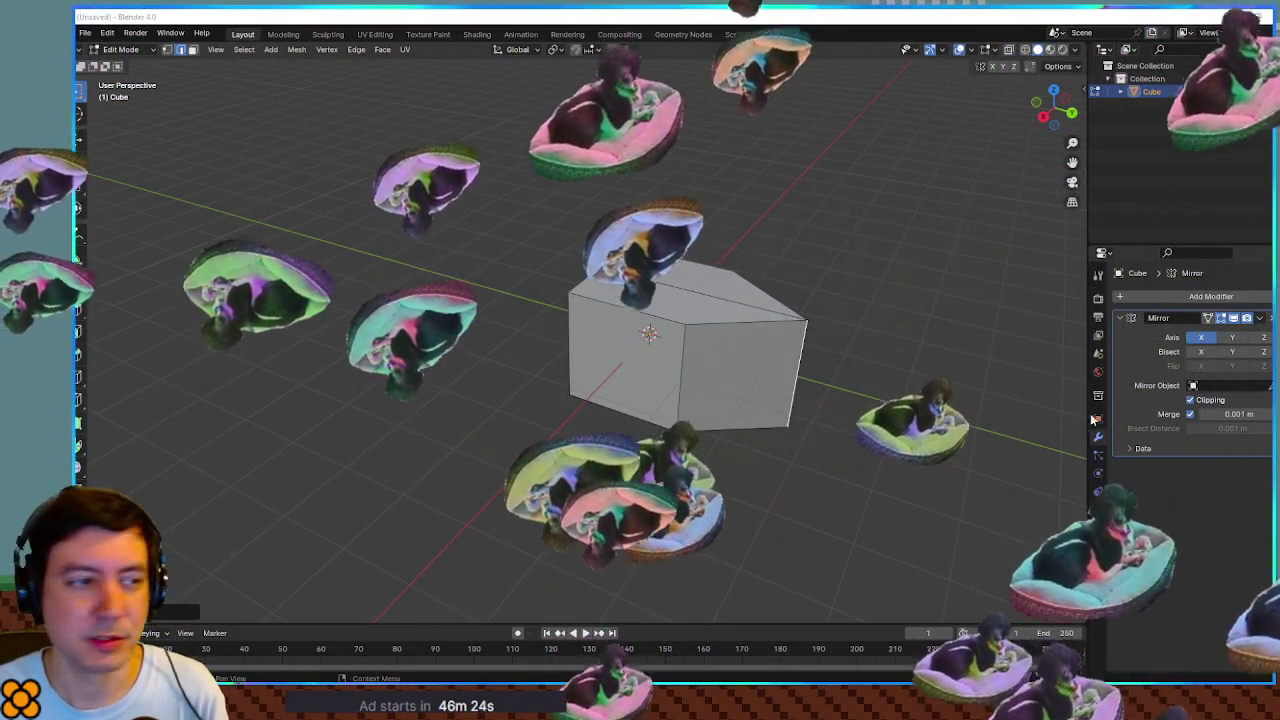
Step: Leave the block's Edit Mode and add a cylinder mesh to the scene
mouse_move(615, 220)
left_mouse_down()
mouse_move(583, 237)
mouse_move(669, 266)
mouse_move(640, 323)
mouse_move(637, 271)
mouse_move(634, 286)
left_mouse_up()
left_click_drag(730, 250, 757, 193)
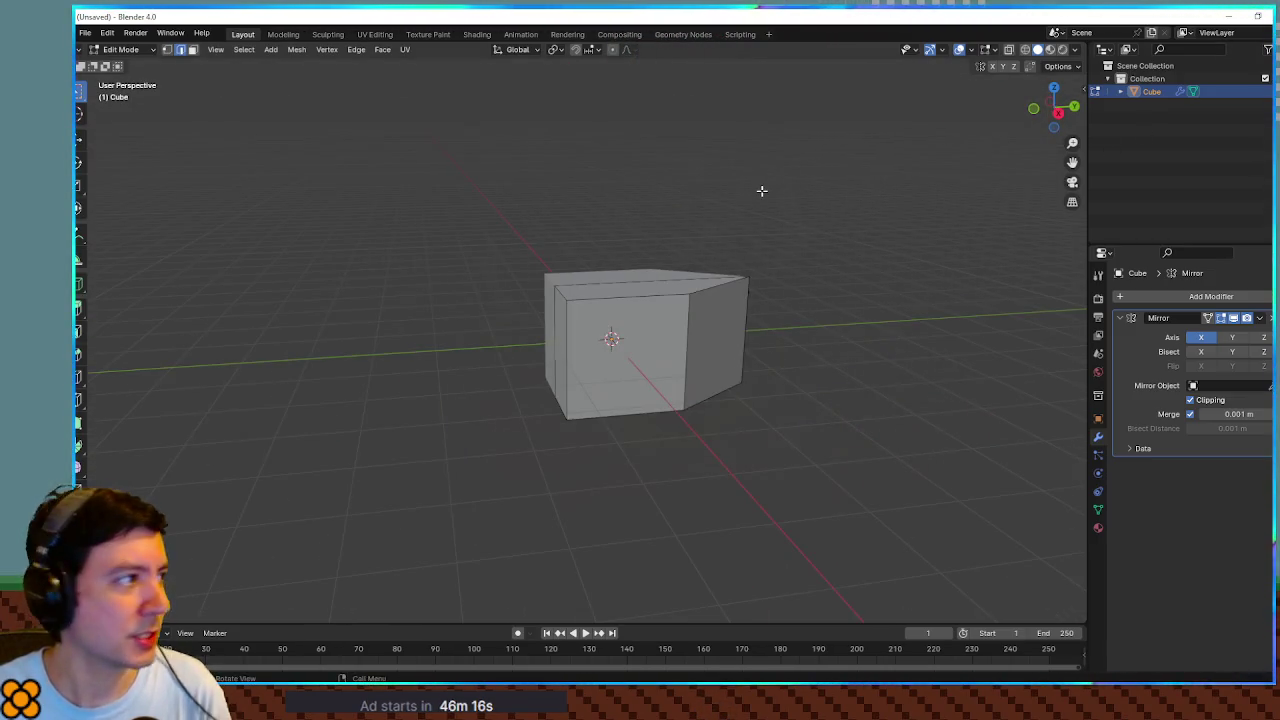
key("Tab")
key("shift+a")
mouse_move(757, 193)
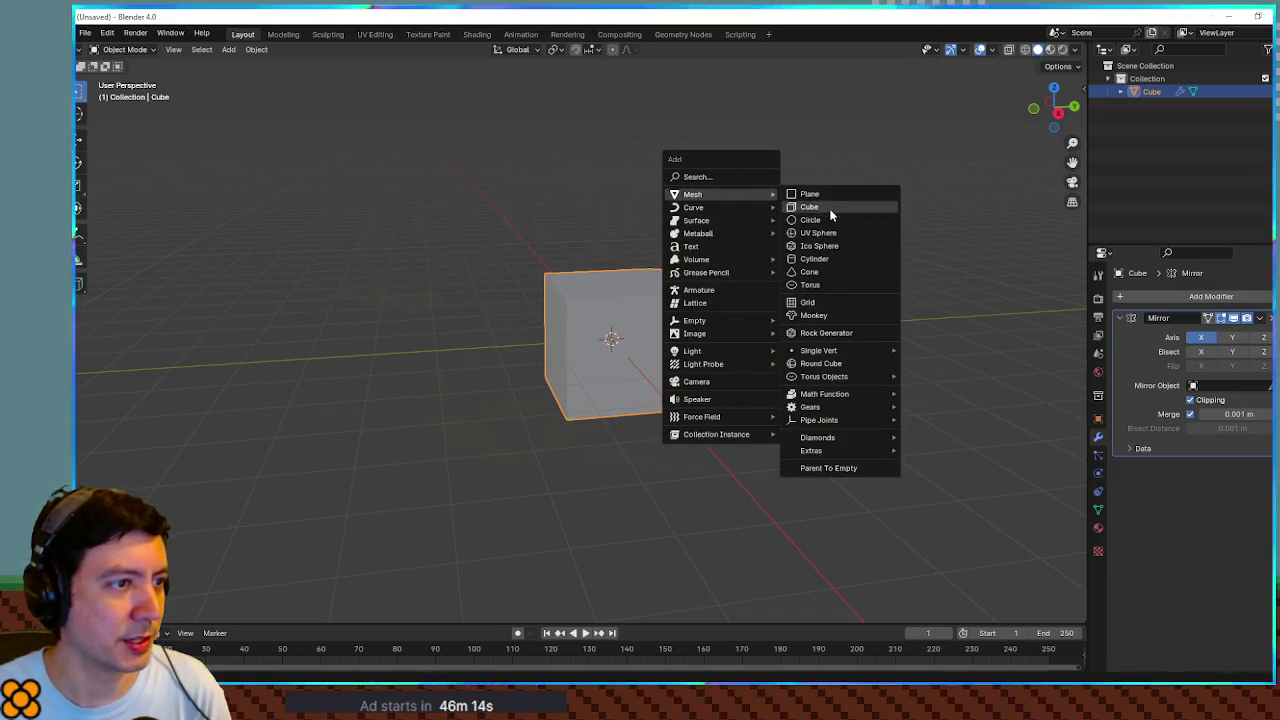
left_click(815, 258)
mouse_move(803, 257)
left_mouse_down()
mouse_move(699, 259)
mouse_move(684, 243)
mouse_move(675, 255)
left_mouse_up()
left_click(192, 608)
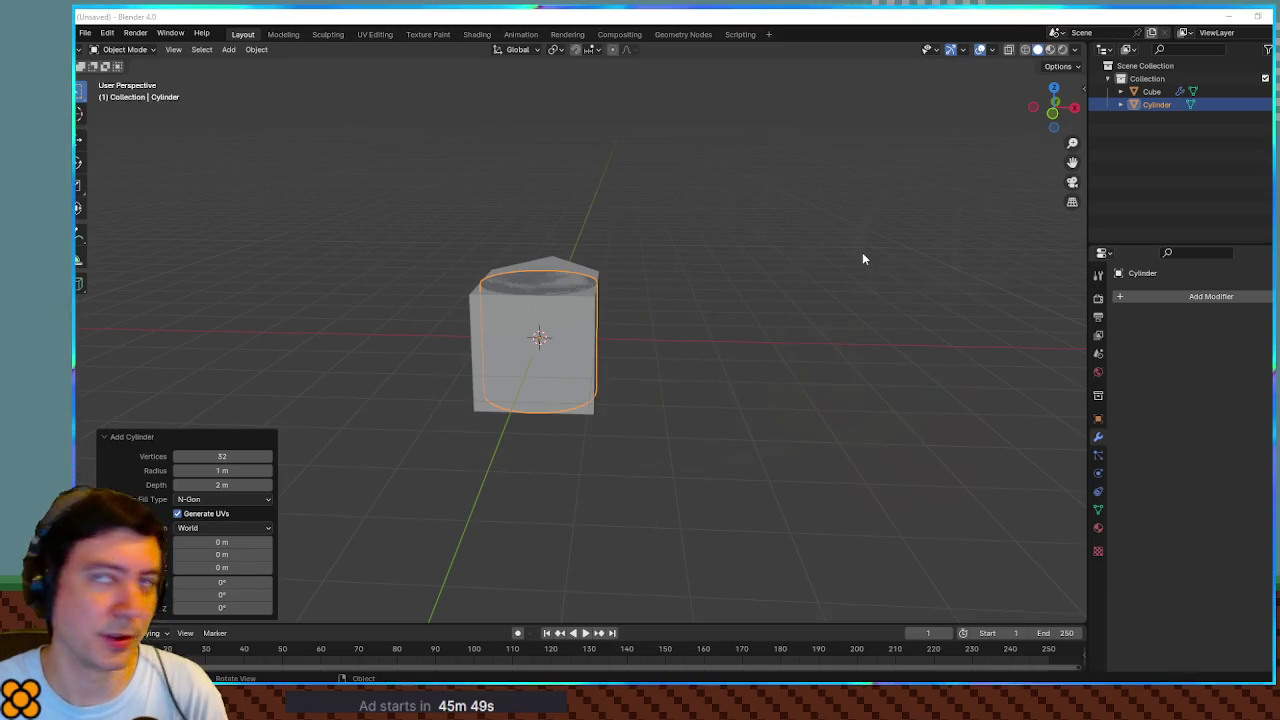
left_click(580, 309)
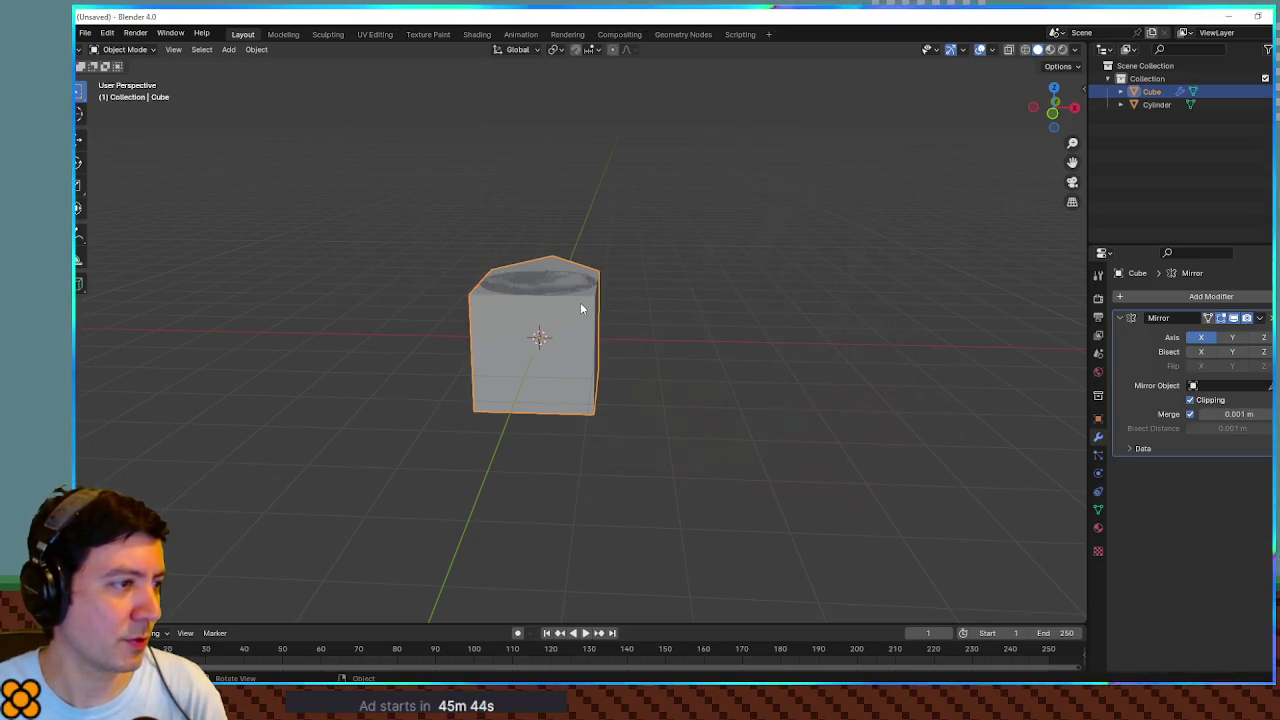
Step: Rotate the cylinder 90° about the Y axis with R Y 90, then view it from the right side
left_click(1172, 105)
type("ry")
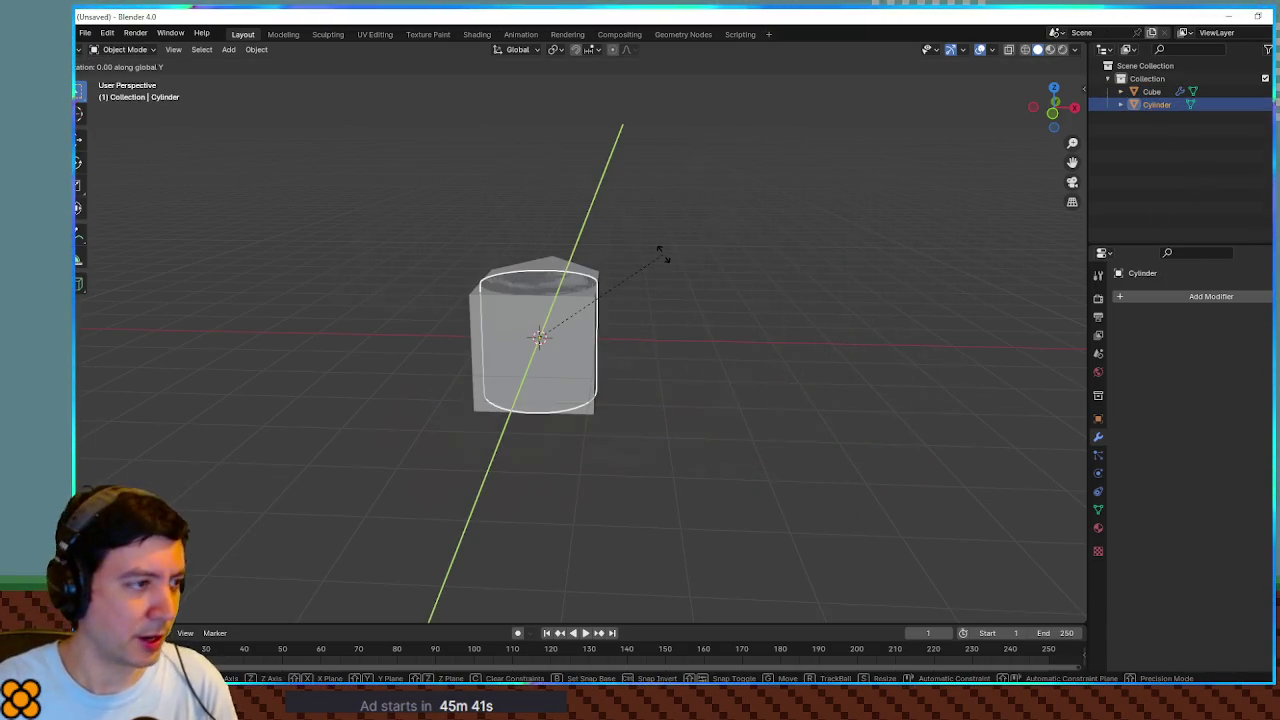
type("90")
key("Return")
left_click_drag(670, 264, 502, 245)
key("KP_1")
key("KP_3")
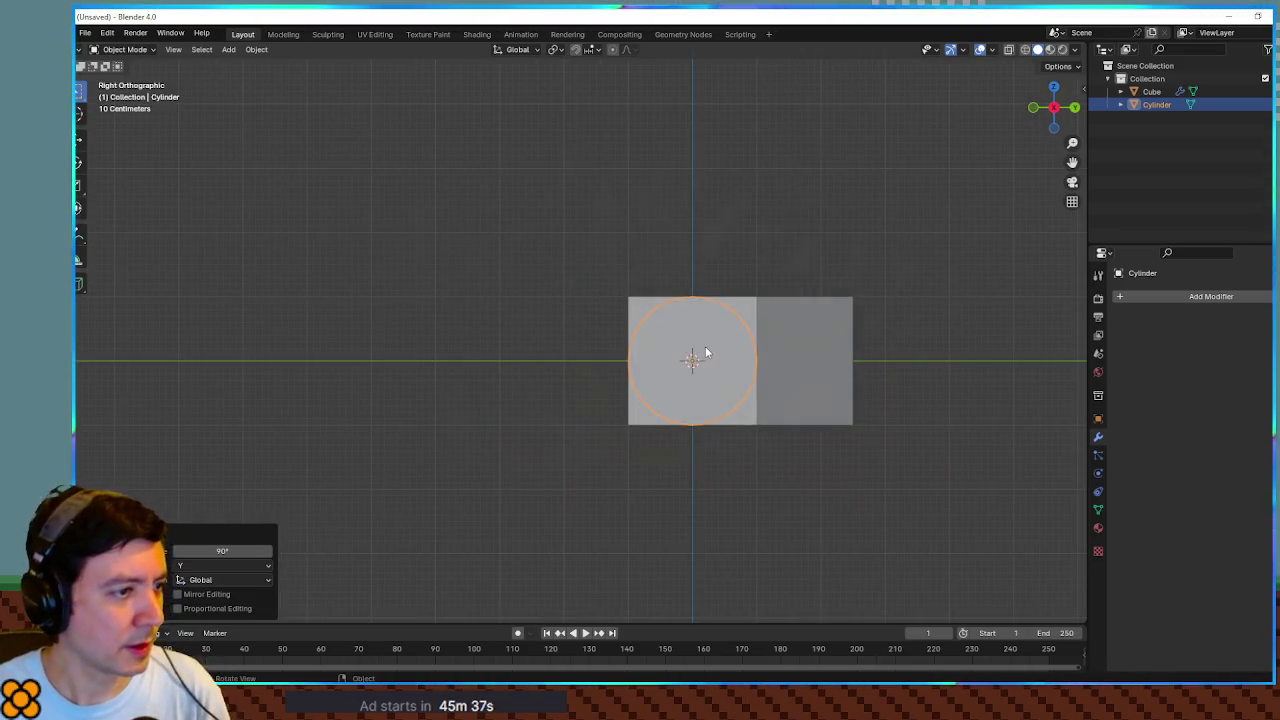
Step: Move the cylinder left, scale it to 1.48 and place it against the block
key("g")
left_click(610, 352)
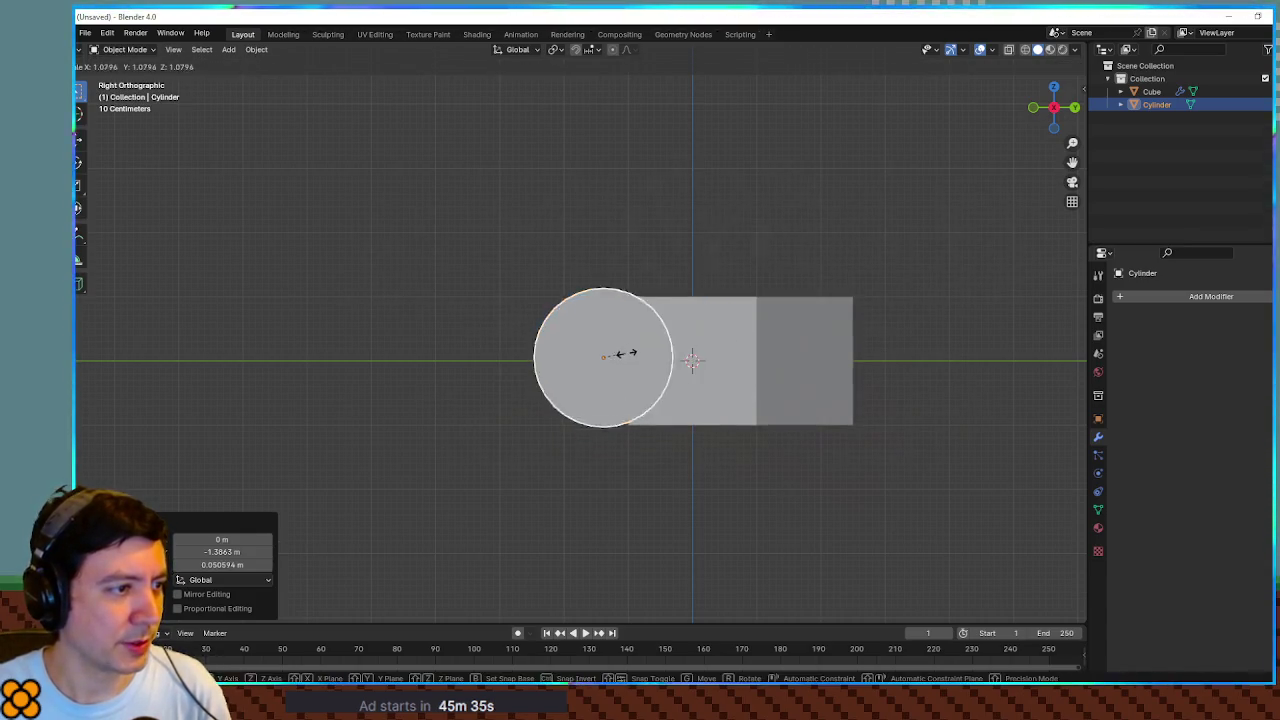
key("s")
left_click(628, 357)
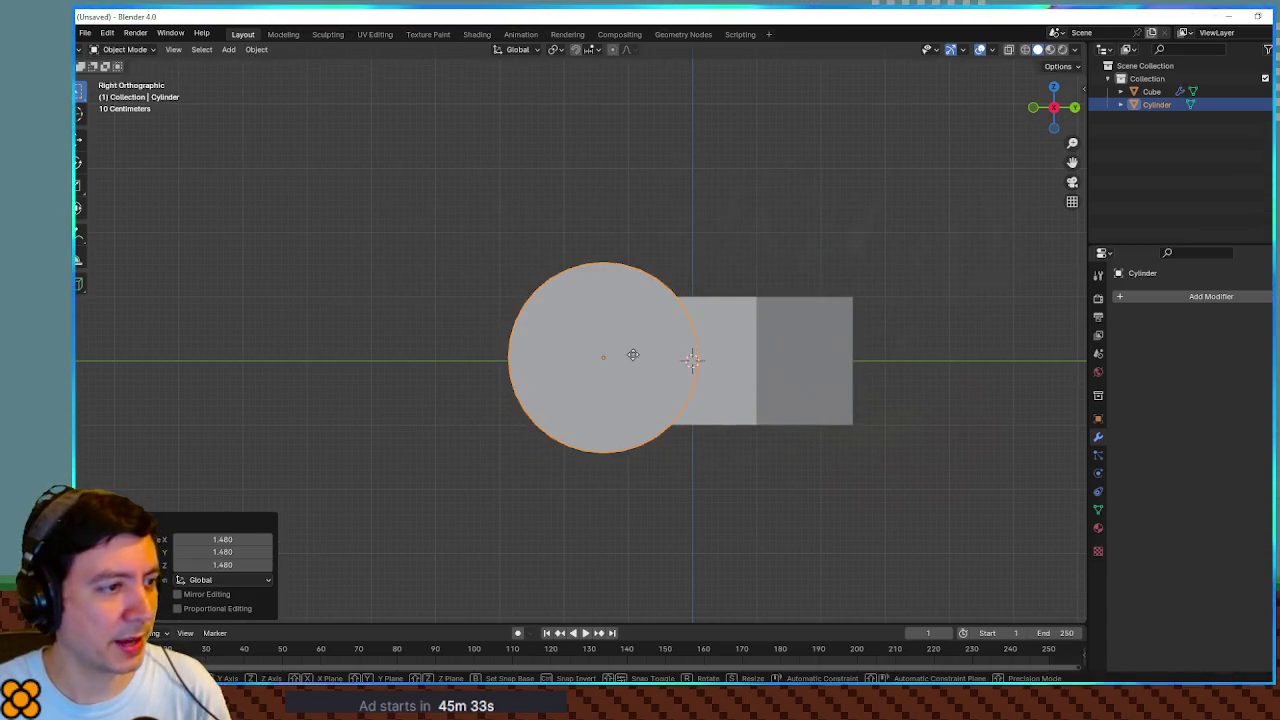
key("g")
left_click(588, 350)
mouse_move(588, 350)
left_mouse_down()
mouse_move(603, 377)
mouse_move(603, 363)
mouse_move(686, 334)
mouse_move(558, 388)
mouse_move(594, 383)
left_mouse_up()
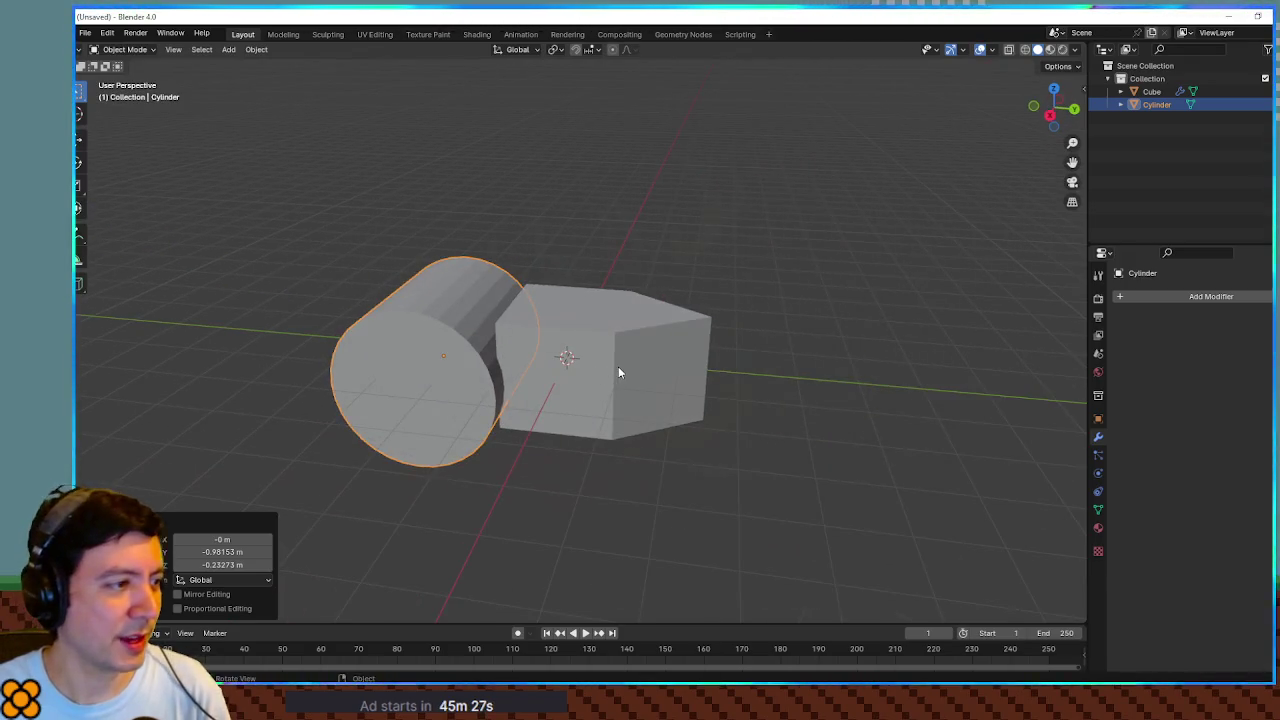
Step: Enter Edit Mode with nothing selected, moving the mesh editing from the cylinder to the block
key("Tab")
key("alt+a")
key("alt+q")
key("alt+a")
left_click_drag(609, 370, 627, 390)
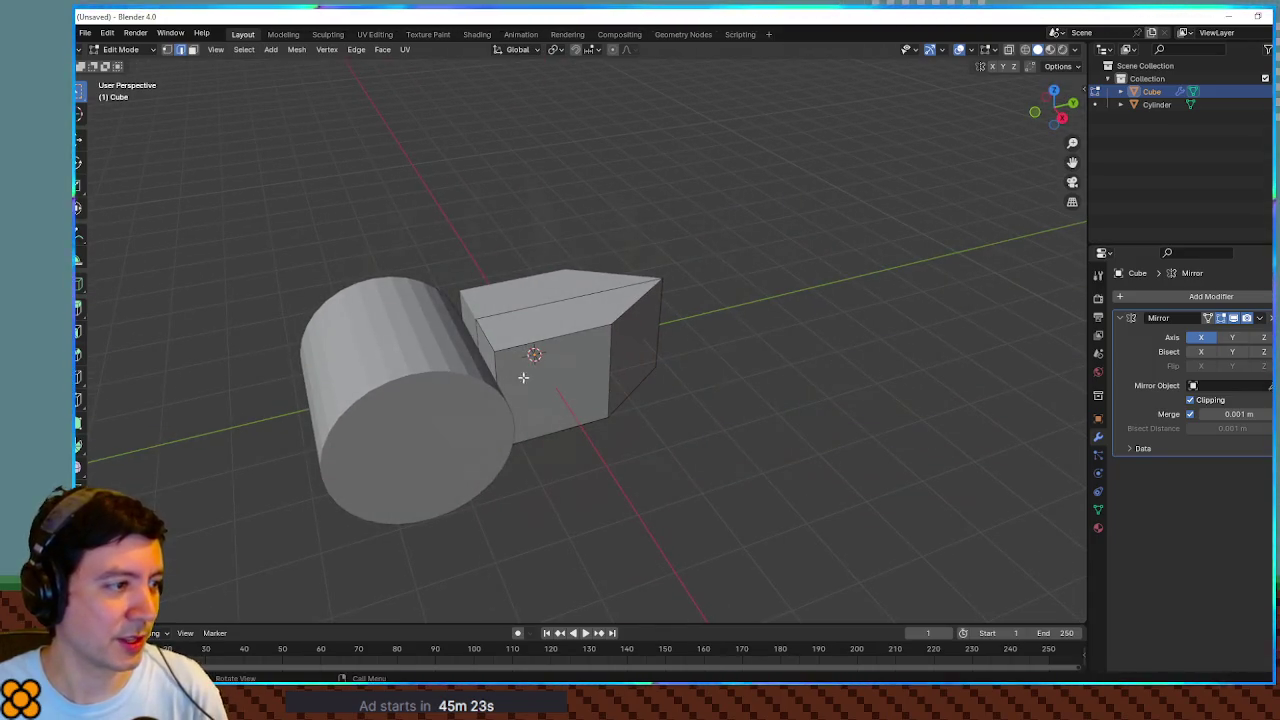
Step: Move two corners of the block along the X axis
mouse_move(497, 370)
left_mouse_down()
mouse_move(560, 400)
mouse_move(543, 406)
left_mouse_up()
left_click(540, 405)
key("g")
key("x")
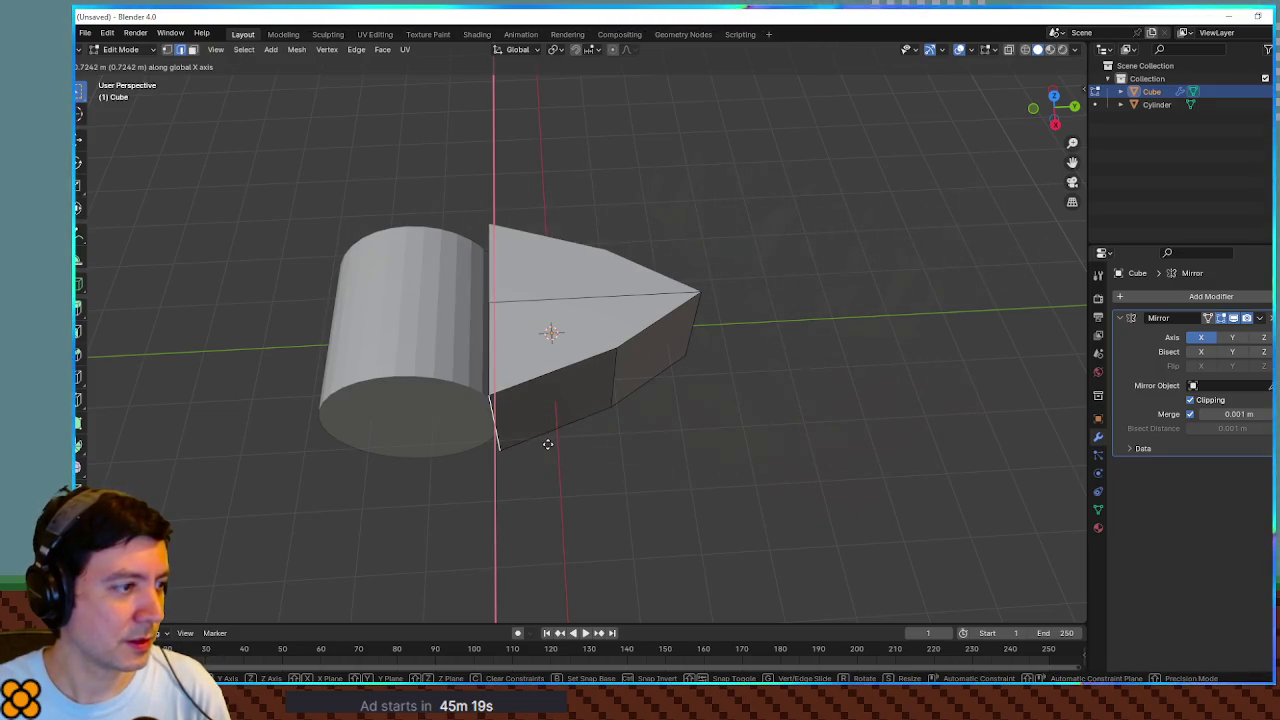
left_click(547, 443)
left_click(612, 372)
key("g")
key("x")
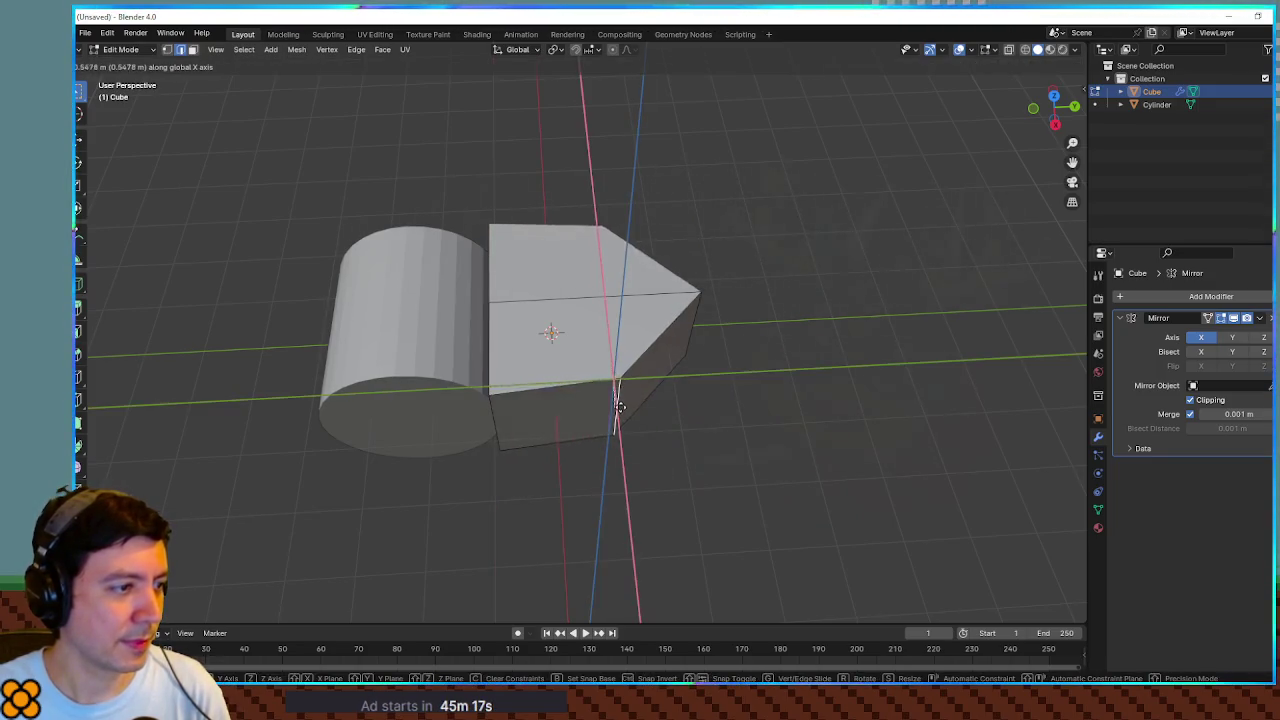
left_click(623, 402)
Step: Move an upper and a lower corner of the block along the Y axis
left_click(698, 318)
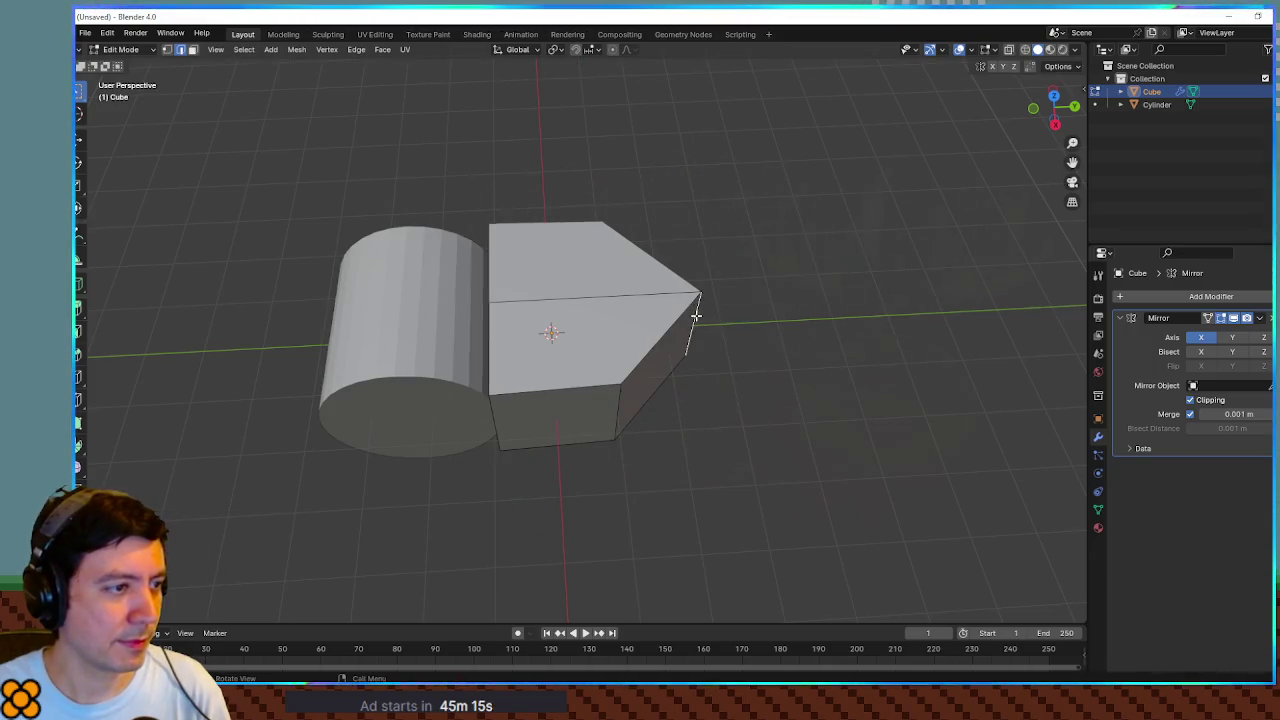
key("g")
key("y")
left_click(756, 320)
left_click(617, 401)
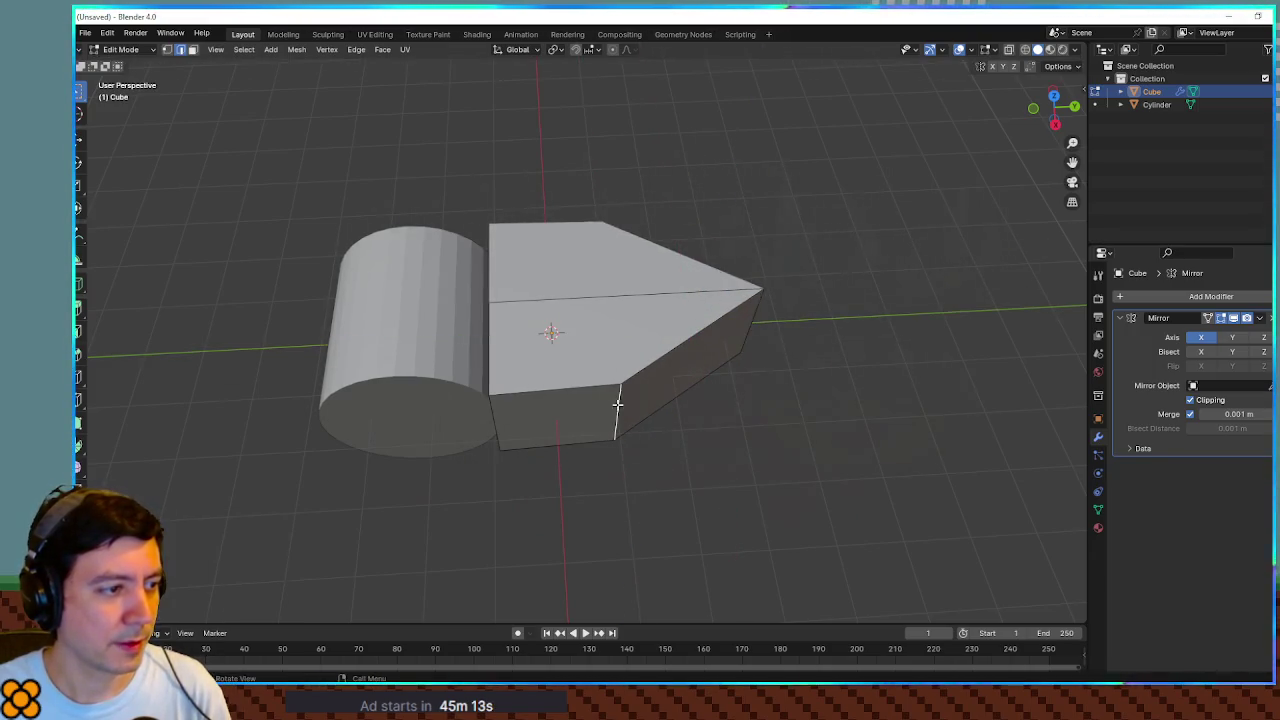
key("g")
key("y")
left_click(691, 405)
Step: In face select mode, raise the block's top face along Z to make it taller
mouse_move(783, 474)
left_mouse_down()
mouse_move(783, 380)
mouse_move(767, 388)
left_mouse_up()
left_click_drag(587, 354, 597, 381)
key("3")
left_click(588, 370)
key("g")
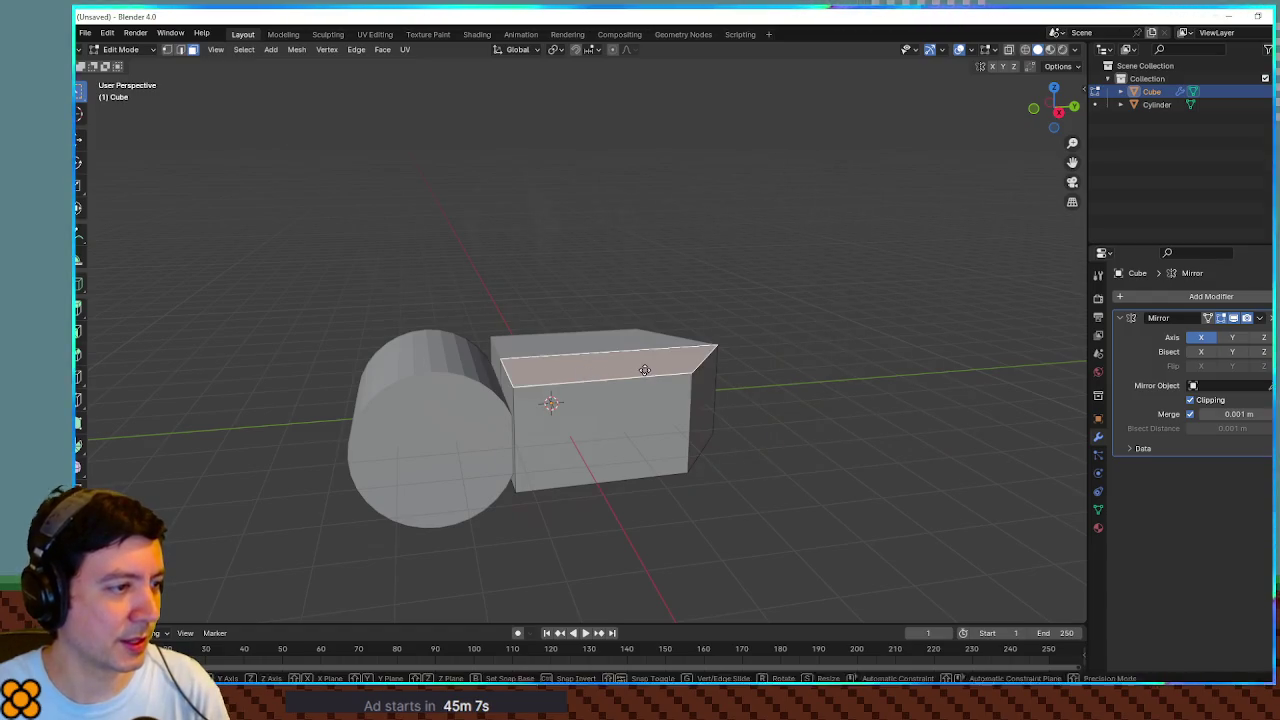
key("z")
left_click(645, 300)
Step: Pull the block's side face 1.3163 m along Y to lengthen it, then return to Object Mode
left_click_drag(645, 300, 759, 402)
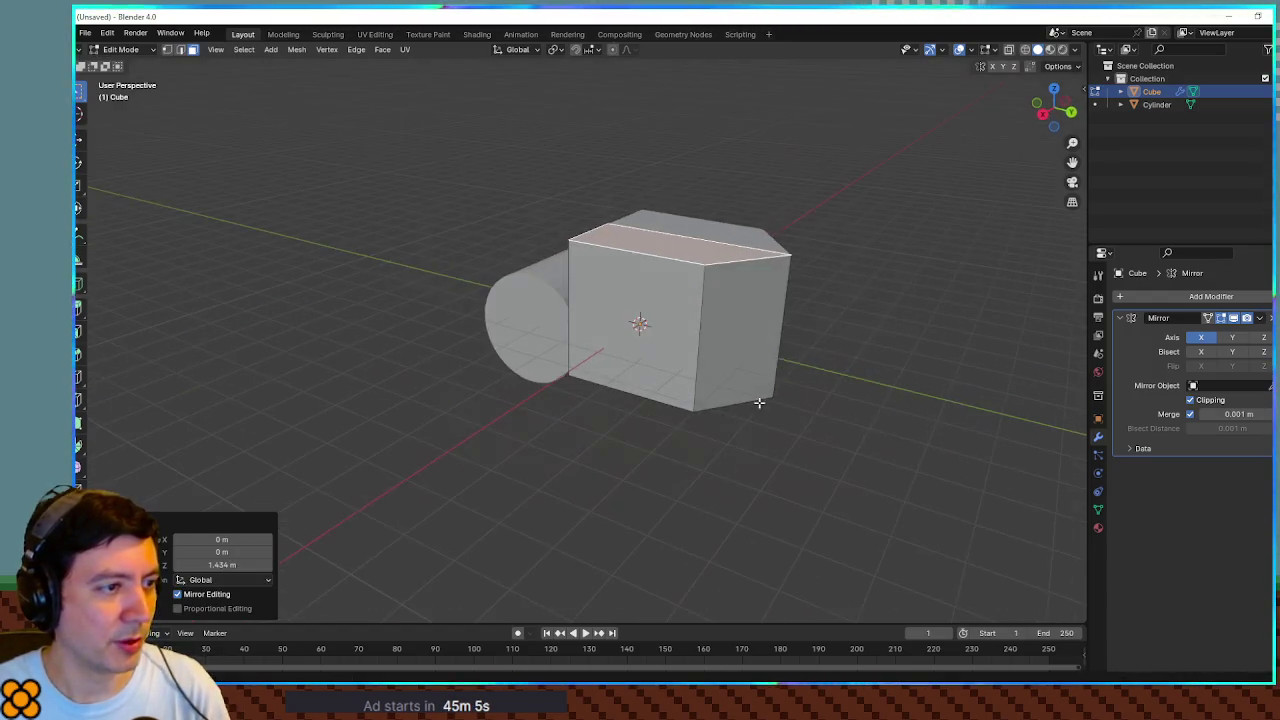
left_click(762, 340)
key("g")
key("y")
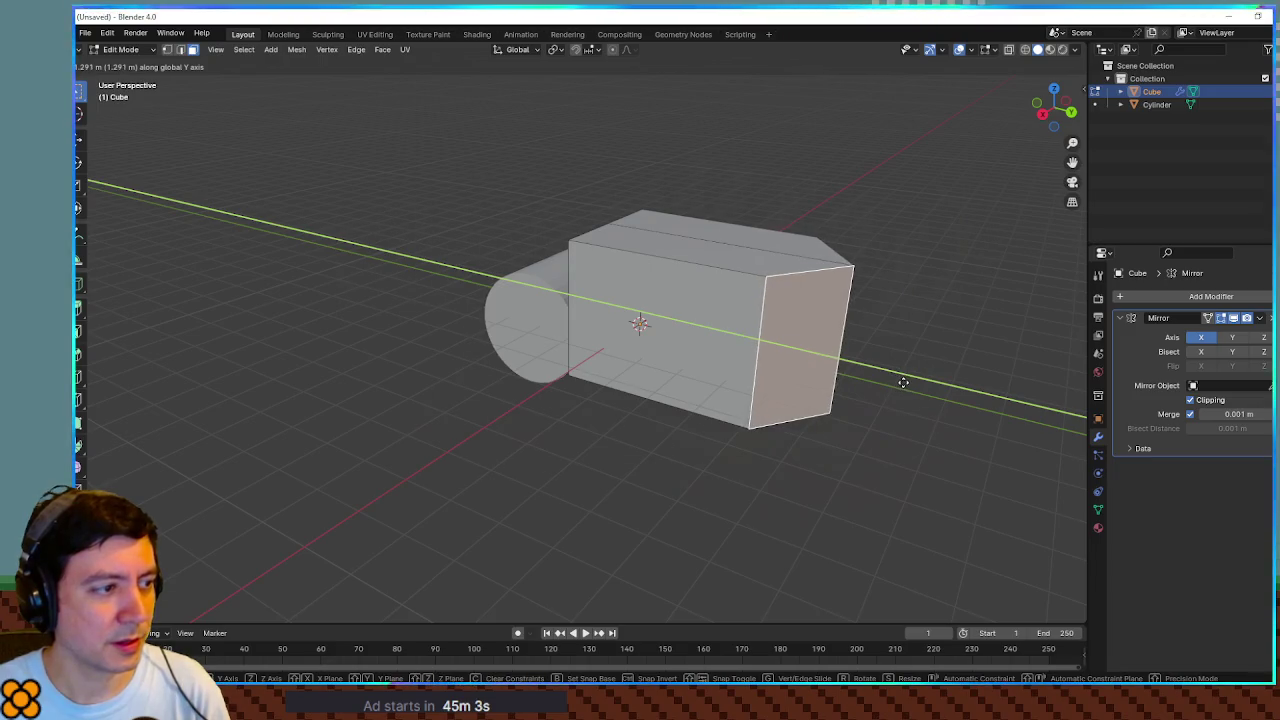
left_click(903, 383)
mouse_move(903, 383)
left_mouse_down()
mouse_move(806, 383)
mouse_move(870, 397)
mouse_move(767, 395)
left_mouse_up()
left_click_drag(602, 355, 525, 302)
left_click_drag(596, 320, 654, 334)
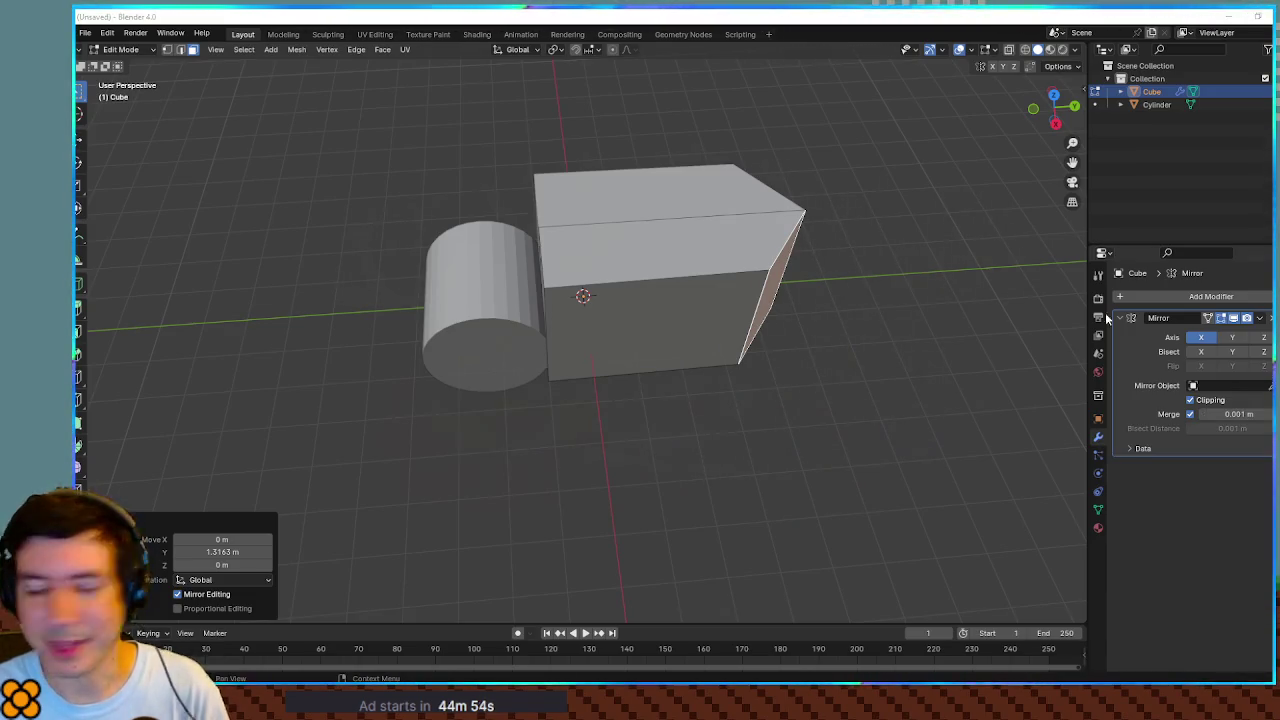
key("Tab")
Step: Slide the cylinder along Y, then raise it 0.98486 m along Z in the right side view
left_click_drag(514, 286, 517, 323)
left_click(500, 370)
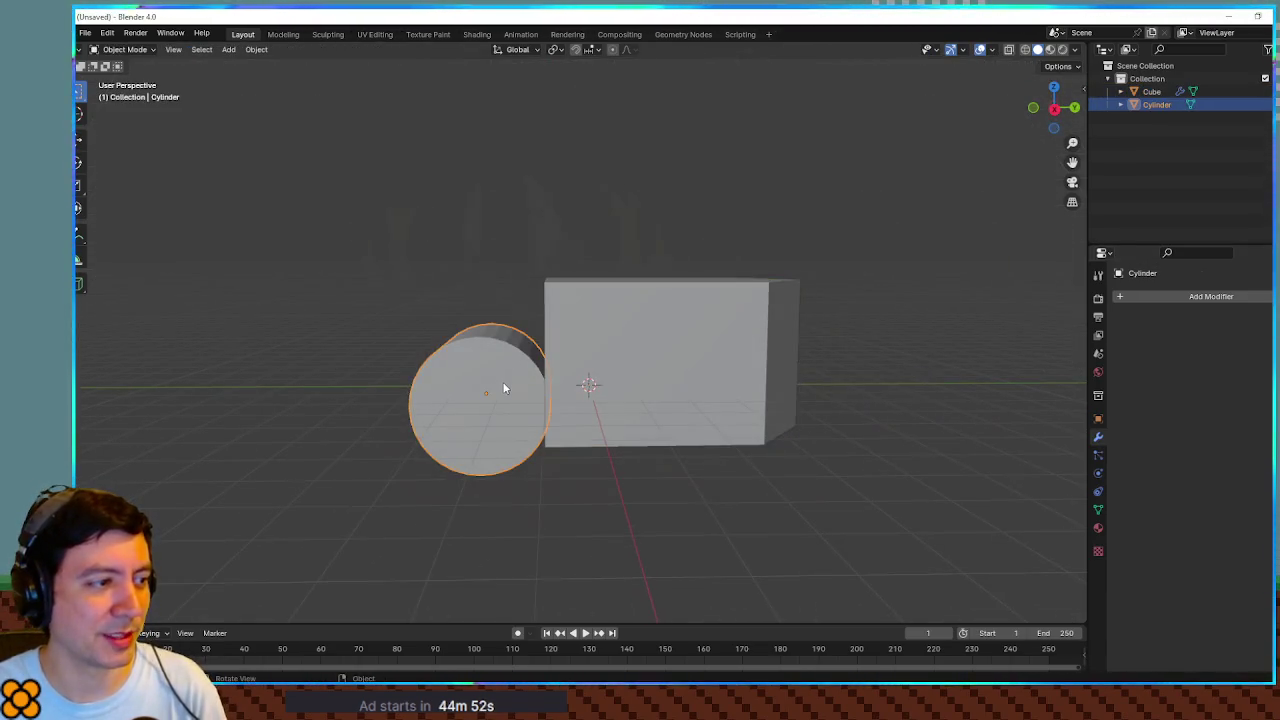
key("g")
key("y")
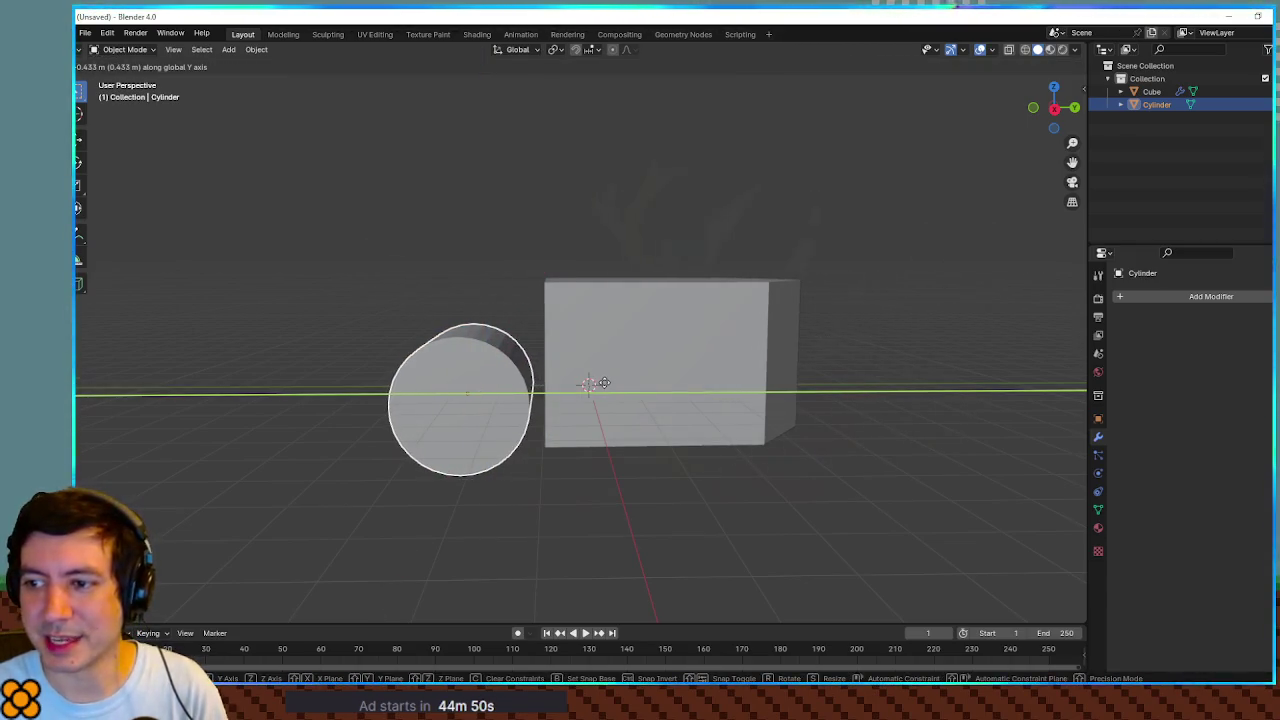
left_click(606, 382)
mouse_move(609, 381)
left_mouse_down()
mouse_move(639, 331)
mouse_move(649, 377)
mouse_move(526, 458)
left_mouse_up()
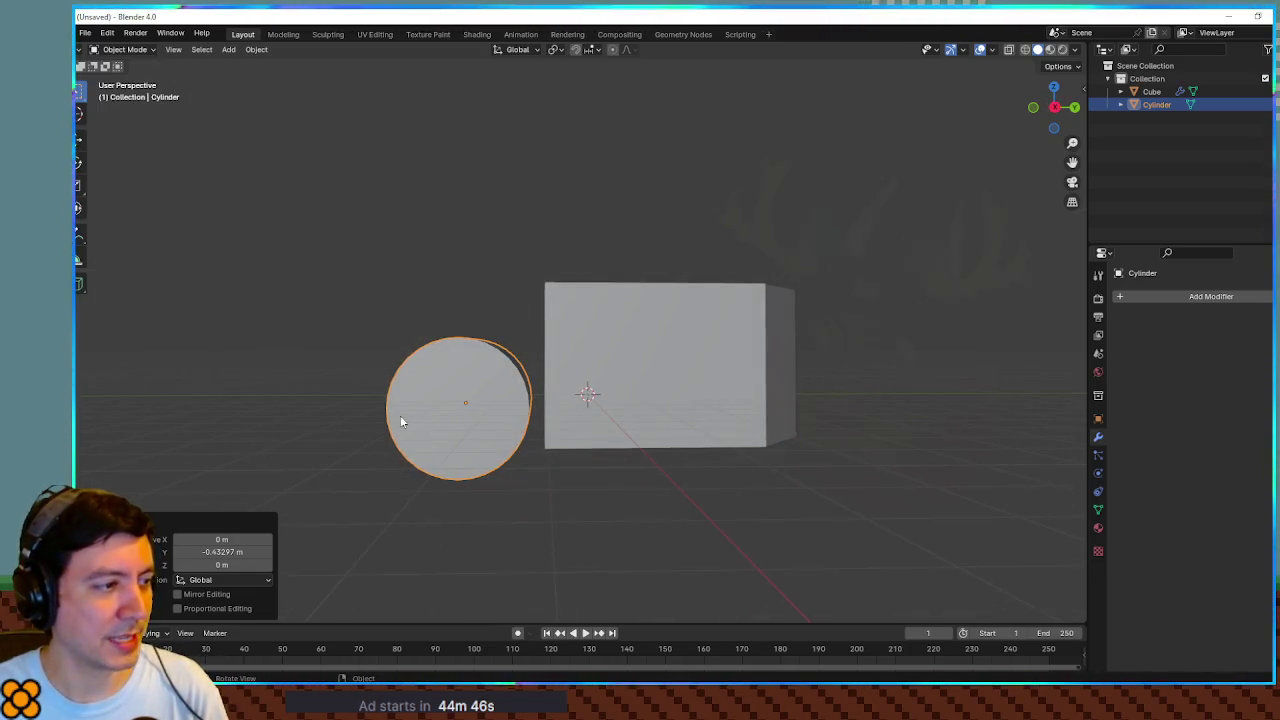
mouse_move(415, 425)
left_mouse_down()
mouse_move(344, 428)
mouse_move(340, 398)
left_mouse_up()
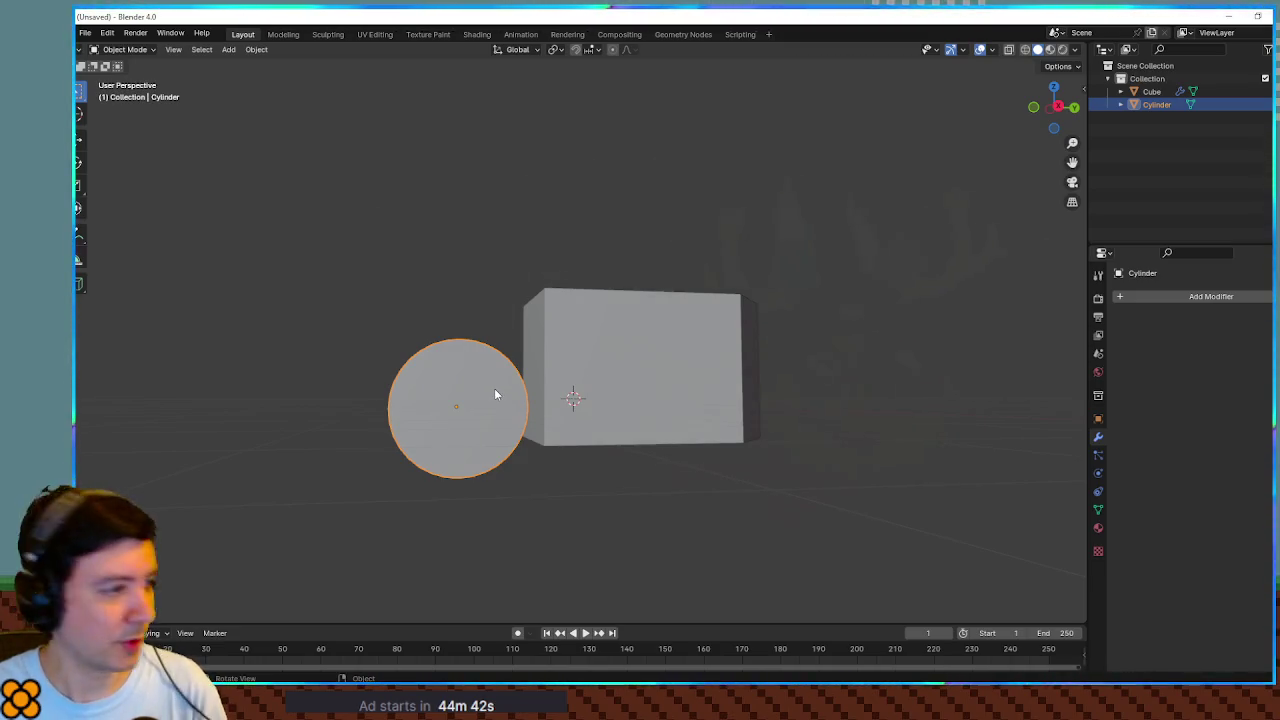
key("KP_3")
key("g")
key("z")
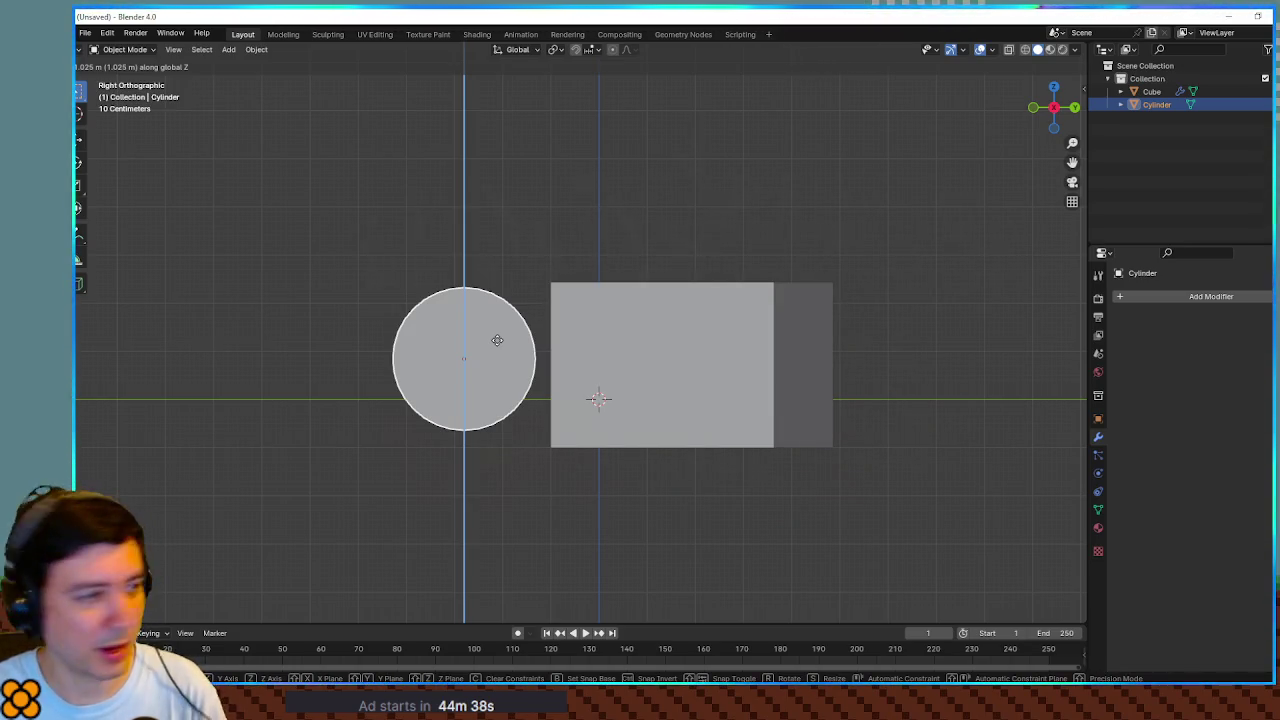
left_click(502, 348)
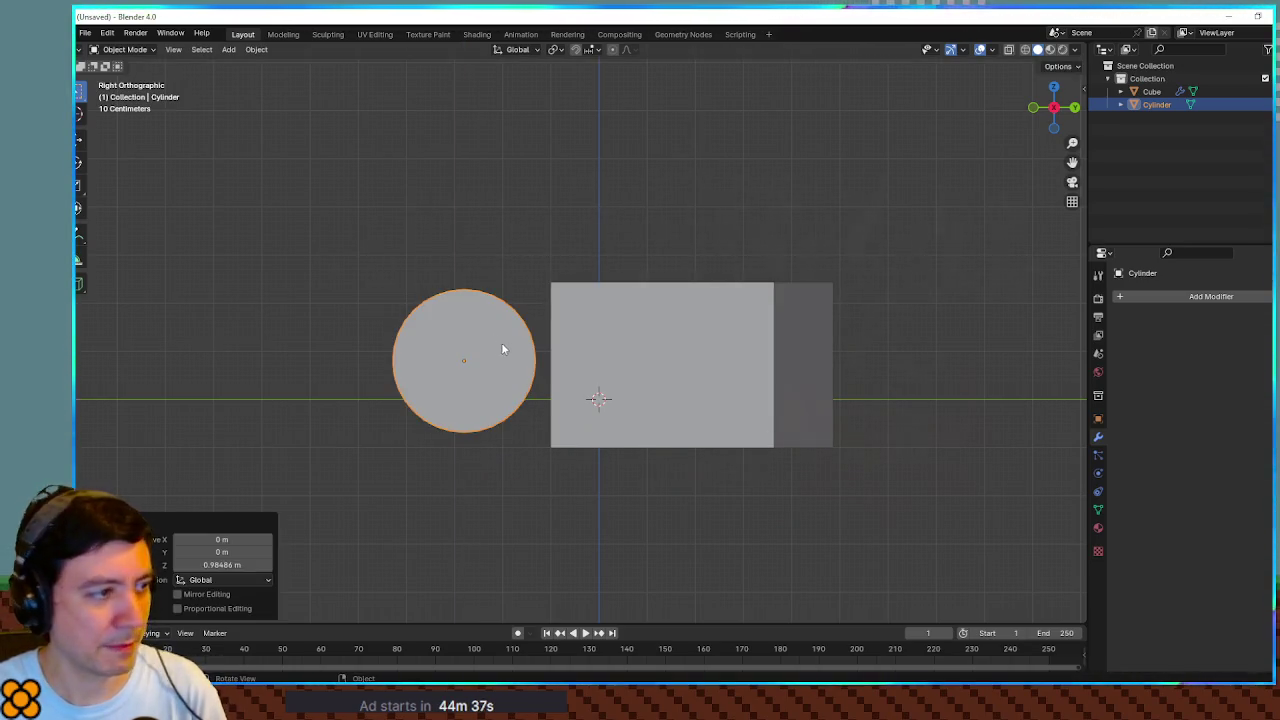
Step: Lower the box 0.10793 m along Z and enter its Edit Mode
left_click(708, 357)
key("g")
key("z")
left_click(708, 359)
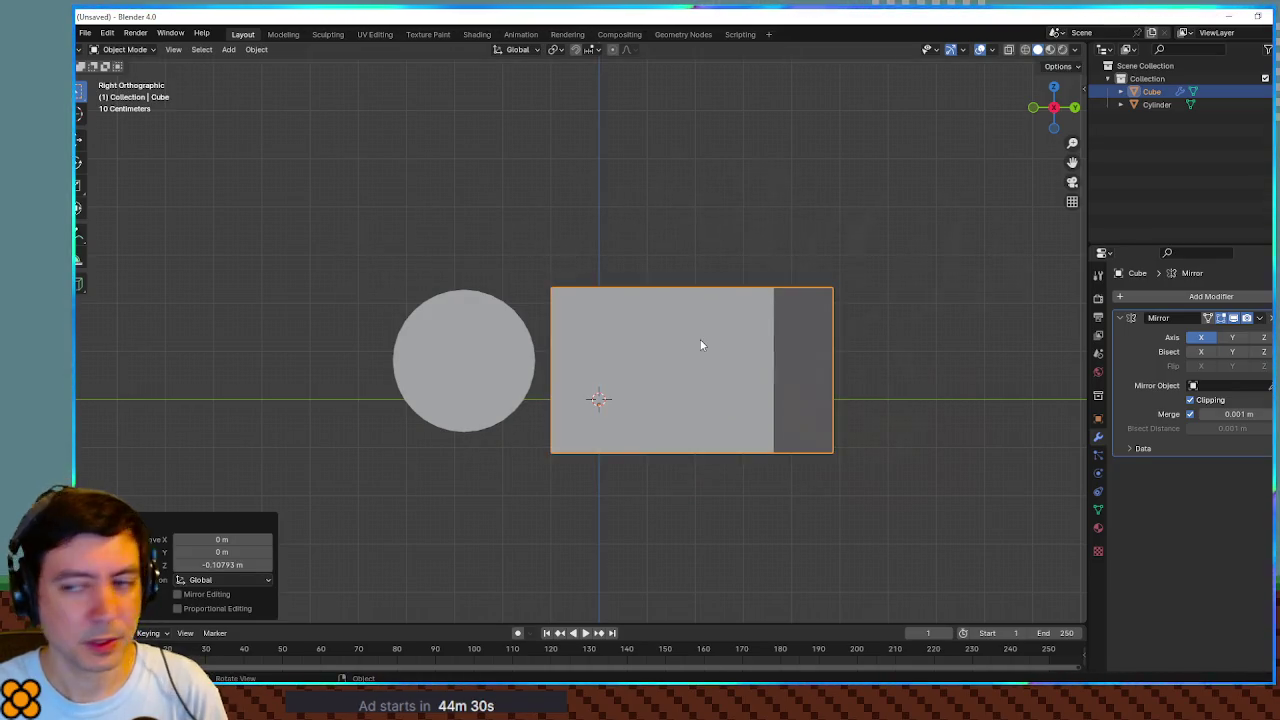
mouse_move(697, 342)
left_mouse_down()
mouse_move(734, 362)
mouse_move(693, 374)
left_mouse_up()
key("Tab")
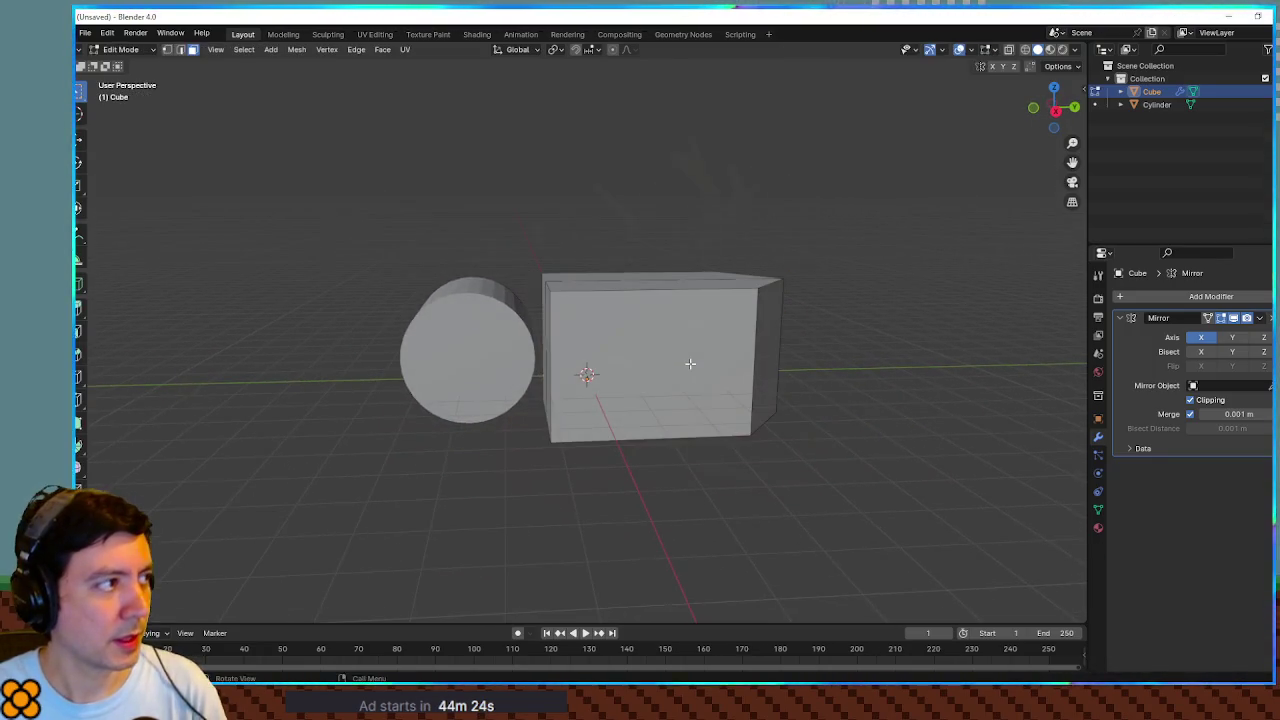
Step: Add two edge loops across the box
scroll(572, 386, "up", 1)
scroll(570, 386, "down", 1)
left_click(570, 386)
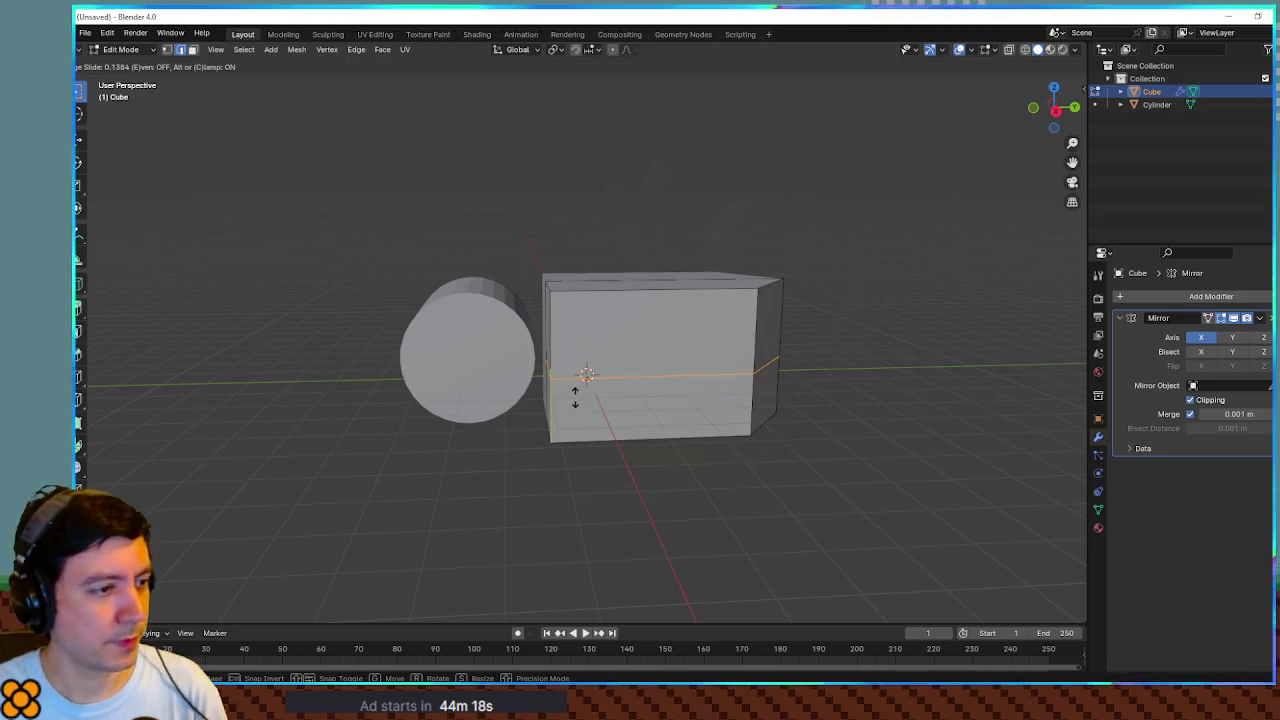
left_click(576, 392)
scroll(580, 390, "up", 5)
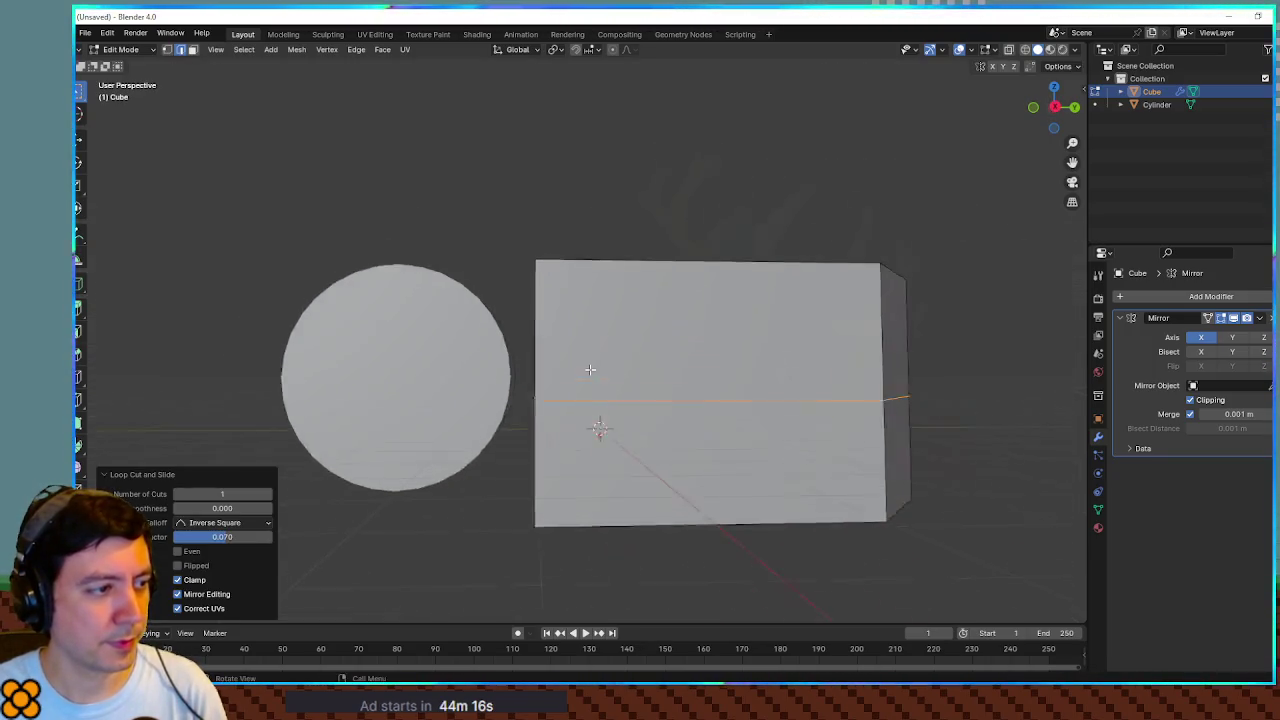
left_click(524, 396)
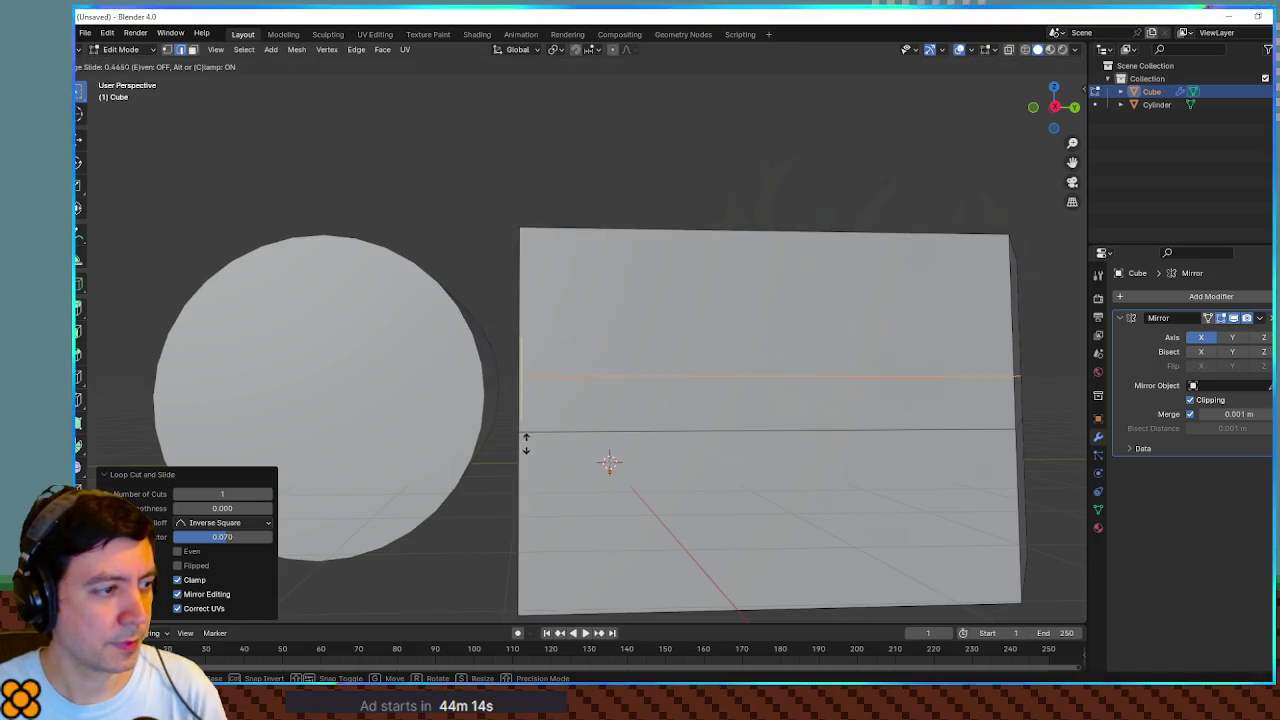
left_click(528, 470)
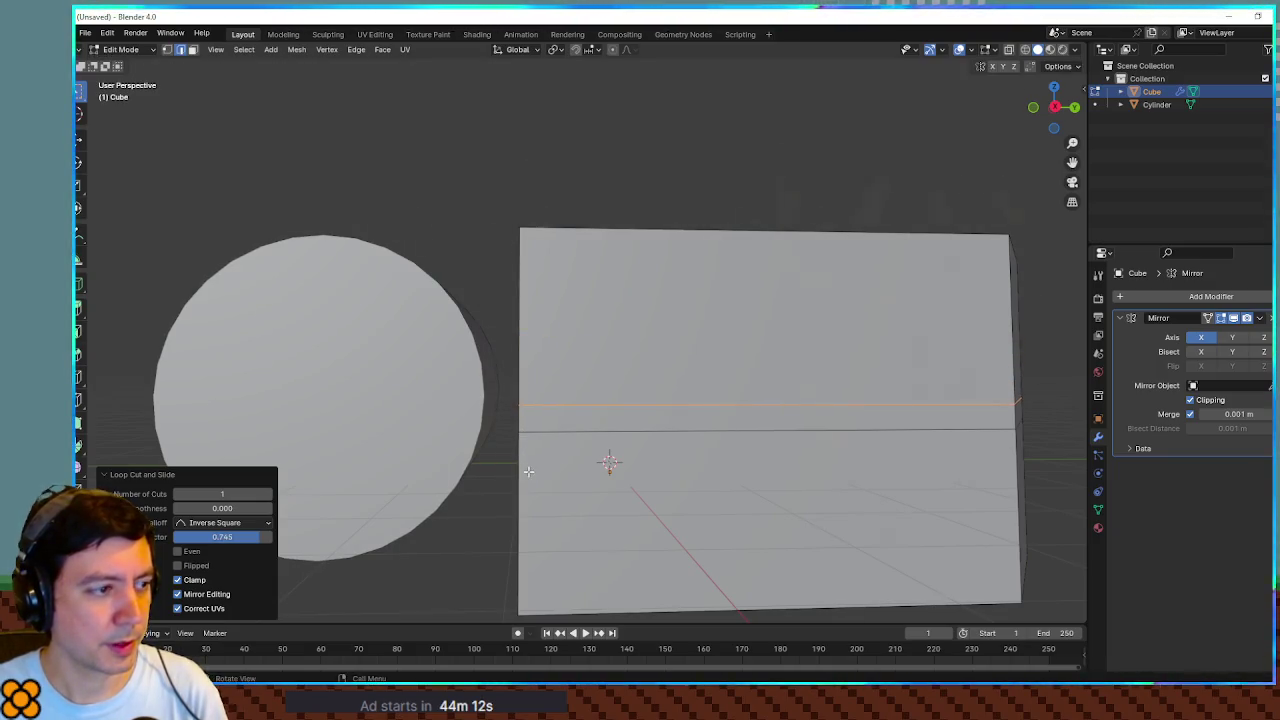
Step: Try extruding, scaling and pushing the middle face loop out 0.178 m, then undo the raised band
key("3")
left_click(513, 418)
left_click(532, 418, "alt")
key("e")
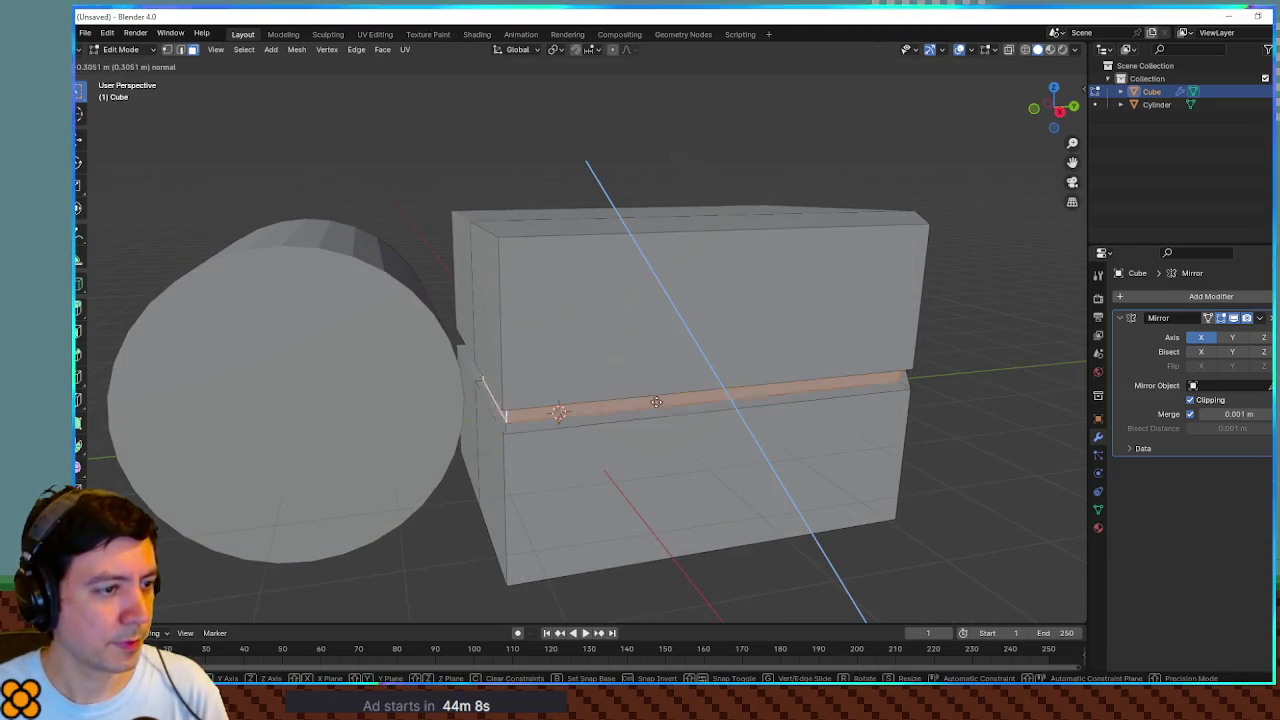
right_click(694, 413)
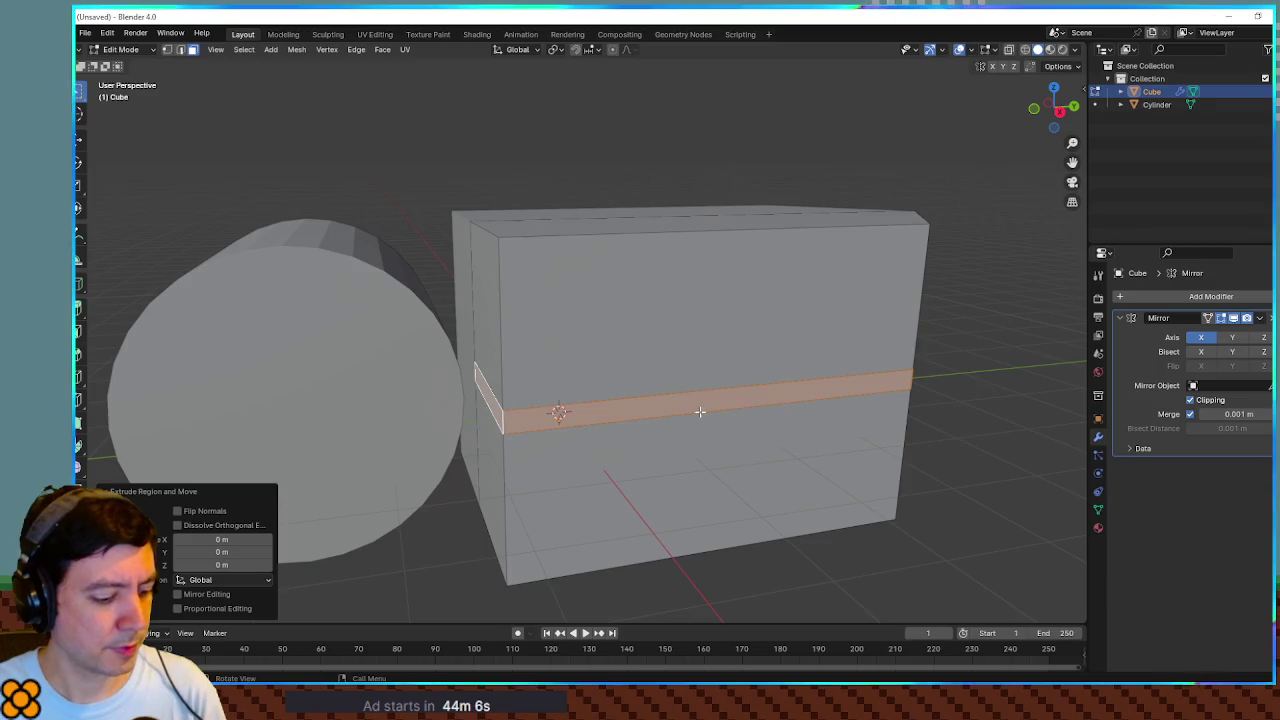
key("s")
key("shift+z")
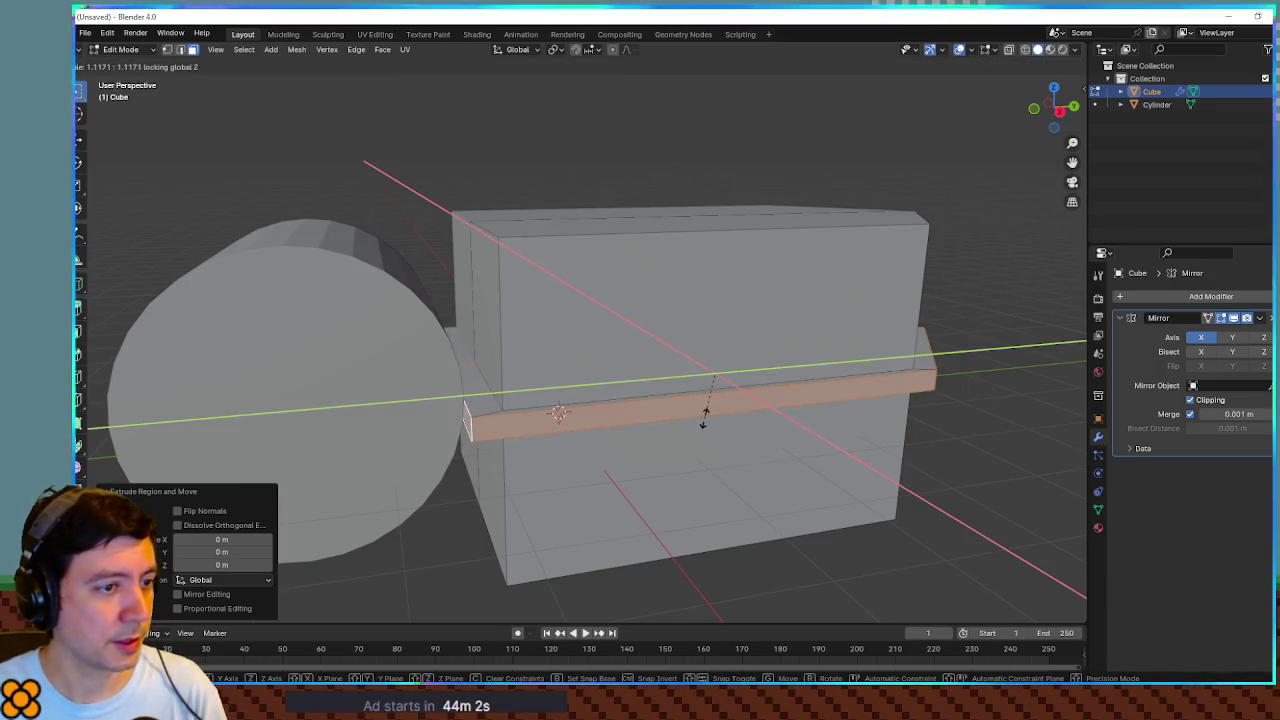
right_click(704, 413)
key("alt+s")
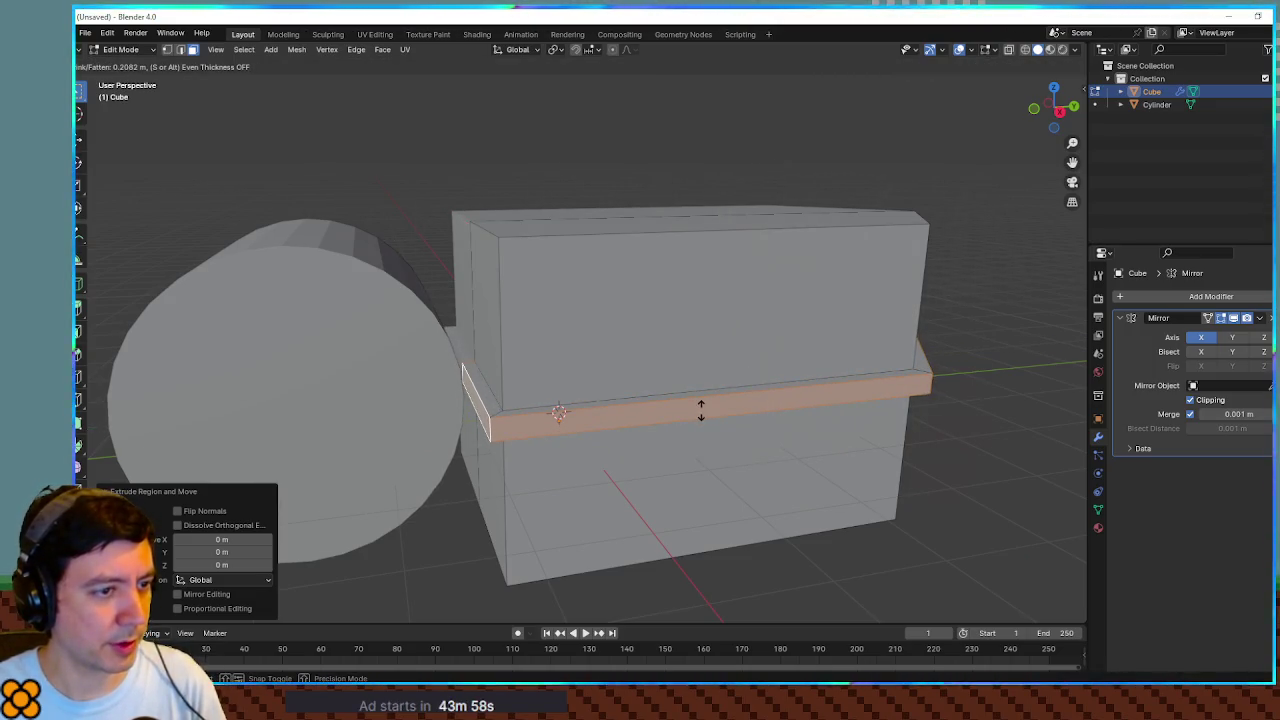
left_click(740, 420)
mouse_move(766, 428)
left_mouse_down()
mouse_move(786, 480)
mouse_move(743, 440)
mouse_move(597, 391)
mouse_move(694, 429)
mouse_move(900, 397)
mouse_move(943, 374)
mouse_move(777, 374)
mouse_move(829, 357)
mouse_move(786, 357)
mouse_move(803, 367)
left_mouse_up()
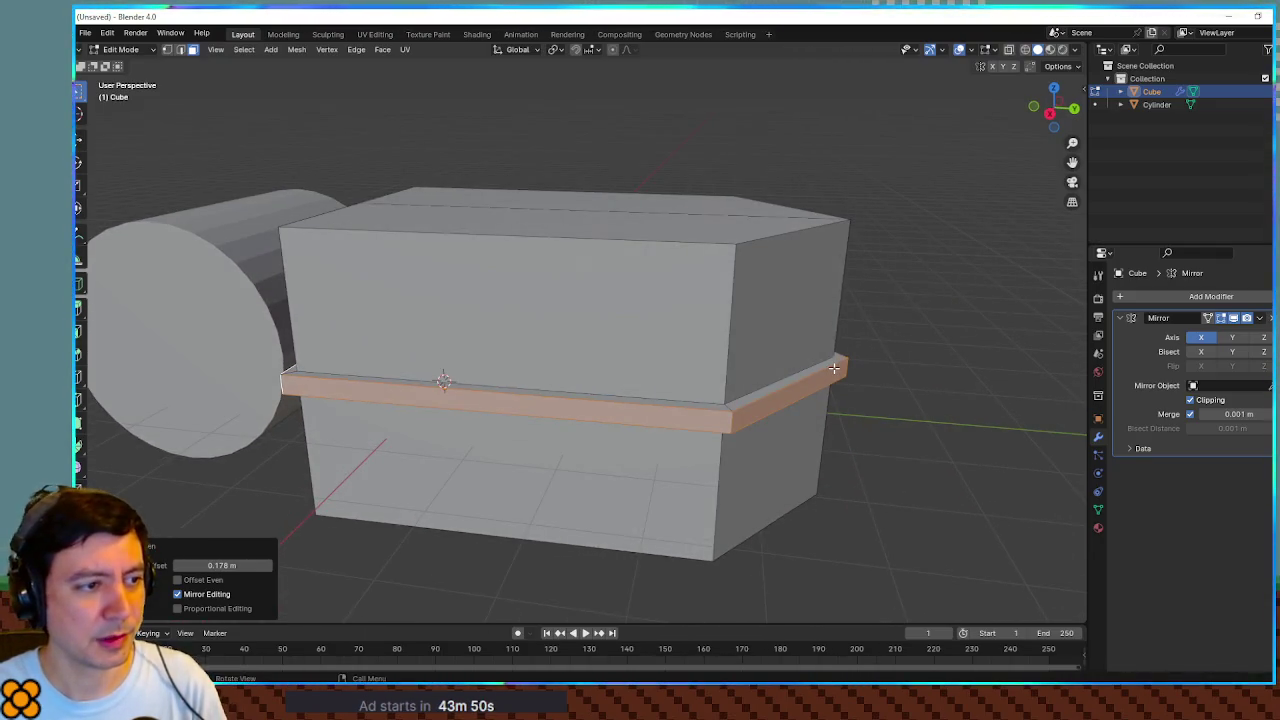
key("alt+a")
Step: In edge select mode, select the box's top far corner and raise it along Z
key("2")
left_click(833, 369, "alt")
left_click_drag(743, 331, 734, 367)
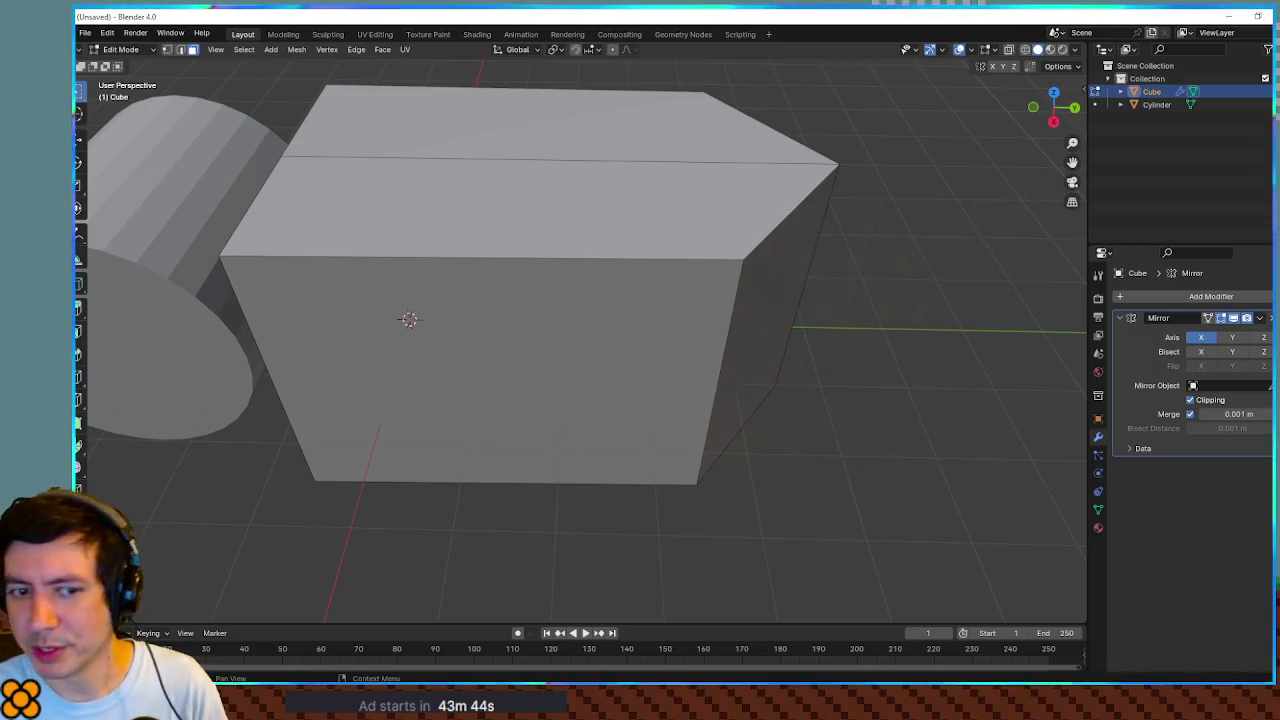
mouse_move(950, 426)
left_mouse_down()
mouse_move(954, 371)
mouse_move(927, 375)
left_mouse_up()
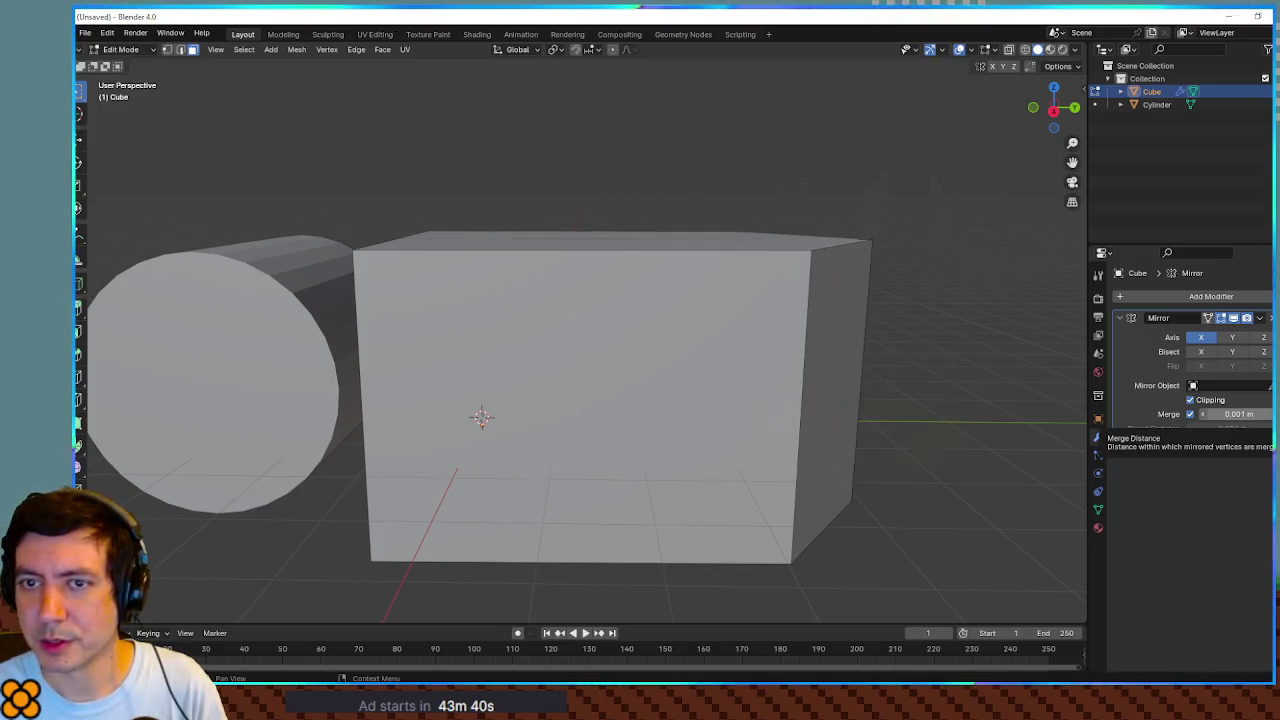
left_click_drag(853, 218, 900, 277)
key("g")
key("z")
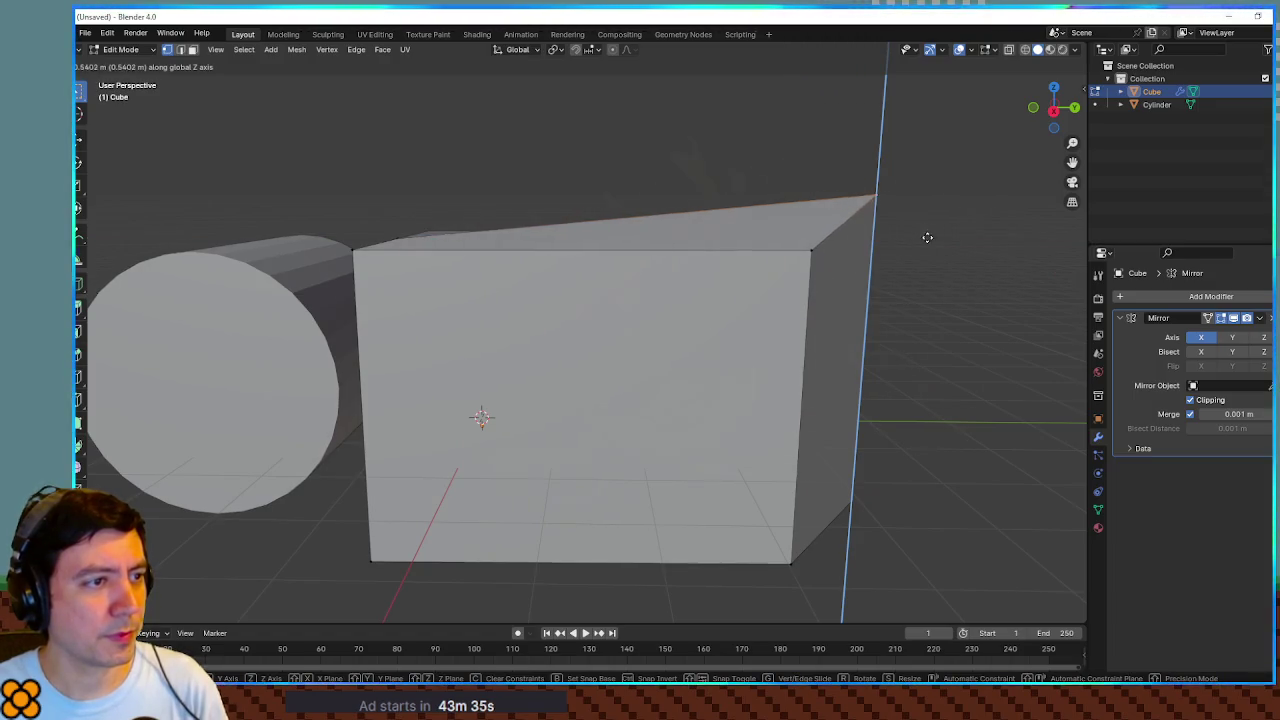
left_click(930, 276)
Step: In the right side view, stretch the top edge out into a nose and move the vertical edge back (-0.82463 m Y, -0.045392 m Z)
mouse_move(931, 280)
left_mouse_down()
mouse_move(860, 277)
mouse_move(923, 246)
left_mouse_up()
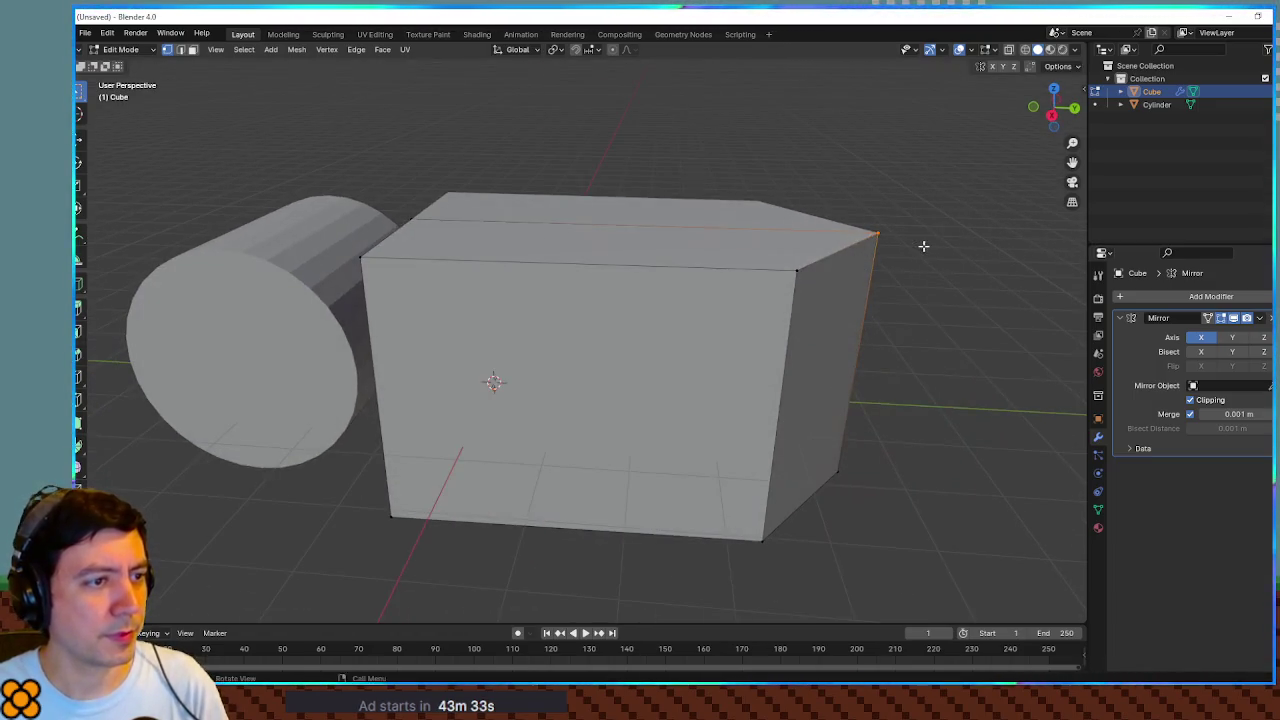
key("KP_1")
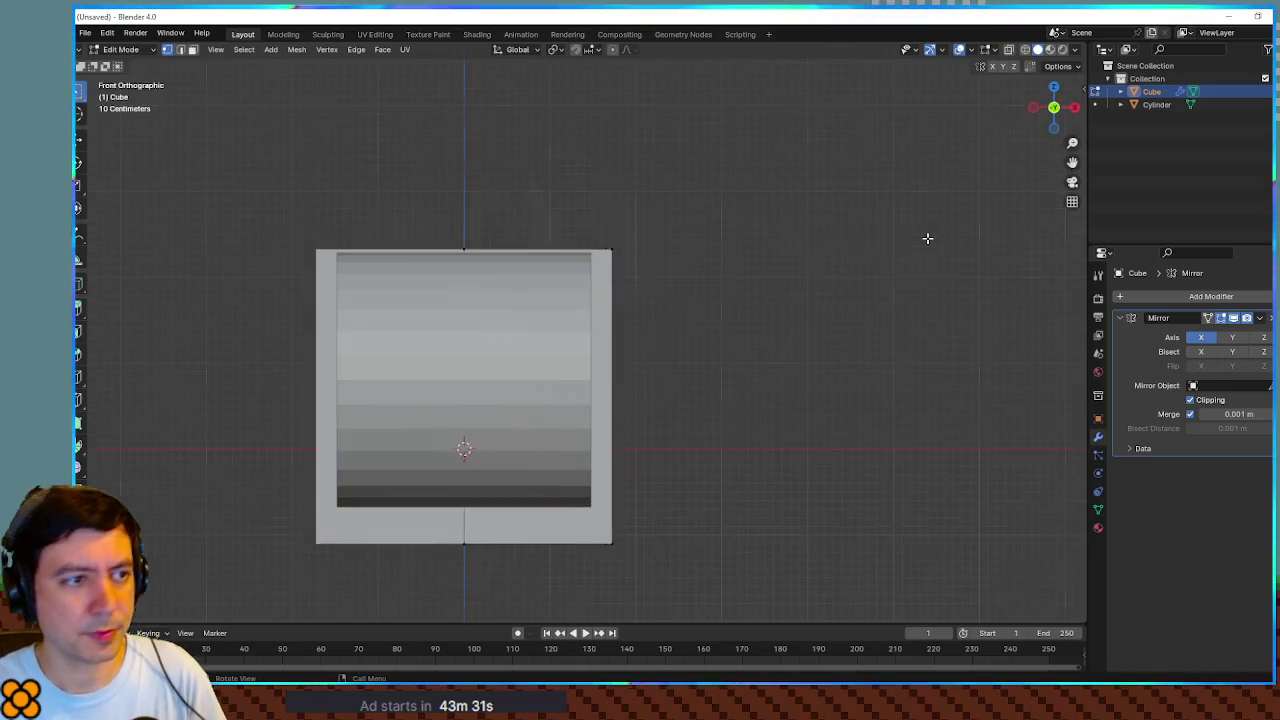
key("KP_3")
key("g")
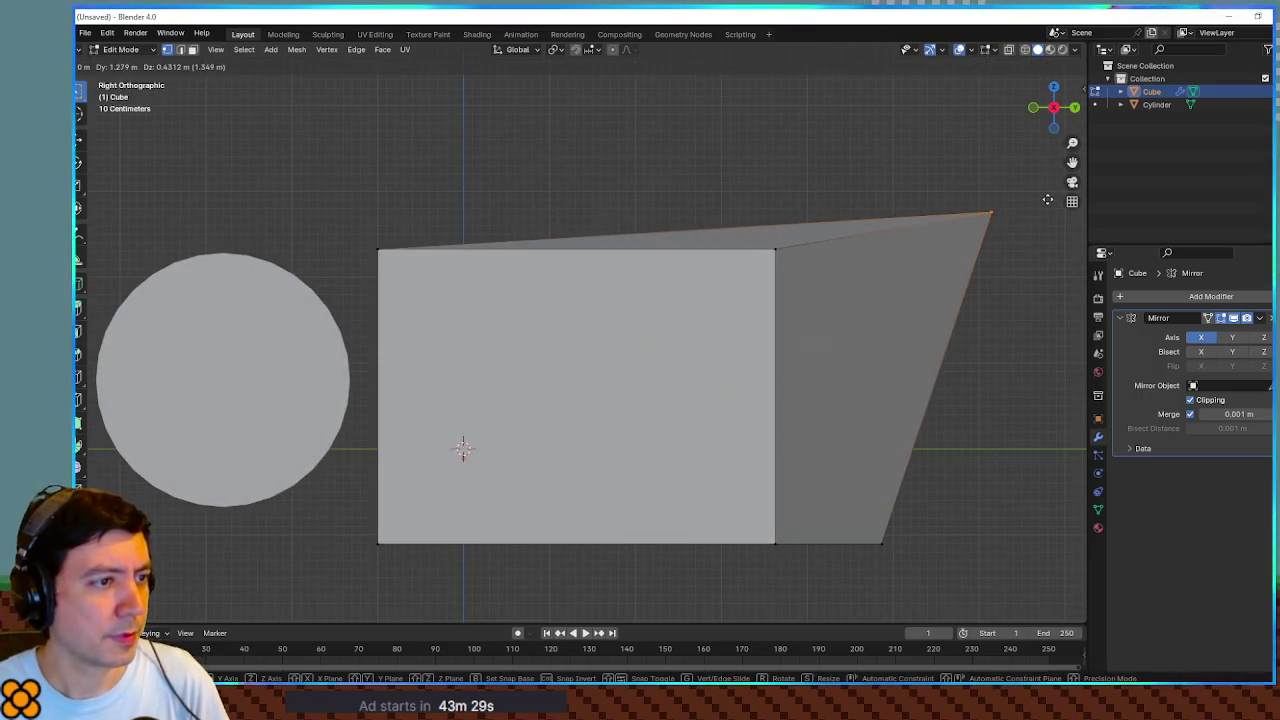
left_click(1047, 199)
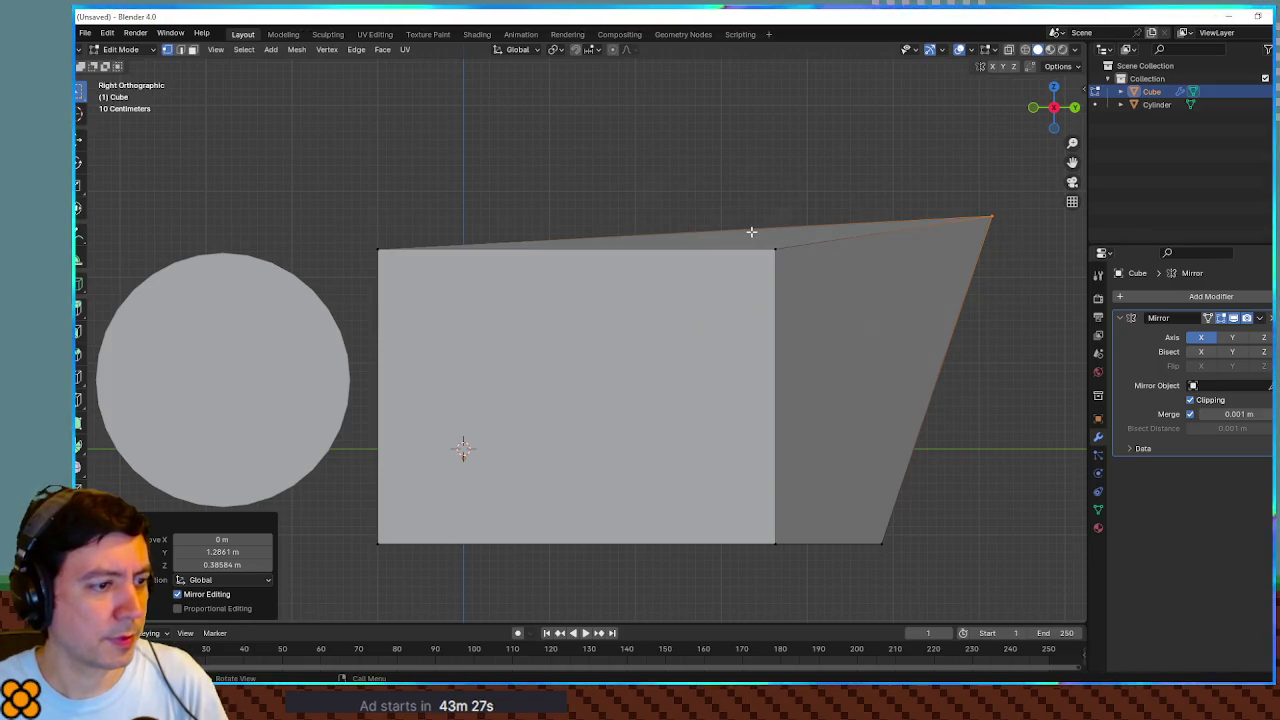
left_click(780, 586)
key("g")
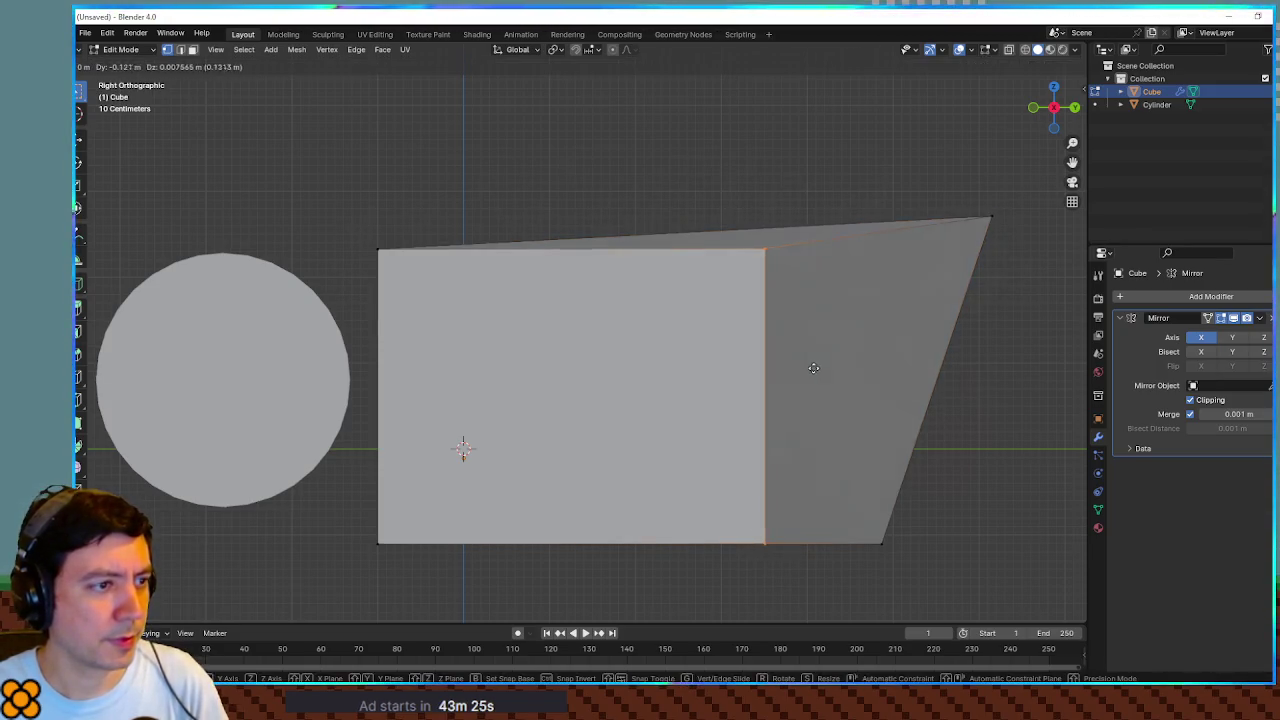
left_click(756, 372)
mouse_move(743, 345)
left_mouse_down()
mouse_move(800, 429)
mouse_move(871, 380)
mouse_move(863, 360)
mouse_move(751, 371)
mouse_move(697, 349)
mouse_move(720, 380)
mouse_move(714, 437)
left_mouse_up()
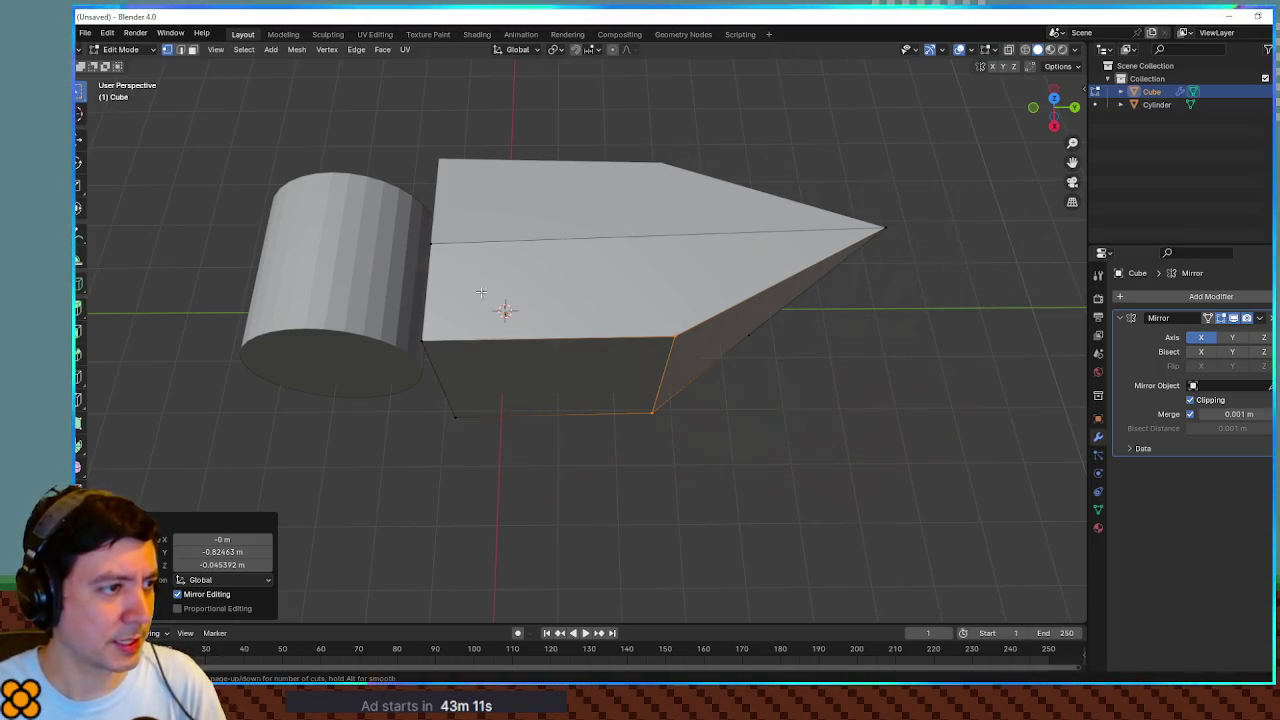
Step: Add centred edge loops along the pointed cube and across its top
left_click(437, 287)
right_click(437, 282)
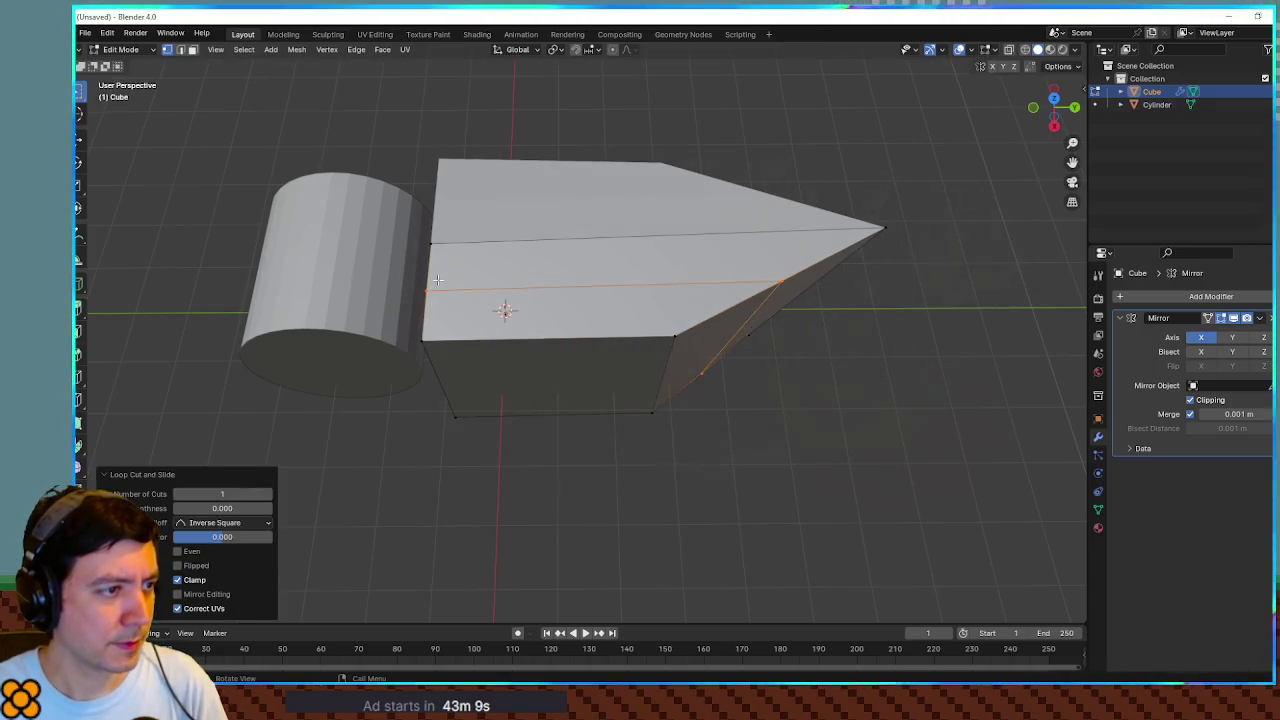
key("ctrl+r")
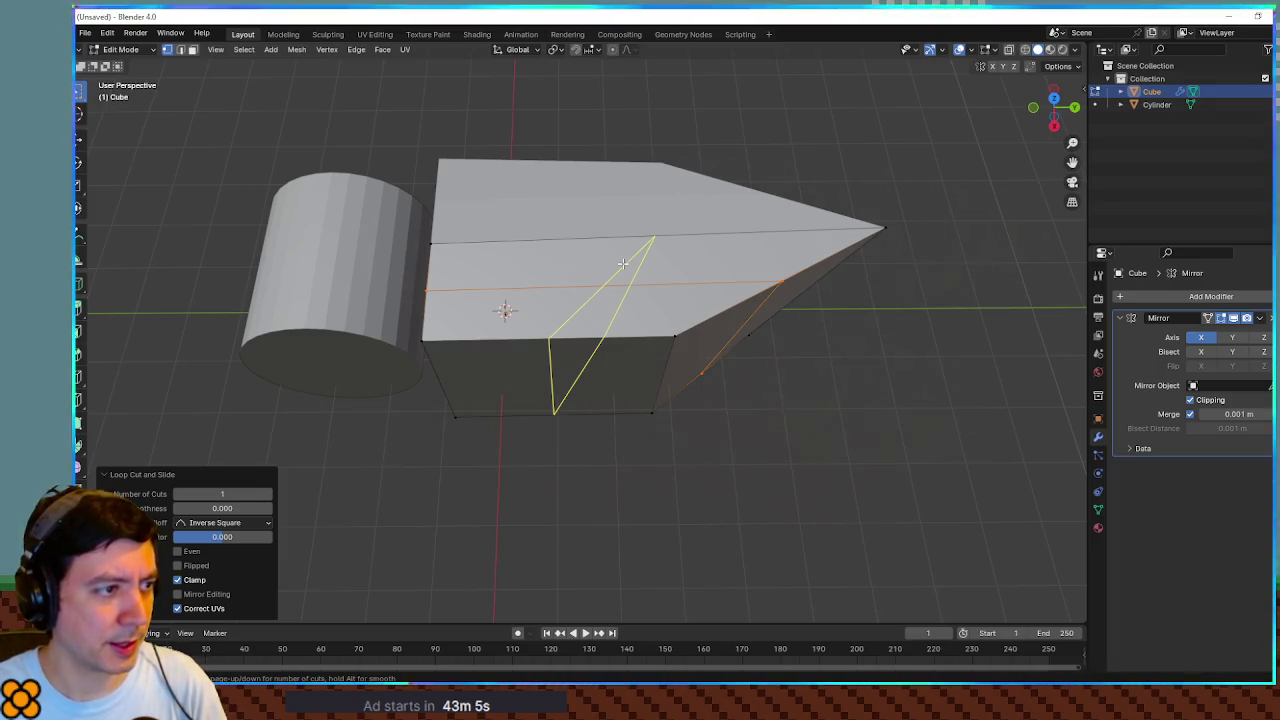
left_click(622, 263)
right_click(628, 263)
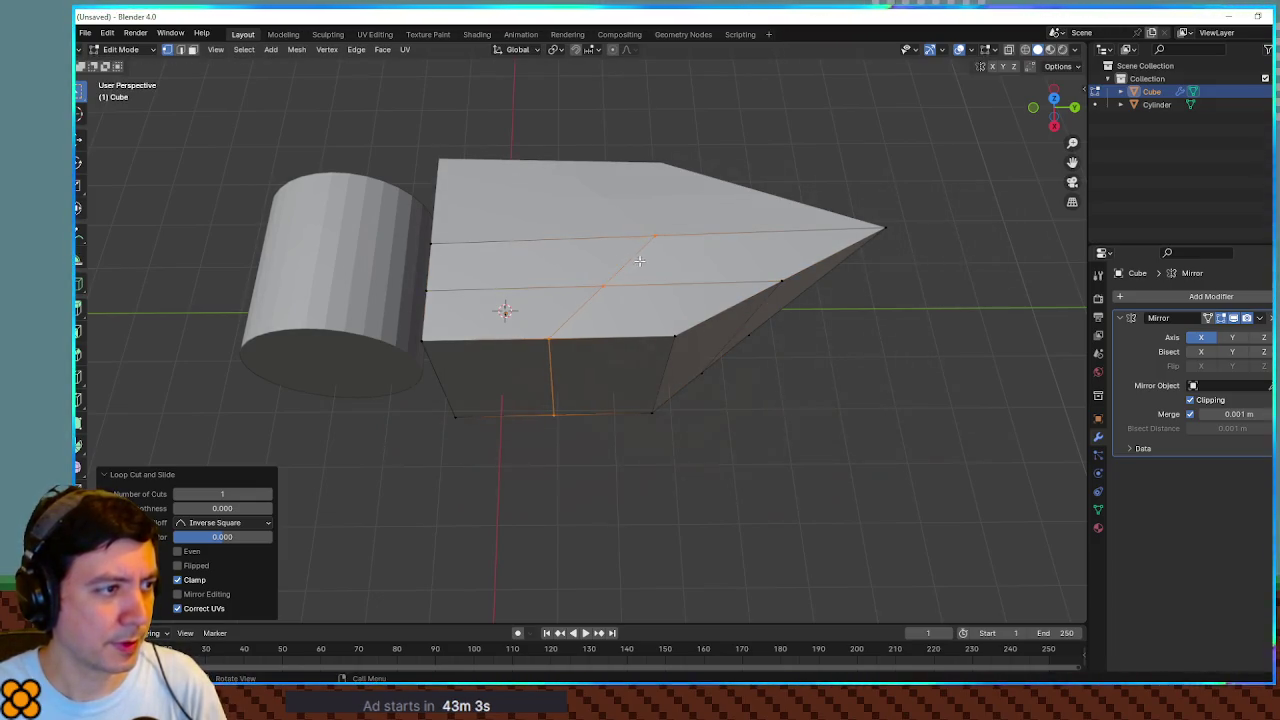
key("q")
key("Escape")
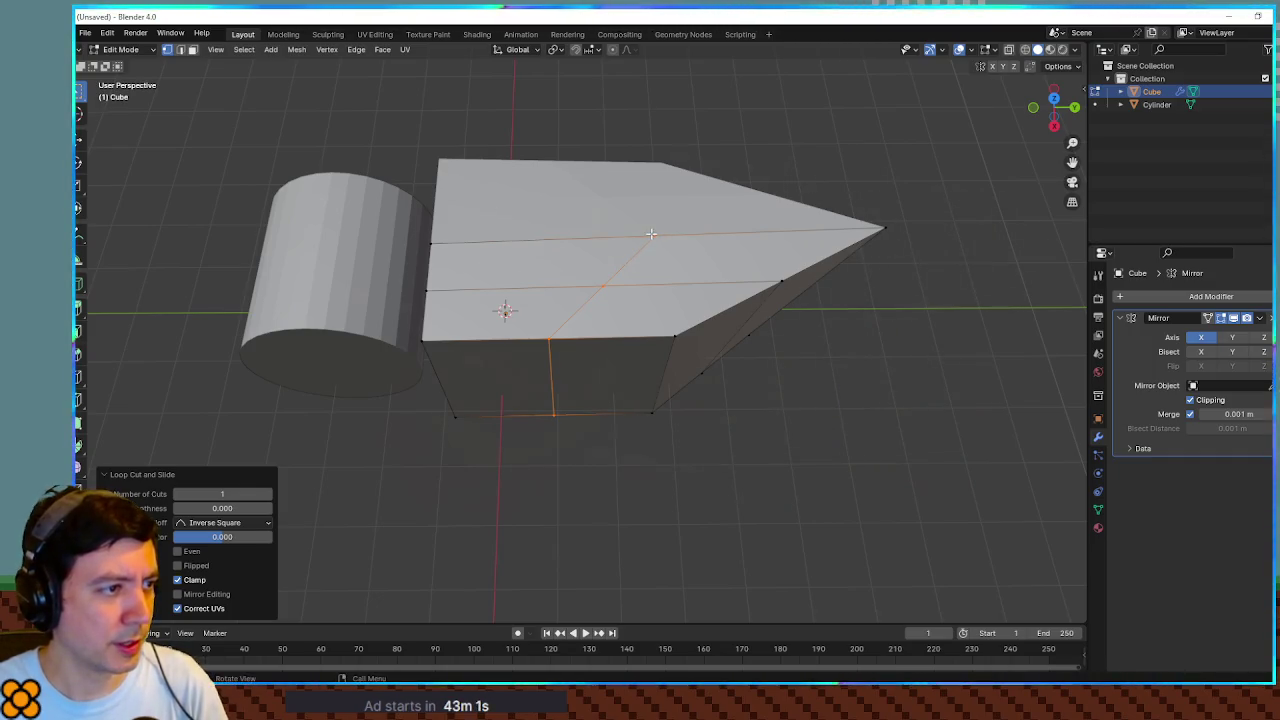
Step: Slide two vertices of the new loop along the Y axis
left_click(651, 234)
key("g")
key("y")
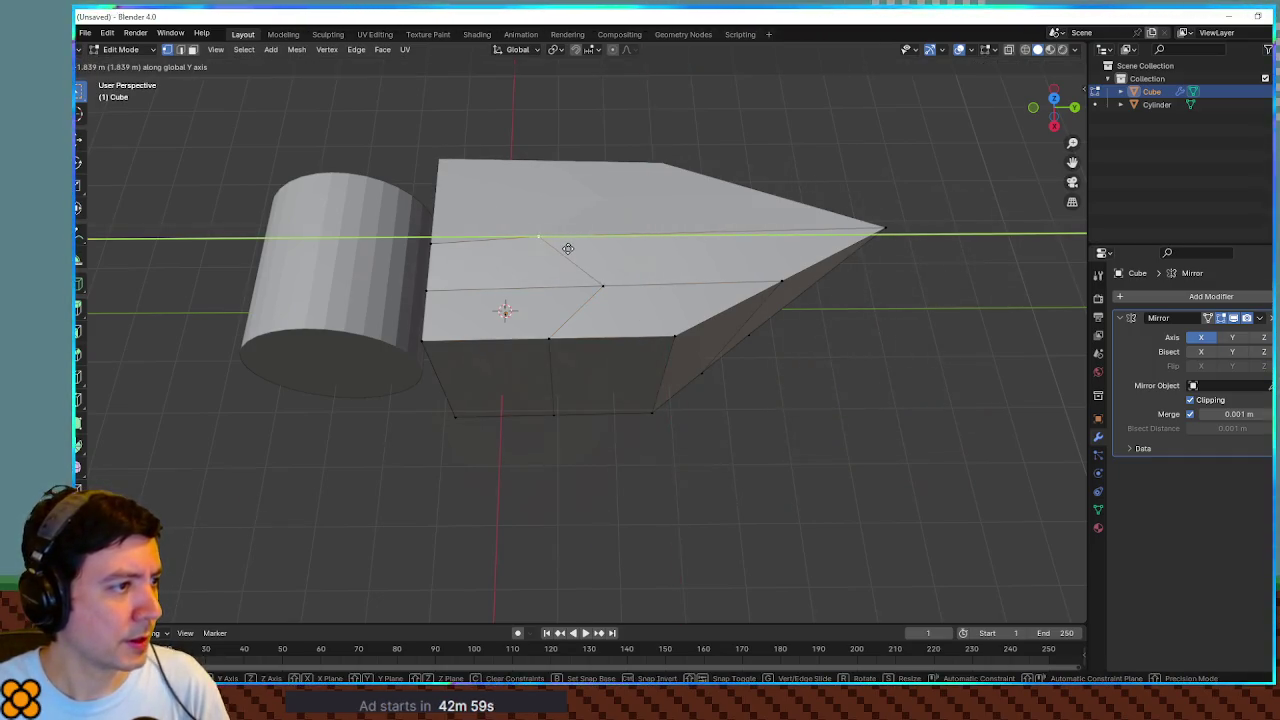
left_click(568, 249)
left_click(603, 286)
key("g")
key("y")
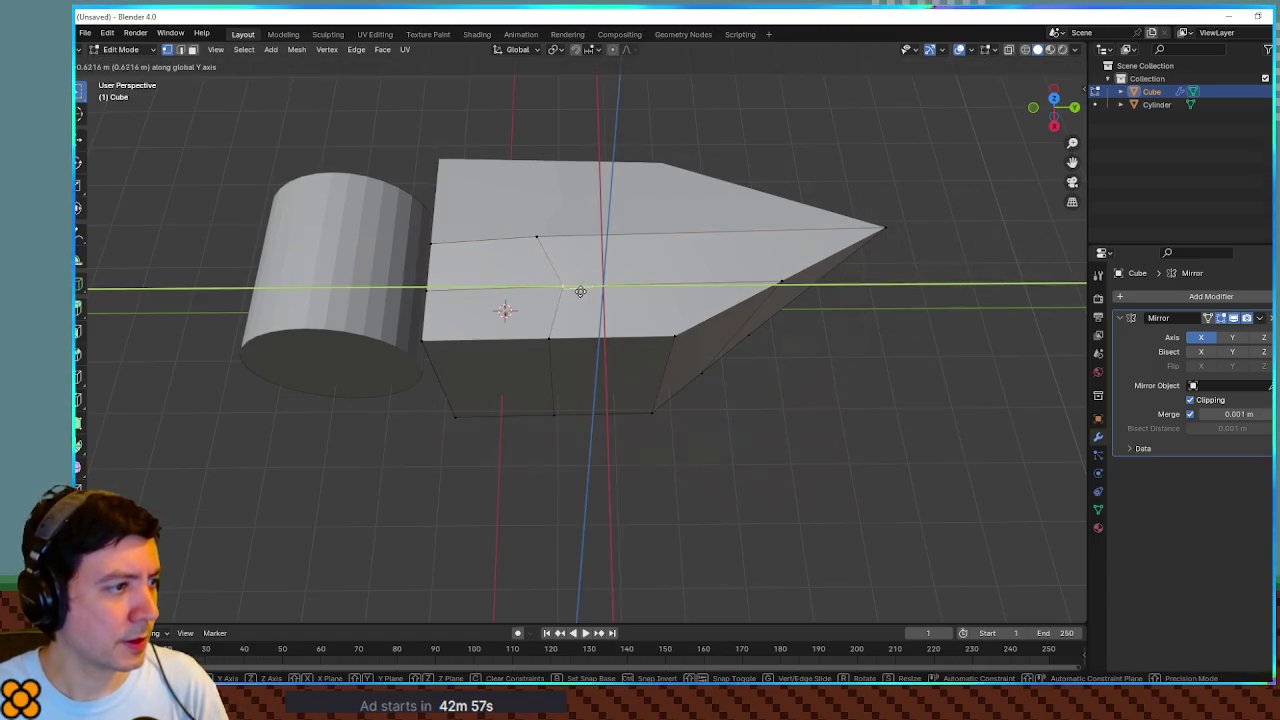
left_click(558, 289)
Step: Straighten the vertical edge loop by scaling it to 0 along Y
left_click_drag(579, 340, 582, 342)
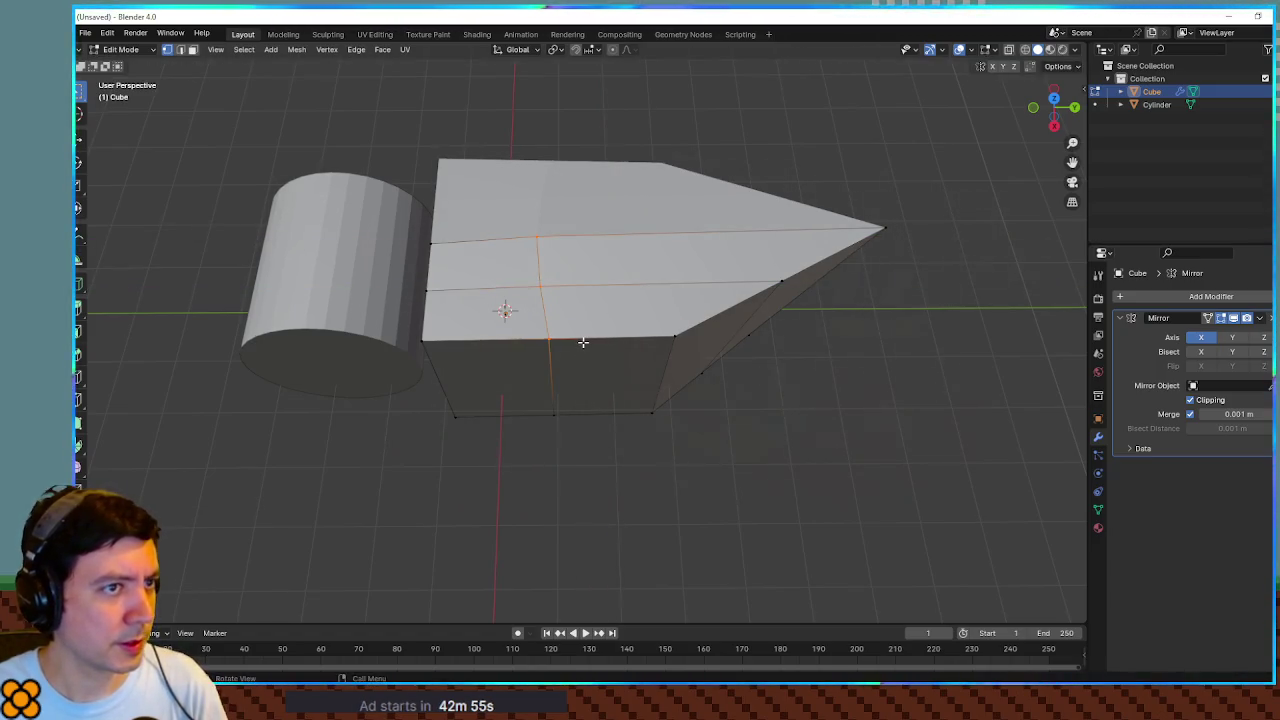
key("s")
key("y")
key("0")
key("Return")
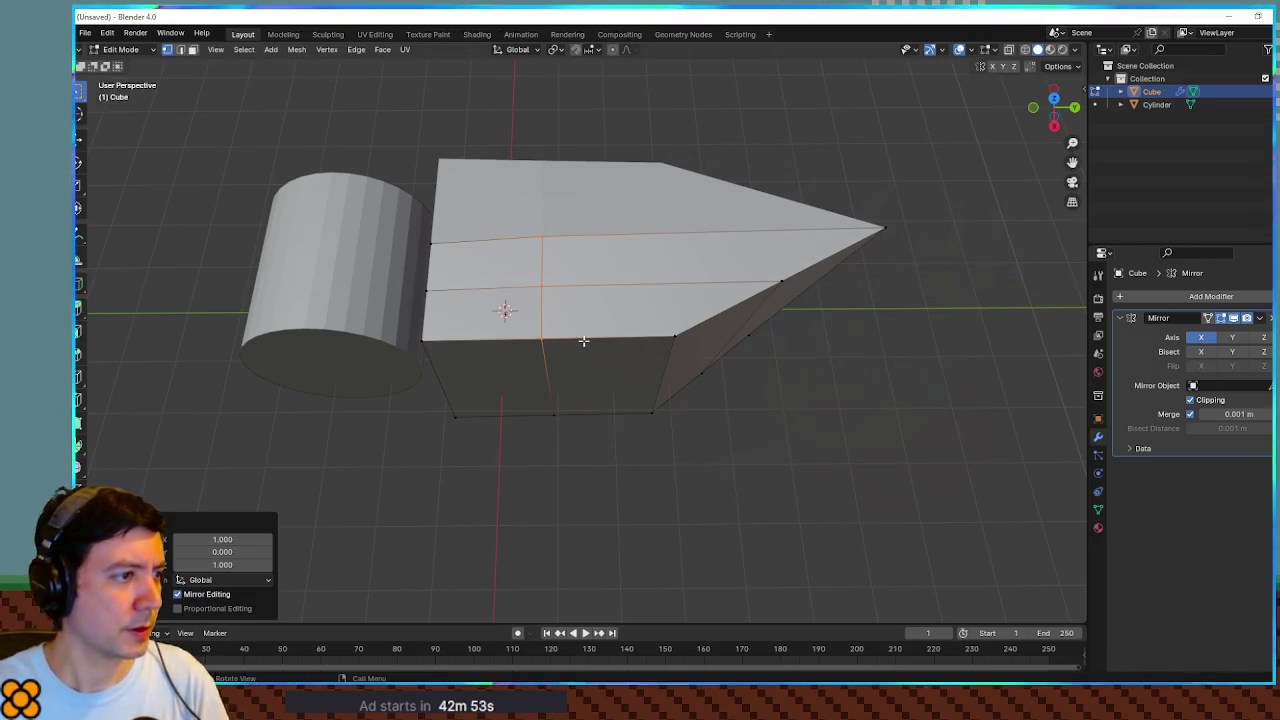
left_click_drag(591, 296, 591, 228)
left_click_drag(555, 283, 556, 324)
Step: Add another centred vertical loop and flatten it to 0 along Y
key("ctrl+r")
left_click(627, 349)
right_click(634, 347)
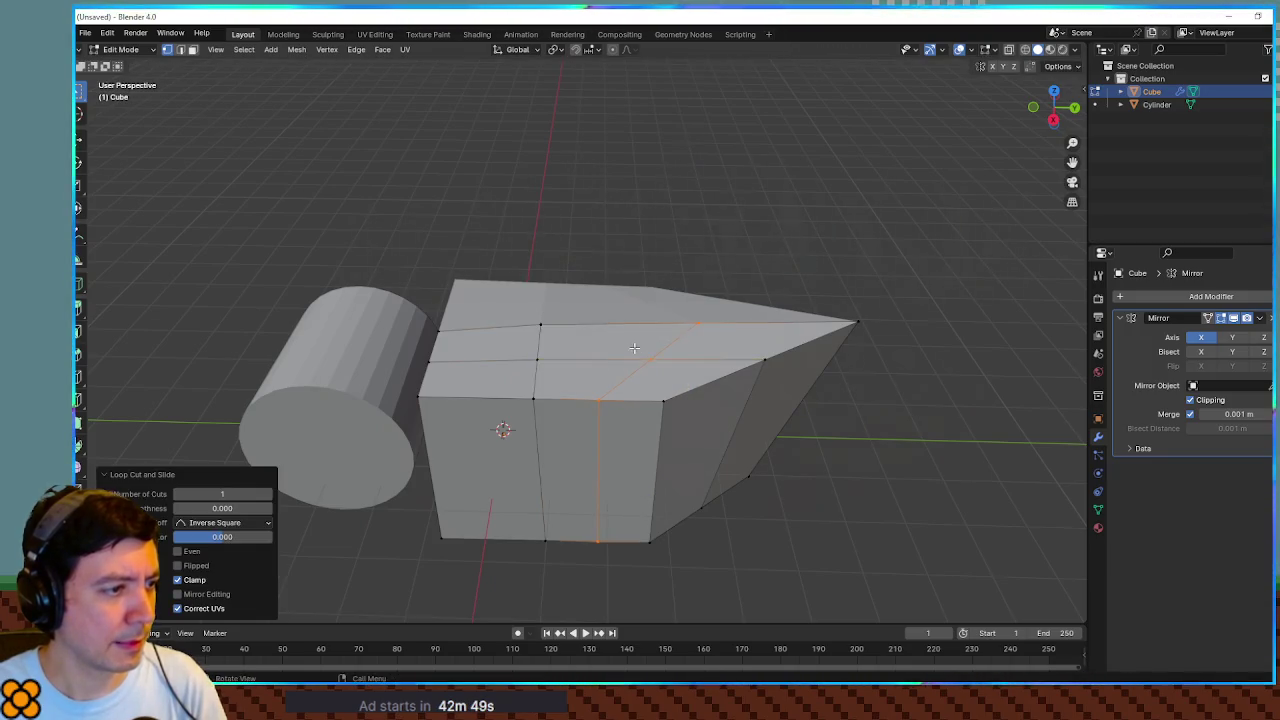
key("s")
key("y")
key("0")
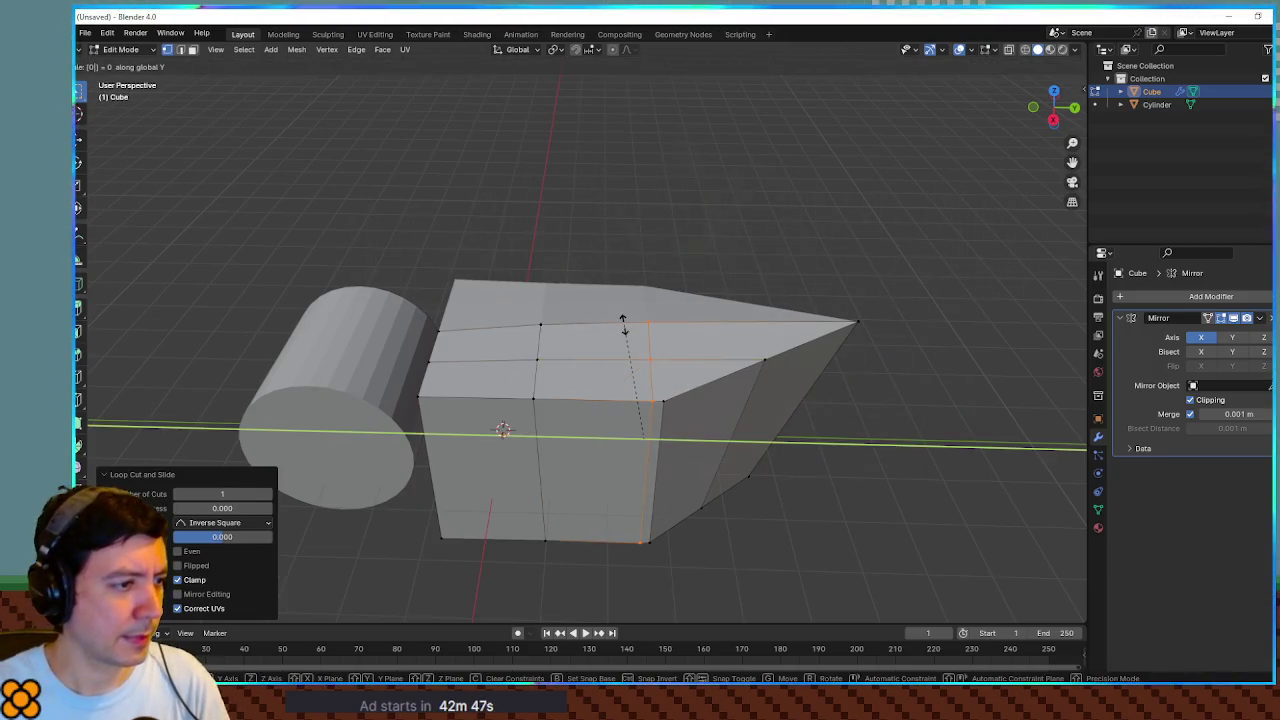
key("Return")
Step: Slide the straightened loop along Y, then toggle to Object Mode and back
key("g")
key("y")
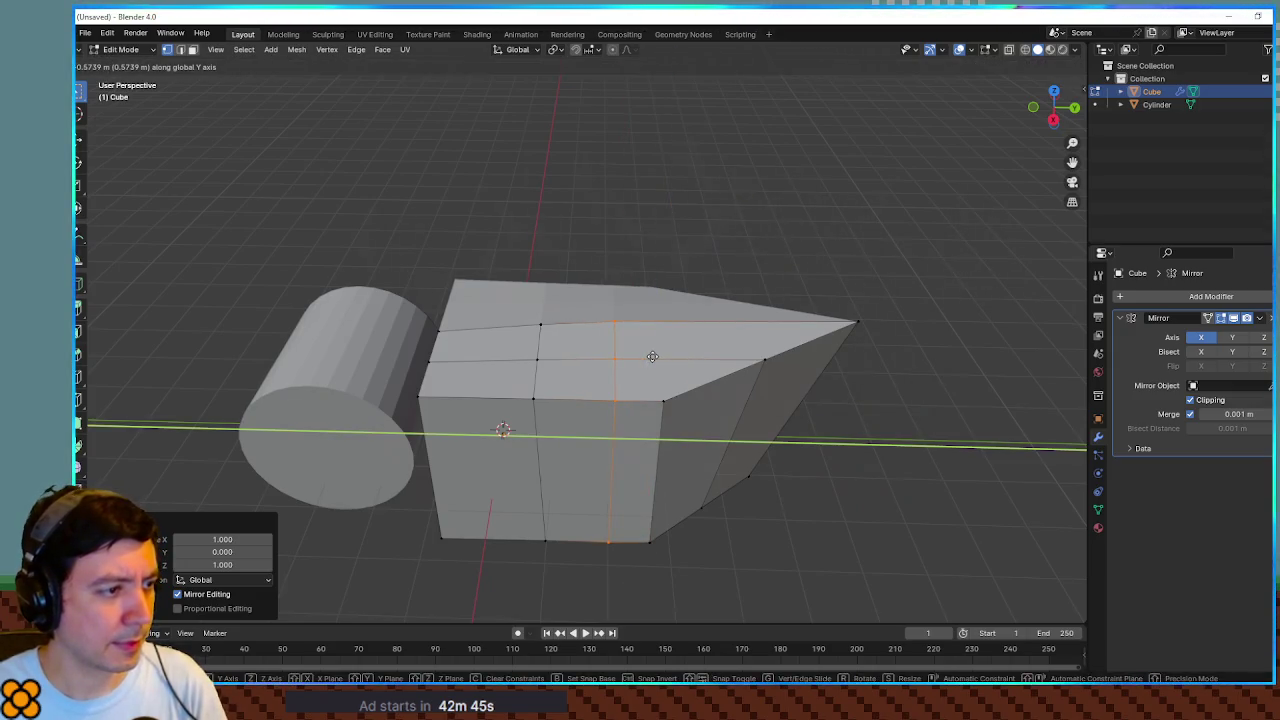
left_click(652, 356)
key("Tab")
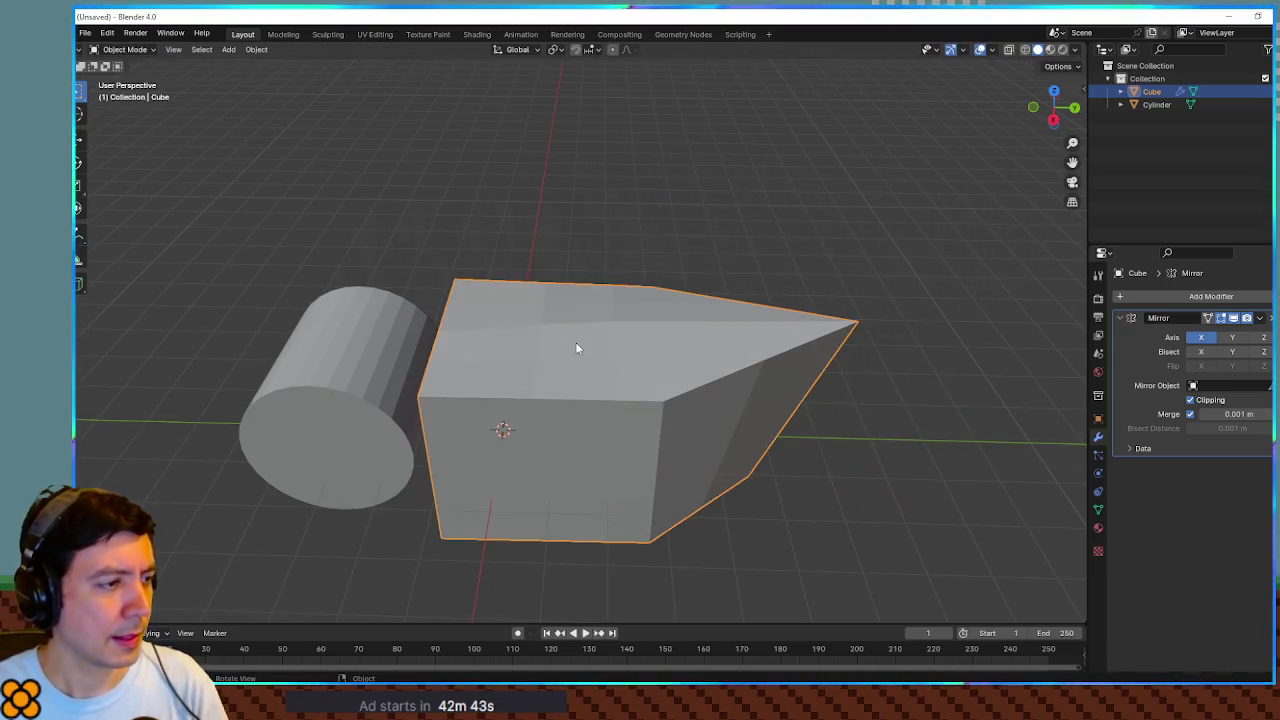
key("Tab")
Step: Extrude the cube's top face upward about 2.029 m into a chimney tower
left_click(575, 340)
key("e")
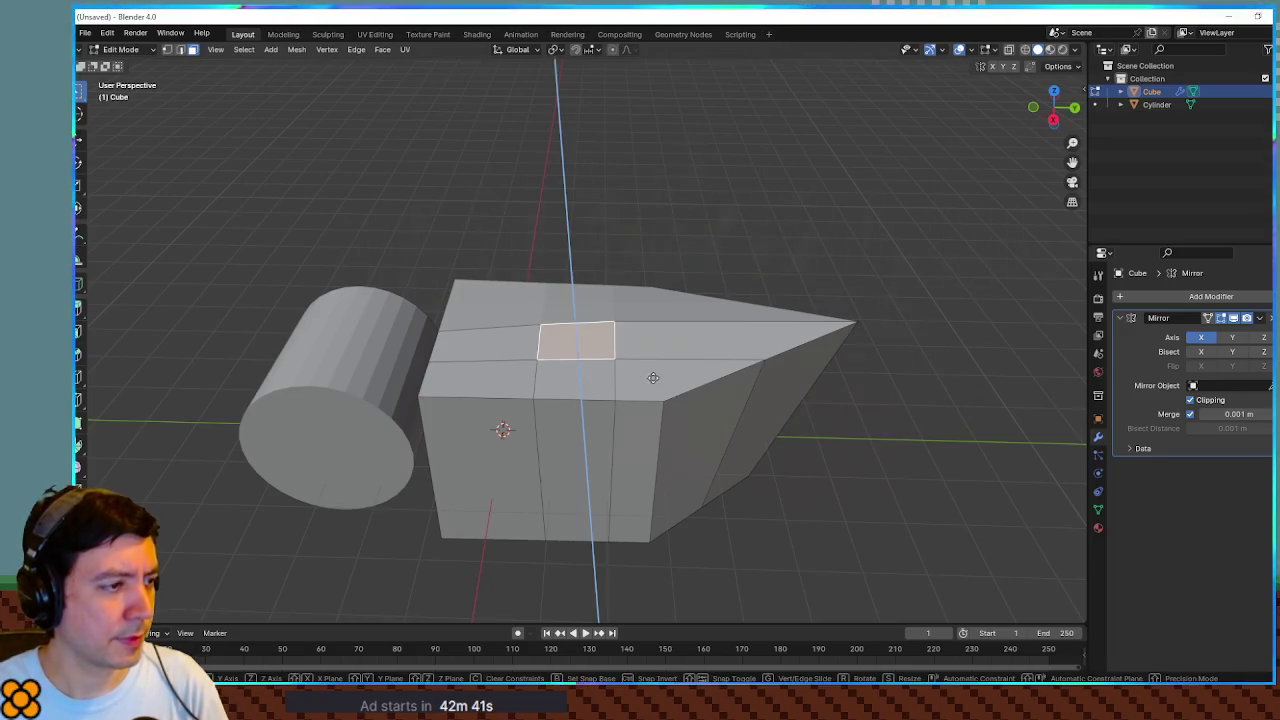
left_click(646, 286)
mouse_move(711, 374)
left_mouse_down()
mouse_move(811, 397)
mouse_move(757, 397)
mouse_move(701, 425)
mouse_move(697, 362)
left_mouse_up()
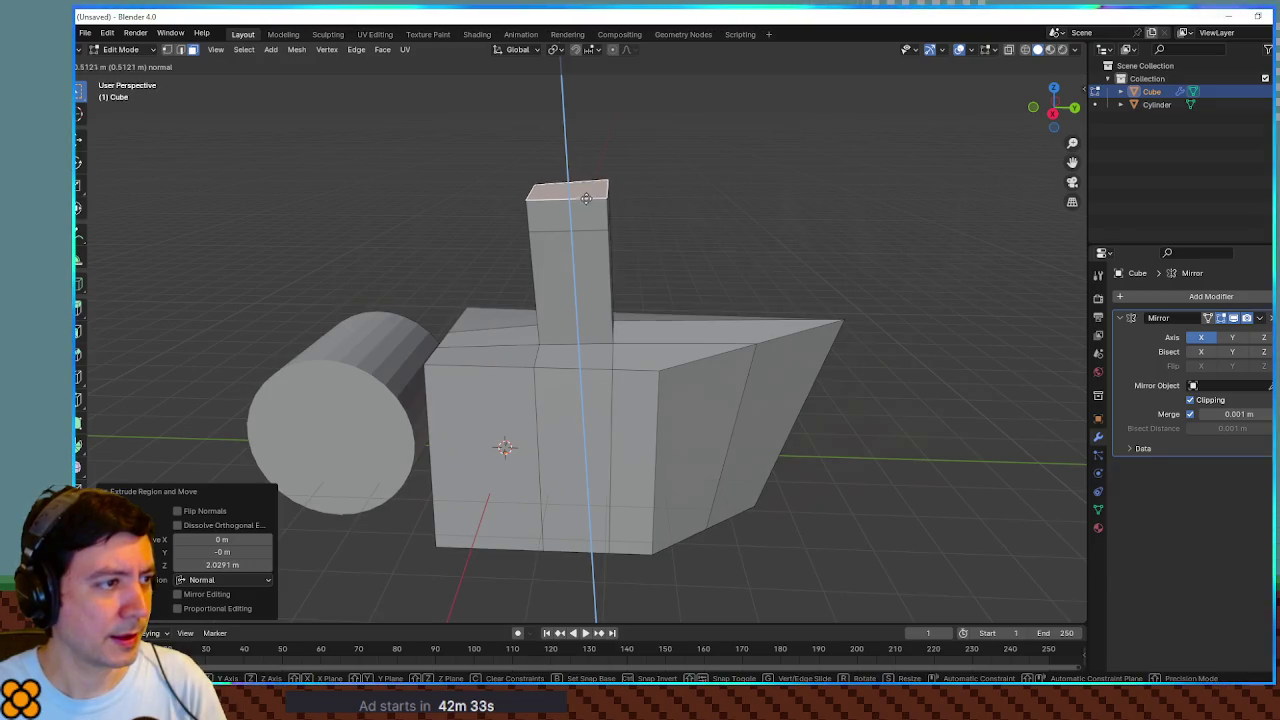
left_click(588, 208)
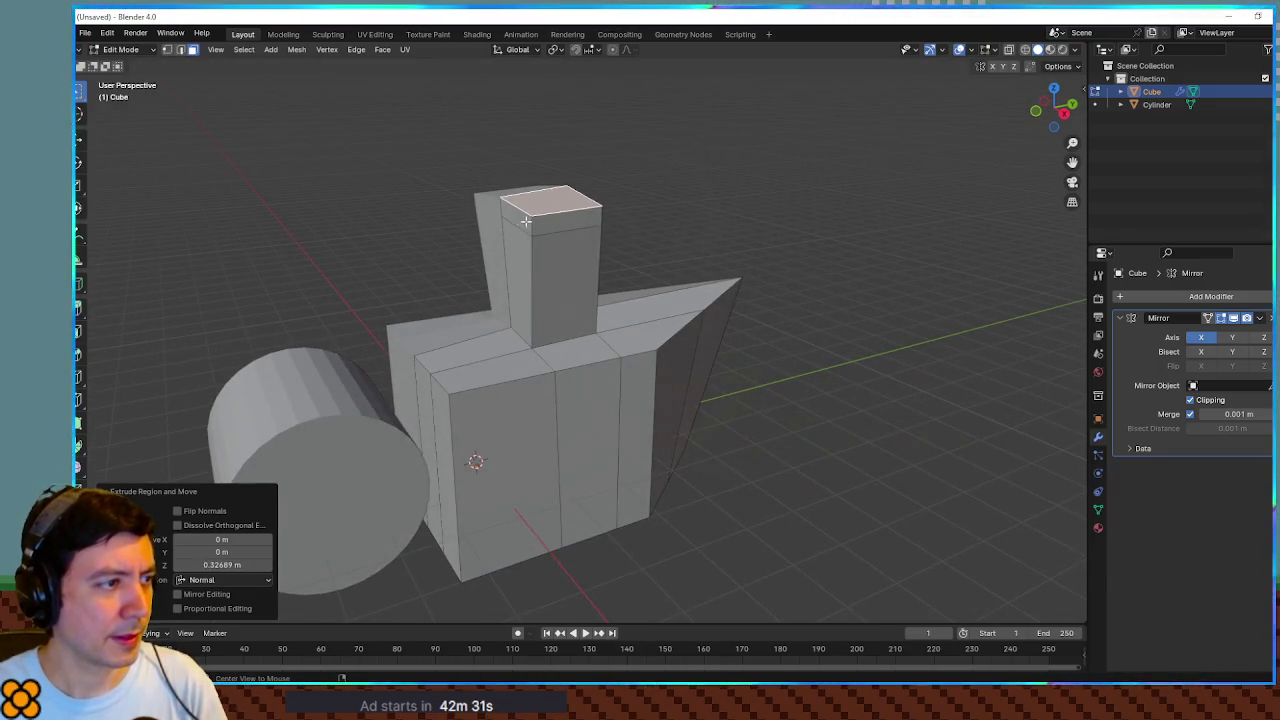
Step: Extrude the chimney top in place and widen it 0.499 m into a cap
key("e")
right_click(595, 218)
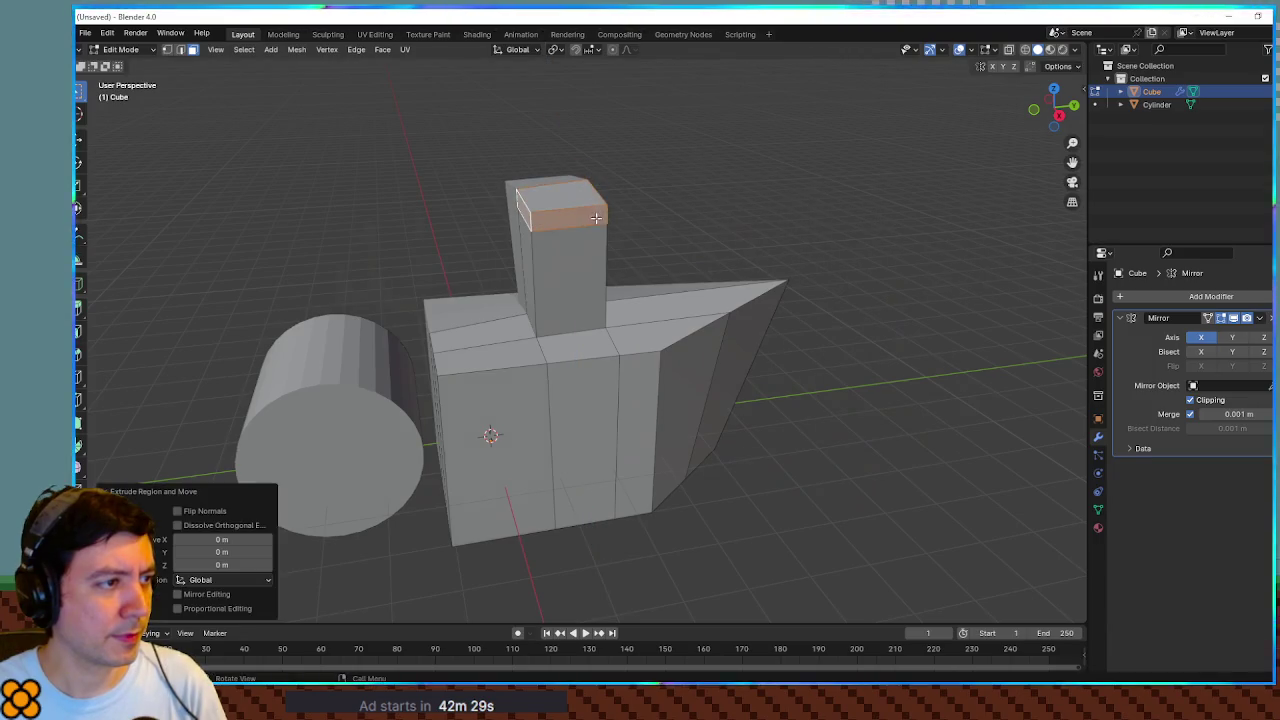
key("alt+s")
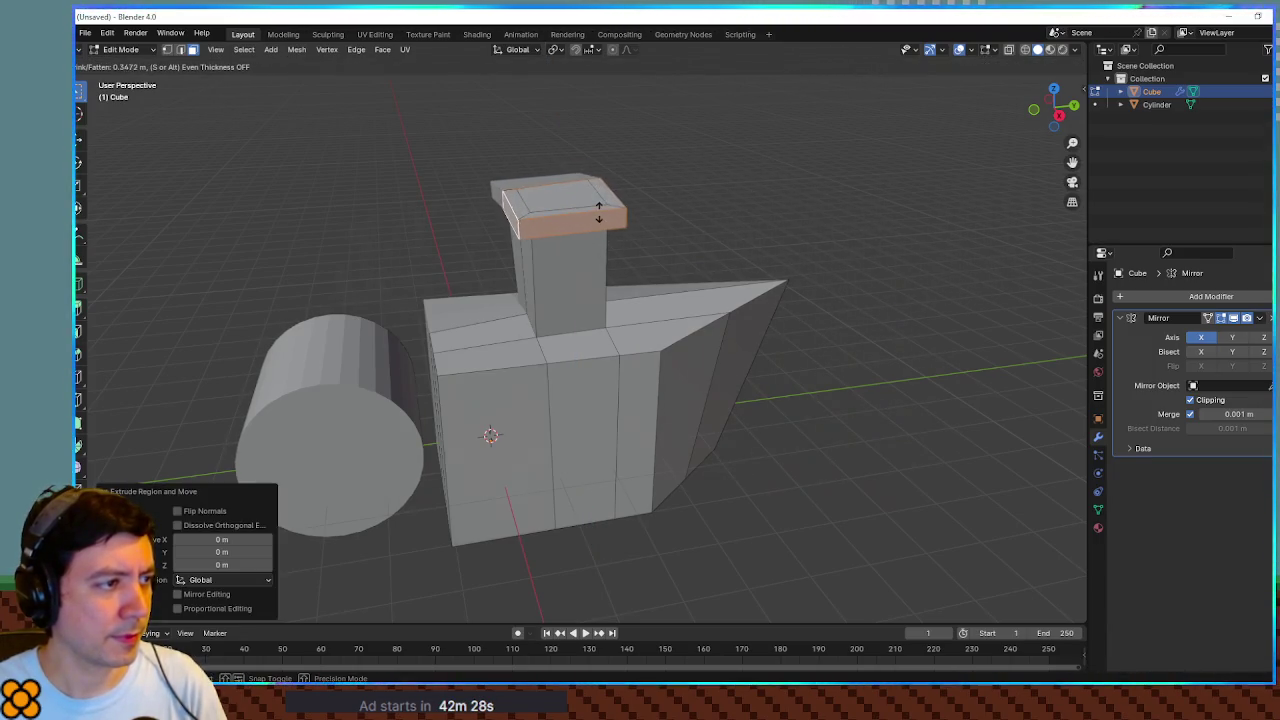
left_click(599, 207)
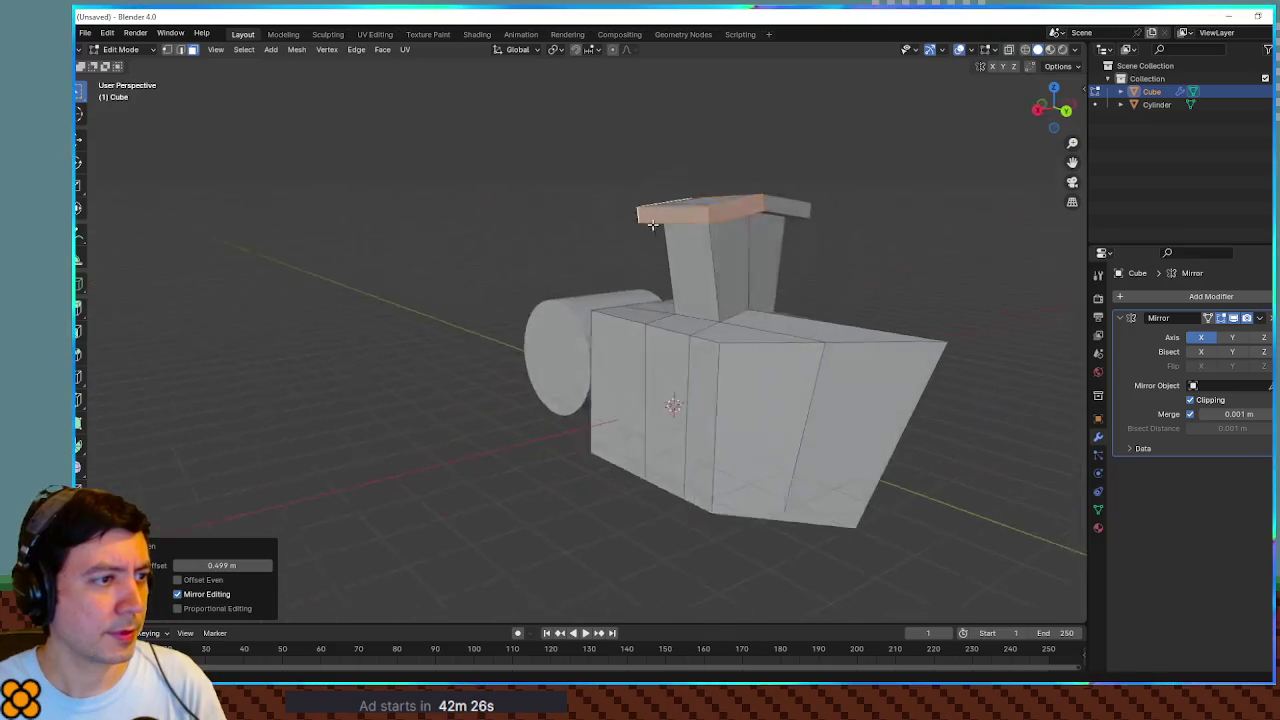
mouse_move(605, 216)
left_mouse_down()
mouse_move(760, 229)
mouse_move(732, 279)
left_mouse_up()
Step: Lower the cap slightly, about 0.14 m along Z
key("g")
key("z")
left_click(817, 268)
mouse_move(814, 269)
left_mouse_down()
mouse_move(838, 279)
mouse_move(716, 290)
mouse_move(740, 280)
mouse_move(809, 296)
left_mouse_up()
key("g")
key("z")
left_click(667, 260)
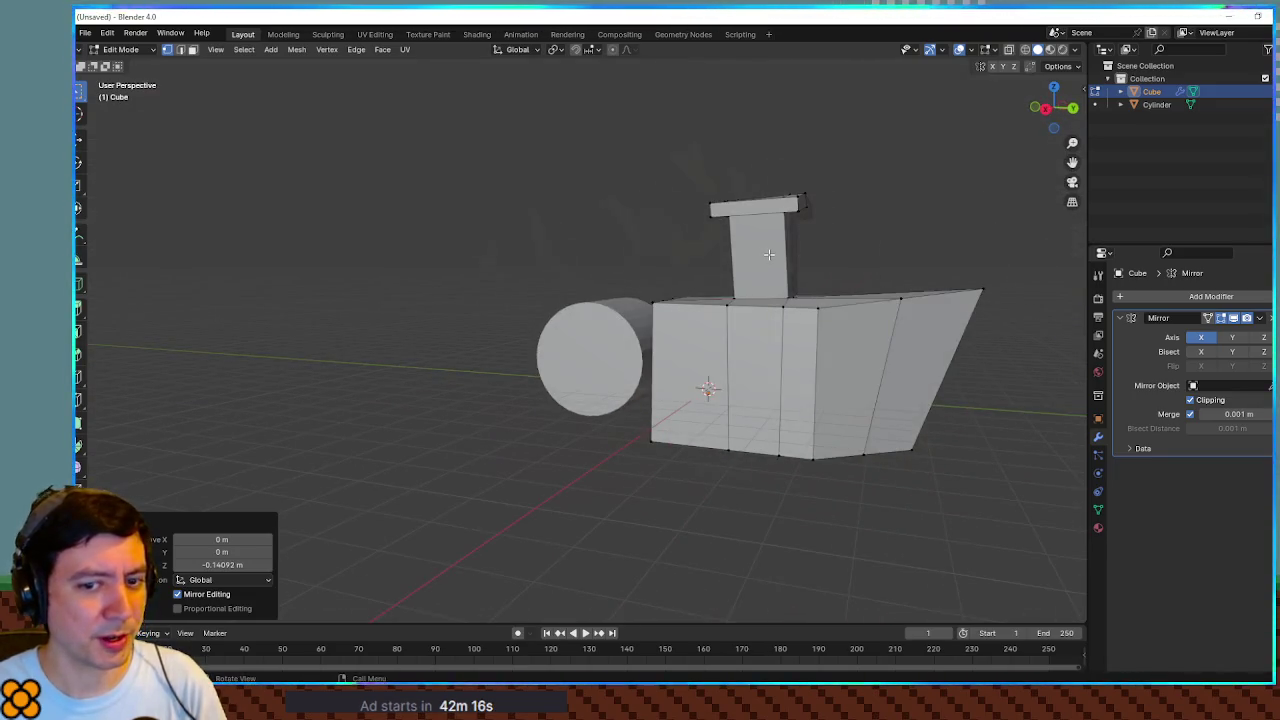
Step: In see-through Right view, tilt, lower and enlarge the chimney cap to about 1.67 times
key("alt+z")
key("KP_3")
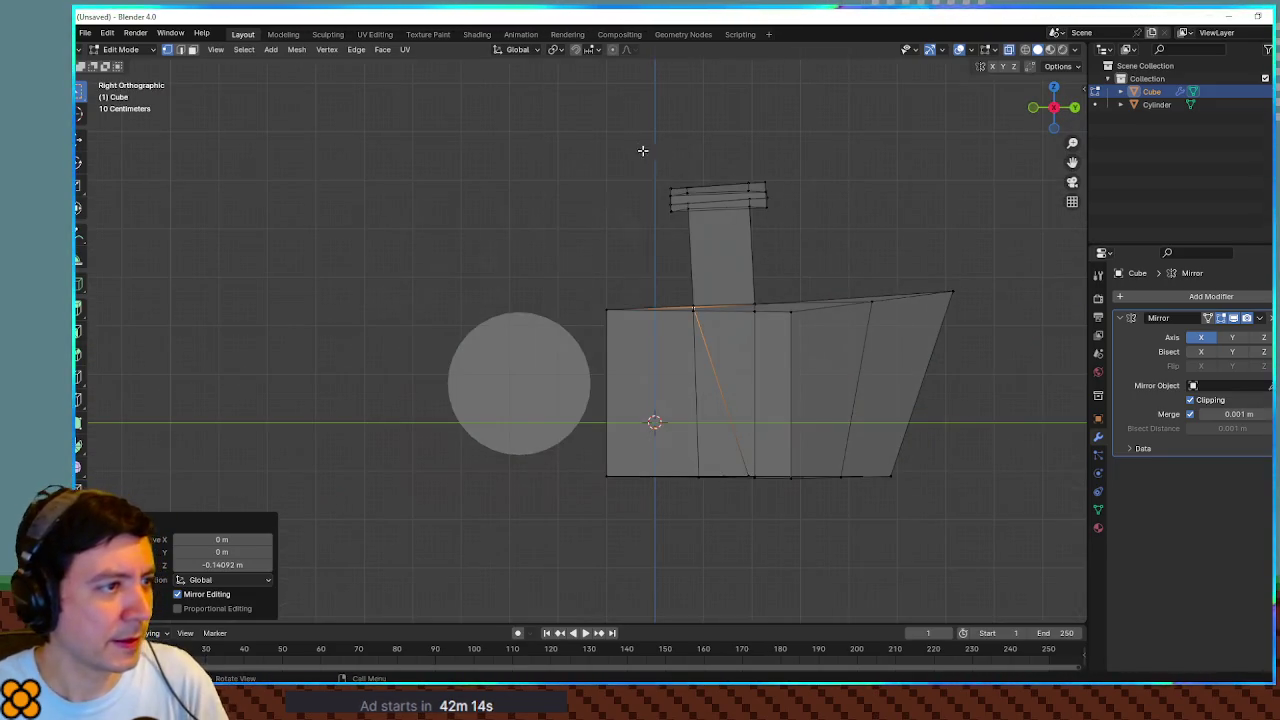
left_click_drag(643, 150, 857, 217)
key("r")
left_click(848, 198)
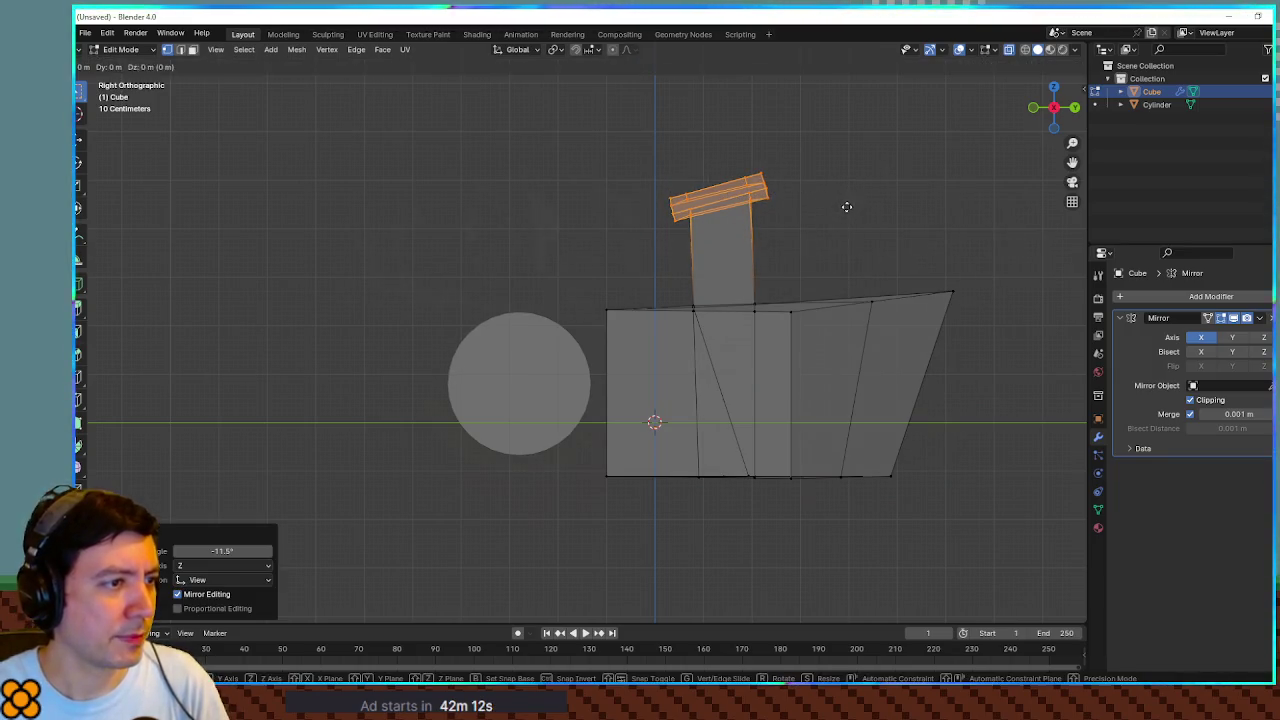
key("g")
left_click(843, 217)
key("s")
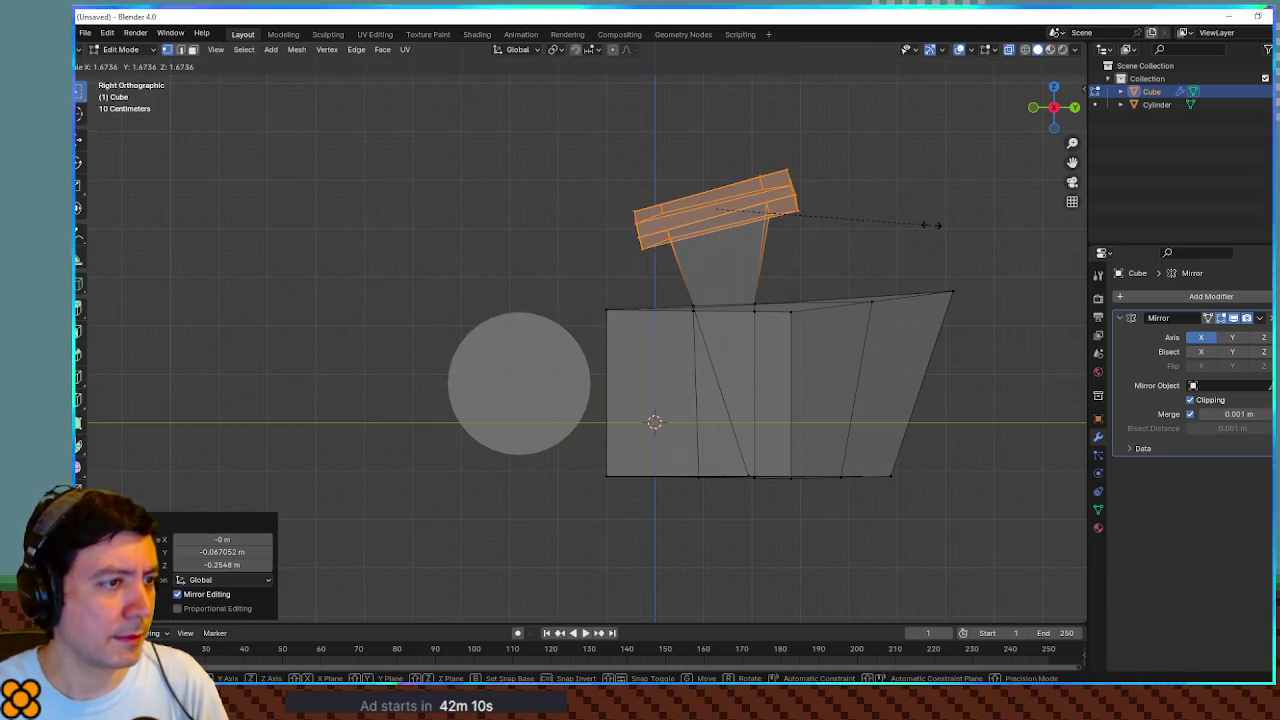
left_click(930, 224)
Step: Widen the chimney's base edges and slide a top body vertex along its edge
mouse_move(727, 273)
left_mouse_down()
mouse_move(786, 306)
mouse_move(589, 269)
mouse_move(586, 338)
left_mouse_up()
mouse_move(458, 259)
left_mouse_down()
mouse_move(600, 303)
mouse_move(696, 299)
left_mouse_up()
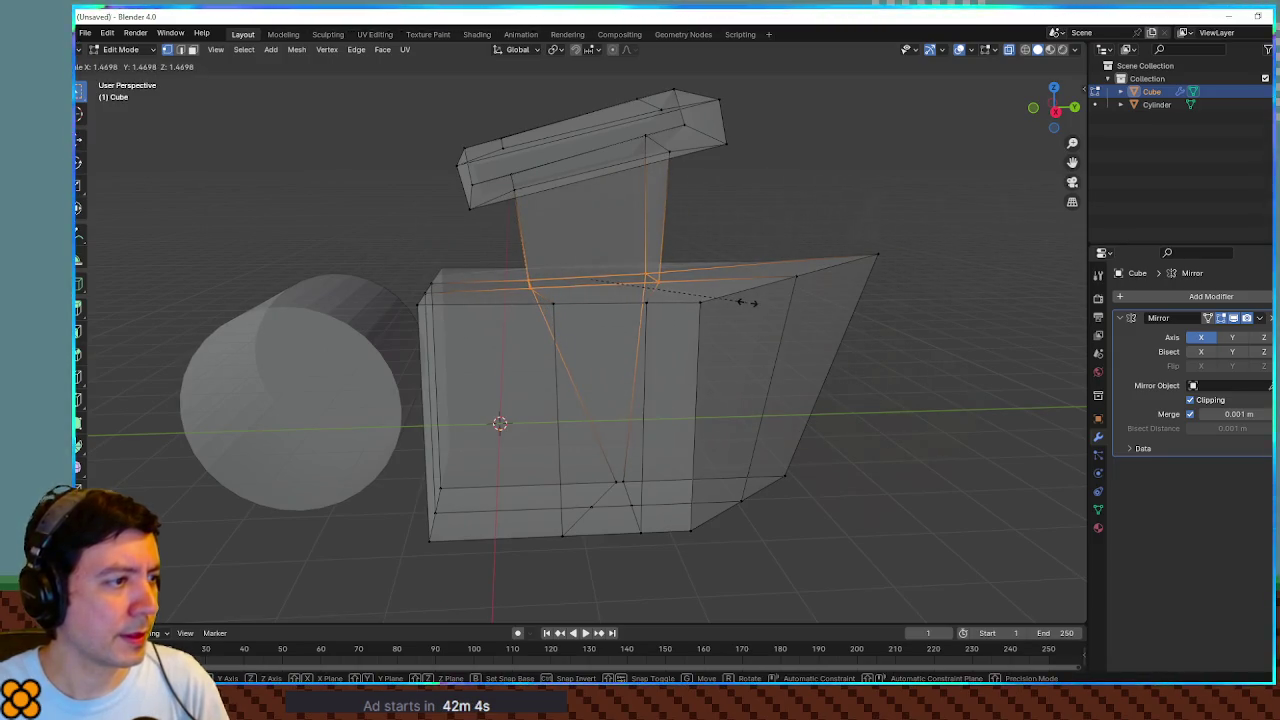
left_click(745, 302)
left_click(552, 301)
key("g")
key("g")
left_click(584, 308)
Step: Shift the body's diagonal-edge and bottom vertices along Y to slant the body
left_click(615, 482)
key("g")
key("y")
left_click(550, 479)
key("g")
key("x")
key("y")
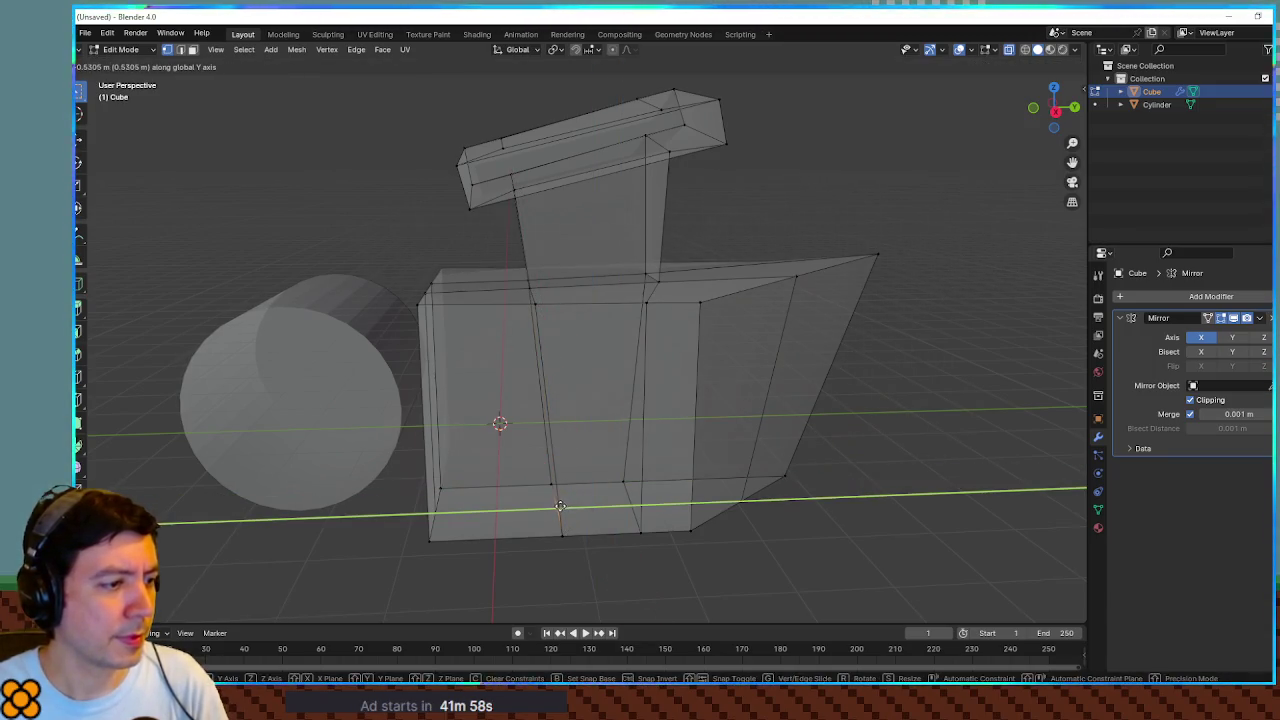
left_click(560, 507)
left_click(575, 481)
left_click_drag(585, 555, 585, 555)
key("g")
key("y")
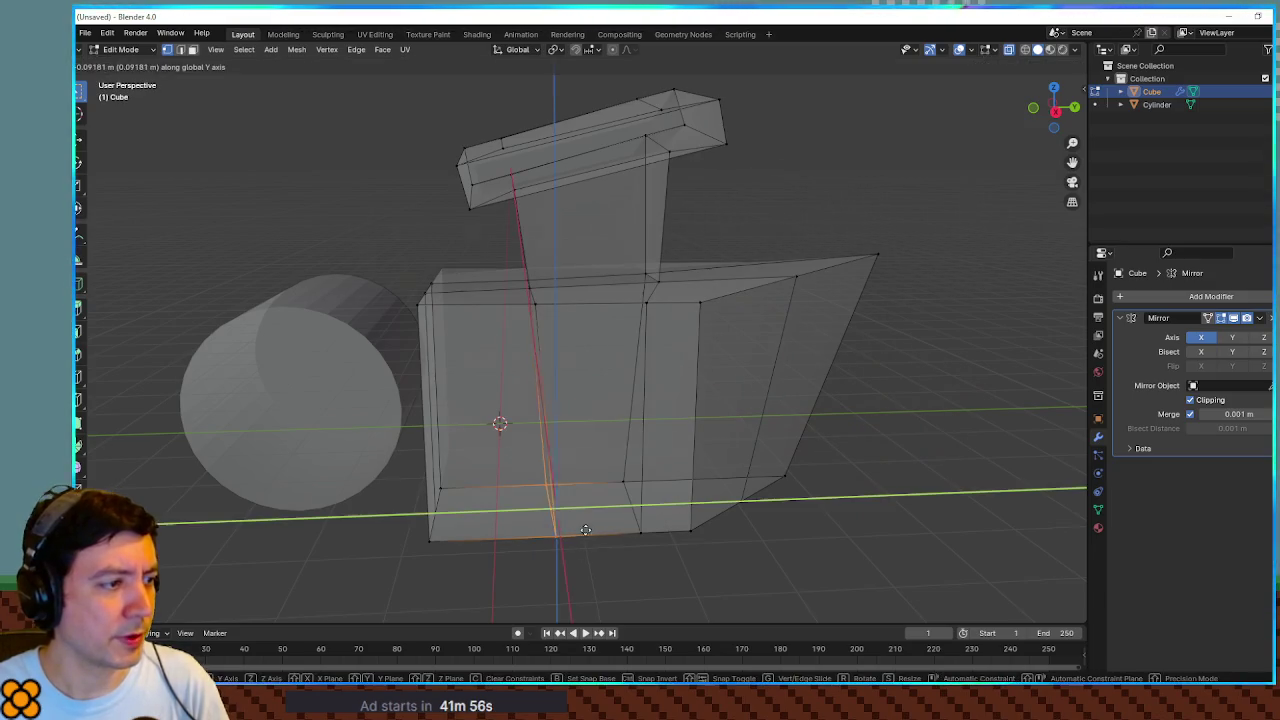
left_click(566, 534)
Step: Preview the tapered shape in Object Mode, inspect it, and return to mesh editing
mouse_move(823, 569)
left_mouse_down()
mouse_move(817, 528)
mouse_move(796, 509)
left_mouse_up()
key("Tab")
mouse_move(707, 453)
left_mouse_down()
mouse_move(786, 436)
mouse_move(817, 464)
mouse_move(884, 467)
mouse_move(908, 443)
mouse_move(740, 443)
mouse_move(838, 453)
left_mouse_up()
key("Tab")
key("Tab")
scroll(838, 453, "up", 3)
mouse_move(857, 408)
left_mouse_down()
mouse_move(820, 429)
mouse_move(734, 394)
mouse_move(853, 405)
mouse_move(1004, 380)
mouse_move(995, 394)
mouse_move(881, 412)
mouse_move(793, 410)
mouse_move(754, 403)
mouse_move(886, 383)
mouse_move(790, 392)
mouse_move(800, 363)
mouse_move(734, 346)
mouse_move(690, 370)
mouse_move(706, 394)
mouse_move(757, 417)
mouse_move(886, 417)
mouse_move(909, 378)
left_mouse_up()
scroll(853, 405, "up", 3)
scroll(995, 394, "down", 3)
scroll(703, 346, "up", 4)
scroll(757, 417, "down", 4)
scroll(909, 378, "down", 3)
mouse_move(734, 389)
left_mouse_down()
mouse_move(780, 400)
mouse_move(705, 388)
mouse_move(751, 384)
left_mouse_up()
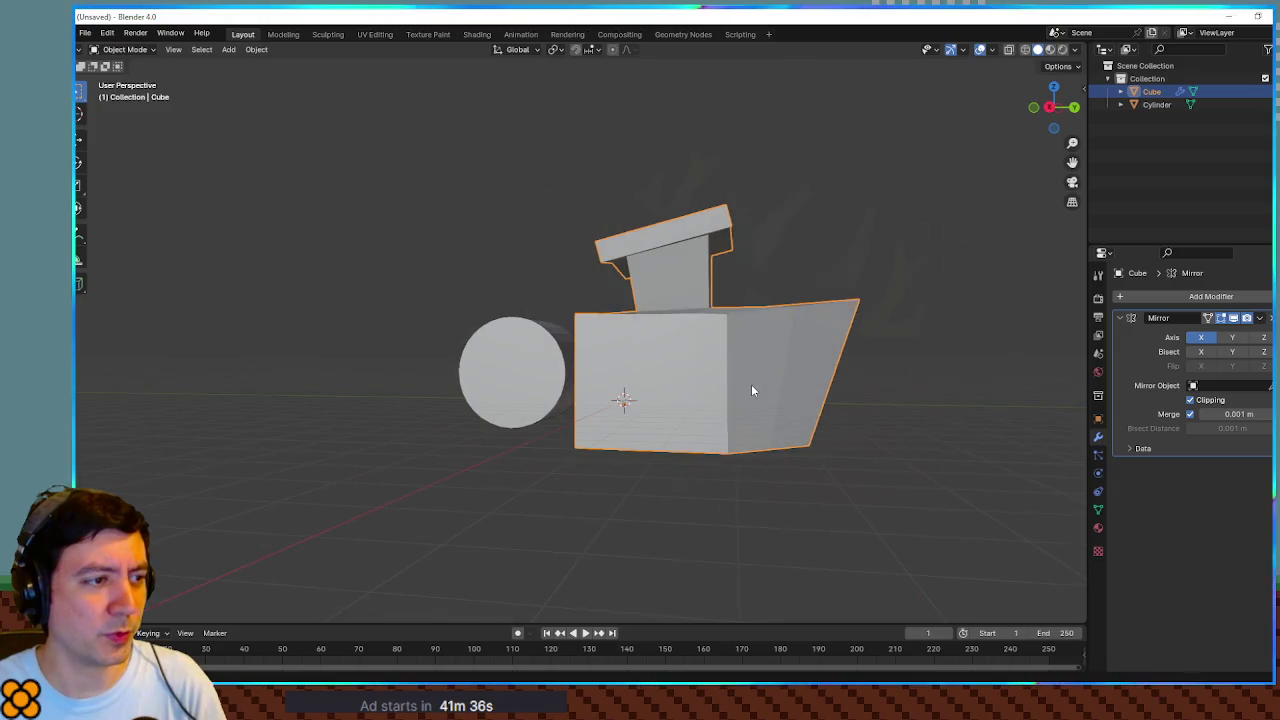
key("Tab")
left_click_drag(595, 339, 544, 288)
Step: Lower the body's top corner vertices along Z
scroll(544, 288, "up", 2)
key("g")
key("z")
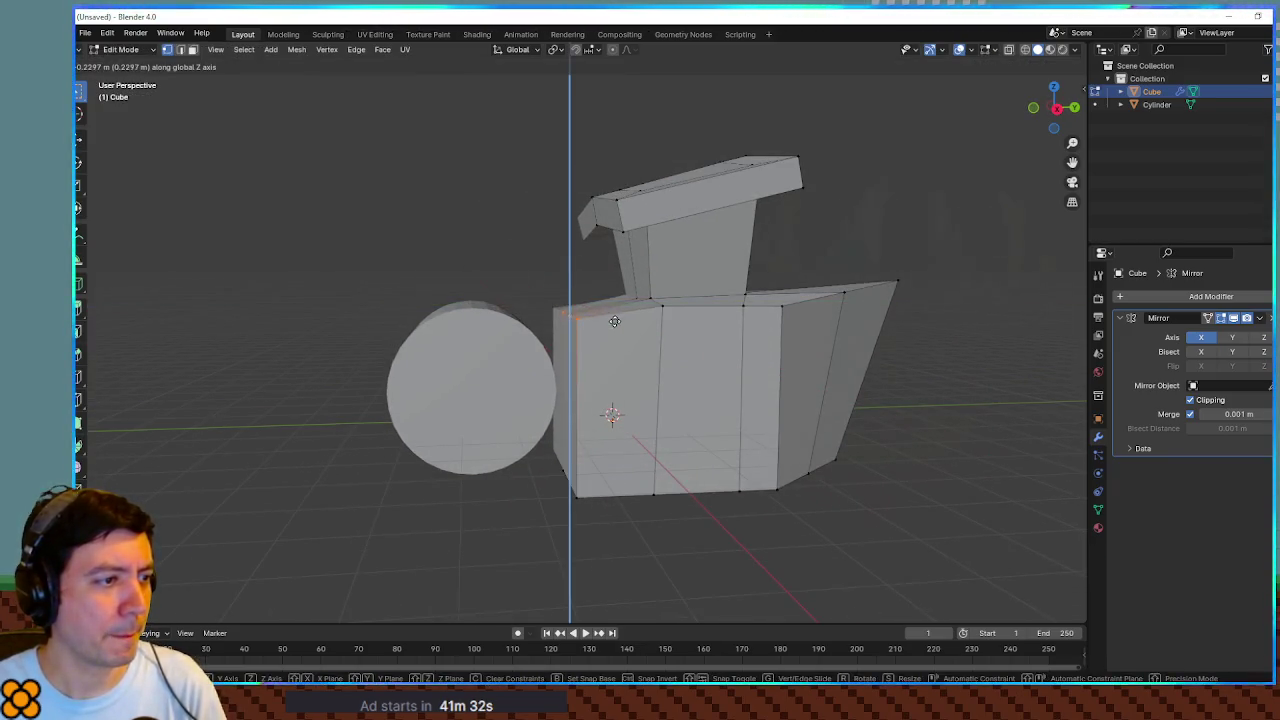
left_click(611, 310)
key("g")
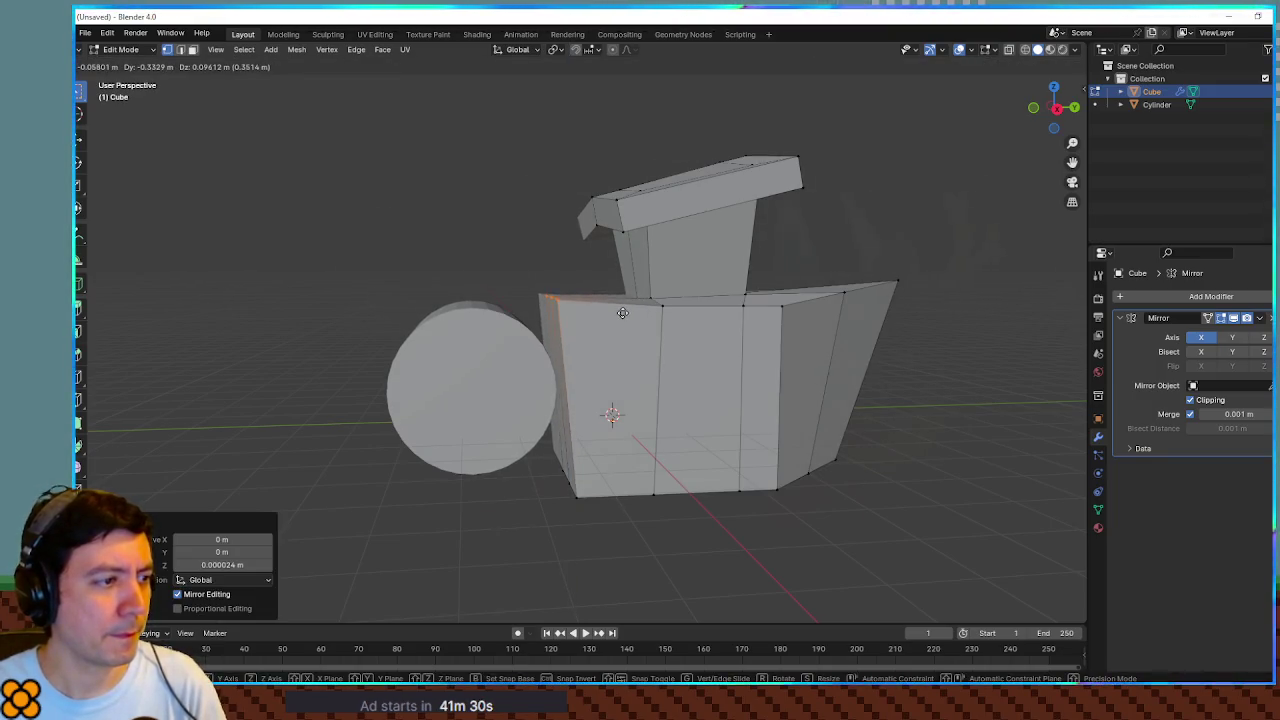
mouse_move(700, 327)
left_mouse_down()
mouse_move(705, 350)
mouse_move(662, 280)
left_mouse_up()
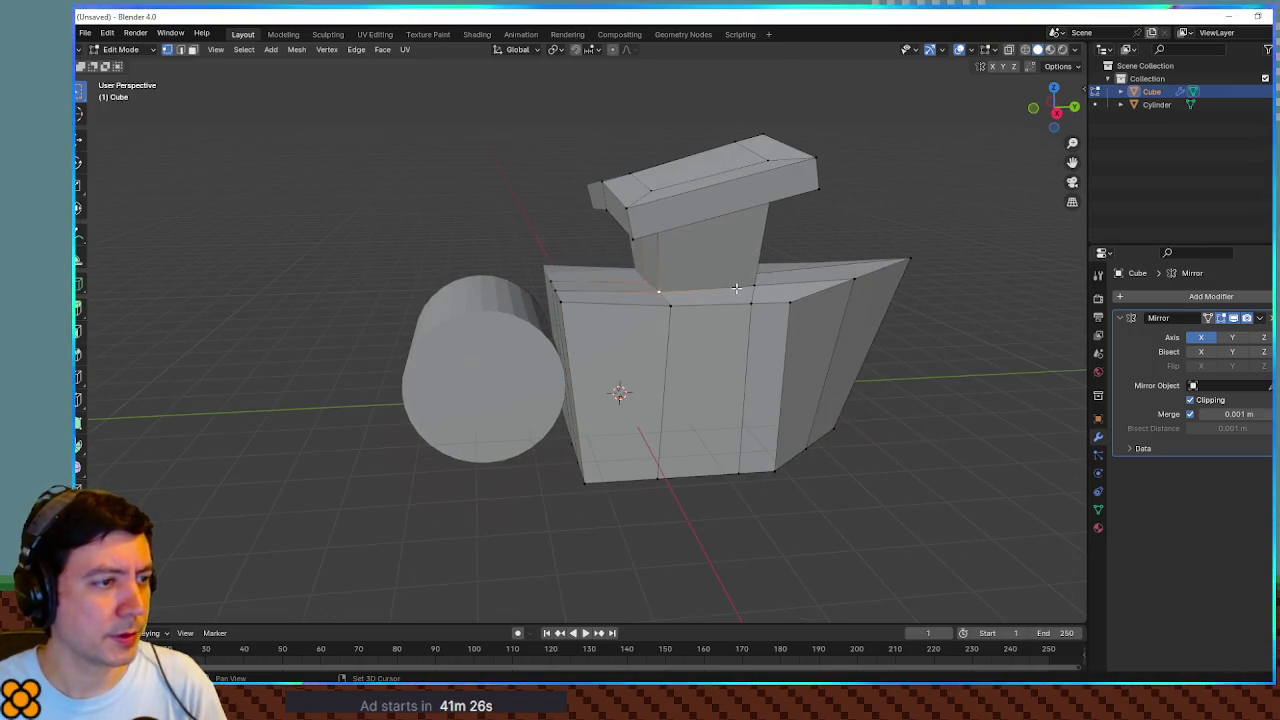
left_click_drag(786, 287, 763, 281)
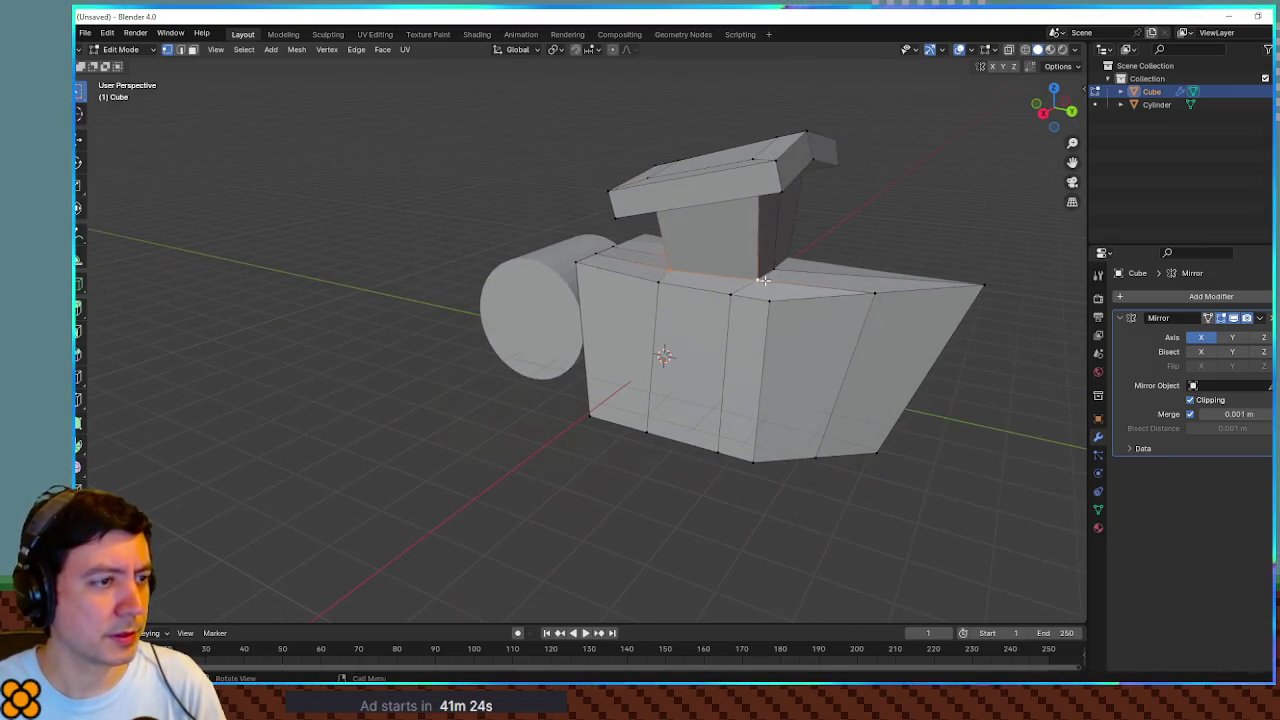
key("z")
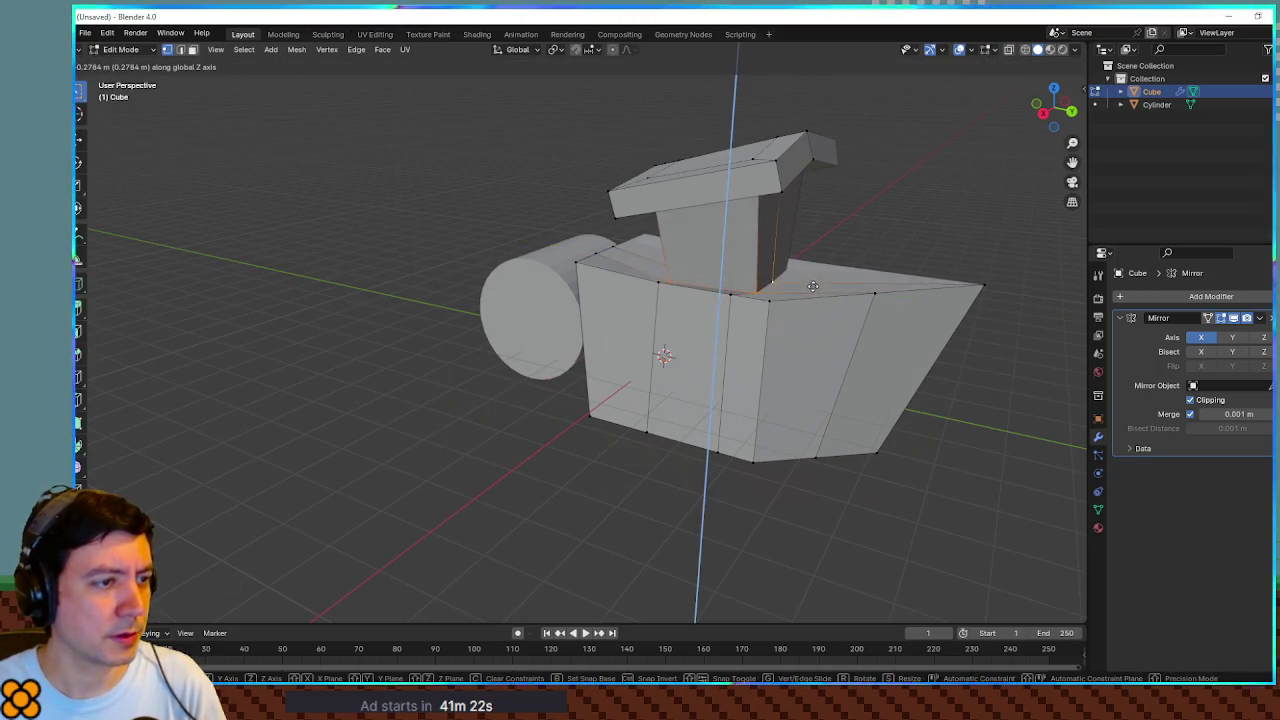
left_click(813, 287)
Step: Add a band of edge loops around the chimney and lower its bottom loop 0.17064 m
mouse_move(837, 329)
left_mouse_down()
mouse_move(771, 380)
mouse_move(780, 374)
mouse_move(640, 410)
mouse_move(628, 367)
left_mouse_up()
scroll(582, 431, "up", 5)
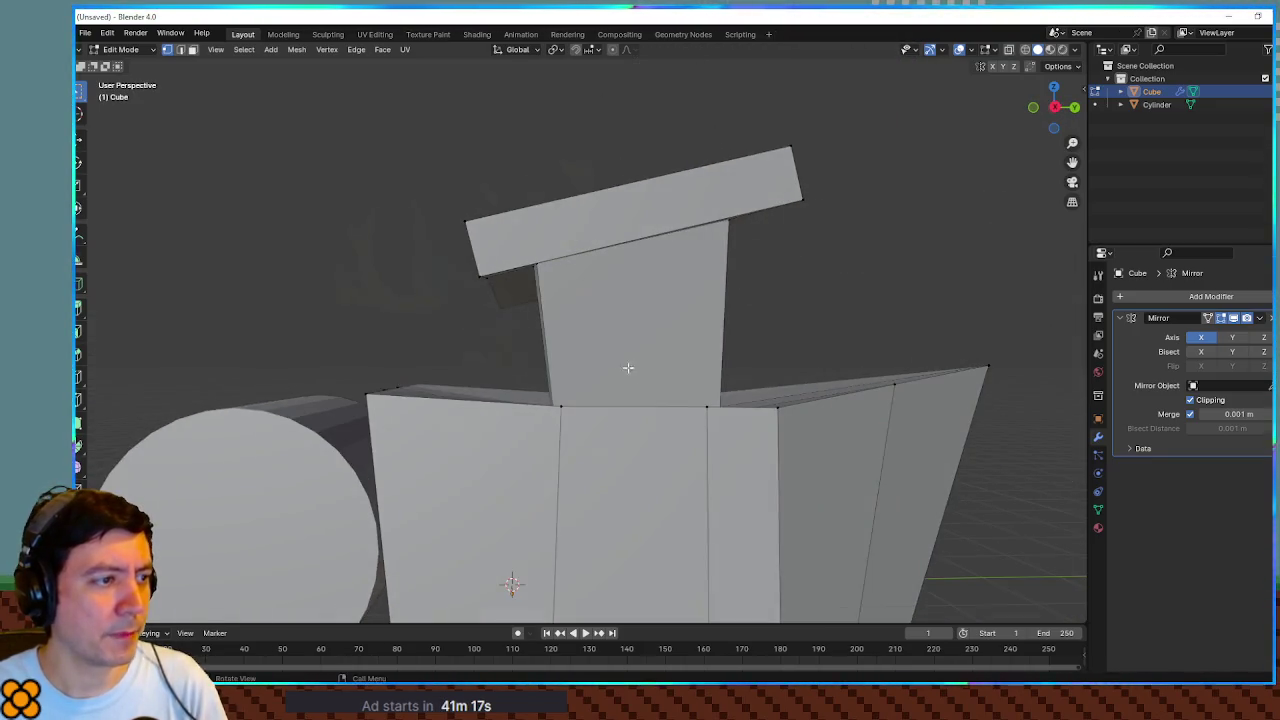
left_click(566, 305)
left_click_drag(540, 344, 577, 341)
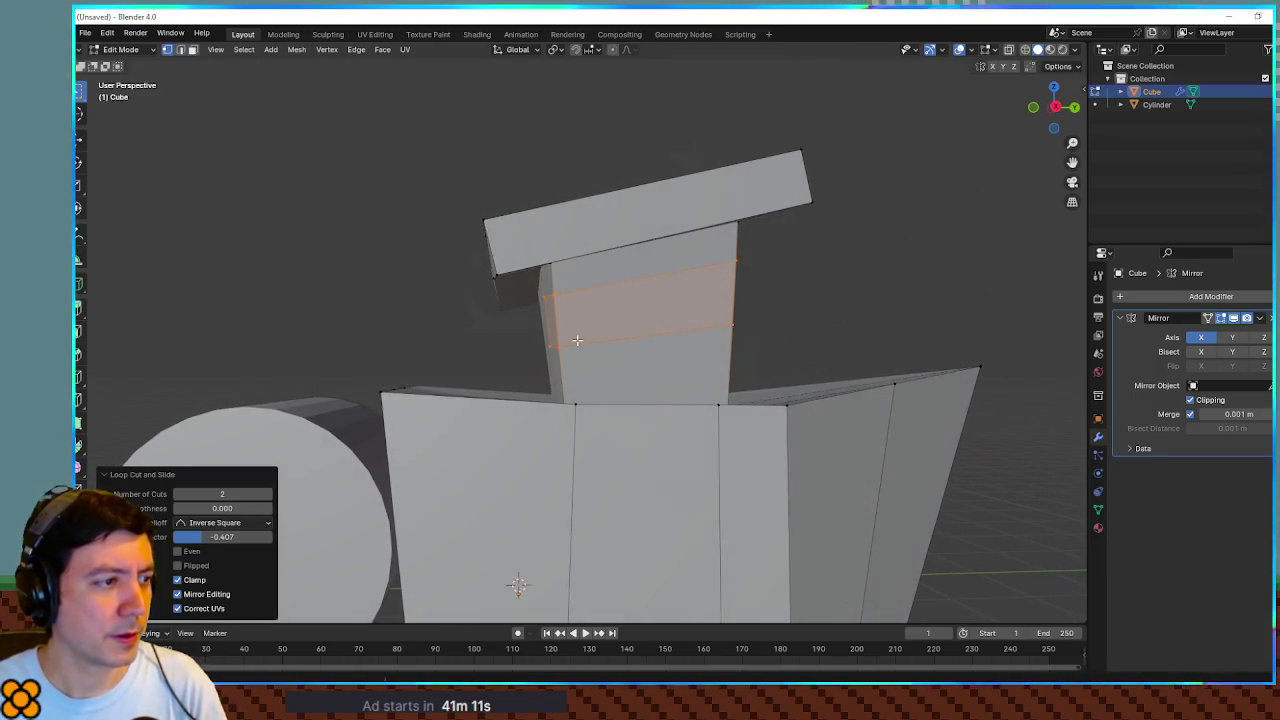
left_click(554, 347)
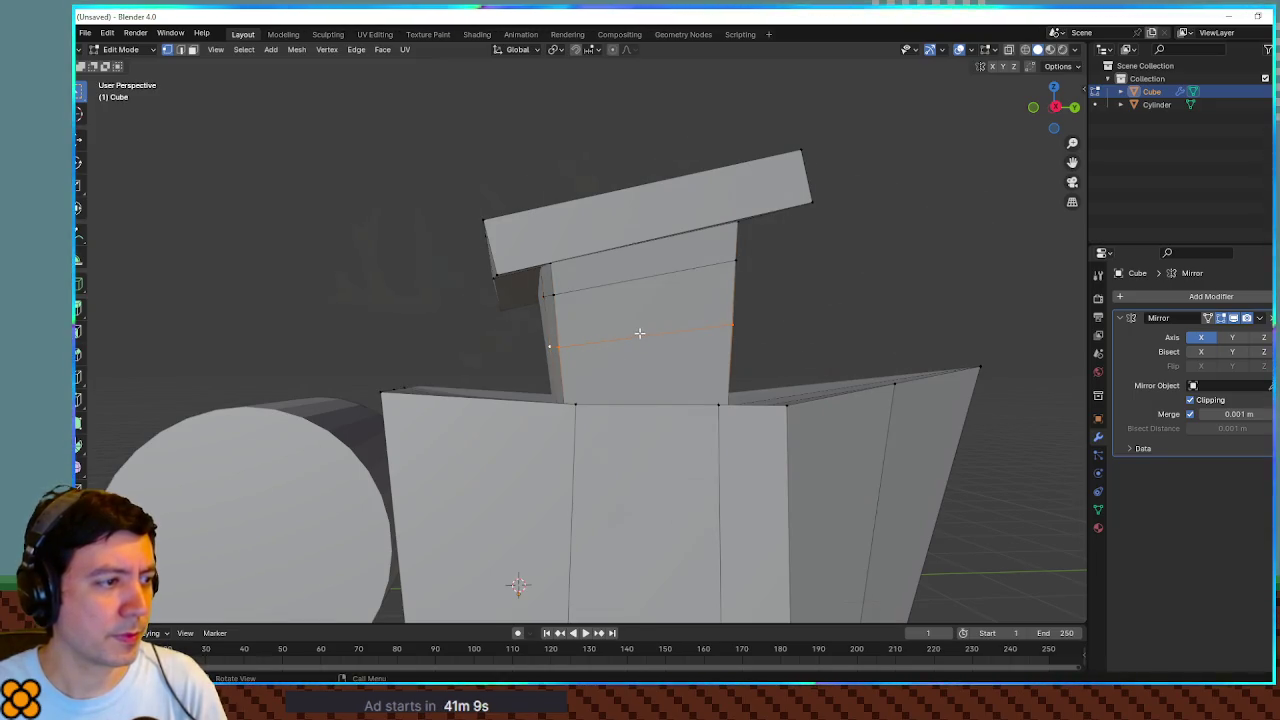
key("g")
key("z")
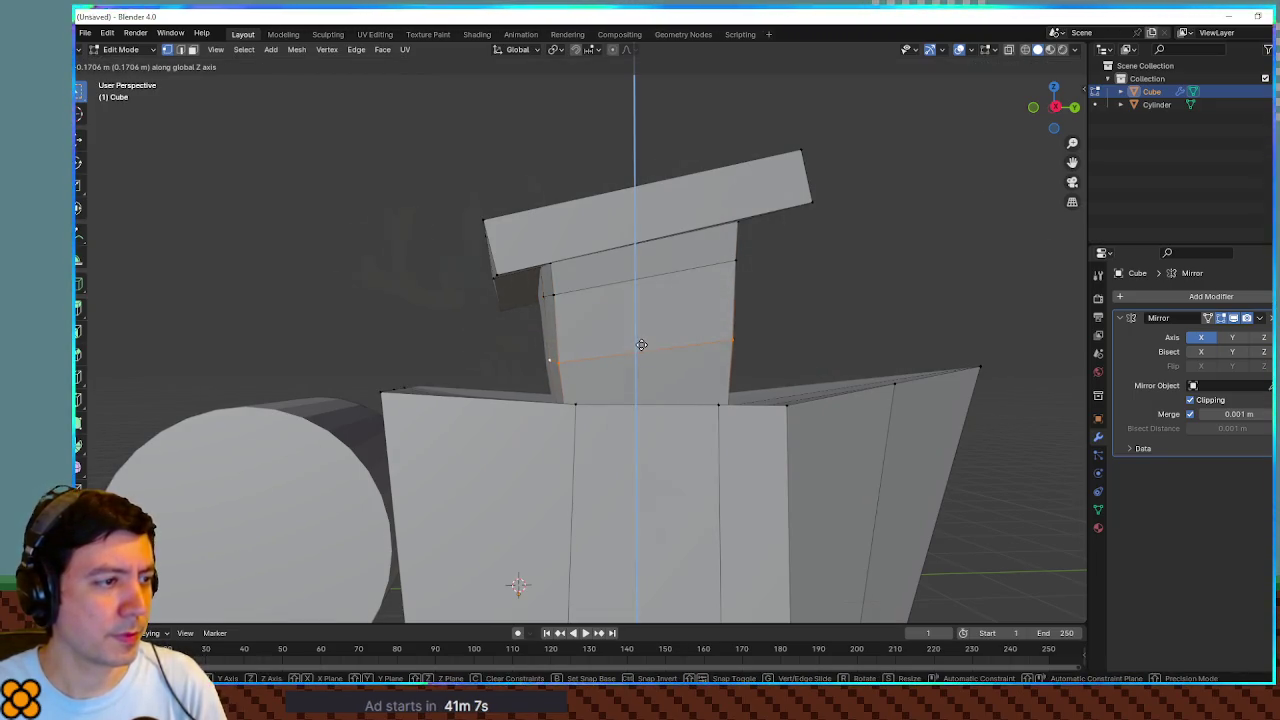
left_click(641, 345)
left_click_drag(641, 345, 619, 328)
scroll(641, 328, "up", 1)
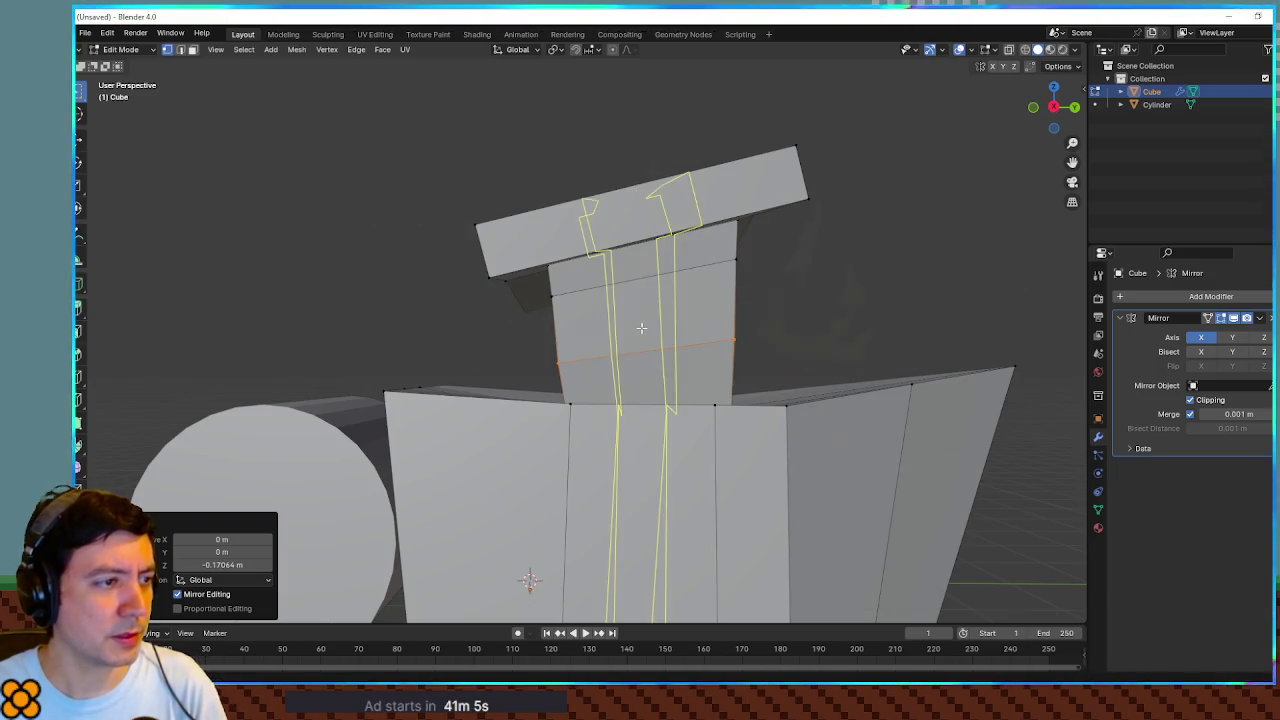
Step: Knife-cut a window into the chimney's side and push it inward along X
key("Escape")
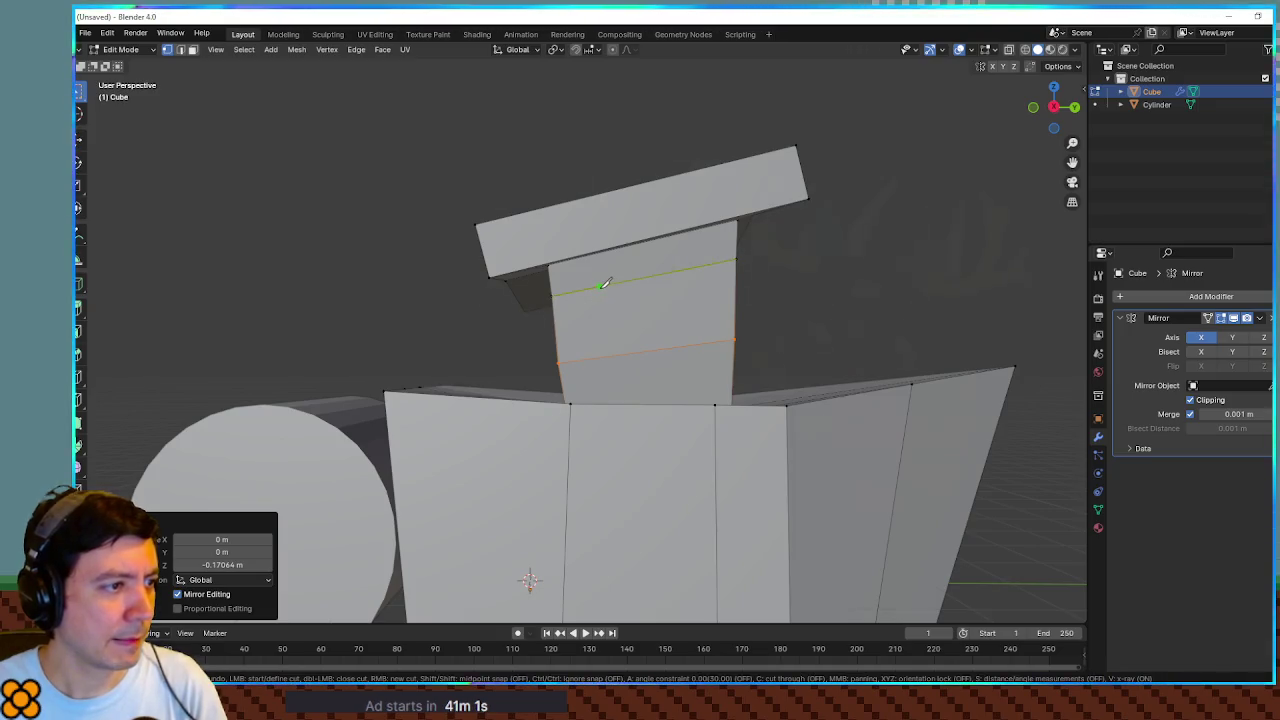
left_click(606, 354)
key("Return")
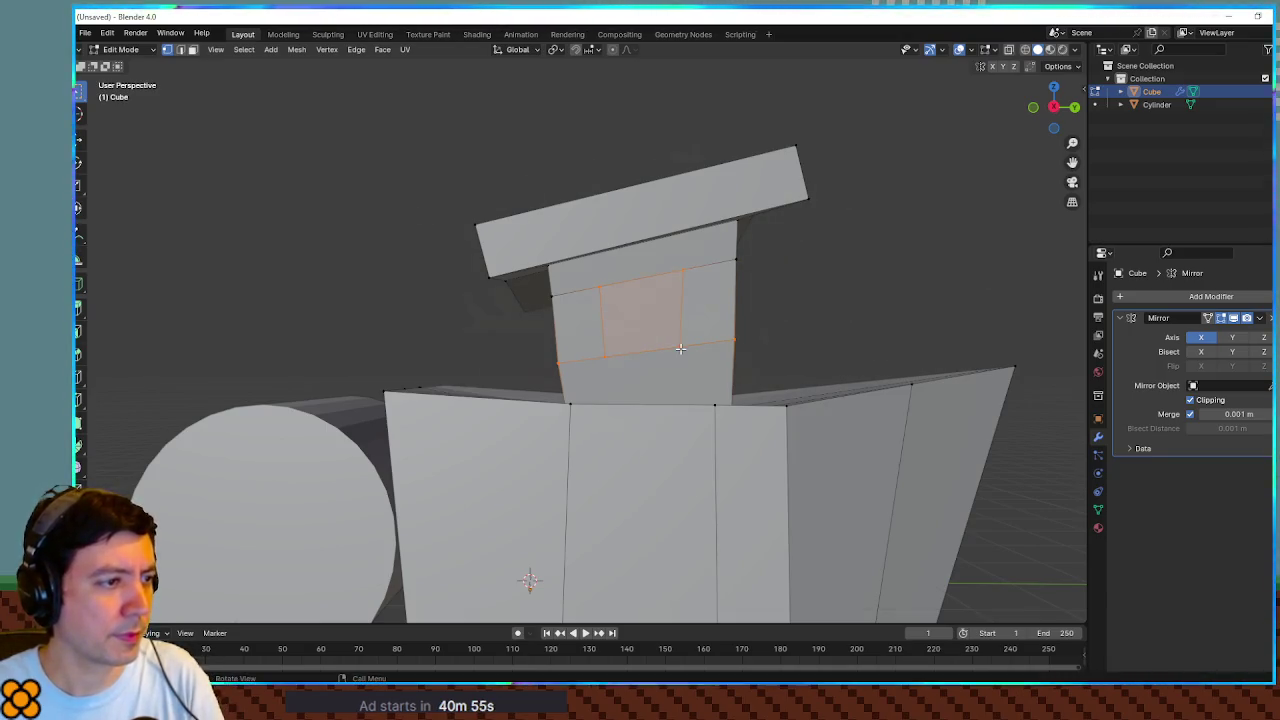
left_click_drag(627, 332, 705, 351)
key("g")
key("x")
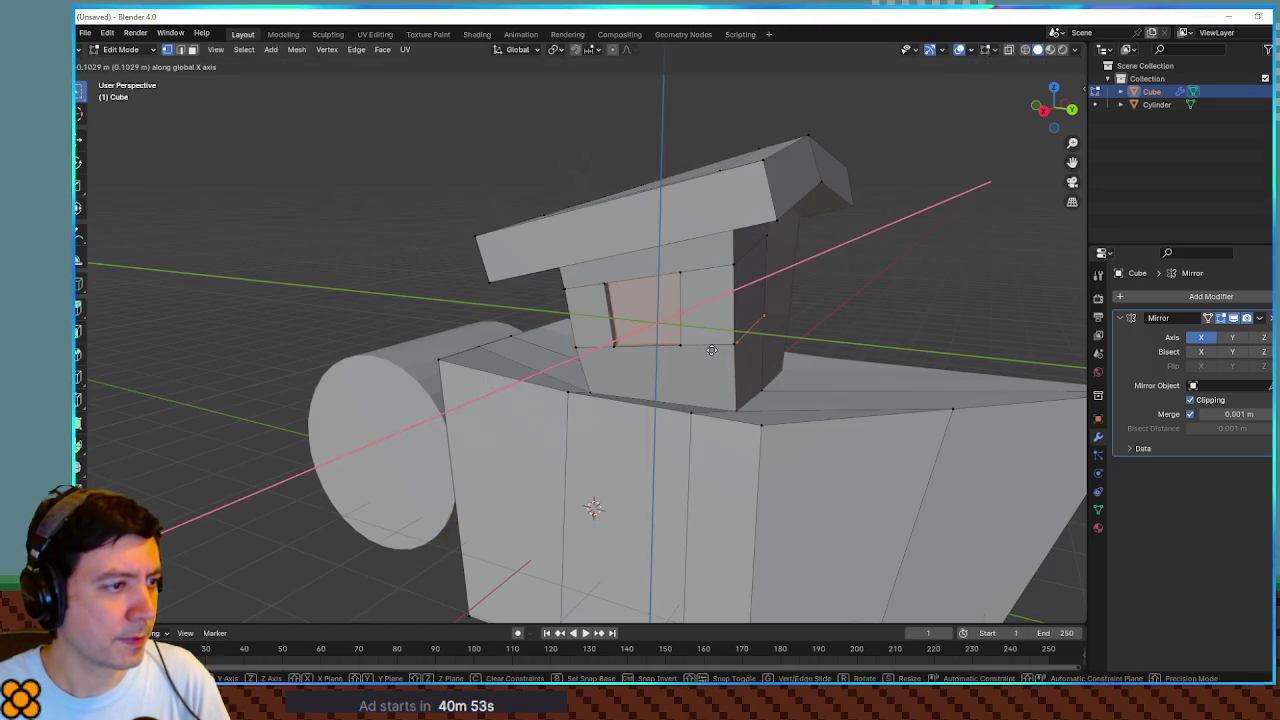
left_click(712, 348)
key("alt+a")
Step: Reposition a loose vertex beside the window opening, checking it in see-through view
mouse_move(903, 317)
left_mouse_down()
mouse_move(834, 334)
mouse_move(815, 321)
mouse_move(760, 366)
mouse_move(766, 380)
mouse_move(709, 366)
mouse_move(778, 417)
mouse_move(866, 380)
mouse_move(749, 374)
mouse_move(819, 391)
mouse_move(1054, 380)
mouse_move(943, 366)
mouse_move(851, 380)
mouse_move(816, 424)
mouse_move(780, 423)
mouse_move(885, 382)
mouse_move(857, 371)
mouse_move(811, 397)
mouse_move(871, 410)
mouse_move(737, 400)
left_mouse_up()
scroll(790, 390, "up", 5)
key("alt+z")
key("g")
key("Escape")
key("alt+z")
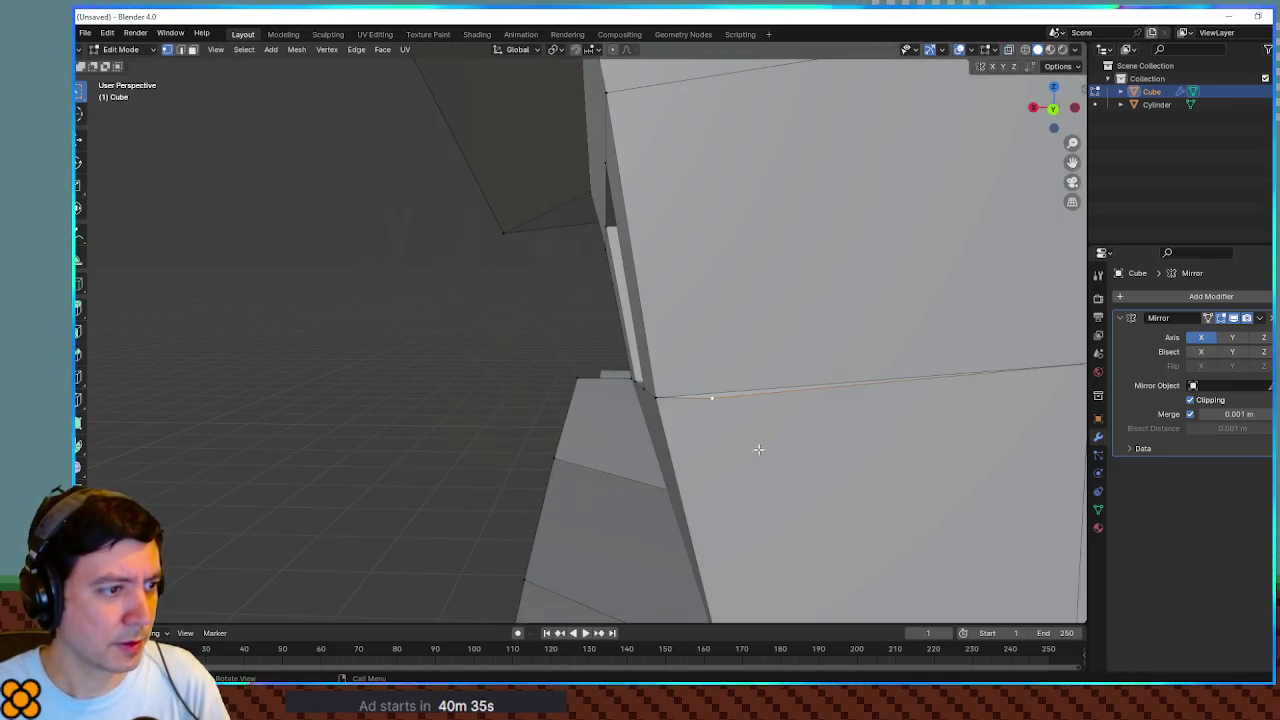
key("g")
left_click(800, 452)
mouse_move(794, 463)
left_mouse_down()
mouse_move(869, 471)
mouse_move(791, 457)
mouse_move(920, 440)
mouse_move(863, 477)
mouse_move(934, 437)
mouse_move(870, 443)
mouse_move(883, 420)
mouse_move(640, 349)
mouse_move(818, 368)
left_mouse_up()
scroll(818, 368, "down", 5)
Step: Merge the selected vertices at their centre and turn on see-through shading around the window opening
key("m")
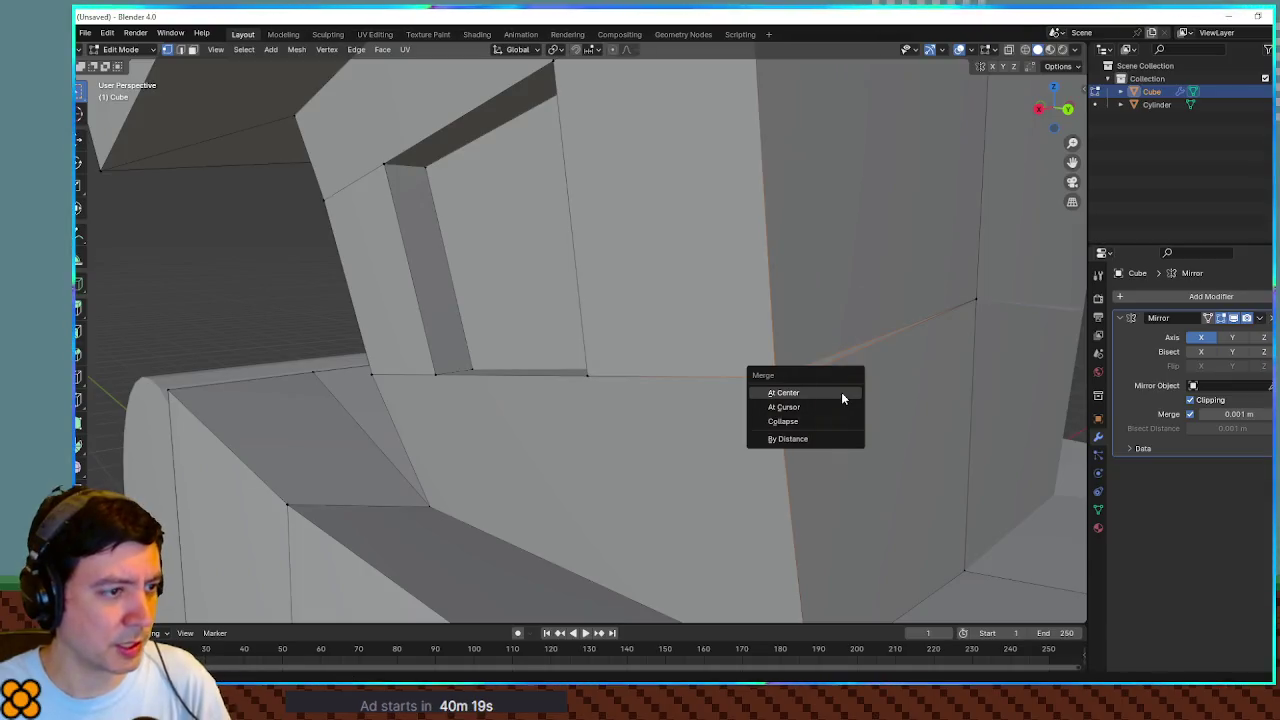
left_click(841, 392)
left_click_drag(773, 365, 656, 362)
key("alt+z")
mouse_move(536, 386)
left_mouse_down()
mouse_move(626, 363)
mouse_move(603, 397)
mouse_move(580, 386)
mouse_move(720, 397)
mouse_move(631, 383)
mouse_move(691, 409)
left_mouse_up()
Step: In face select, dissolve the stray edge and delete the thin sliver face in the window recess
key("3")
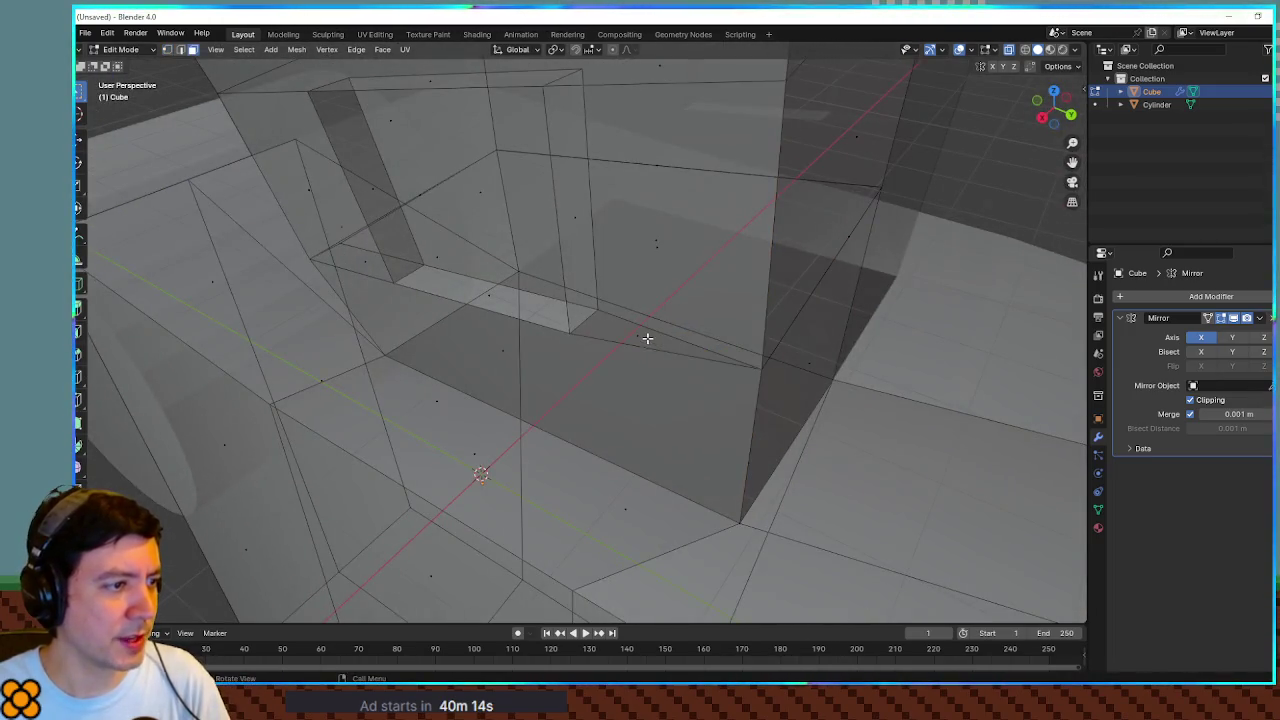
left_click(647, 339)
mouse_move(647, 339)
left_mouse_down()
mouse_move(657, 371)
mouse_move(643, 343)
left_mouse_up()
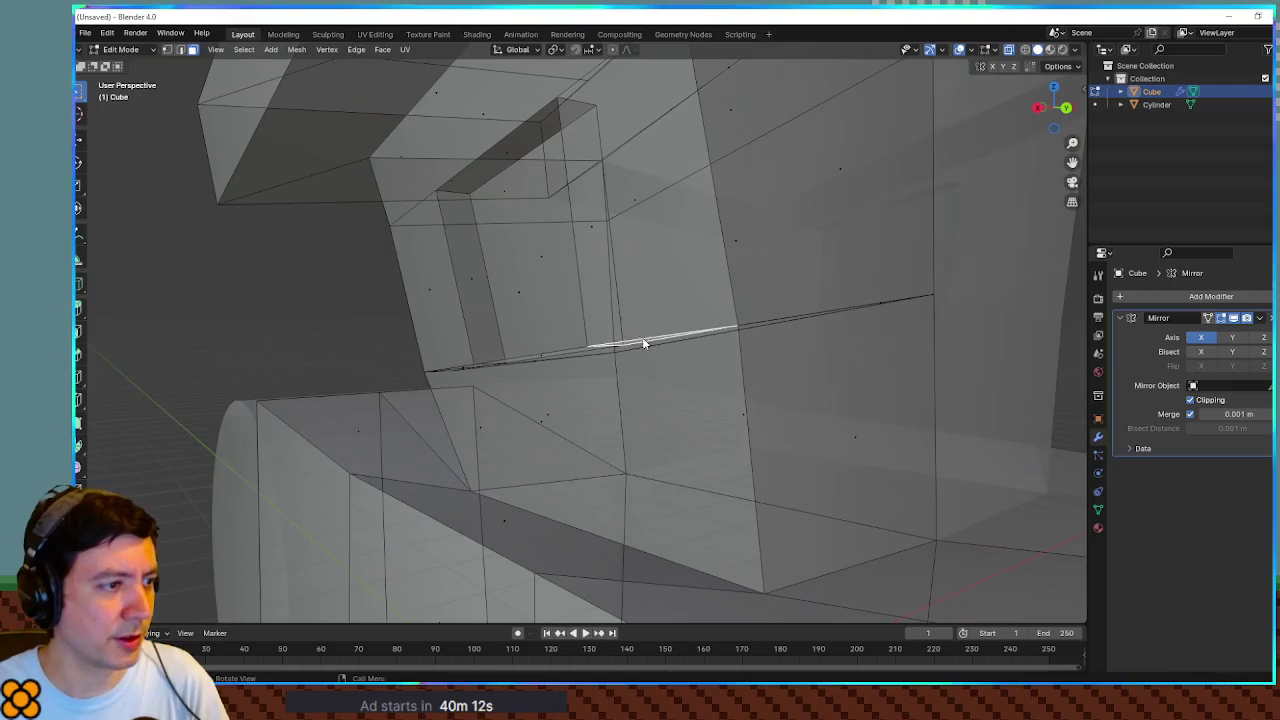
key("x")
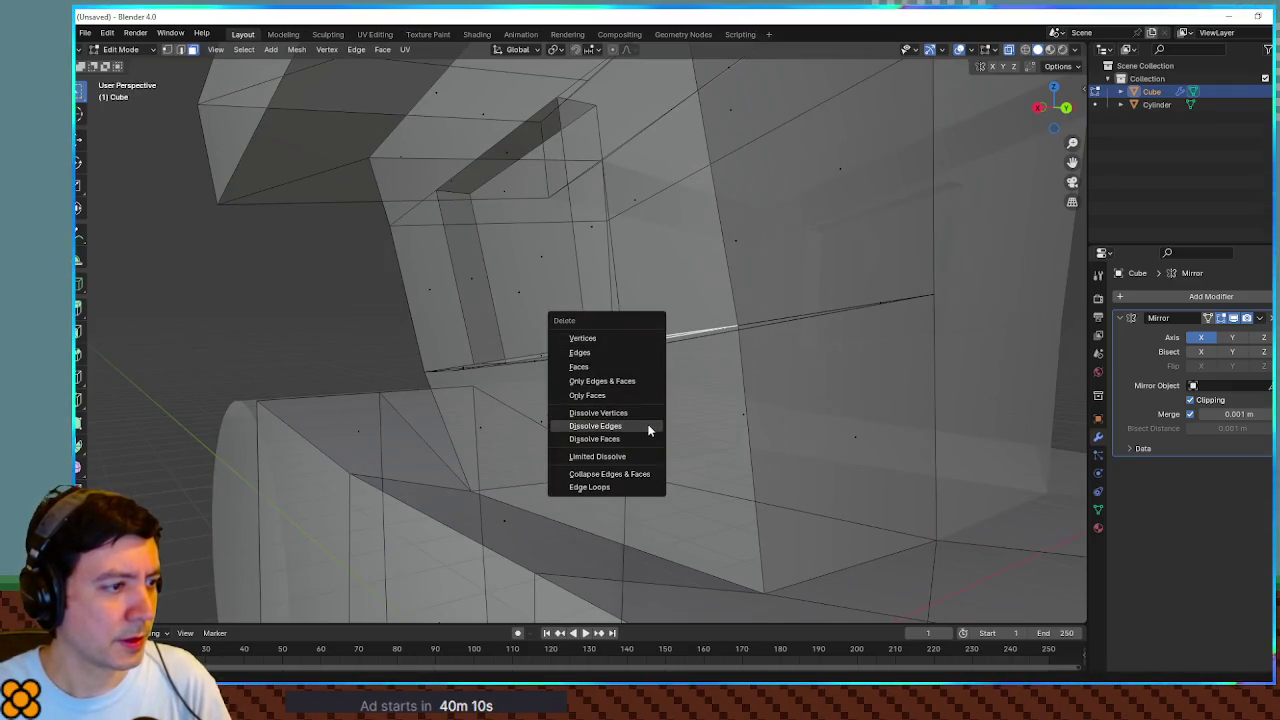
left_click(648, 439)
mouse_move(669, 363)
left_mouse_down()
mouse_move(706, 391)
mouse_move(659, 355)
left_mouse_up()
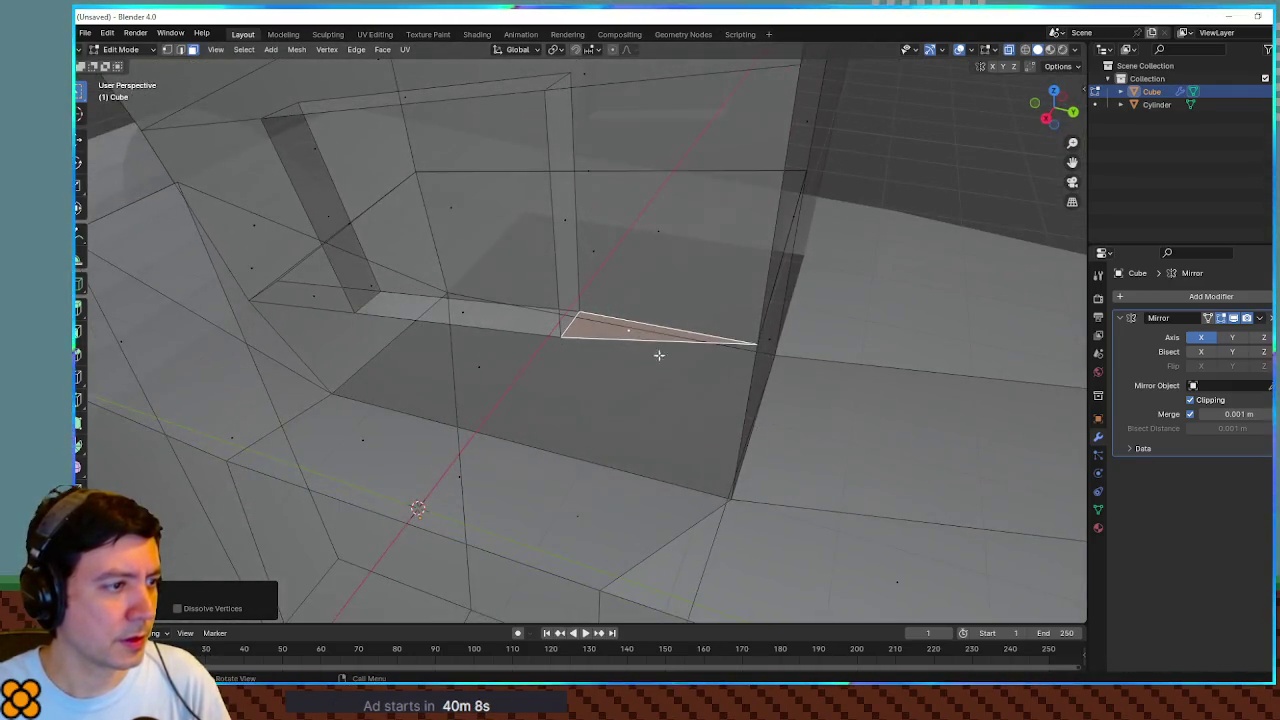
key("x")
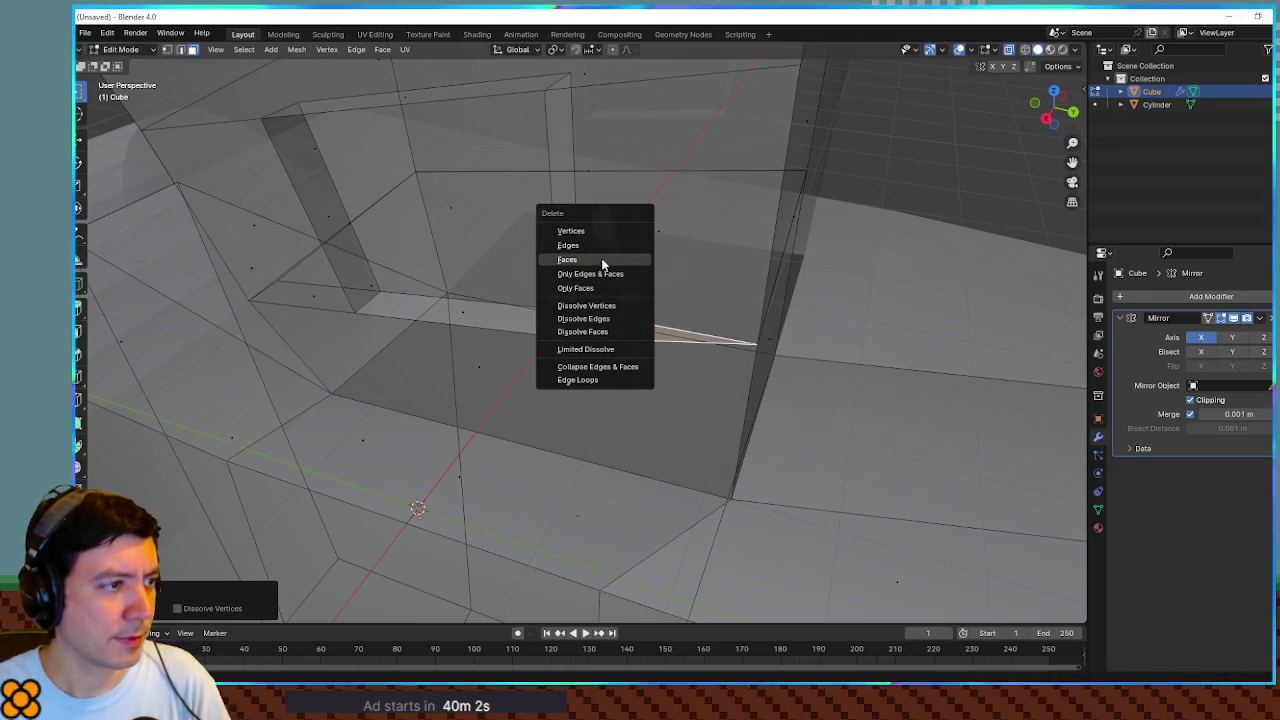
left_click(601, 258)
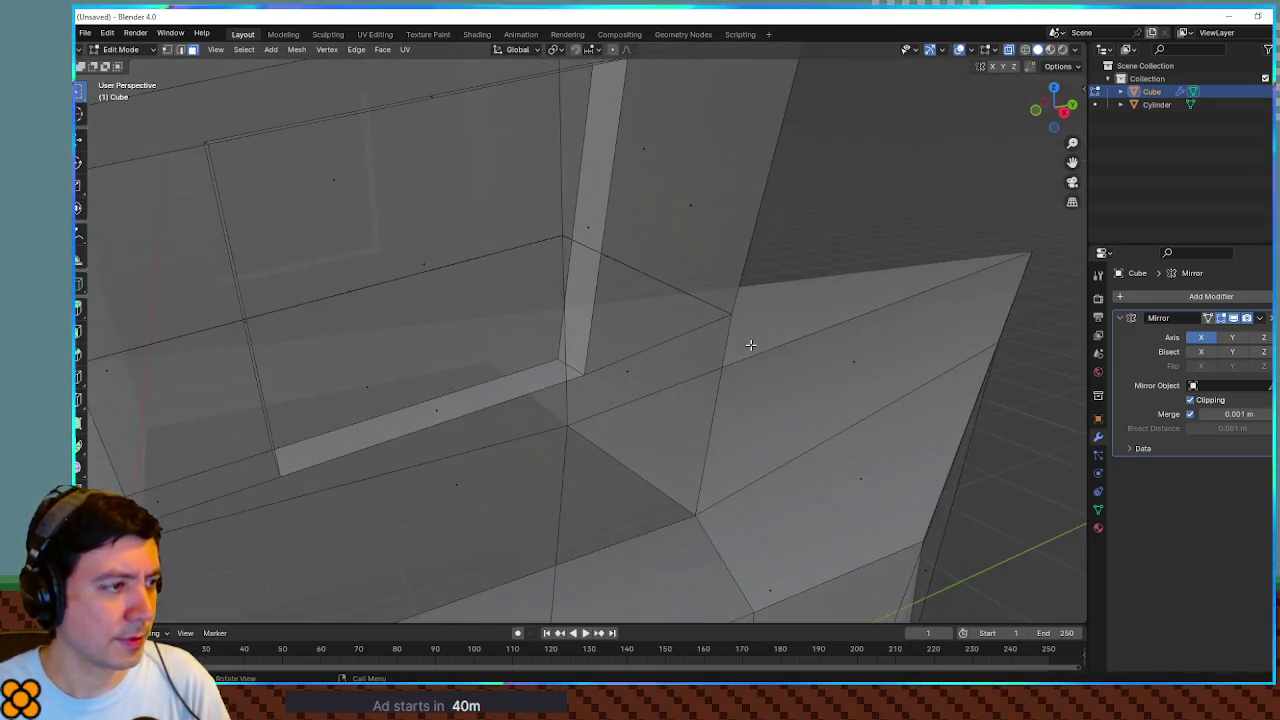
Step: Delete the faces along another stray edge elsewhere on the cabin mesh
mouse_move(750, 345)
left_mouse_down()
mouse_move(646, 337)
mouse_move(691, 366)
mouse_move(657, 361)
mouse_move(777, 357)
mouse_move(723, 349)
mouse_move(757, 339)
mouse_move(737, 334)
mouse_move(629, 337)
mouse_move(881, 311)
left_mouse_up()
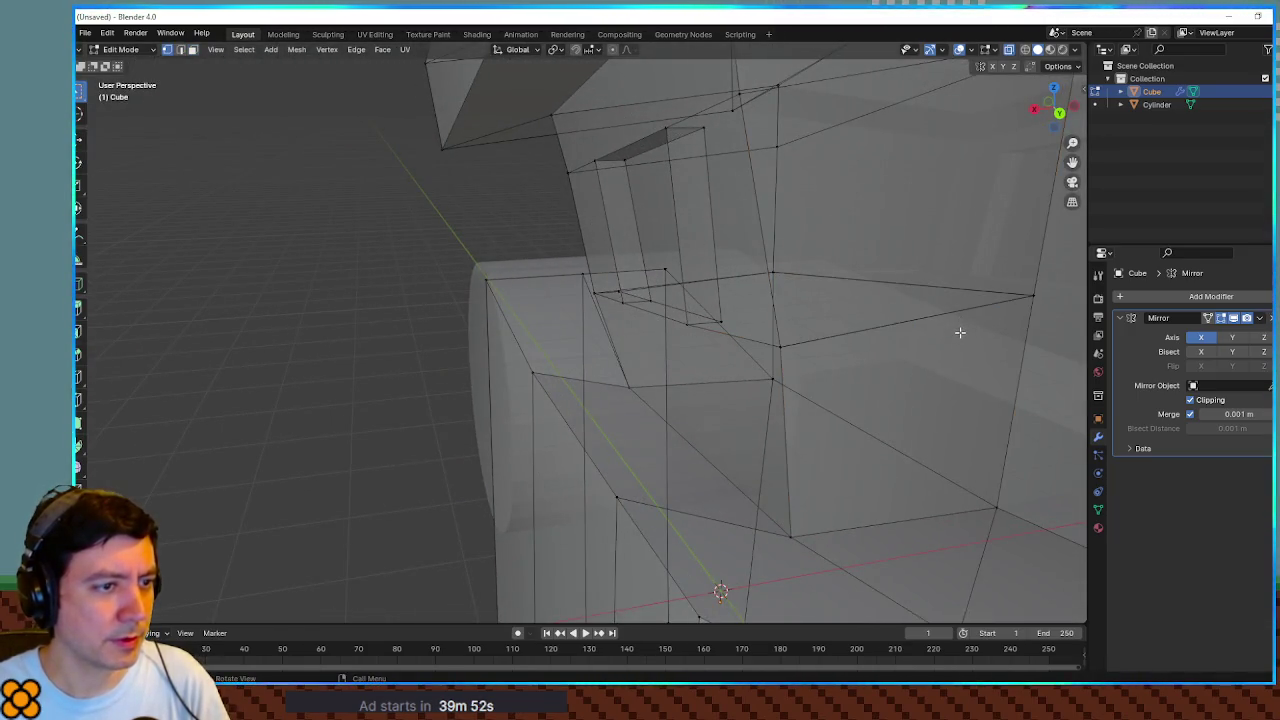
mouse_move(941, 337)
left_mouse_down()
mouse_move(951, 318)
mouse_move(974, 349)
mouse_move(957, 363)
mouse_move(949, 337)
left_mouse_up()
key("x")
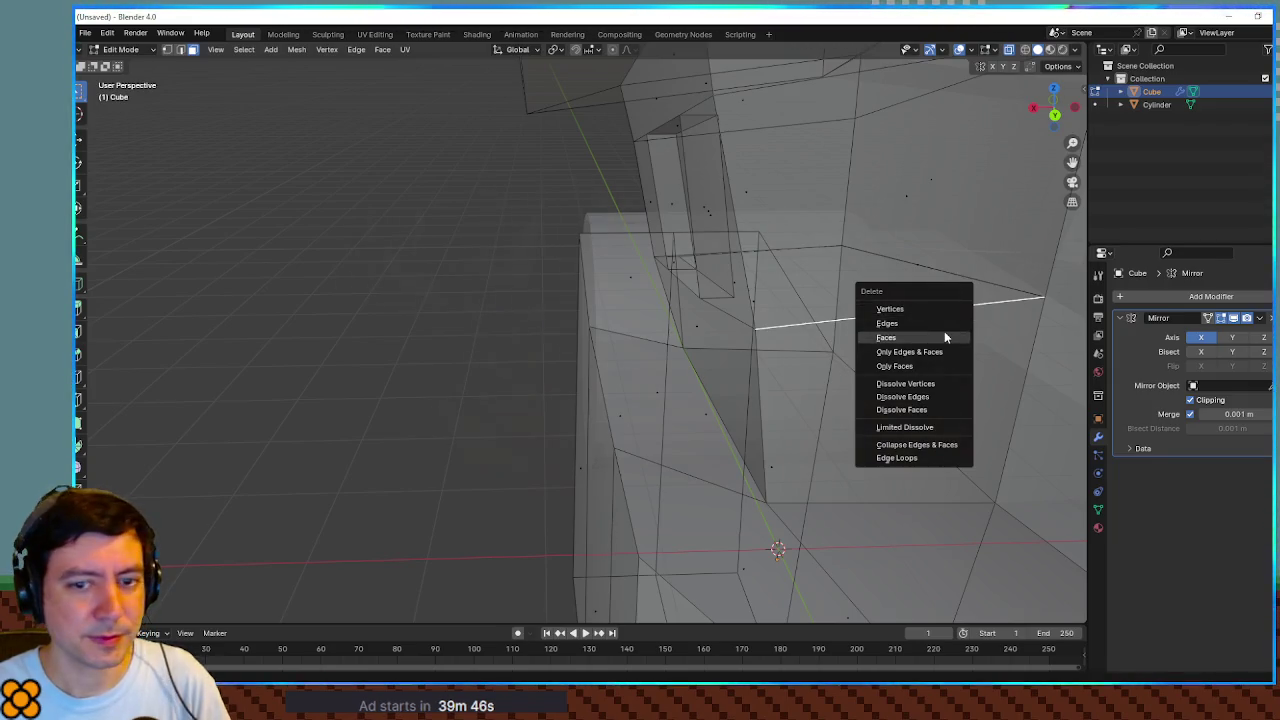
left_click(944, 337)
left_click_drag(926, 334, 822, 340)
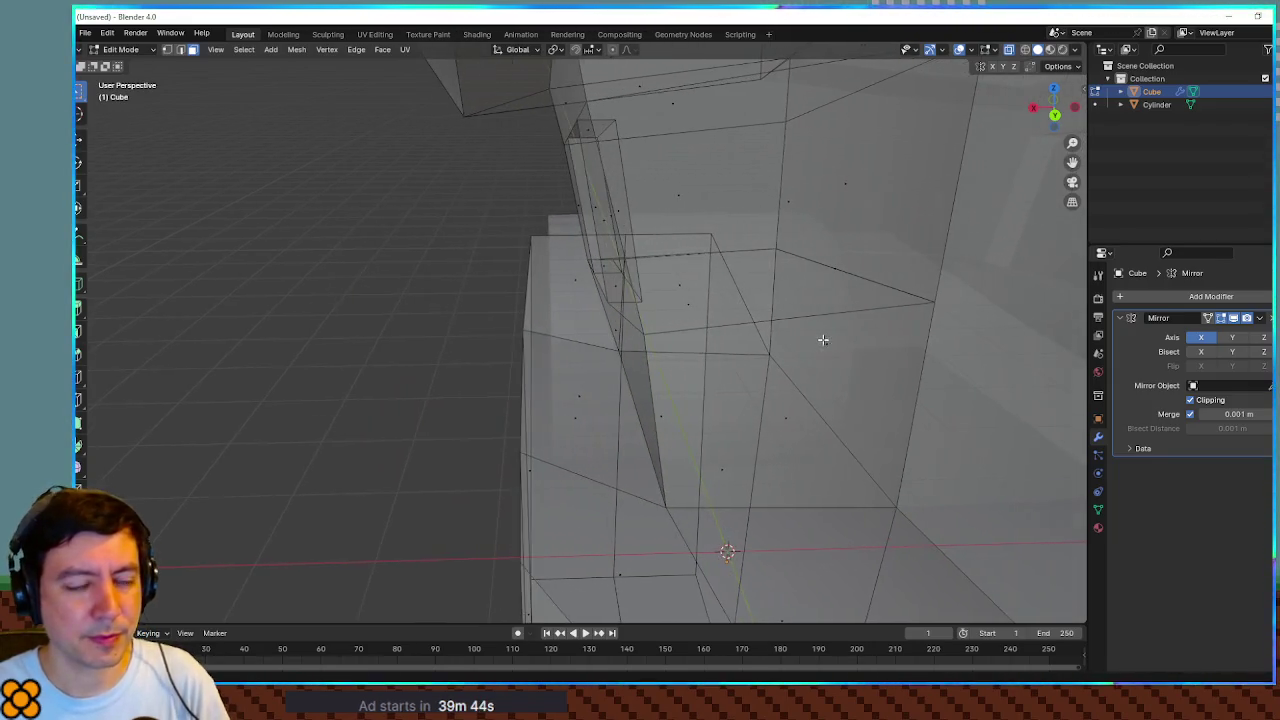
Step: Merge the loose vertex pairs and stray corner vertex at their centres
key("m")
left_click(941, 322)
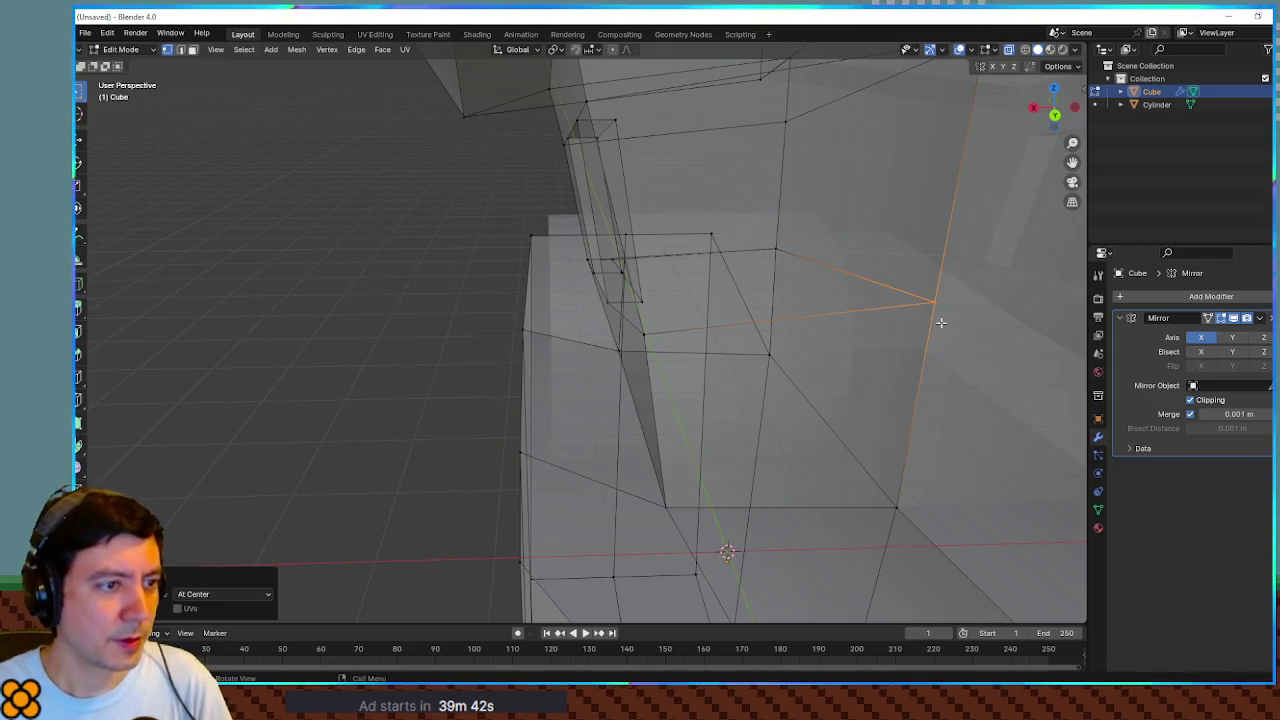
left_click(660, 343)
key("m")
left_click(659, 345)
mouse_move(651, 337)
left_mouse_down()
mouse_move(743, 354)
mouse_move(434, 331)
mouse_move(411, 370)
mouse_move(520, 346)
mouse_move(411, 370)
left_mouse_up()
left_click(461, 385)
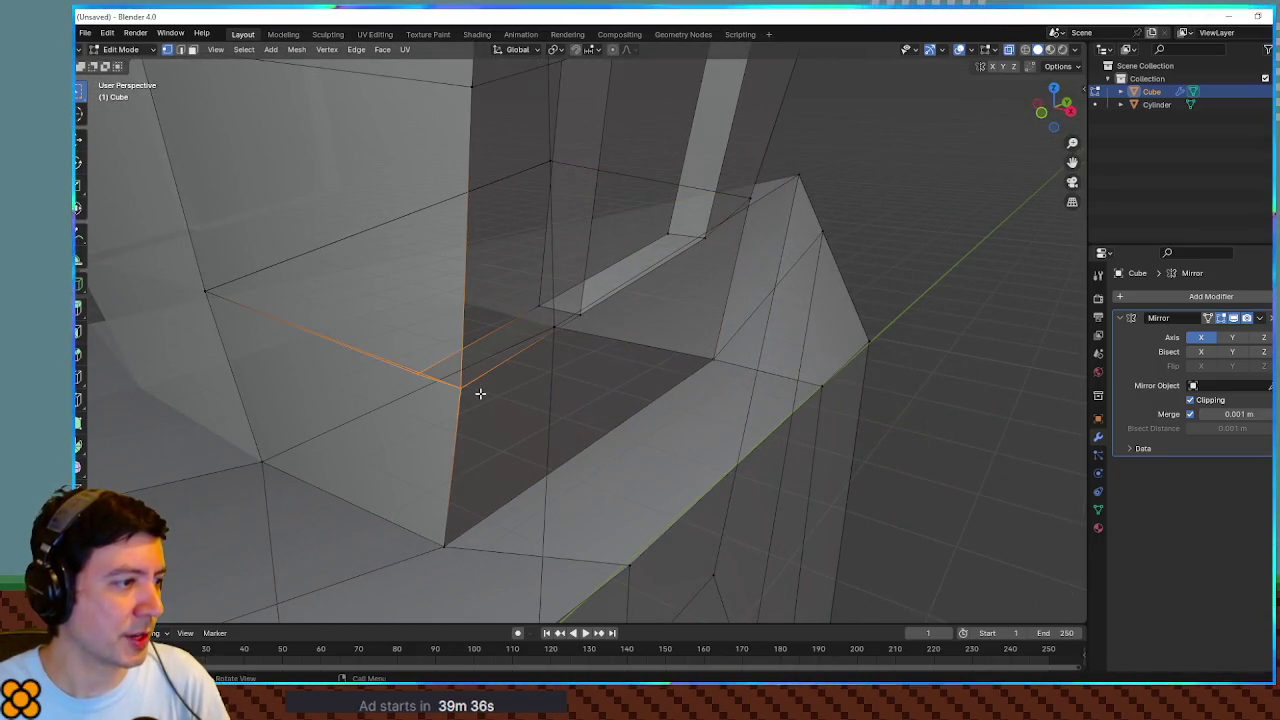
key("m")
left_click(480, 392)
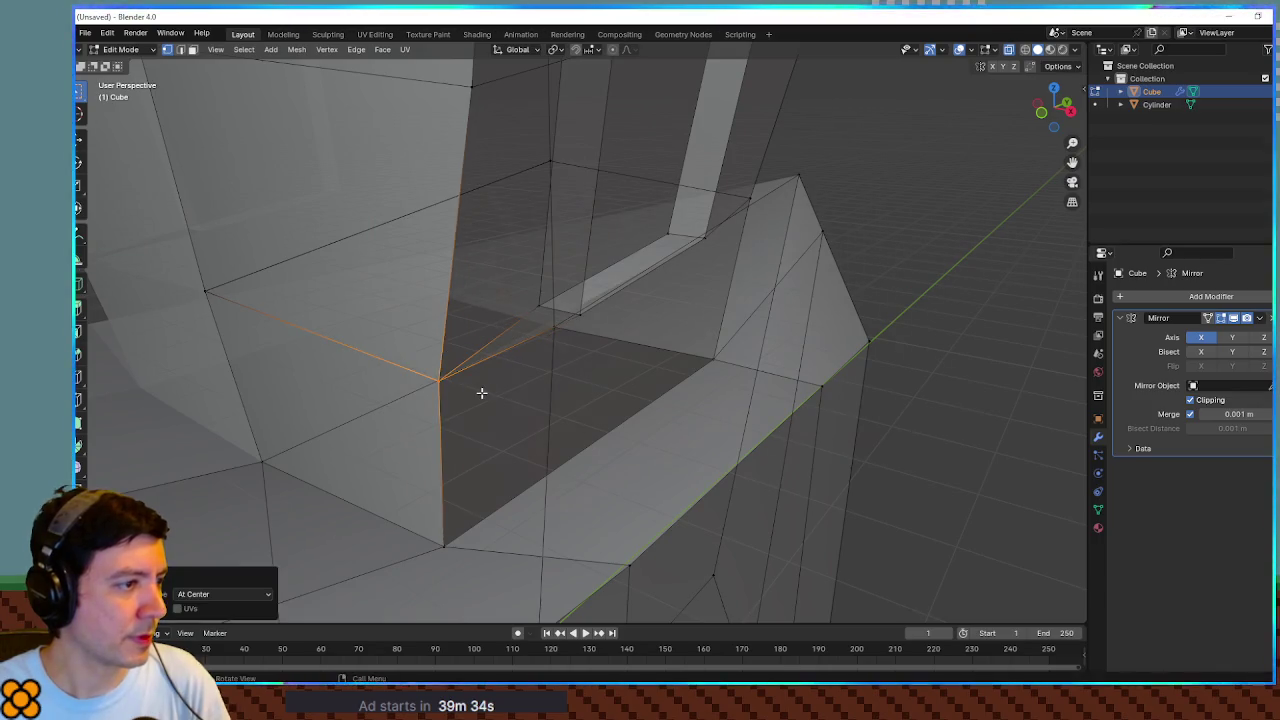
key("KP_Decimal")
key("m")
left_click(579, 314)
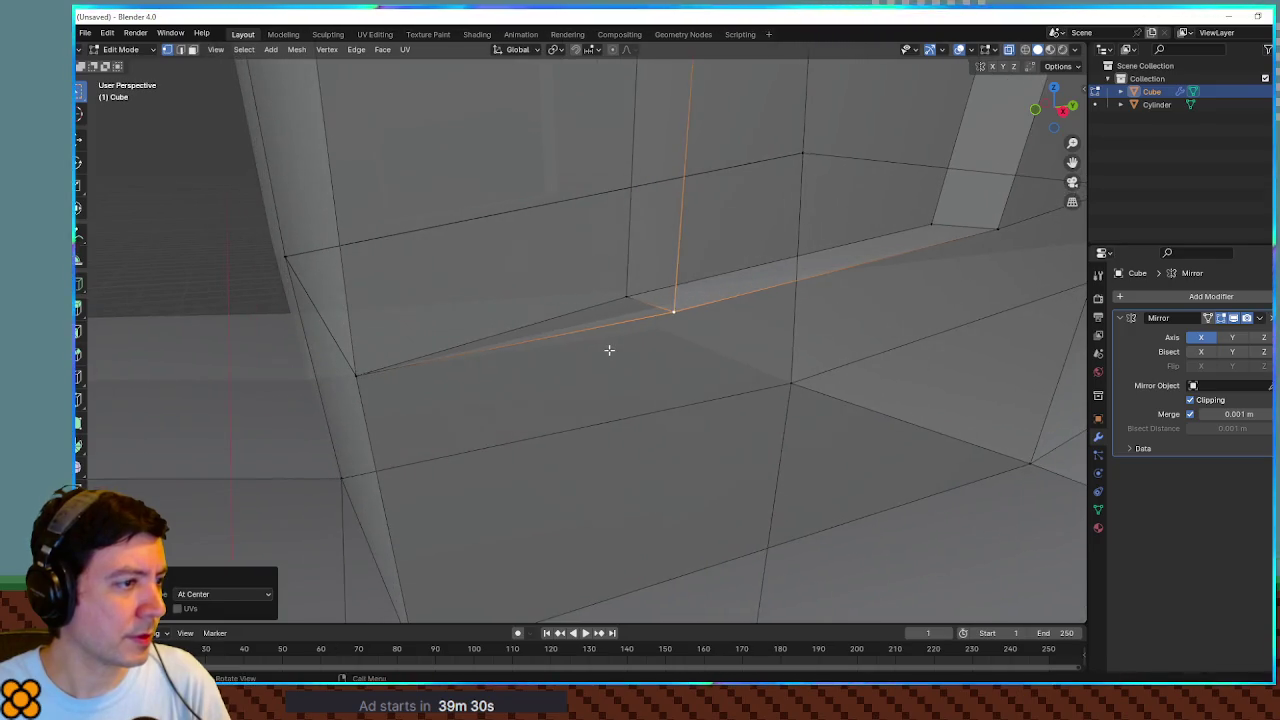
Step: Delete the thin triangular sliver face, then select the edge loop along the ledge
left_click(590, 330)
left_click(580, 327)
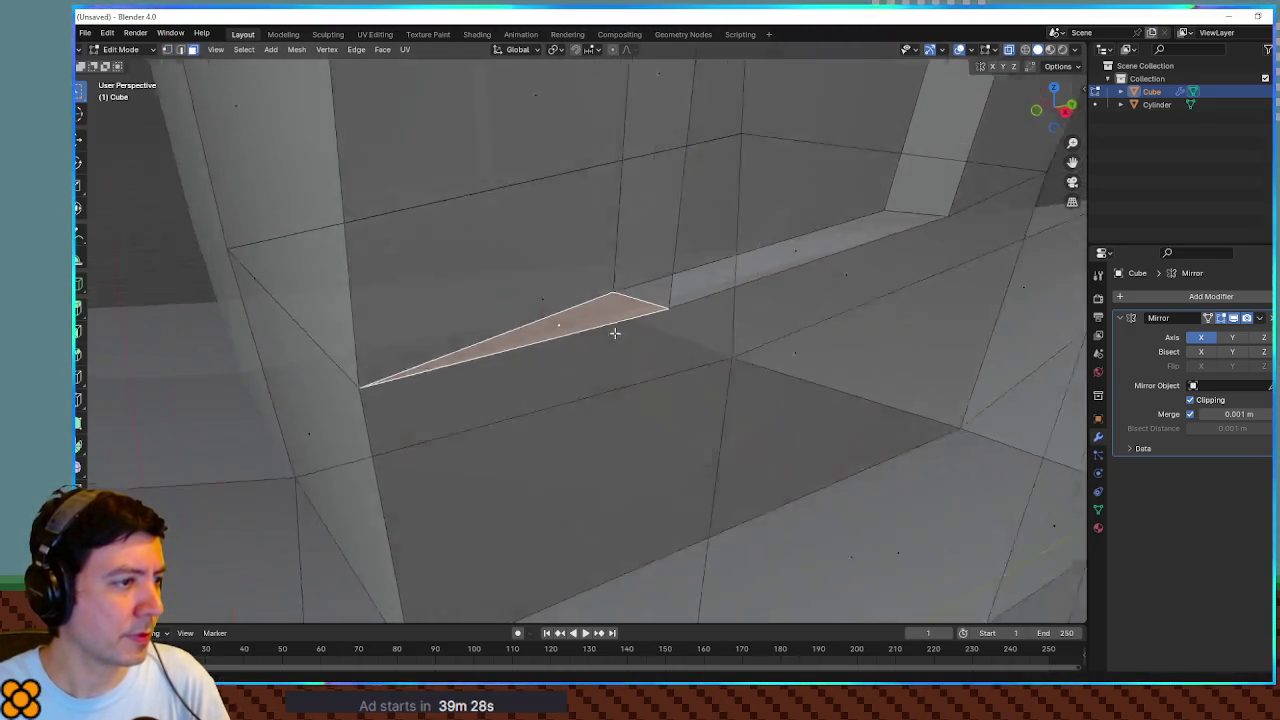
key("x")
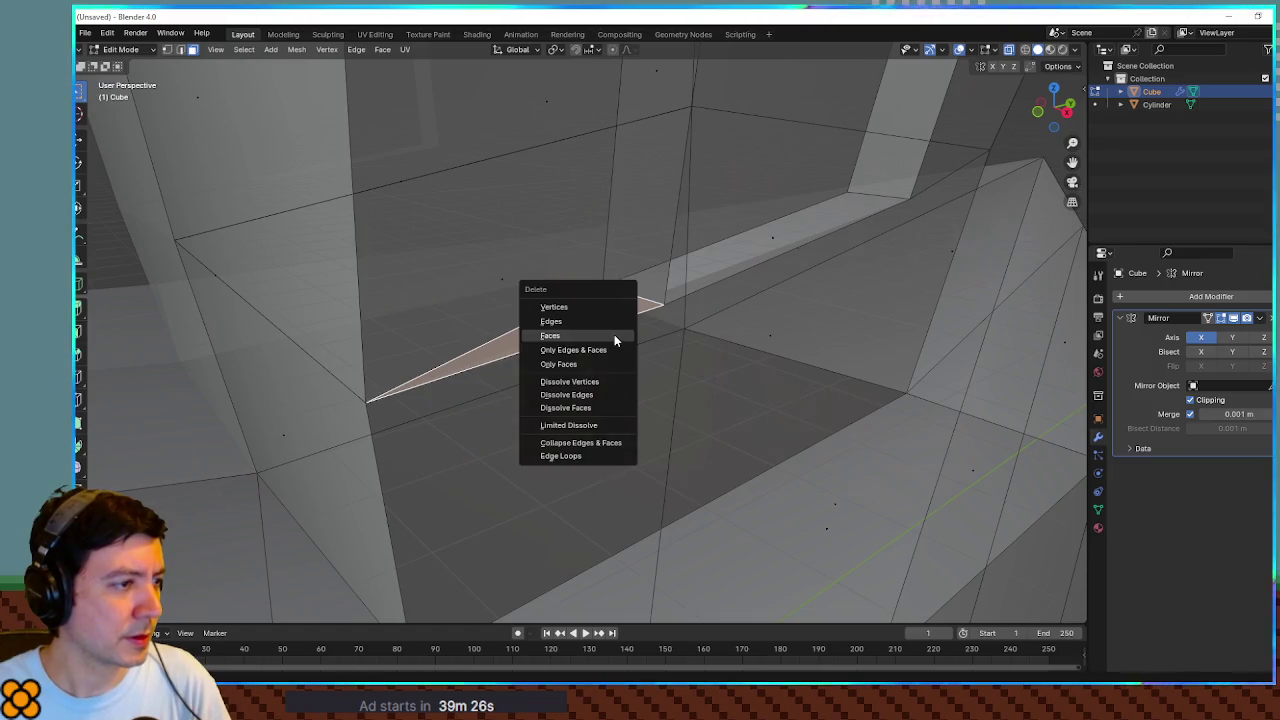
left_click(614, 336)
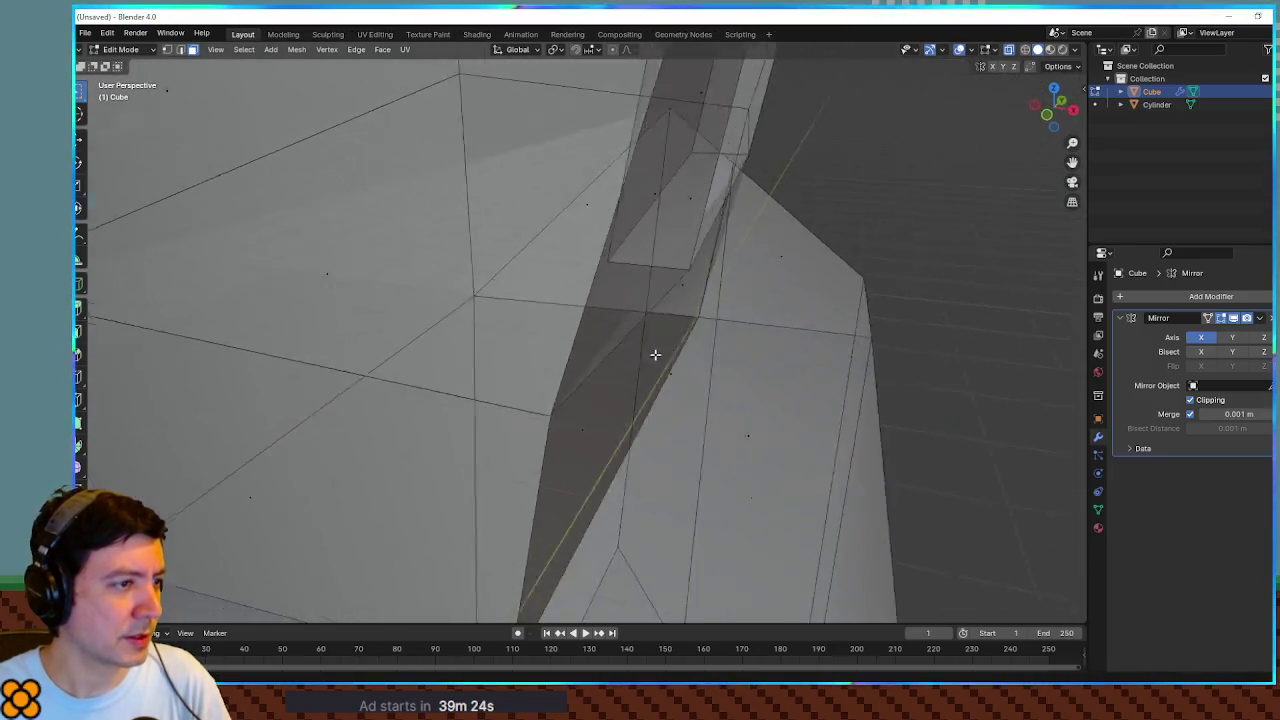
mouse_move(655, 354)
left_mouse_down()
mouse_move(660, 334)
mouse_move(586, 309)
mouse_move(442, 346)
left_mouse_up()
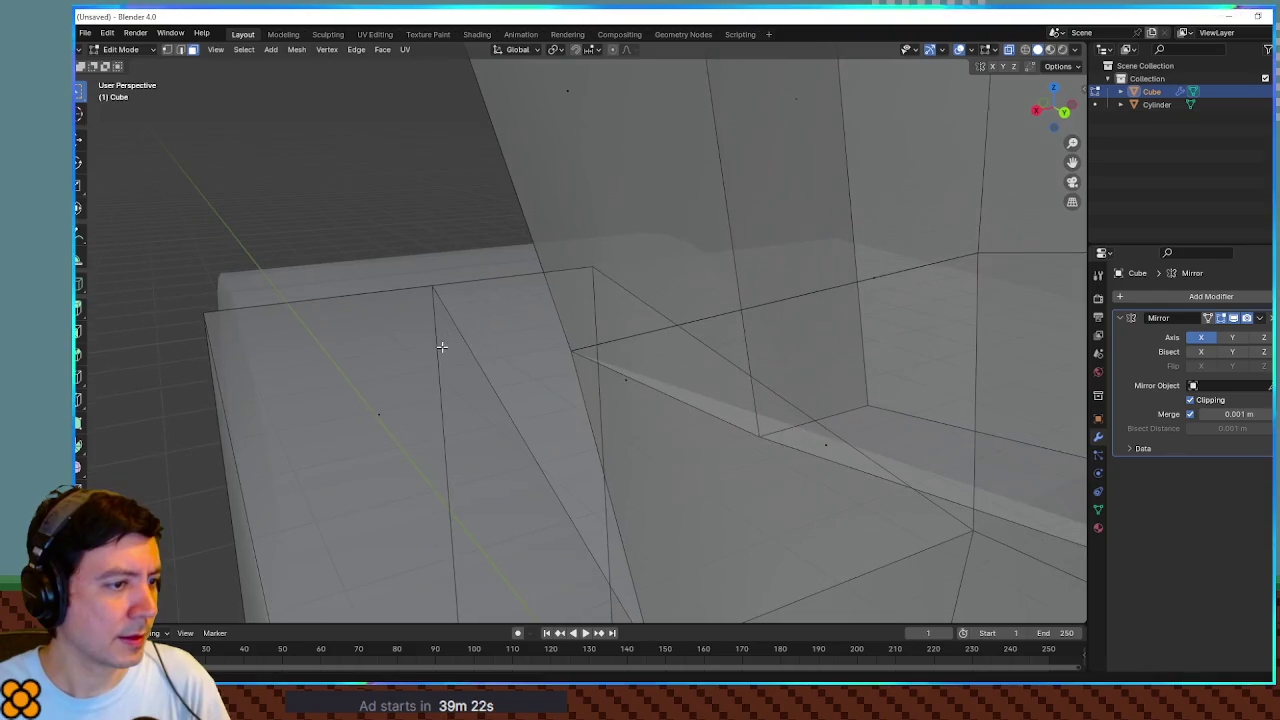
mouse_move(605, 382)
left_mouse_down()
mouse_move(711, 403)
mouse_move(663, 409)
mouse_move(723, 361)
mouse_move(714, 309)
mouse_move(737, 429)
mouse_move(789, 397)
mouse_move(820, 397)
mouse_move(755, 401)
left_mouse_up()
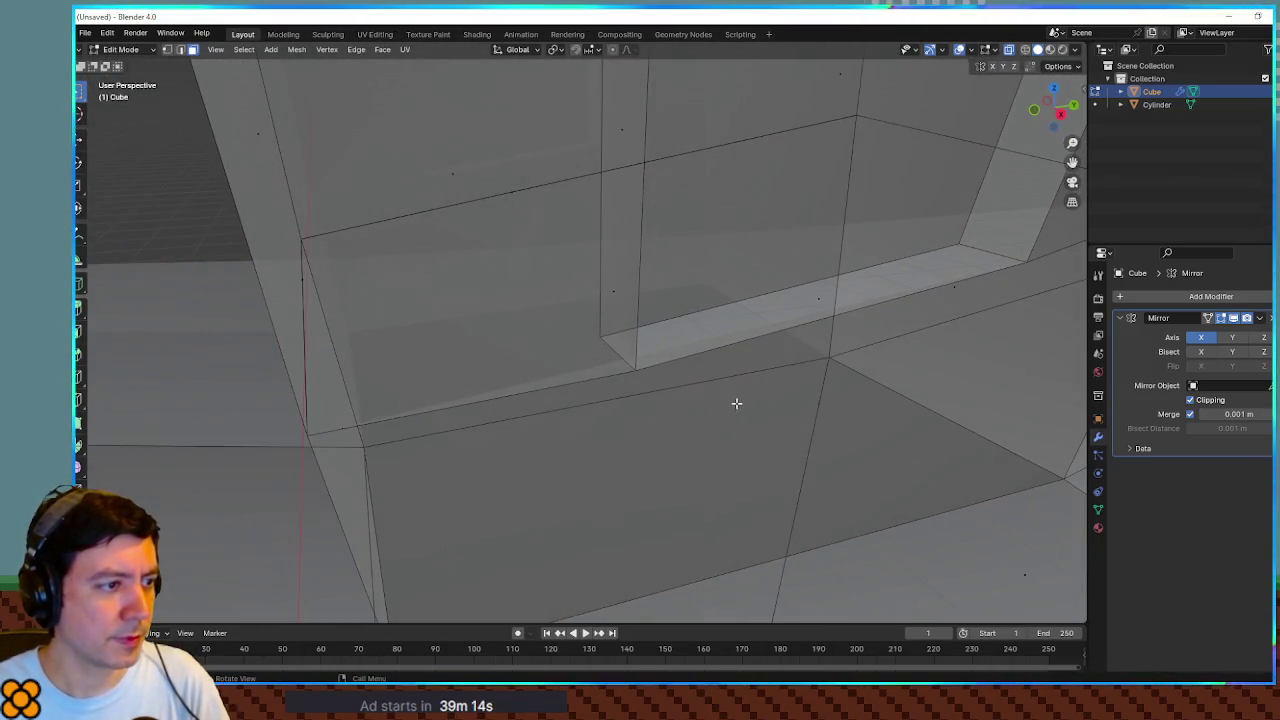
left_click(592, 378, "alt")
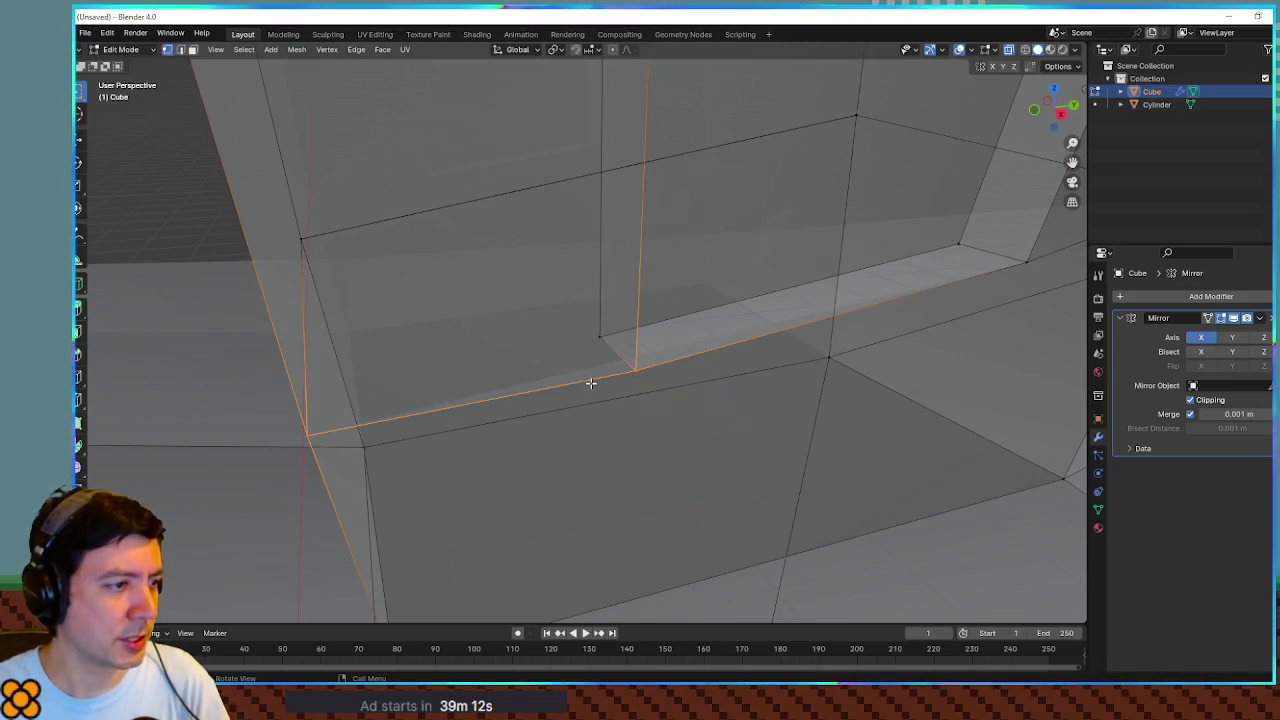
Step: Select the opening's corner vertex and inspect the gap between the window pillars
left_click(308, 434)
key("g")
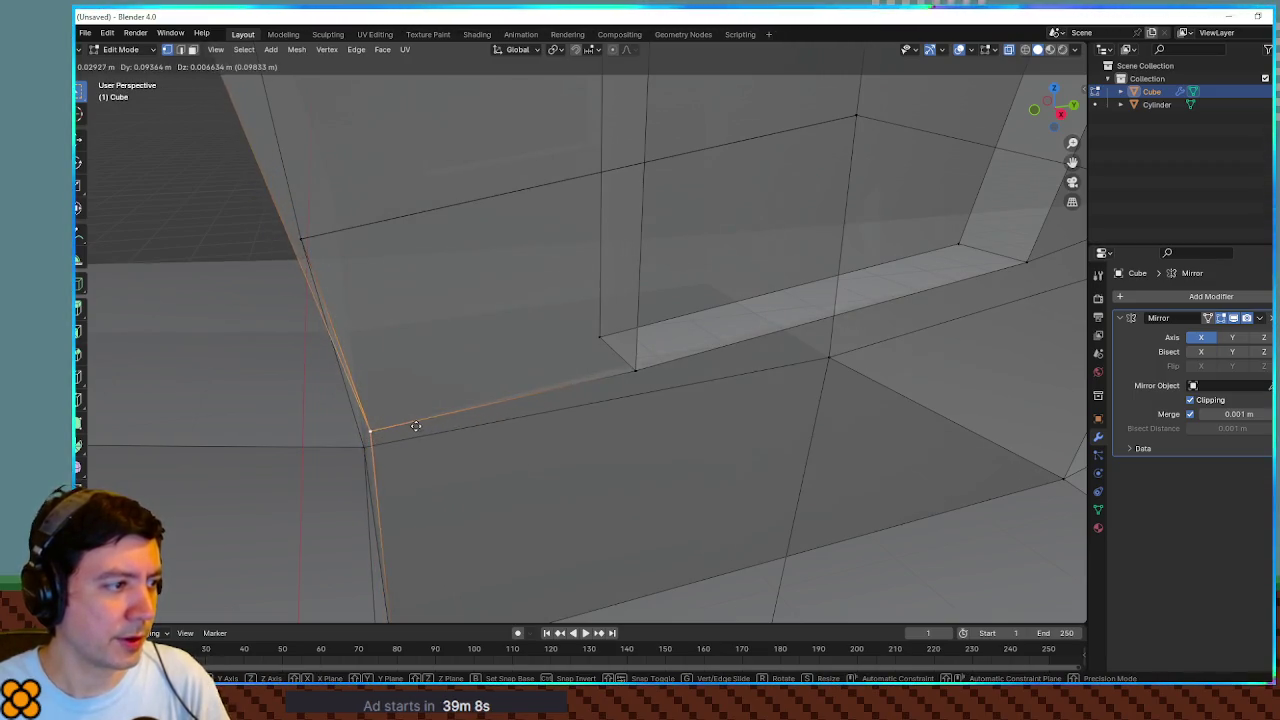
key("Escape")
scroll(407, 420, "down", 6)
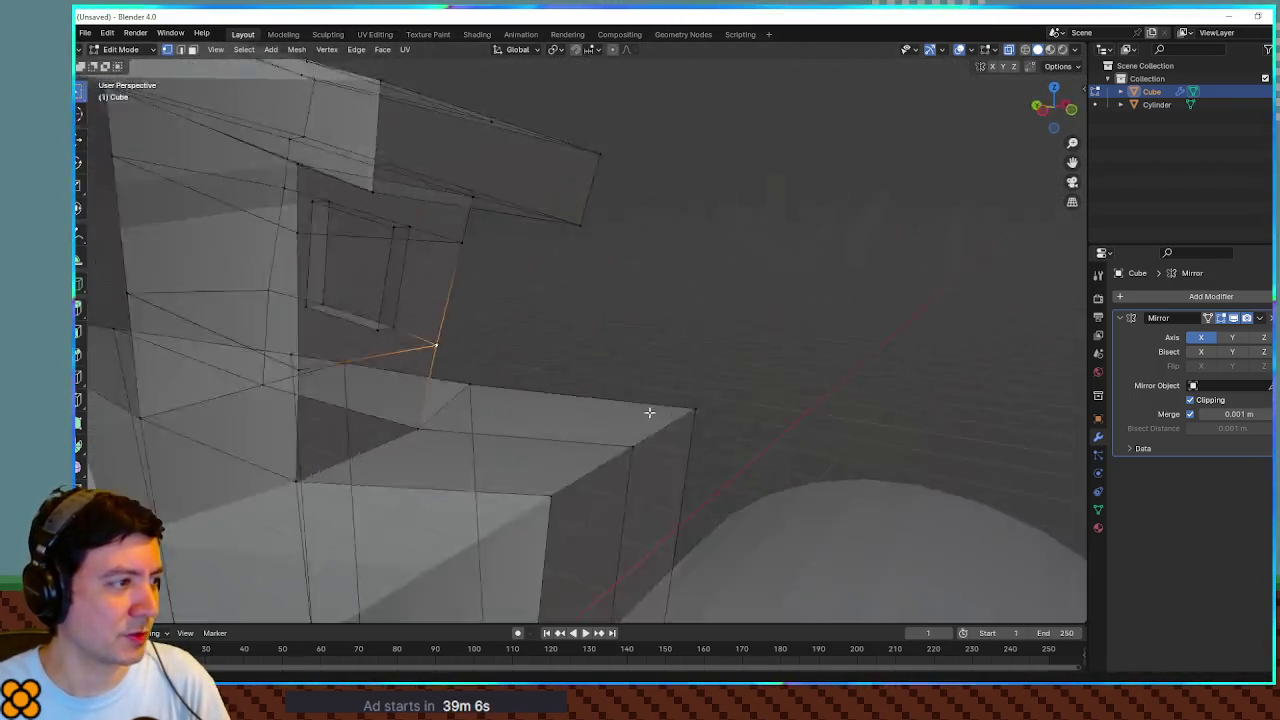
scroll(649, 412, "down", 5)
mouse_move(902, 299)
left_mouse_down()
mouse_move(811, 343)
mouse_move(814, 374)
mouse_move(751, 414)
mouse_move(782, 397)
left_mouse_up()
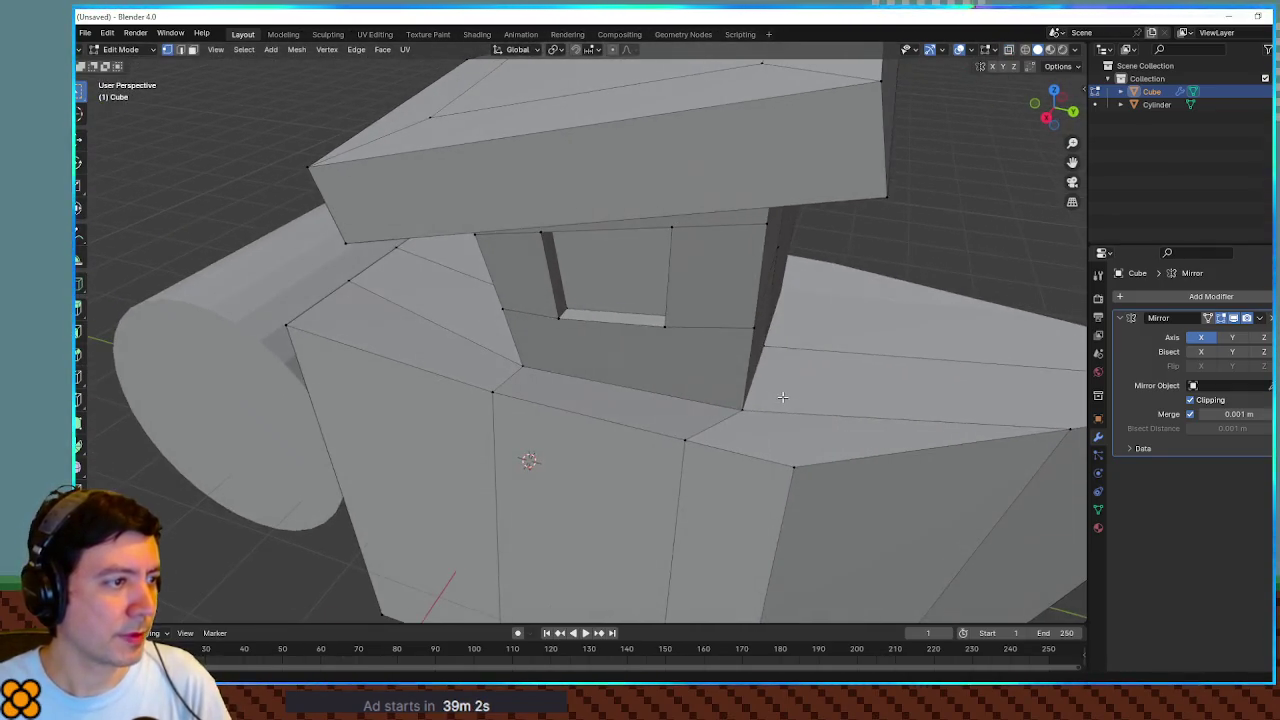
scroll(700, 346, "up", 8)
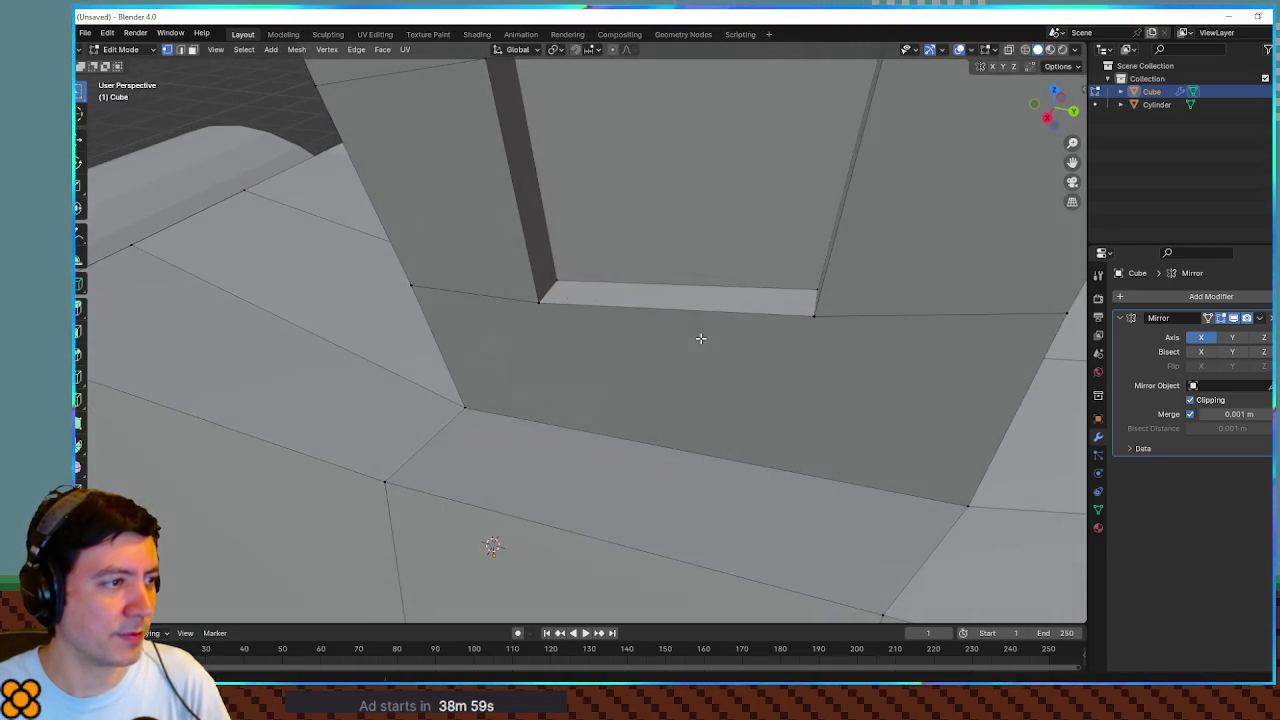
left_click_drag(657, 342, 638, 335)
mouse_move(411, 307)
left_mouse_down()
mouse_move(491, 320)
mouse_move(479, 357)
left_mouse_up()
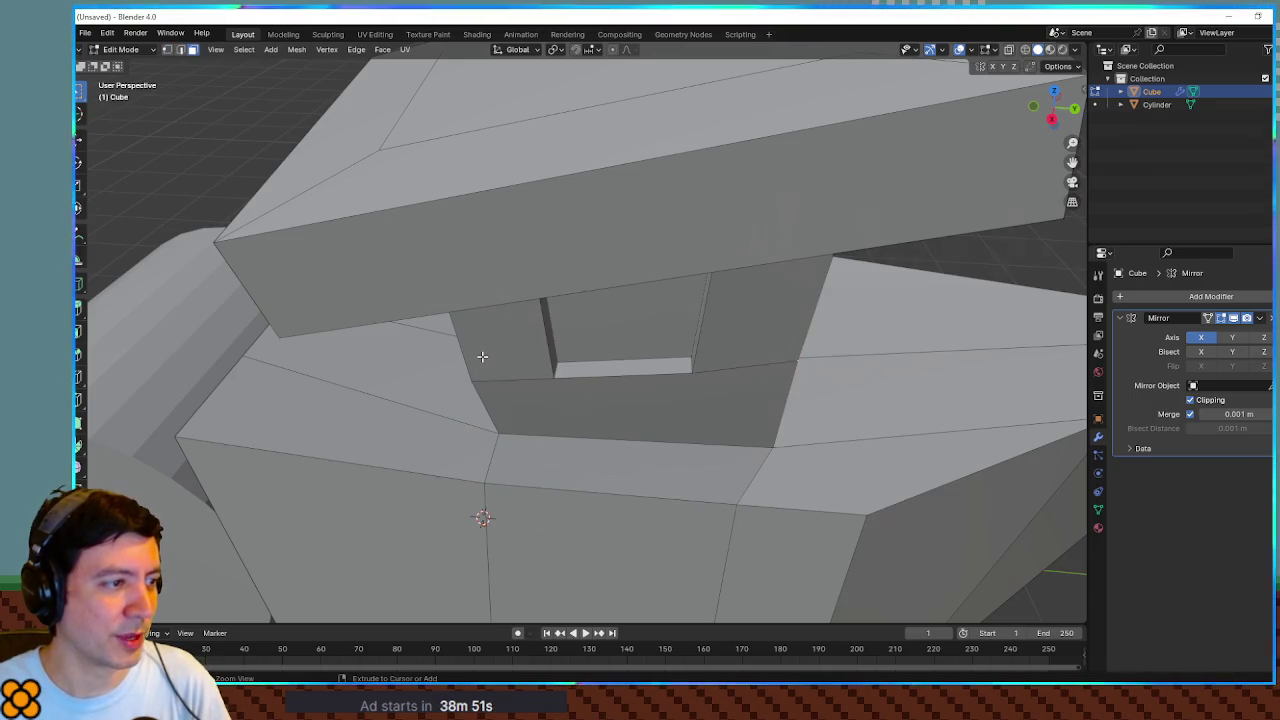
Step: In vertex select, fill the selected window border with a new face and check the result
key("1")
key("f")
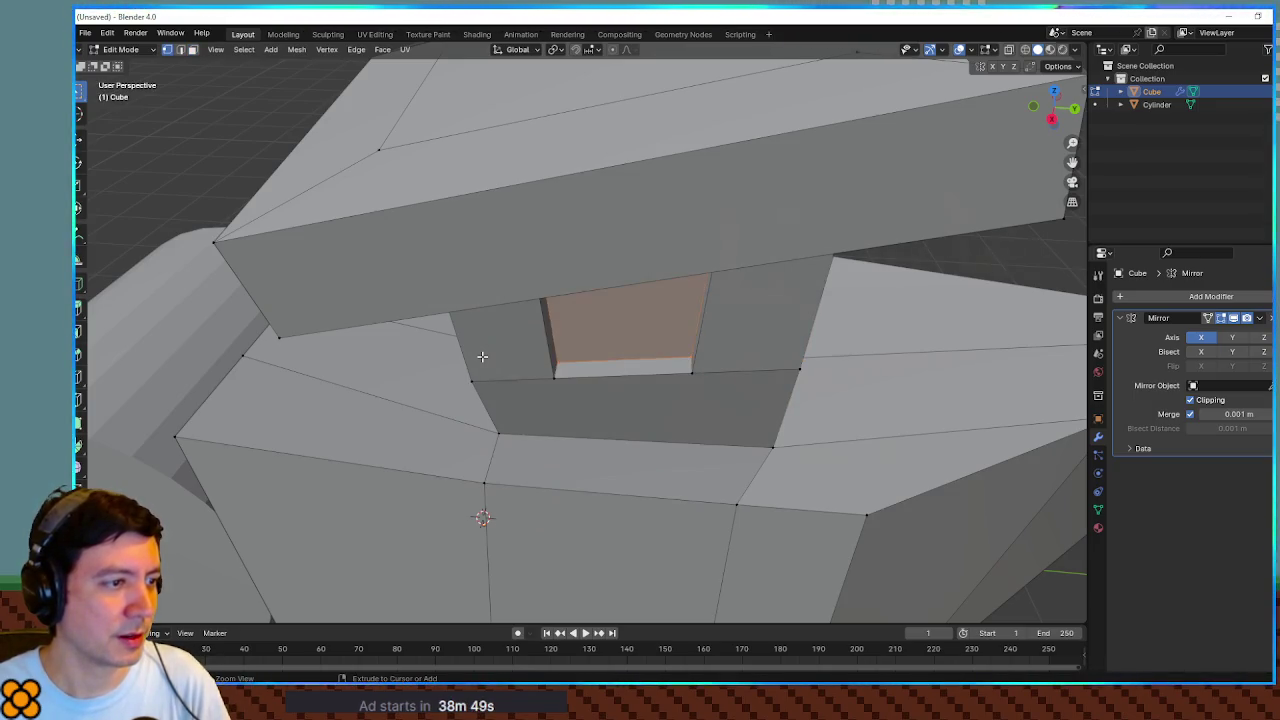
mouse_move(482, 356)
left_mouse_down()
mouse_move(620, 374)
mouse_move(443, 383)
mouse_move(386, 360)
mouse_move(649, 403)
mouse_move(551, 414)
mouse_move(640, 406)
mouse_move(645, 434)
mouse_move(643, 392)
mouse_move(654, 417)
mouse_move(654, 398)
mouse_move(763, 434)
mouse_move(900, 423)
mouse_move(943, 400)
mouse_move(663, 437)
mouse_move(909, 429)
mouse_move(922, 393)
mouse_move(661, 434)
left_mouse_up()
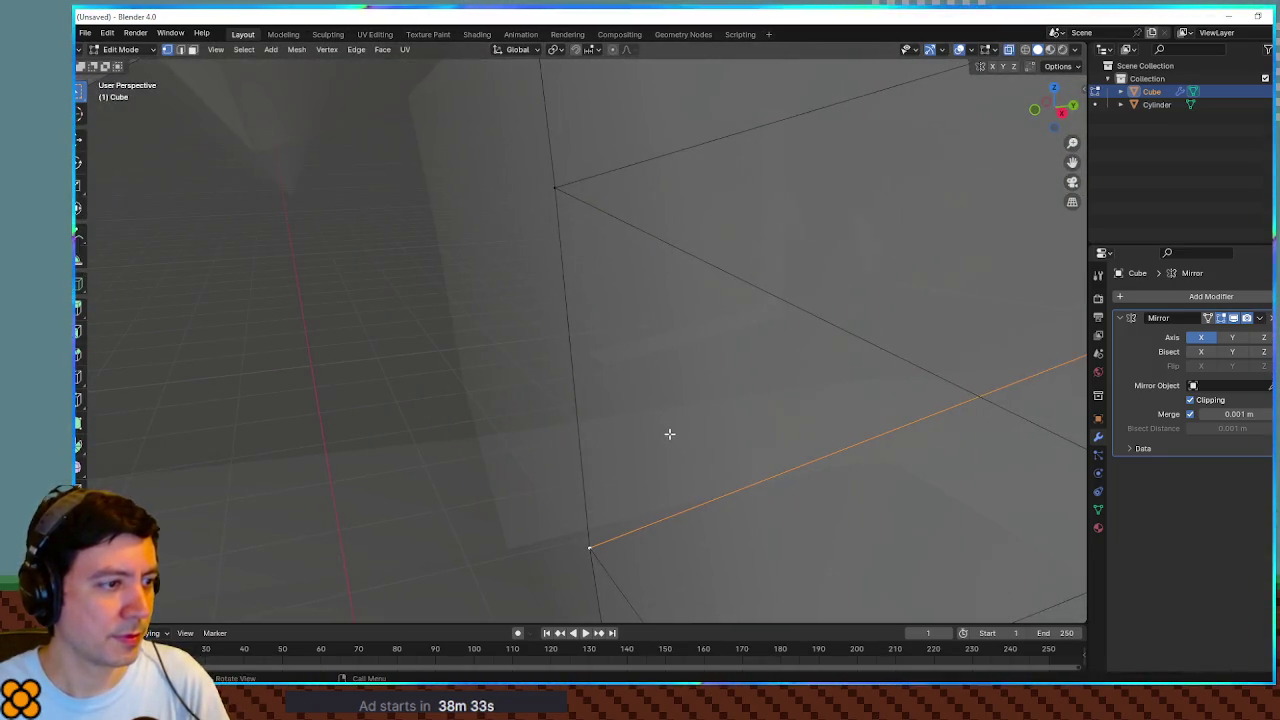
mouse_move(771, 413)
left_mouse_down()
mouse_move(975, 431)
mouse_move(646, 423)
mouse_move(676, 425)
left_mouse_up()
scroll(841, 400, "up", 5)
scroll(841, 400, "down", 5)
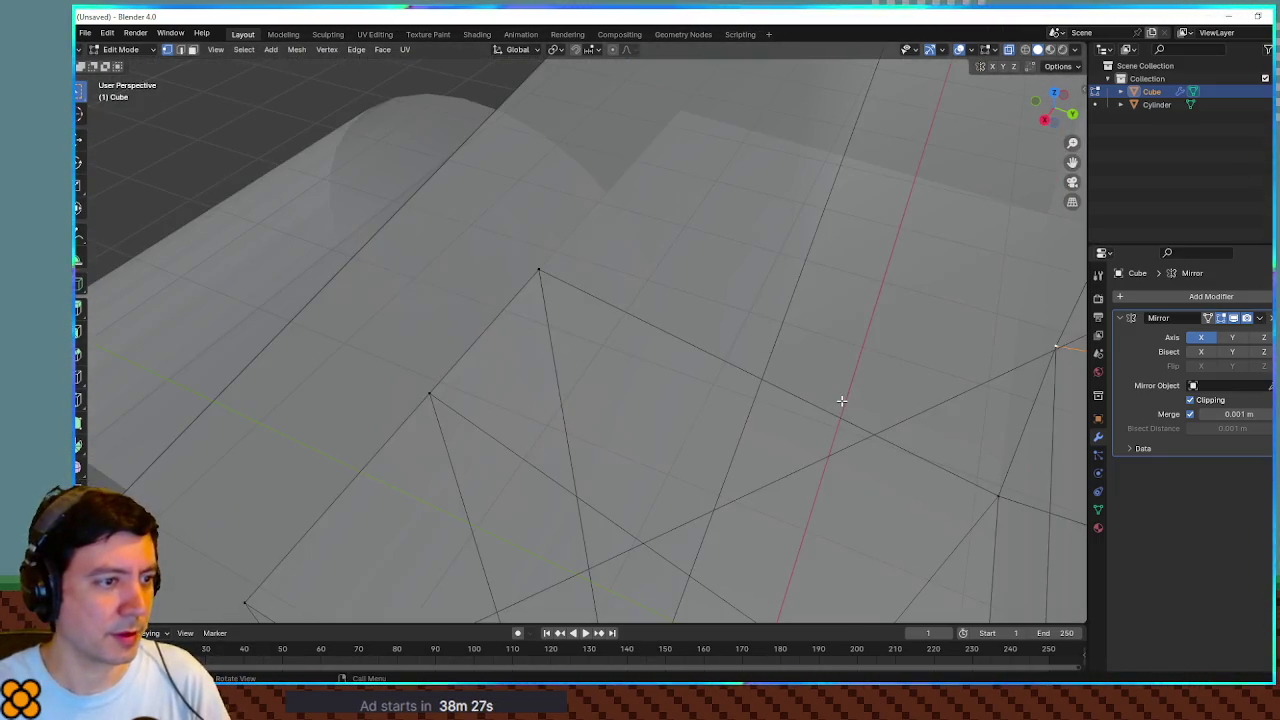
scroll(853, 406, "down", 10)
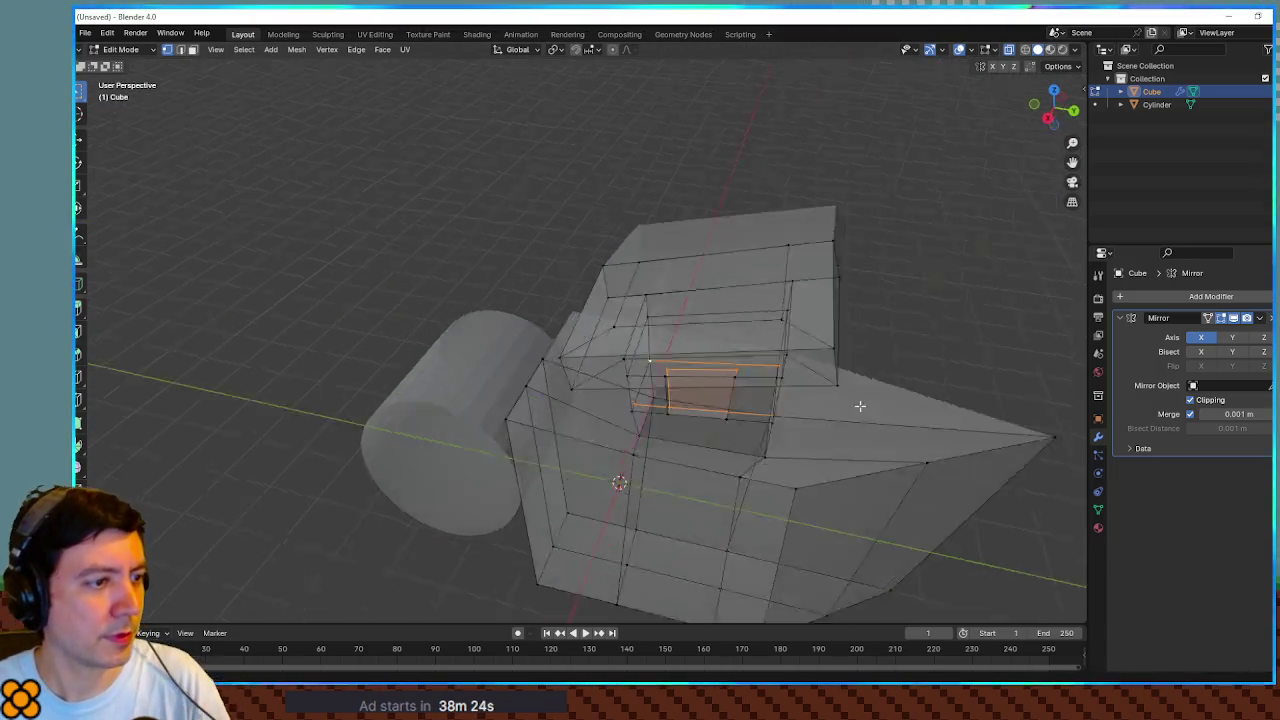
Step: Inspect the new window face from the front and below, toggling see-through shading
scroll(860, 406, "up", 8)
mouse_move(789, 374)
left_mouse_down()
mouse_move(714, 354)
mouse_move(797, 406)
mouse_move(680, 329)
mouse_move(729, 366)
mouse_move(728, 344)
mouse_move(797, 329)
mouse_move(680, 331)
mouse_move(823, 331)
mouse_move(615, 345)
mouse_move(686, 339)
mouse_move(674, 357)
mouse_move(700, 354)
mouse_move(714, 334)
mouse_move(683, 330)
mouse_move(708, 312)
left_mouse_up()
scroll(735, 377, "up", 3)
scroll(728, 344, "down", 3)
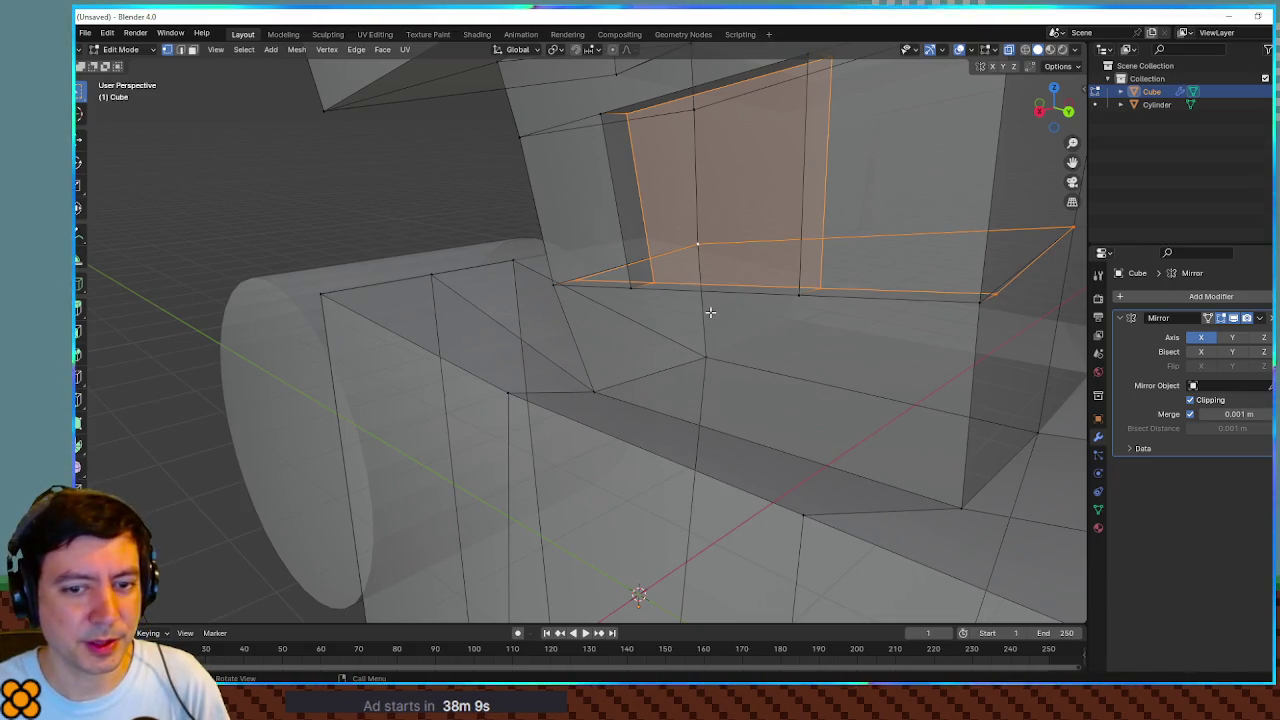
left_click_drag(710, 313, 730, 300)
scroll(740, 295, "down", 5)
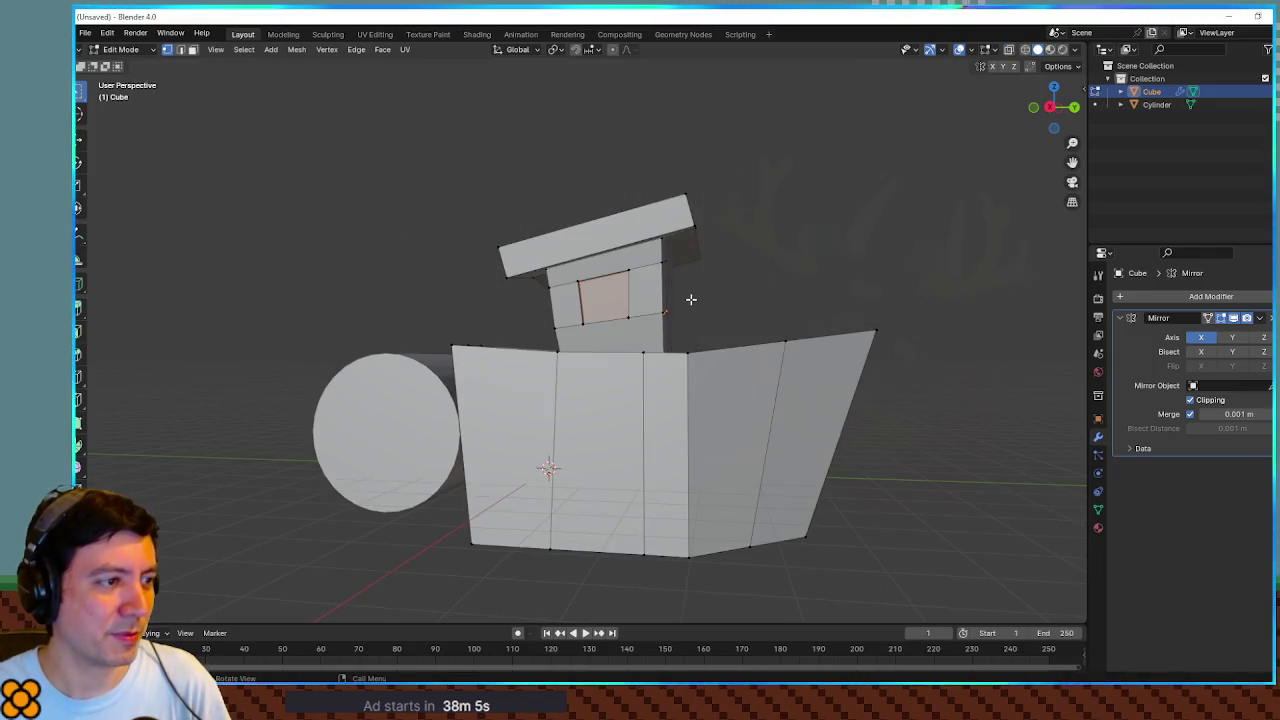
scroll(690, 300, "up", 5)
scroll(660, 363, "up", 4)
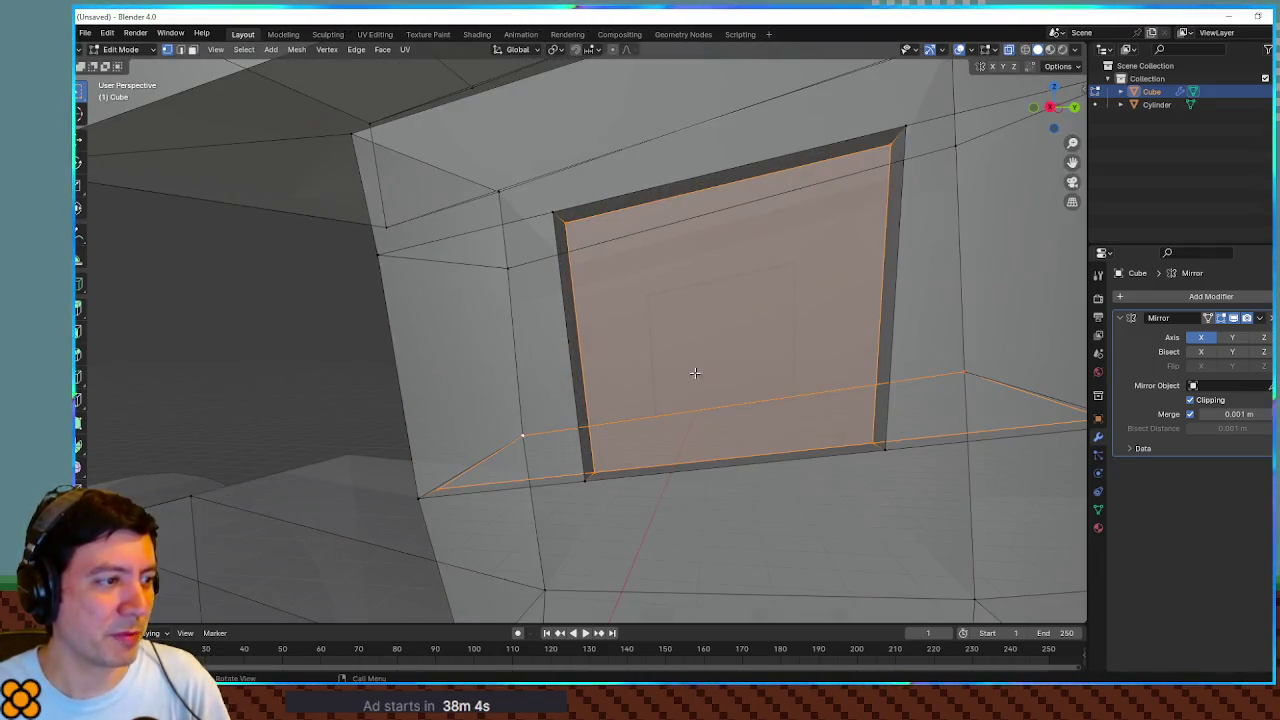
mouse_move(757, 403)
left_mouse_down()
mouse_move(668, 343)
mouse_move(725, 335)
mouse_move(629, 349)
mouse_move(662, 366)
mouse_move(700, 323)
left_mouse_up()
scroll(665, 347, "up", 2)
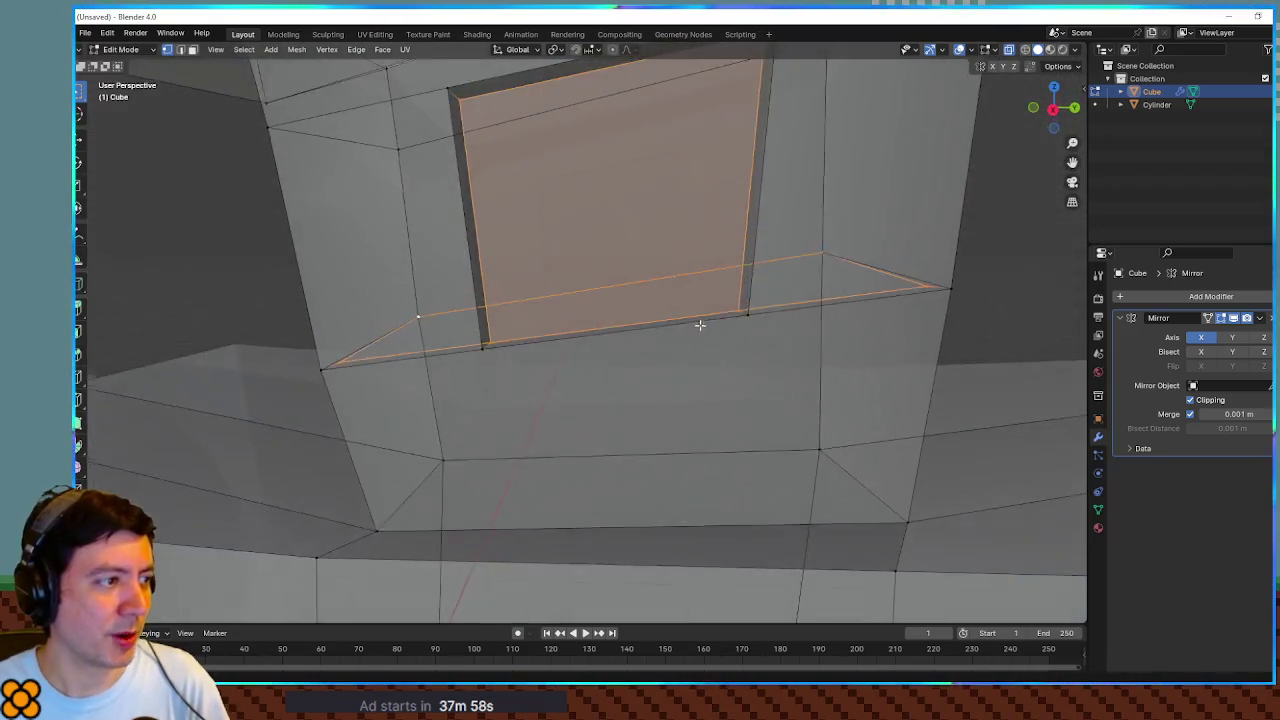
scroll(700, 323, "down", 3)
scroll(679, 324, "down", 1)
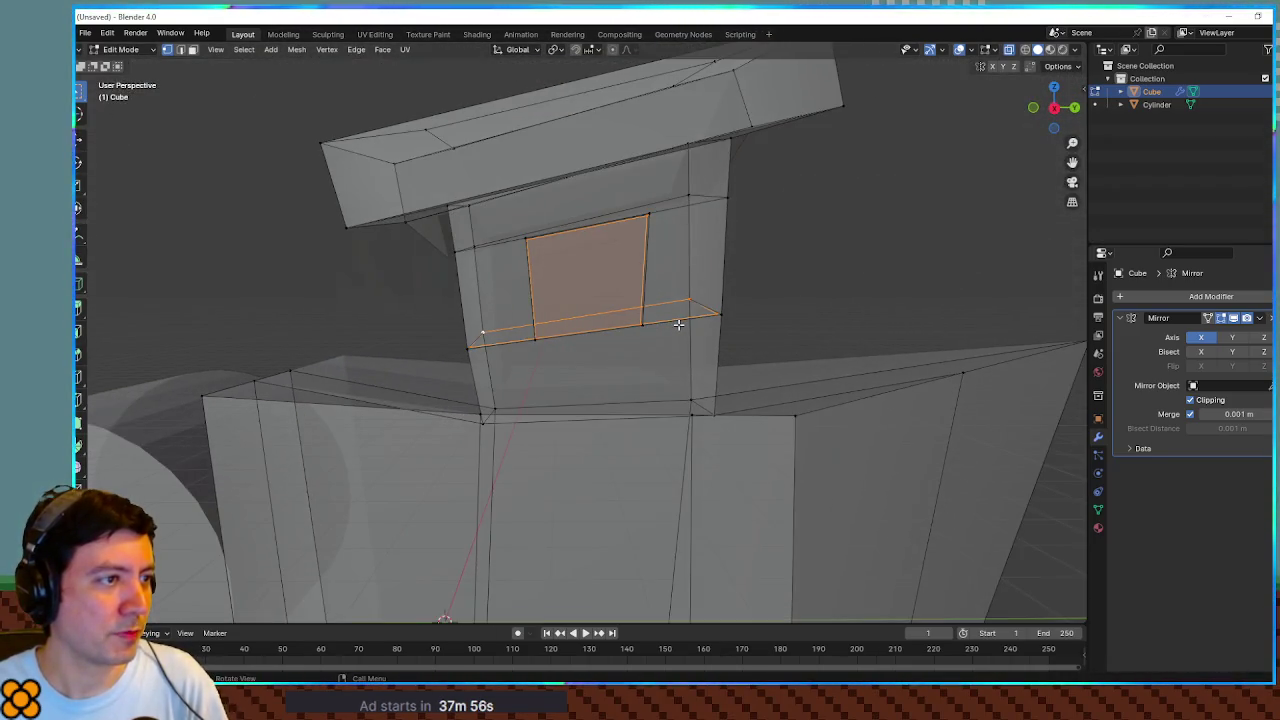
left_click_drag(637, 313, 571, 300)
key("alt+z")
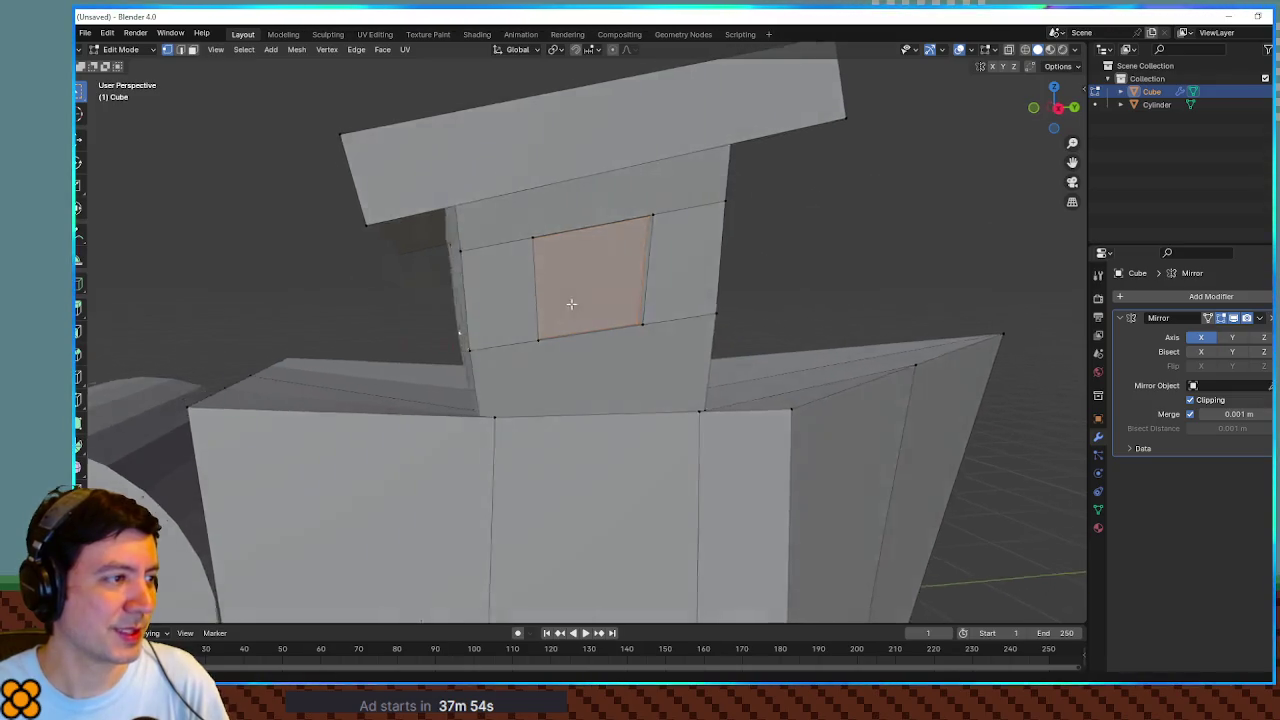
key("alt+z")
Step: Box-select the left and right inner cavity faces and delete them
mouse_move(420, 234)
left_mouse_down()
mouse_move(509, 354)
mouse_move(562, 350)
left_mouse_up()
mouse_move(615, 191)
left_mouse_down()
mouse_move(737, 334)
mouse_move(591, 298)
left_mouse_up()
key("x")
left_click(730, 311)
Step: Select the upper box loop and lower inner rim loop, and fill the gap between them
left_click(457, 213, "alt")
left_click(628, 404, "alt+shift")
left_click(743, 142, "alt+shift")
key("f")
mouse_move(674, 226)
left_mouse_down()
mouse_move(803, 211)
mouse_move(640, 220)
mouse_move(743, 223)
mouse_move(706, 257)
mouse_move(880, 150)
left_mouse_up()
Step: Select the vertical edge loops running down the inner face
left_click(872, 143, "alt+shift")
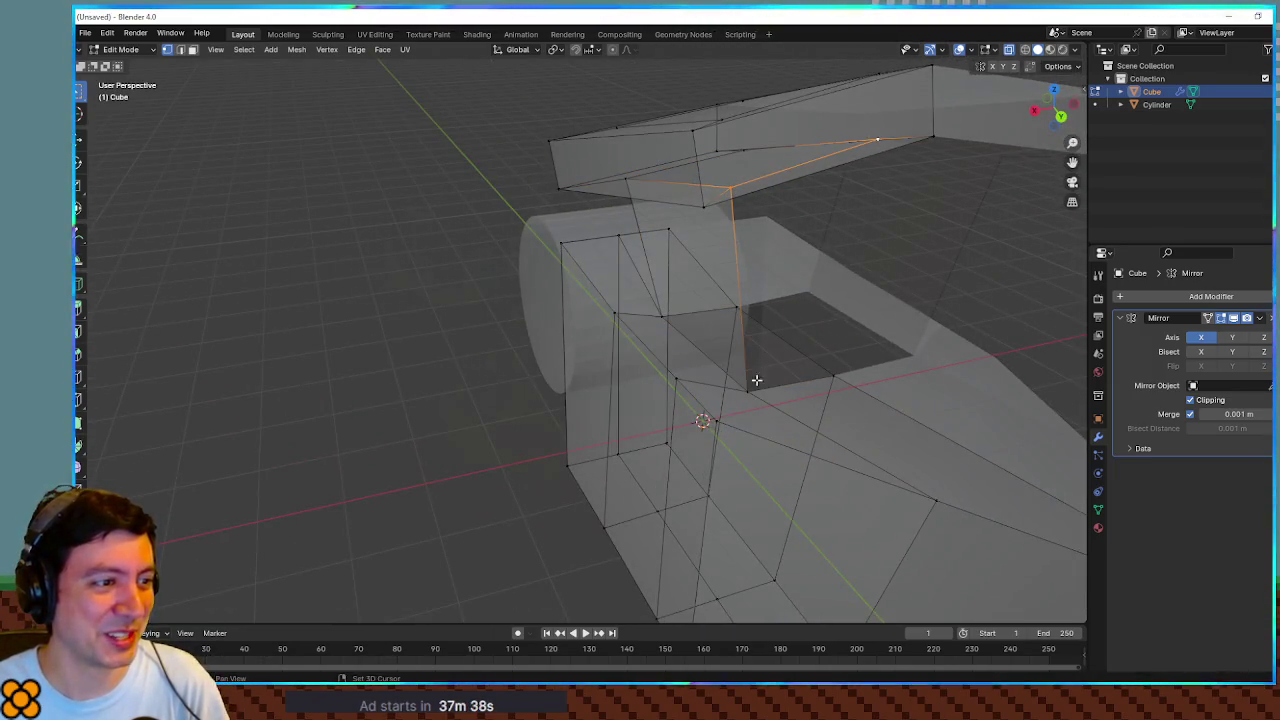
left_click_drag(752, 385, 820, 337)
key("alt+a")
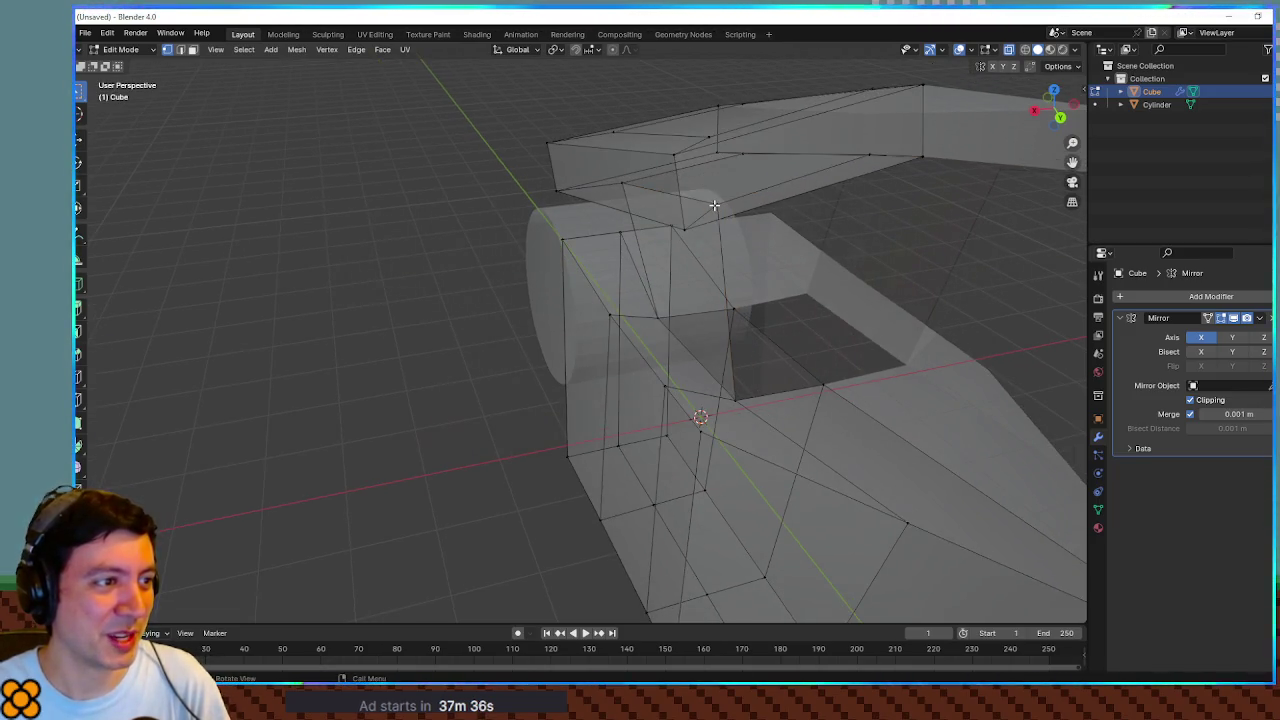
left_click(737, 390, "alt")
left_click(822, 388, "alt+shift")
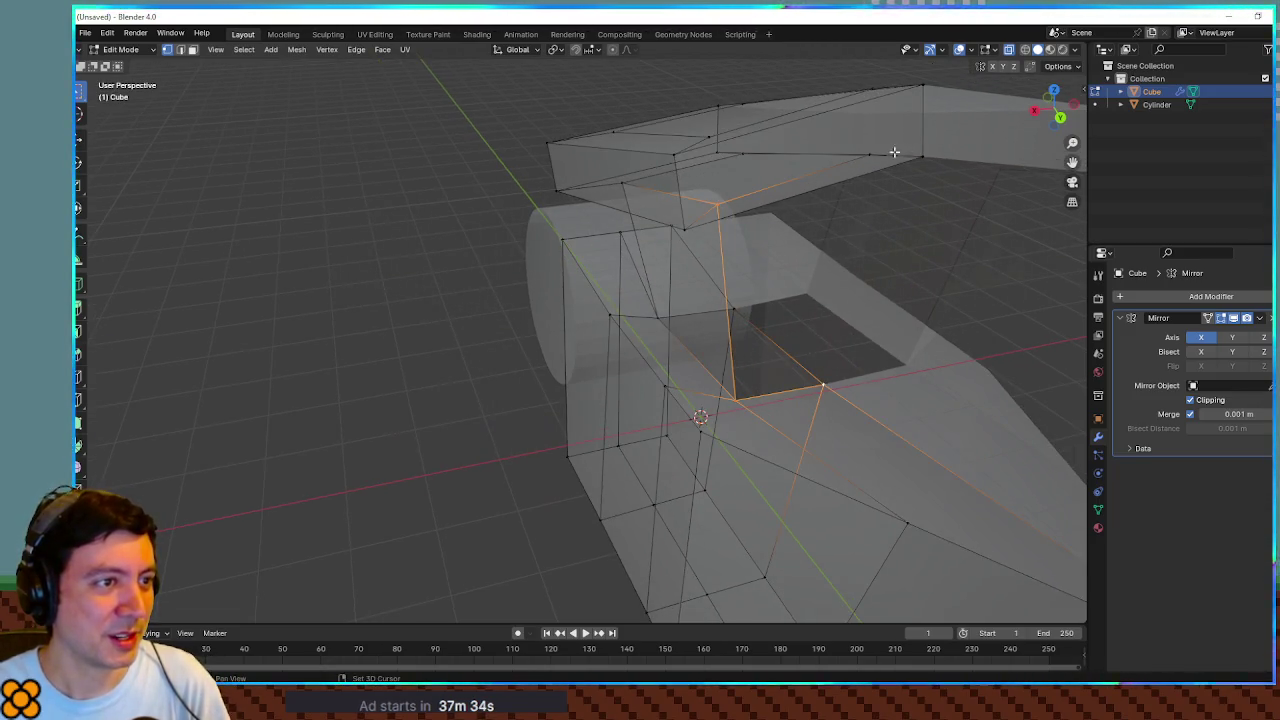
mouse_move(876, 229)
left_mouse_down()
mouse_move(834, 289)
mouse_move(880, 254)
mouse_move(742, 296)
mouse_move(823, 271)
left_mouse_up()
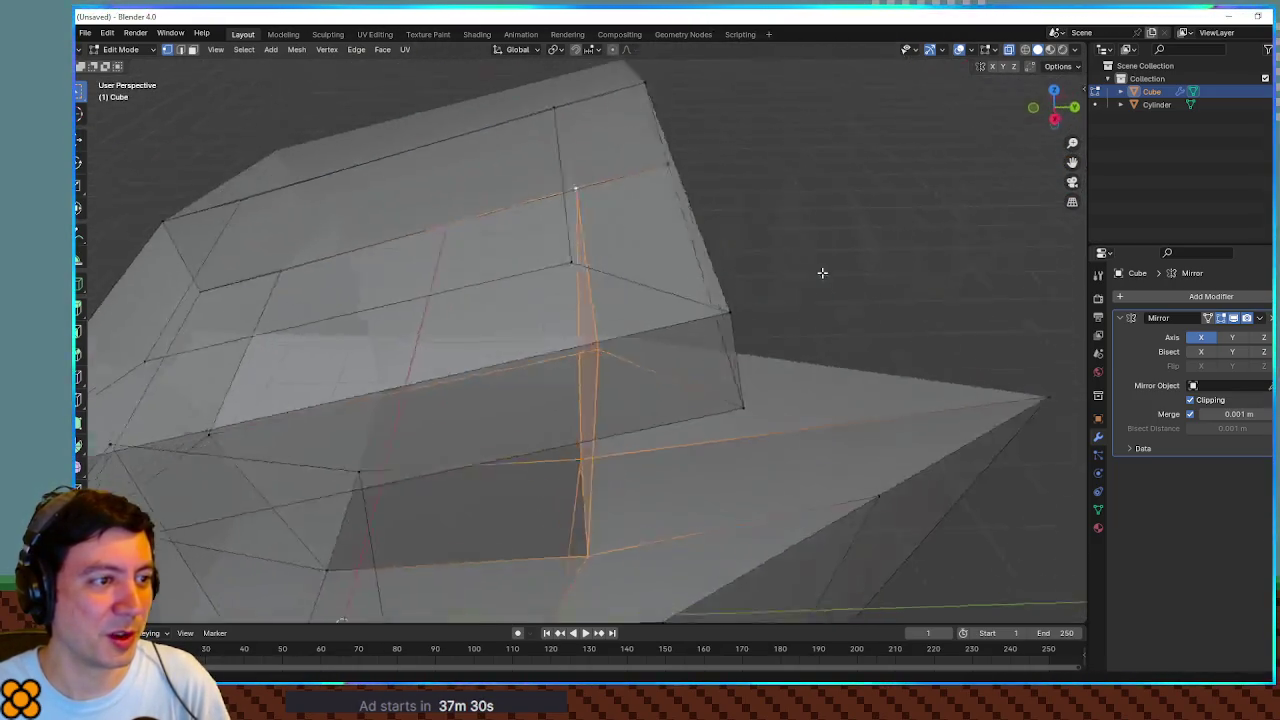
scroll(766, 294, "down", 6)
left_click_drag(664, 357, 734, 297)
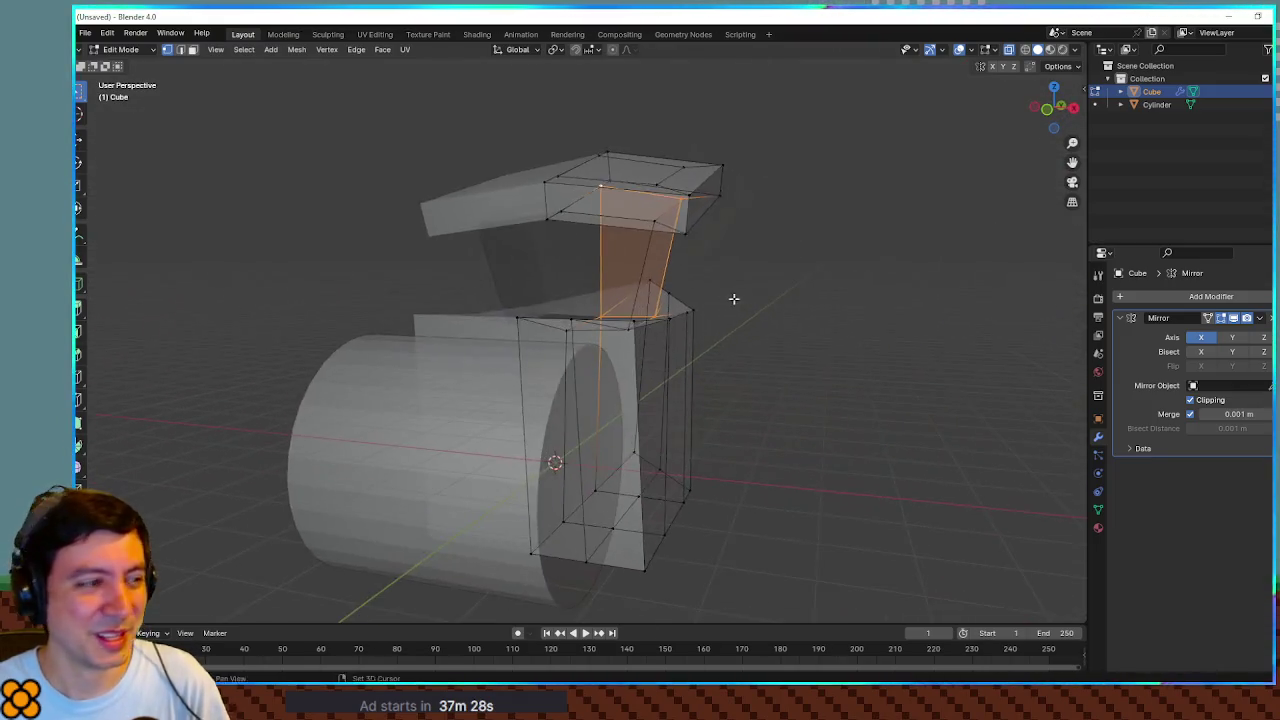
scroll(734, 297, "up", 6)
Step: Select the four corner vertices of the missing quad, then clear selection and disable see-through
left_click(529, 178)
mouse_move(691, 203)
left_mouse_down()
mouse_move(757, 229)
mouse_move(740, 227)
left_mouse_up()
left_click(853, 275, "shift")
left_click(793, 517, "shift")
left_click(689, 469, "shift")
scroll(891, 416, "down", 5)
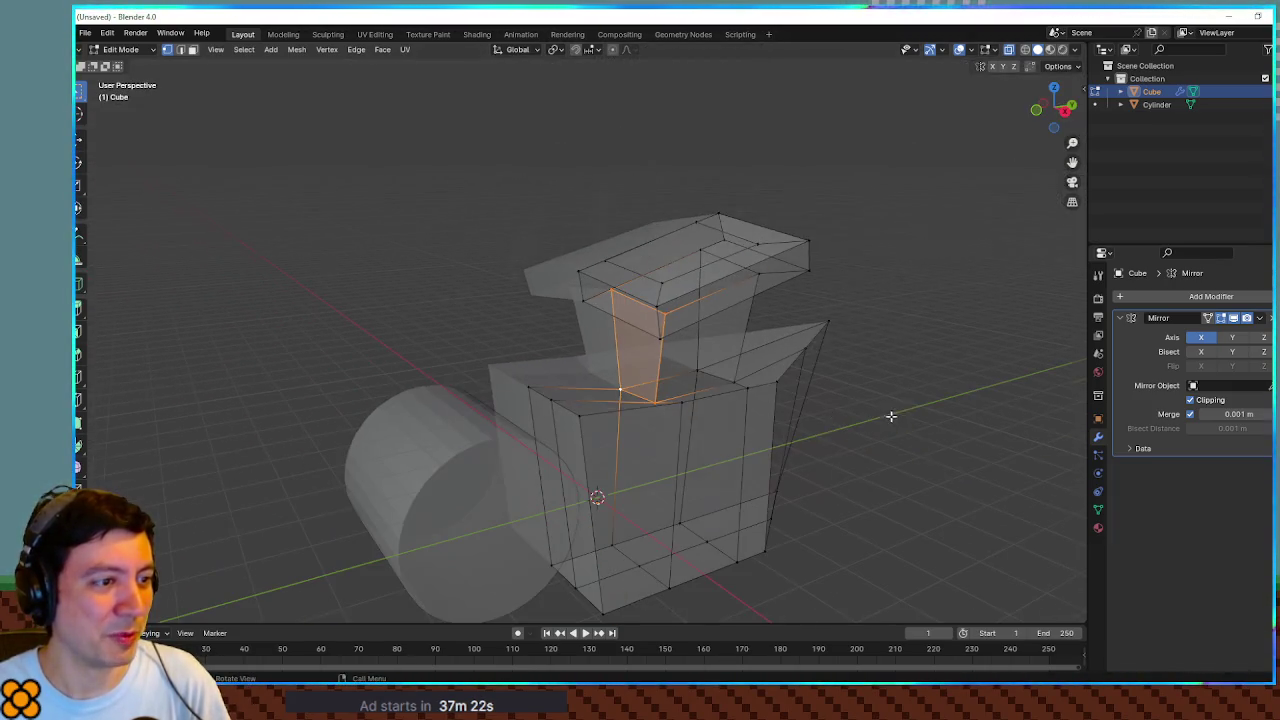
key("alt+a")
key("alt+z")
mouse_move(943, 363)
left_mouse_down()
mouse_move(890, 354)
mouse_move(923, 354)
mouse_move(811, 309)
left_mouse_up()
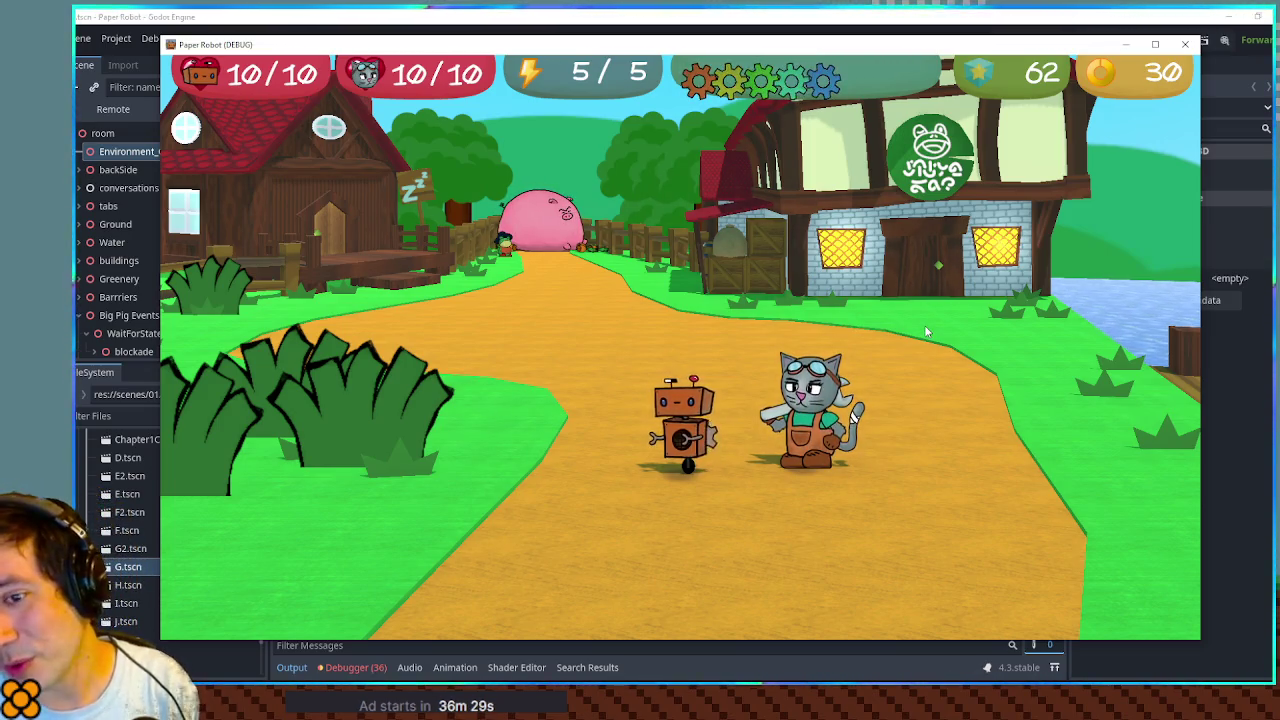
Step: Open the pause menu's Databank and browse the Enemy Scans entries
key("Escape")
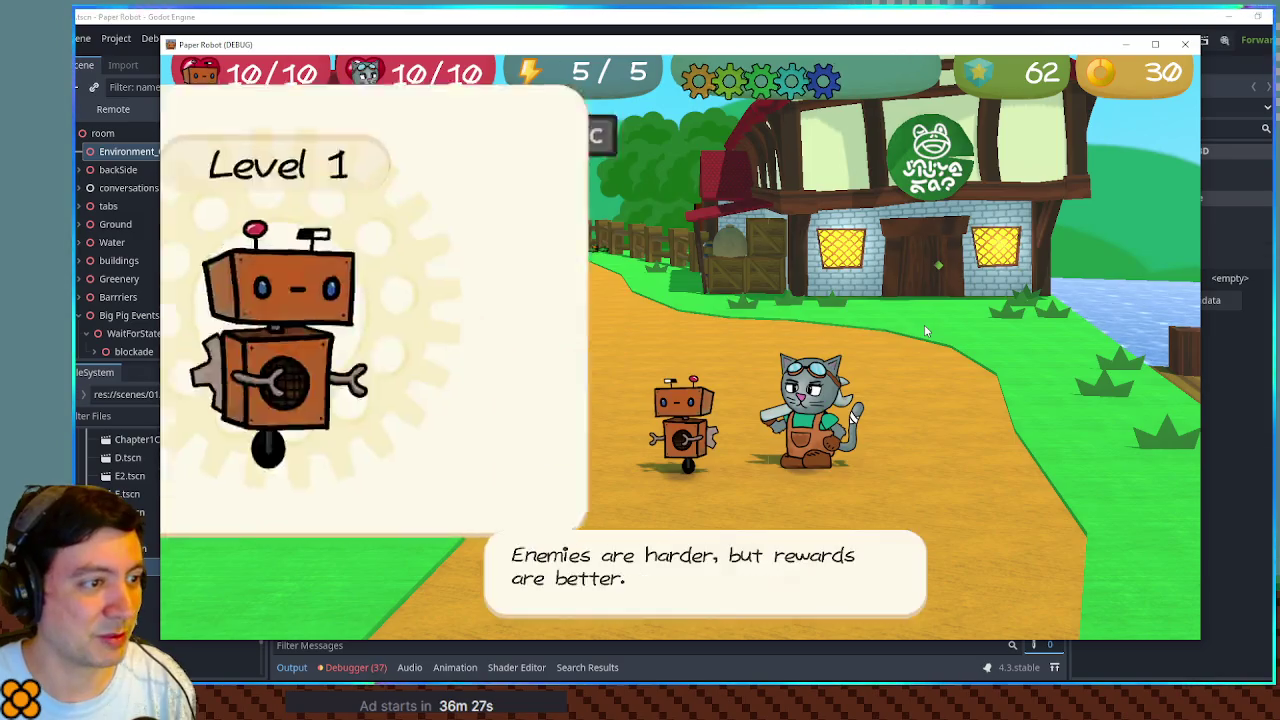
key("x")
key("x")
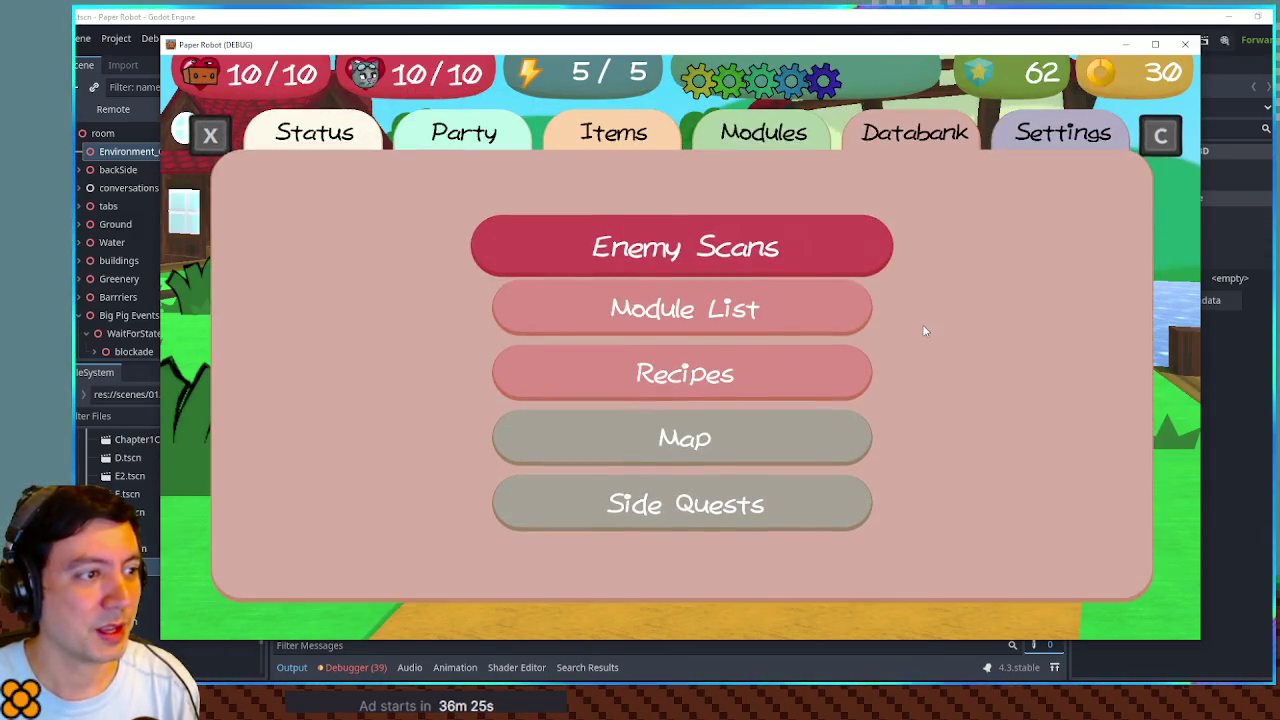
key("Down")
key("Down")
key("Down")
key("Up")
key("Up")
key("Up")
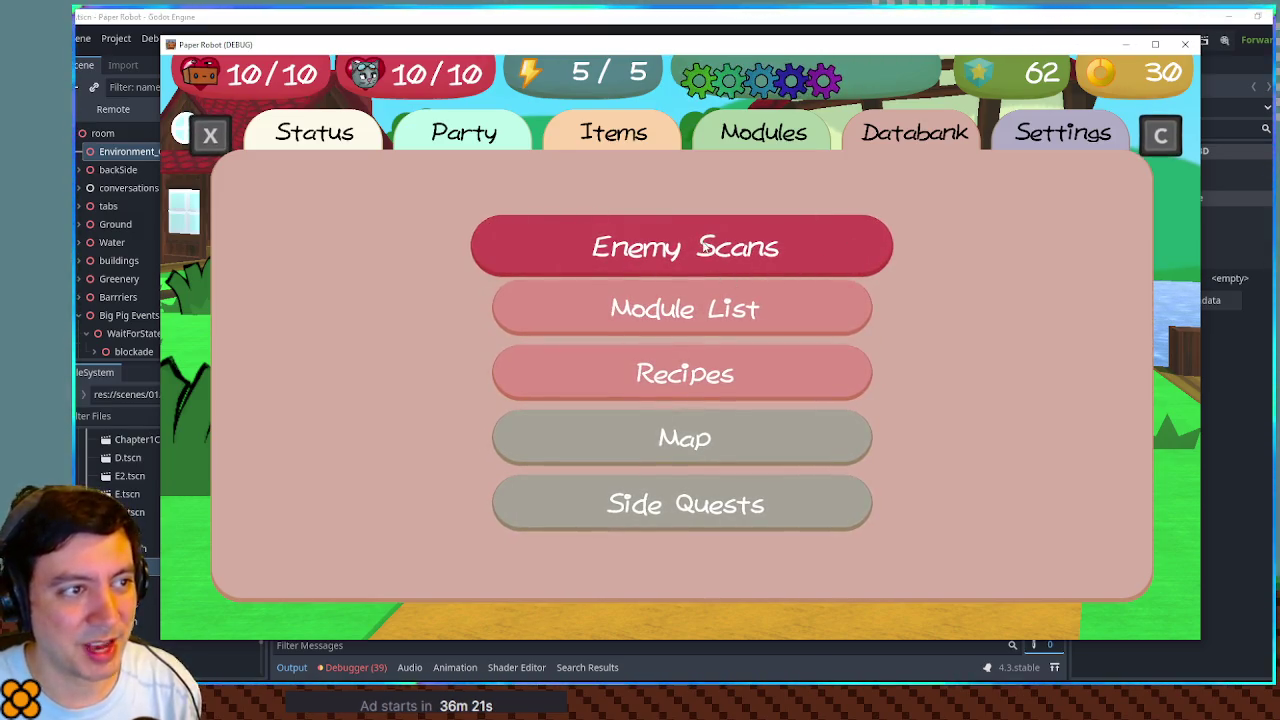
key("Return")
key("Down")
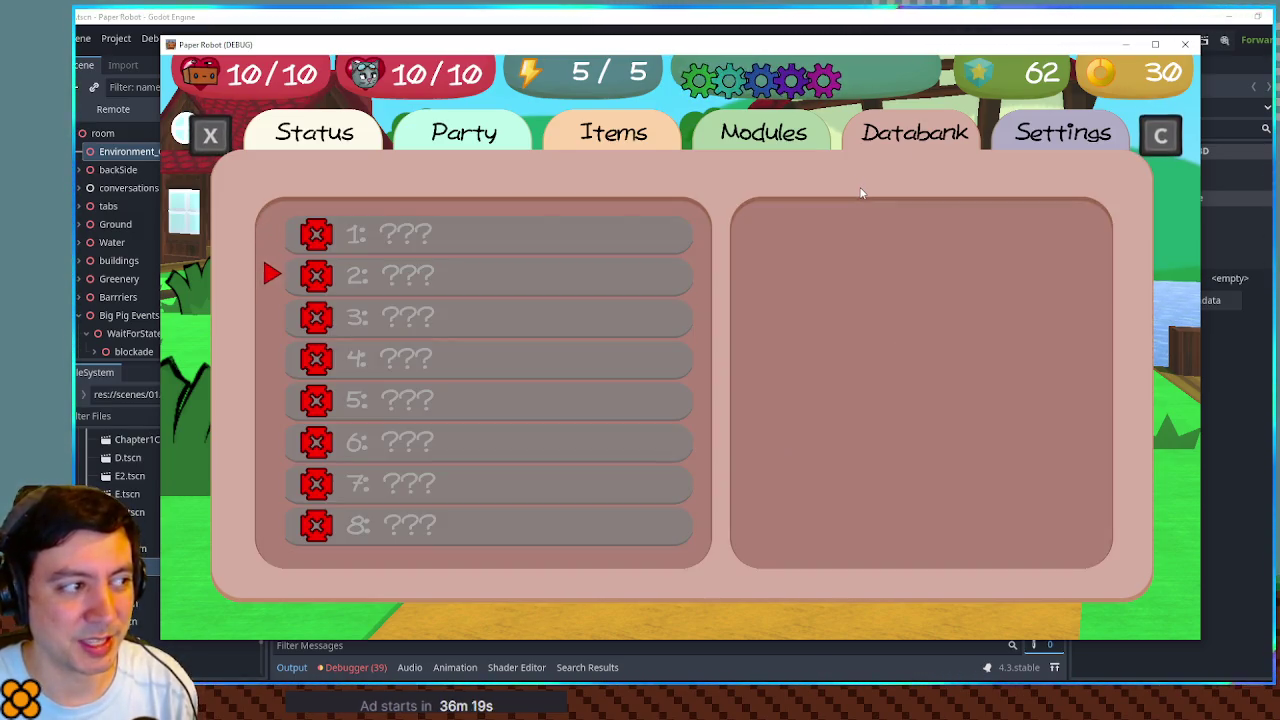
key("Down")
key("Down")
key("Down")
key("Escape")
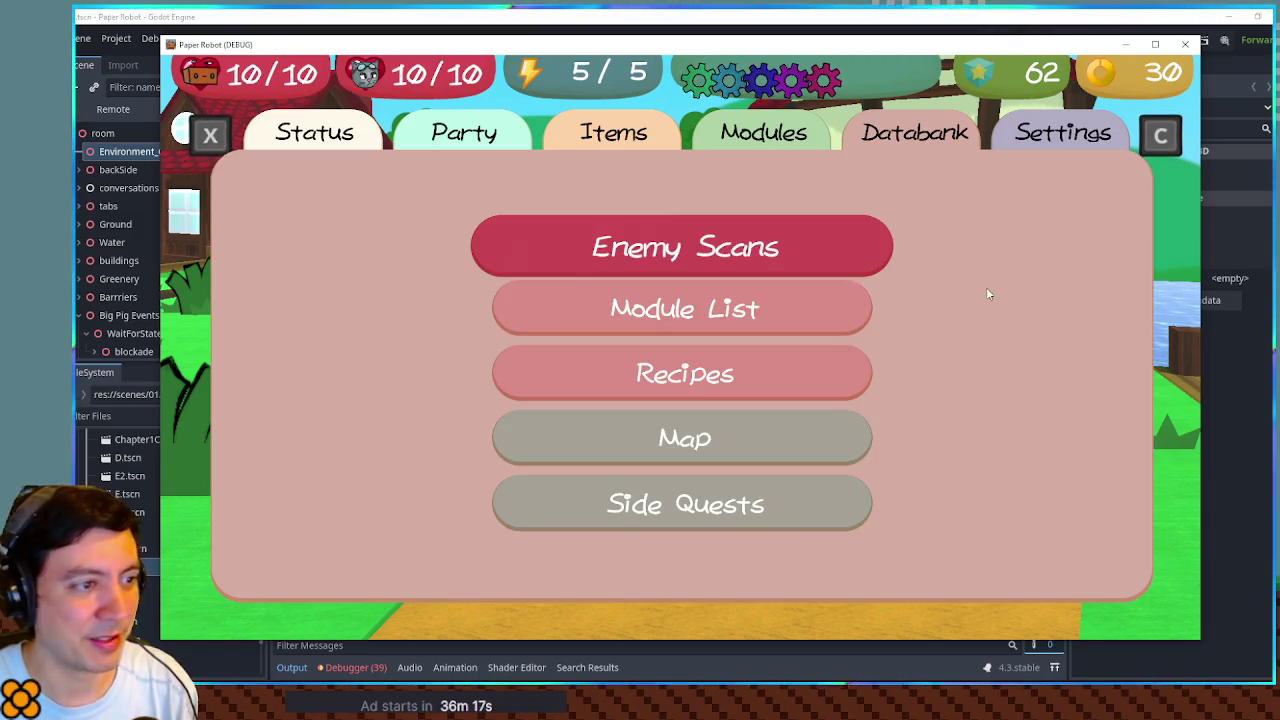
Step: Browse the Module List grid, including Guard Monitor, Active Defense and Spring Barrage
key("Down")
key("Return")
key("Right")
key("Right")
key("Right")
key("Down")
key("Down")
key("Left")
key("Up")
key("Up")
key("Left")
key("Left")
key("Down")
key("Down")
Step: Browse the Recipes grid silhouettes back to the first recipe
key("Down")
key("Right")
key("Up")
key("Right")
key("Right")
key("Right")
key("Up")
key("Escape")
key("Down")
key("Return")
key("Down")
key("Down")
key("Right")
key("Right")
key("Up")
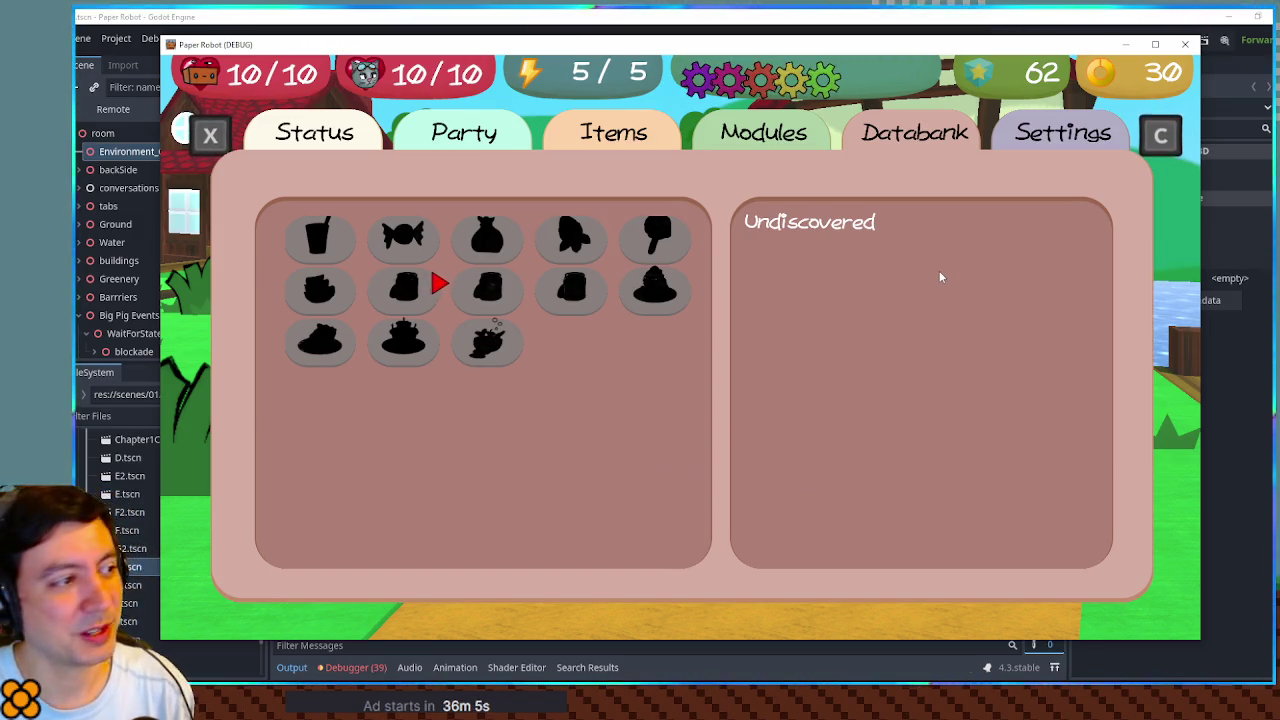
key("Left")
key("Up")
key("Left")
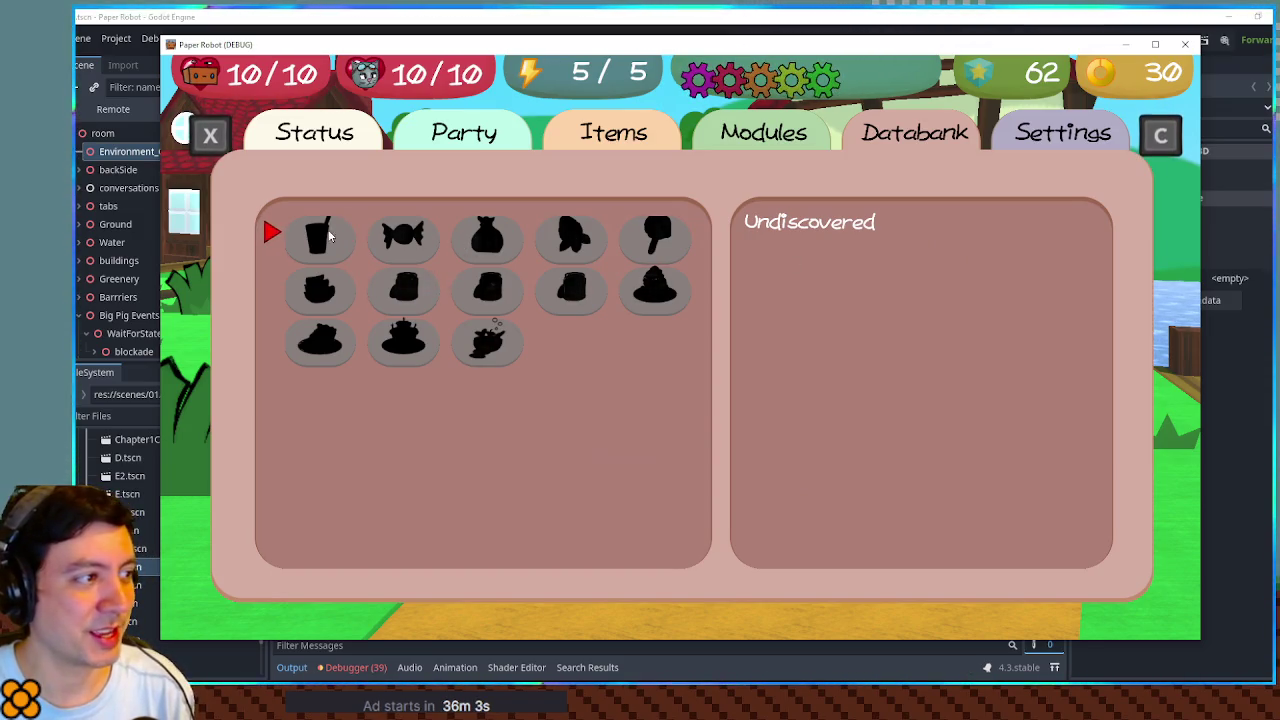
Step: Stop the game, add 'revealed = true' in databank.gd, and relaunch with F5
key("F8")
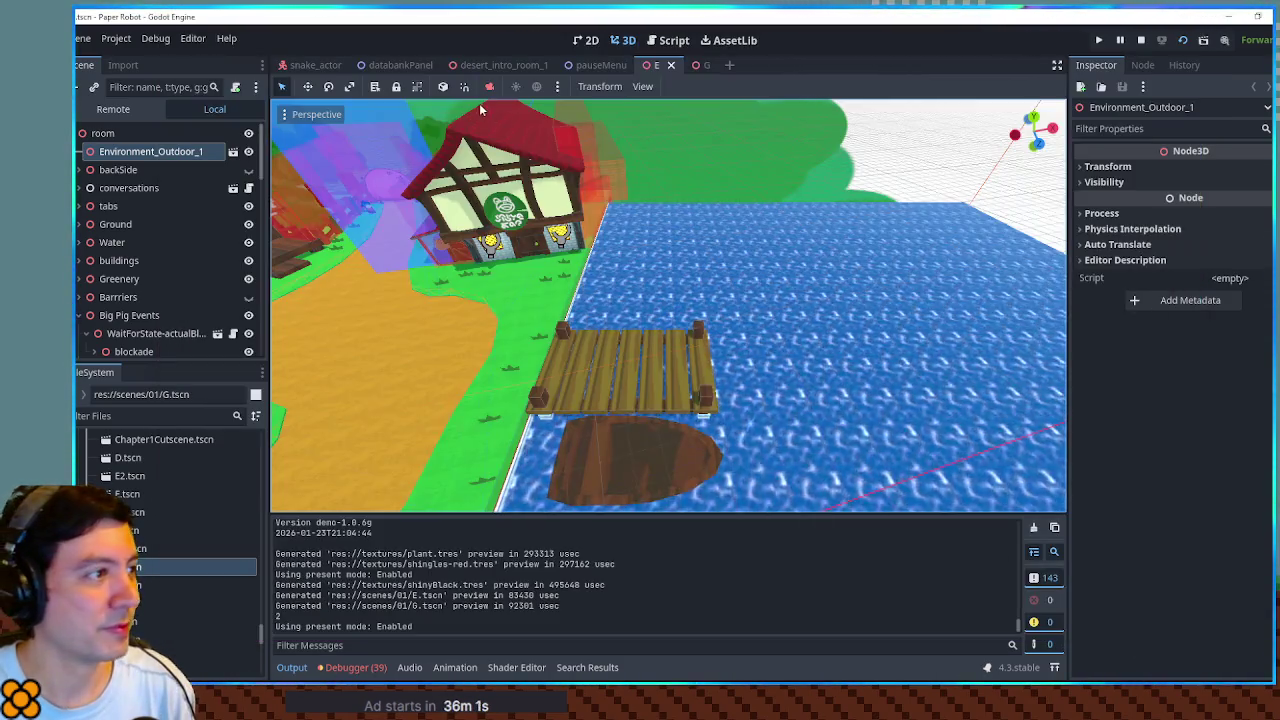
key("ctrl+F3")
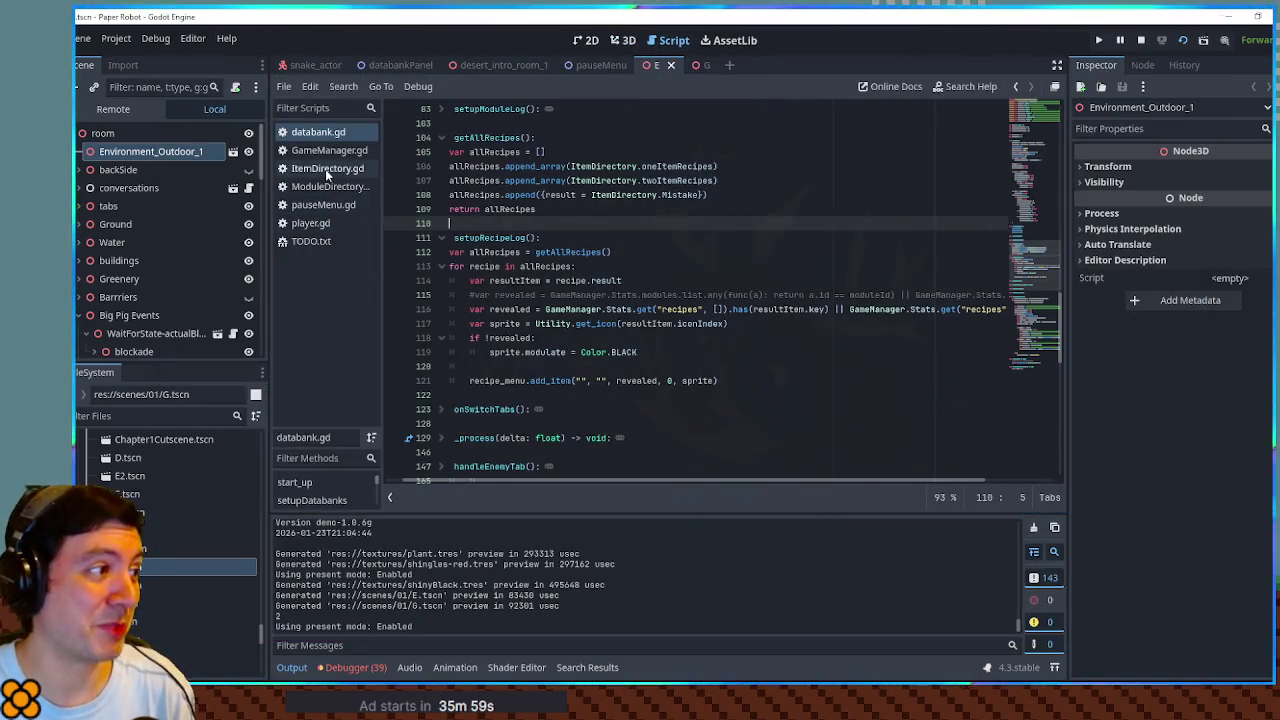
key("ctrl+z")
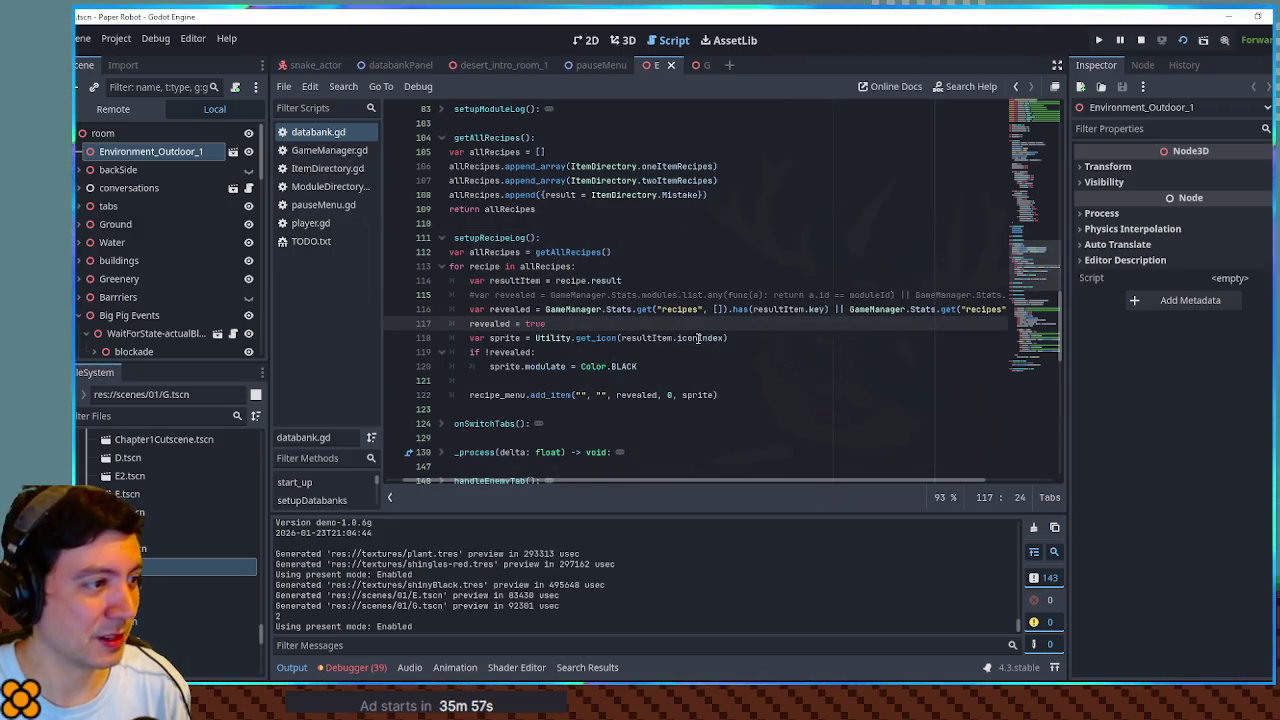
key("F5")
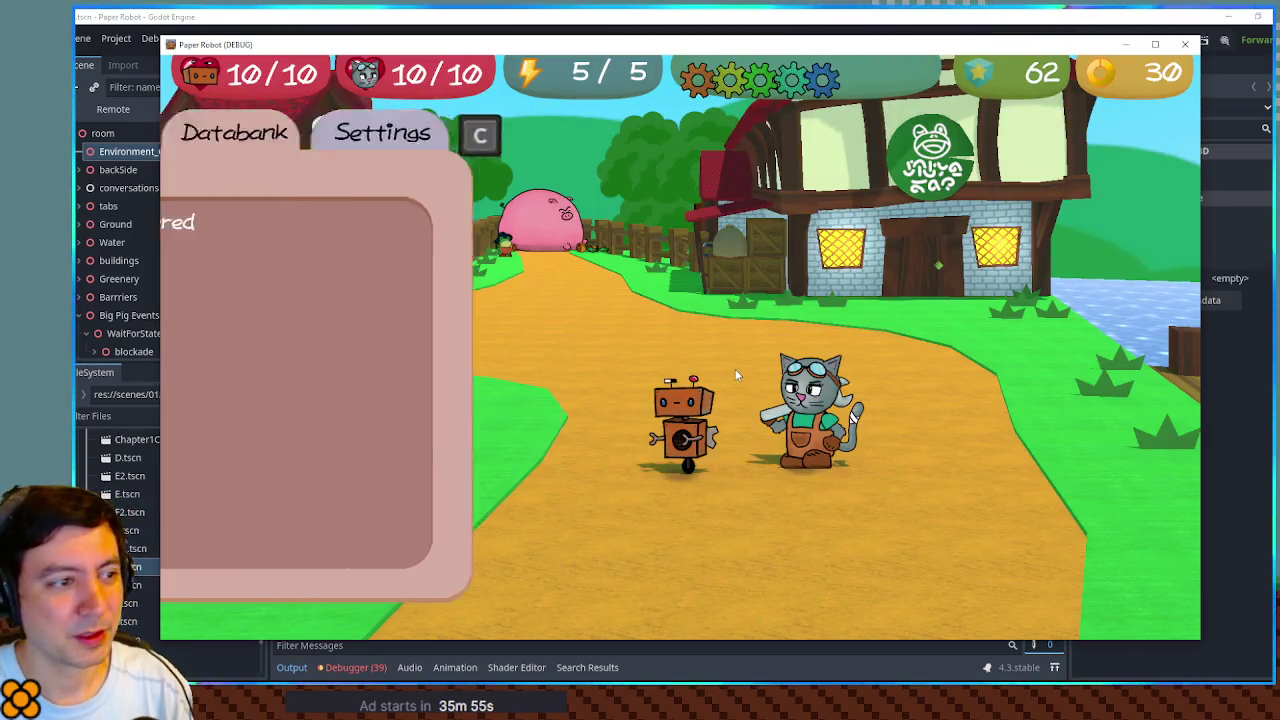
key("Escape")
key("x")
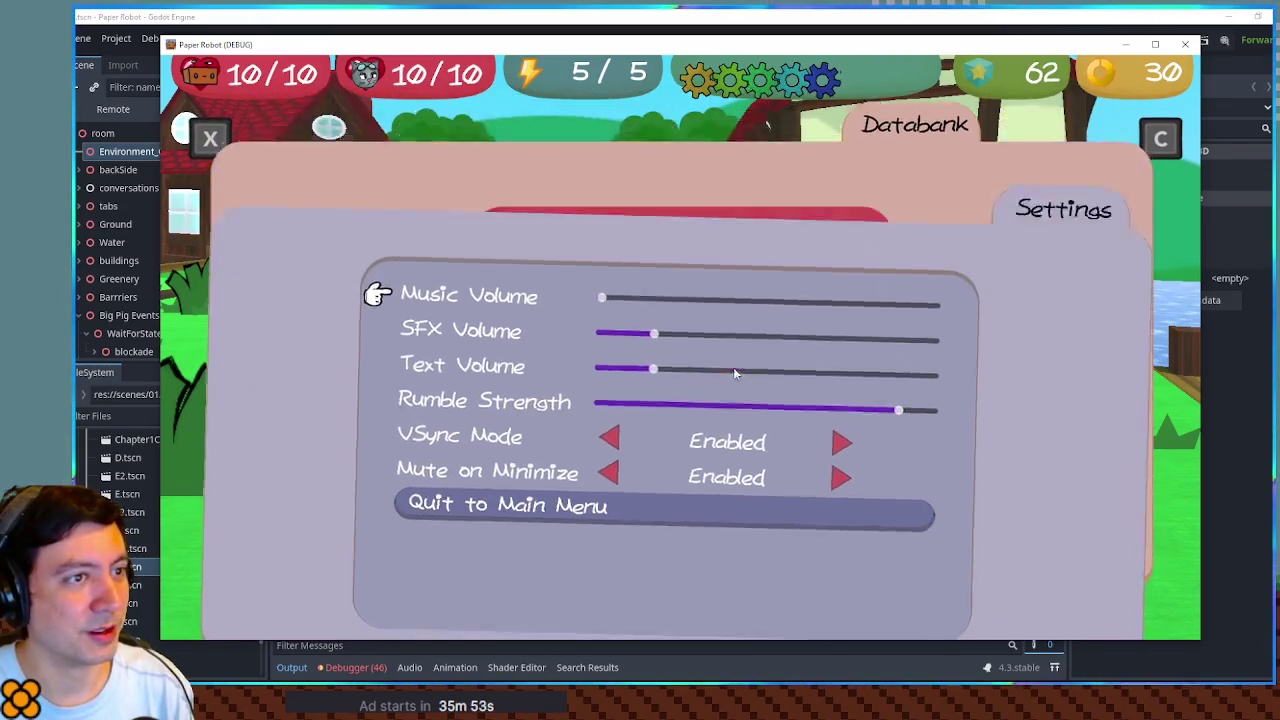
key("x")
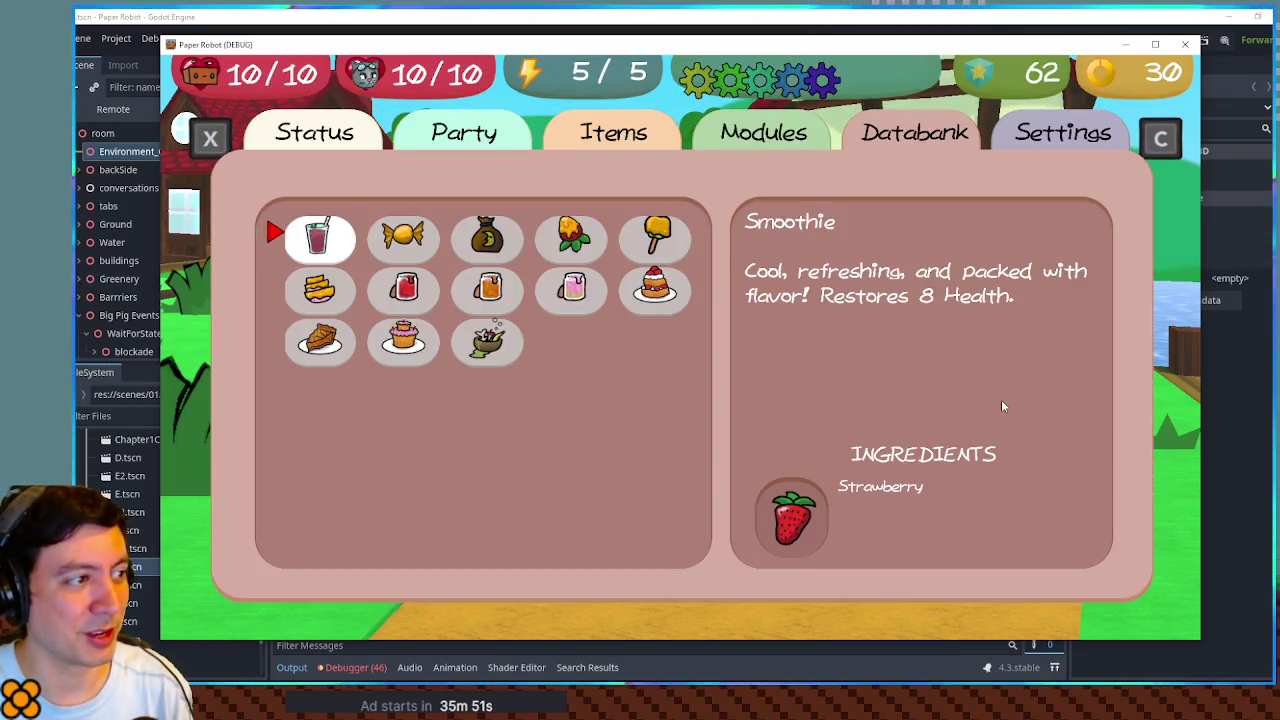
key("Right")
key("Down")
key("Right")
key("Down")
key("Up")
key("Right")
key("Right")
key("Left")
key("Left")
key("Left")
key("Right")
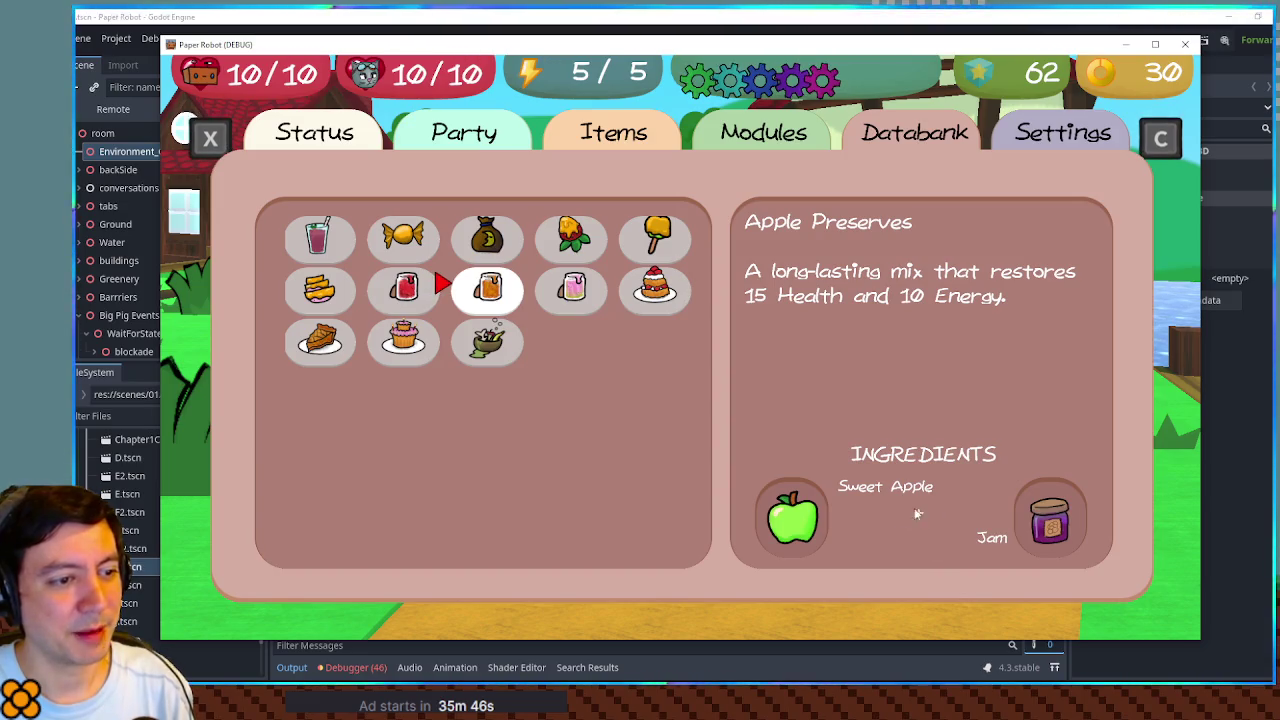
key("Right")
key("Left")
key("Left")
key("Left")
key("Left")
key("Left")
key("Right")
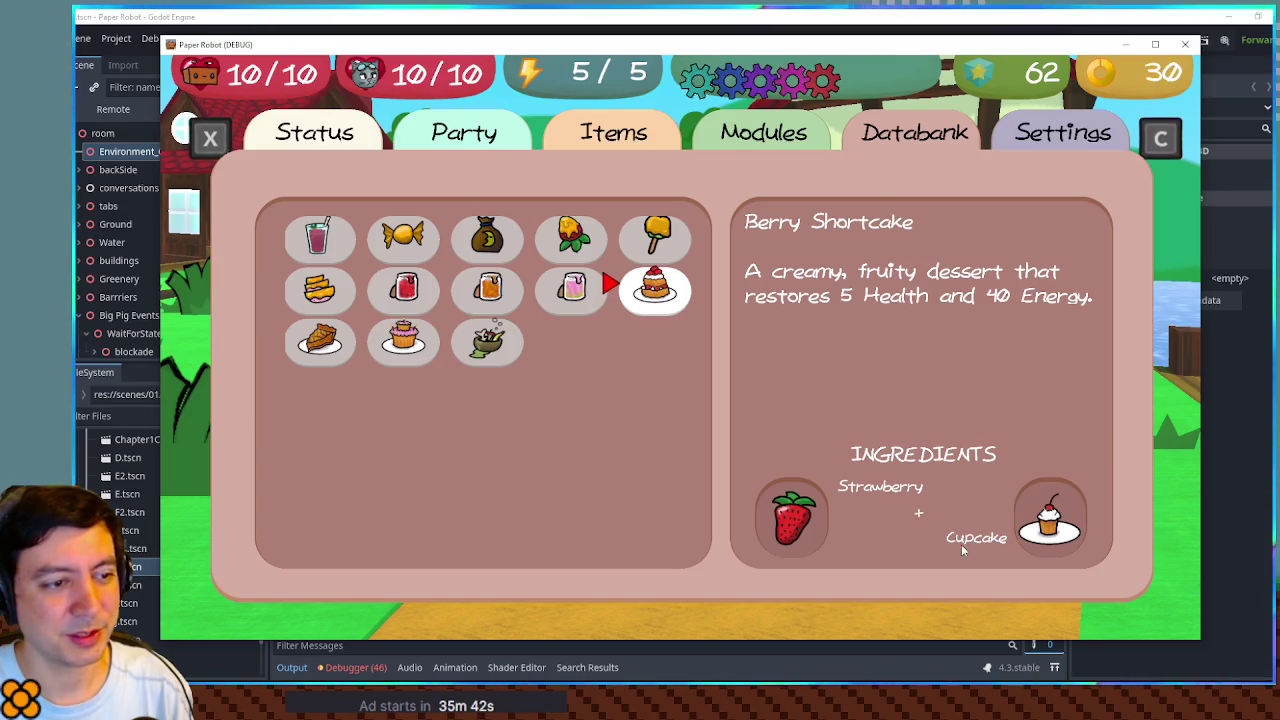
key("Up")
key("Left")
key("Down")
key("Left")
key("Left")
key("Down")
key("Up")
key("Right")
key("Right")
key("Right")
key("Right")
key("Left")
key("Left")
key("Left")
key("Down")
key("Left")
key("Up")
key("Up")
key("Right")
key("Right")
key("Right")
key("Down")
key("Left")
key("Down")
key("Left")
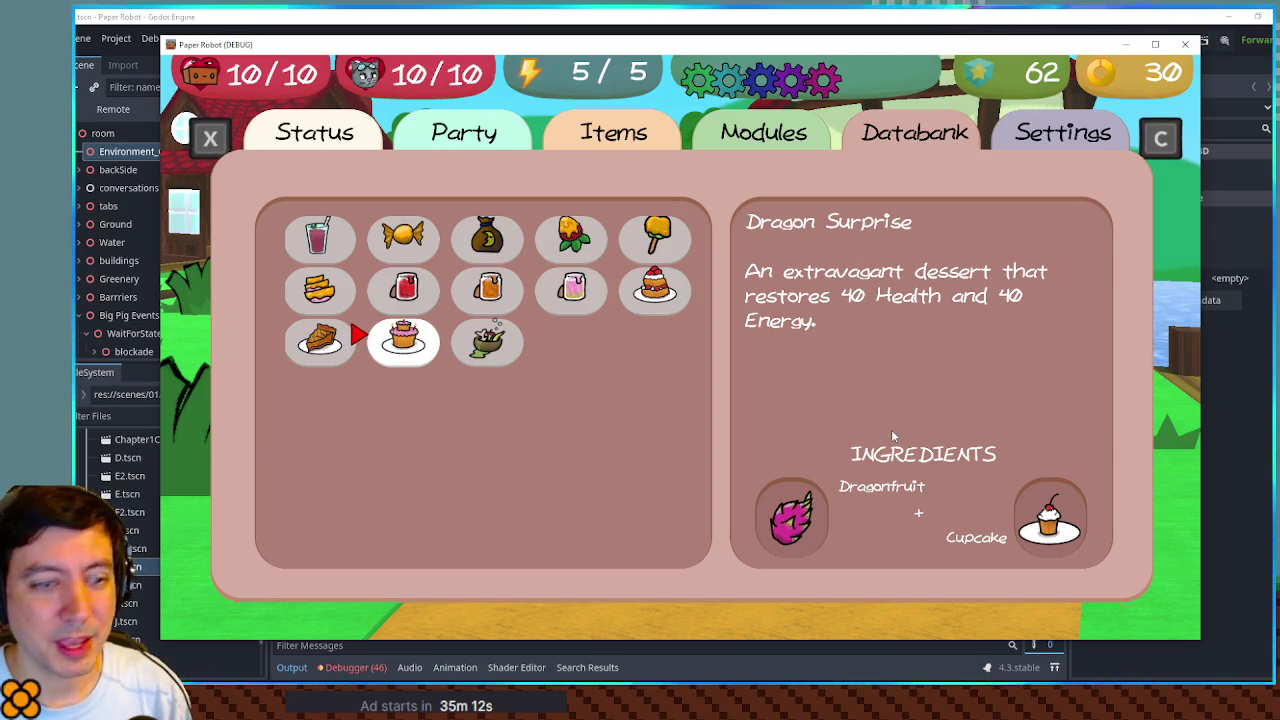
key("Escape")
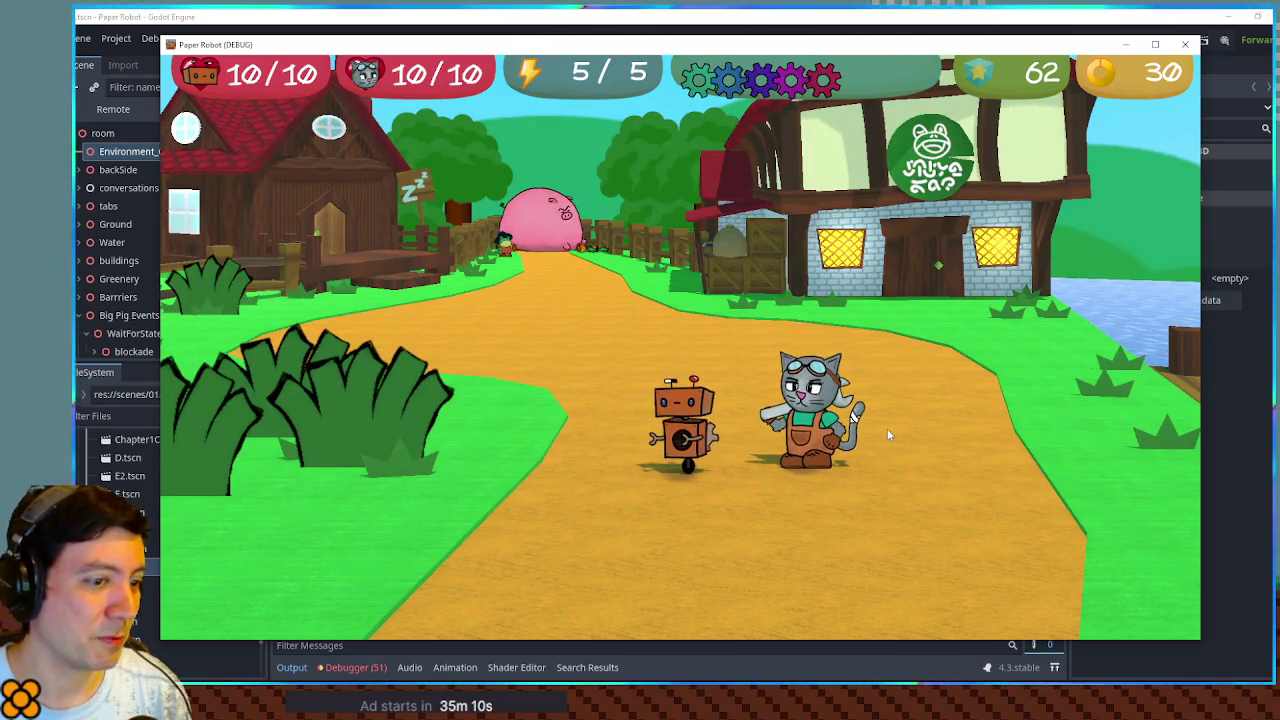
Step: Stop and relaunch the game, then walk the robot left and slightly right
key("F8")
key("F5")
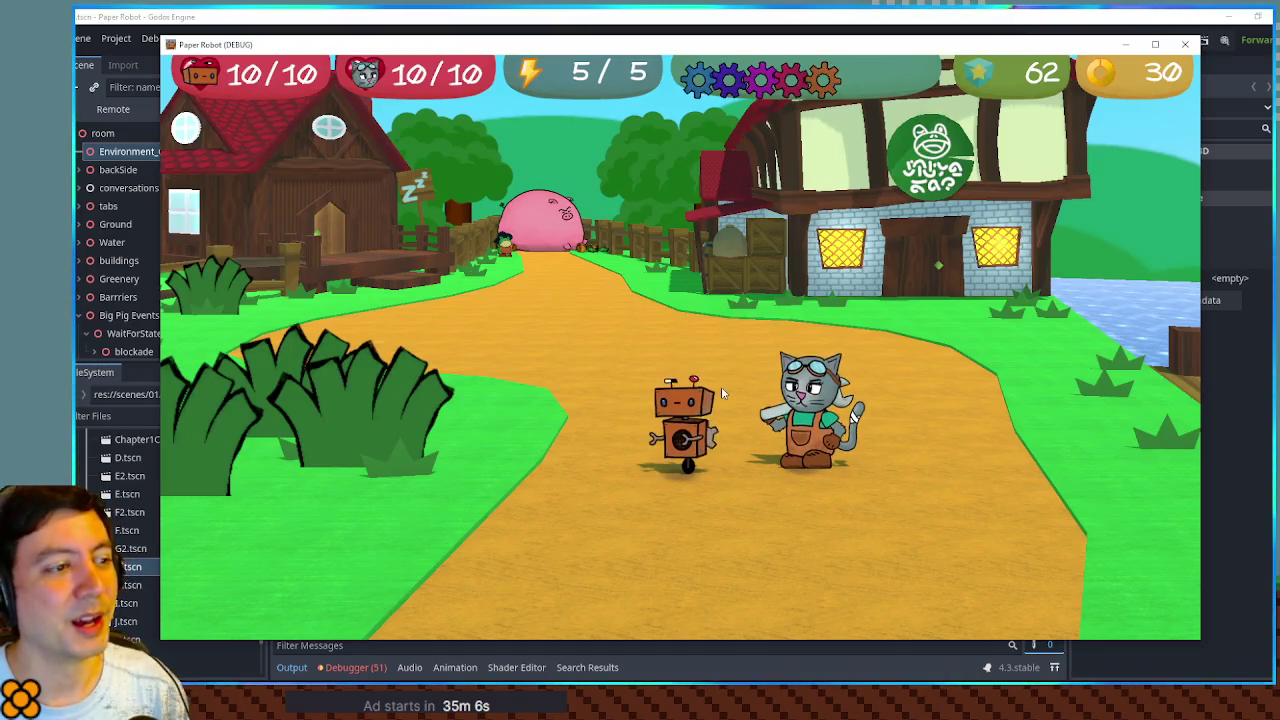
key("Left")
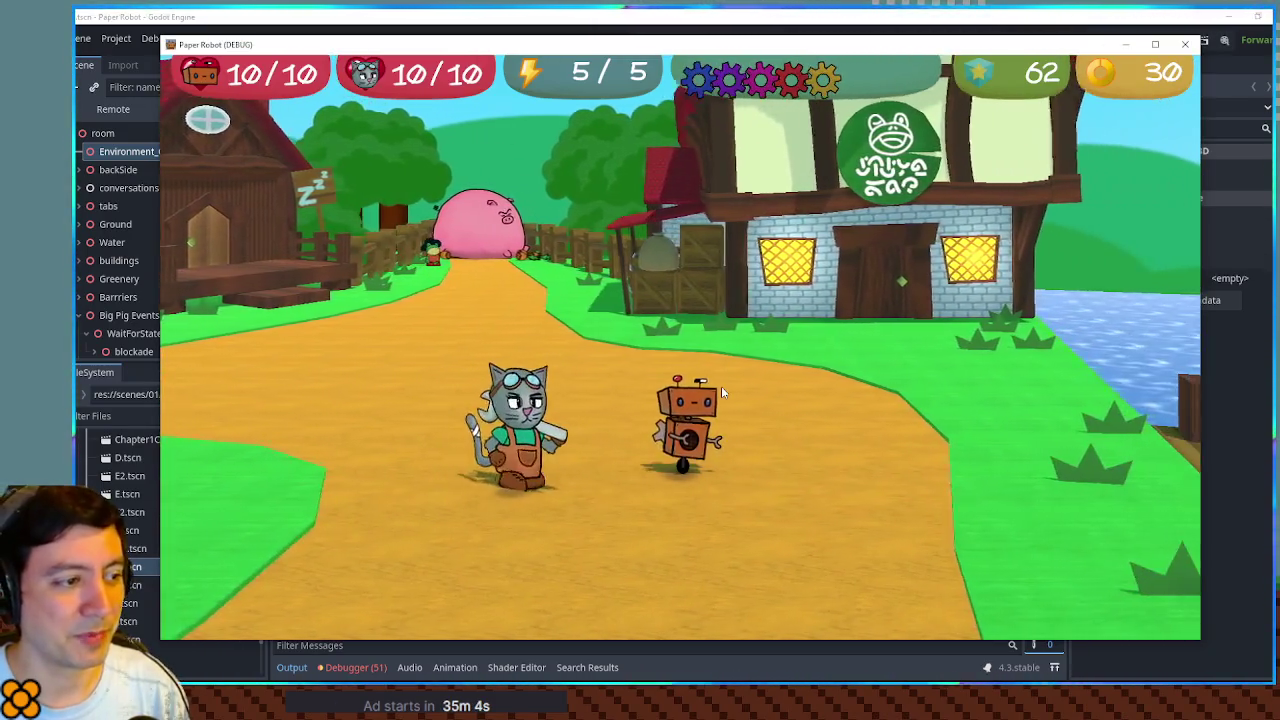
key("Right")
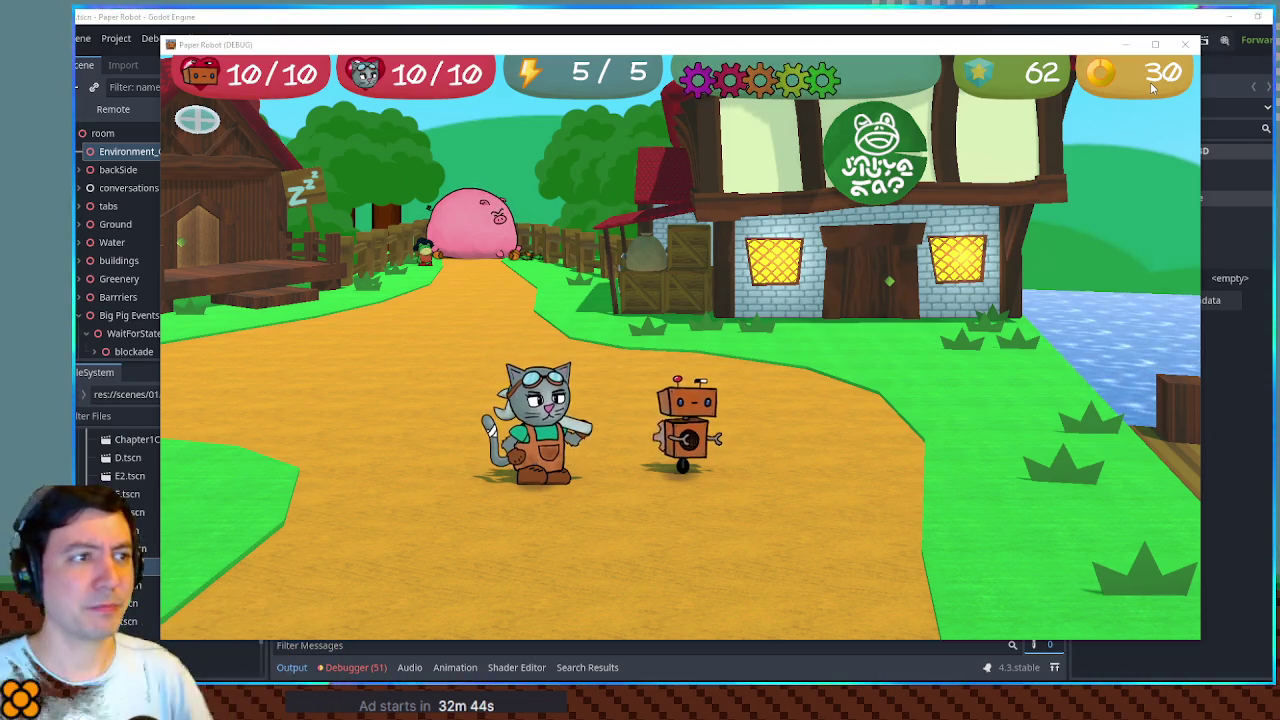
Step: Create a new 3D scene with a Node3D root and two Sprite3D nodes
left_click(1244, 95)
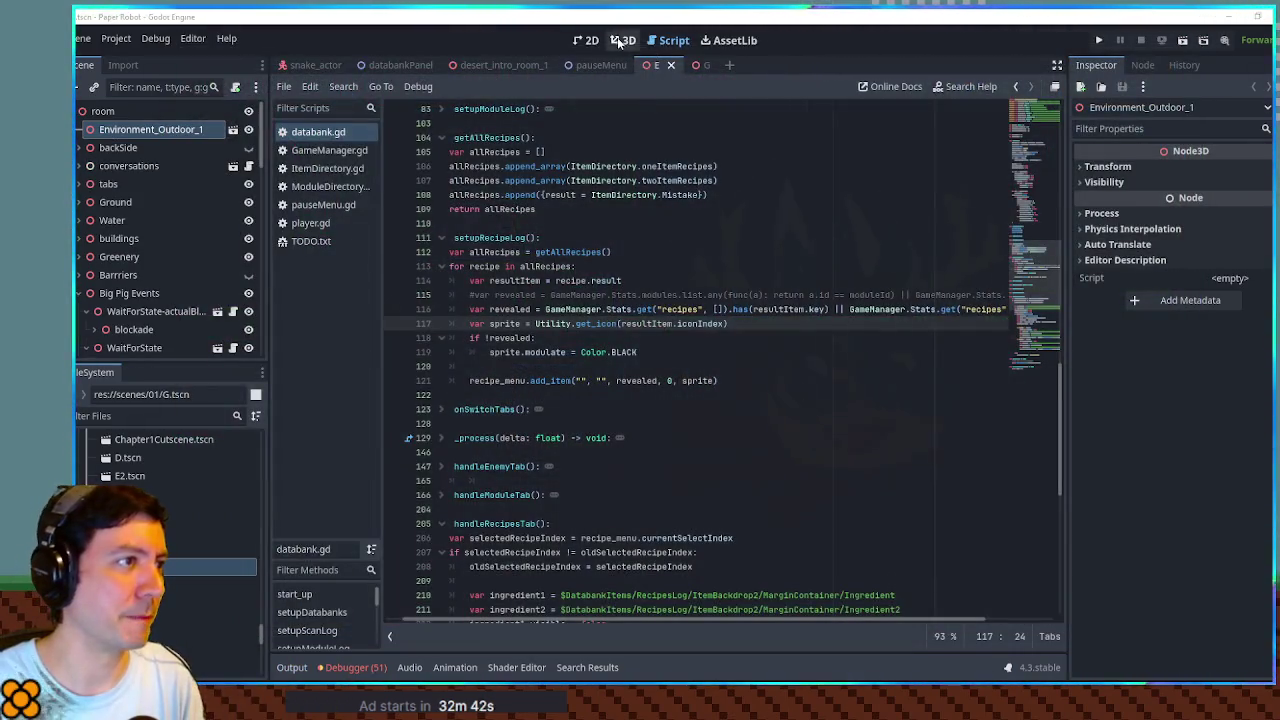
left_click(621, 40)
key("ctrl+n")
left_click(153, 150)
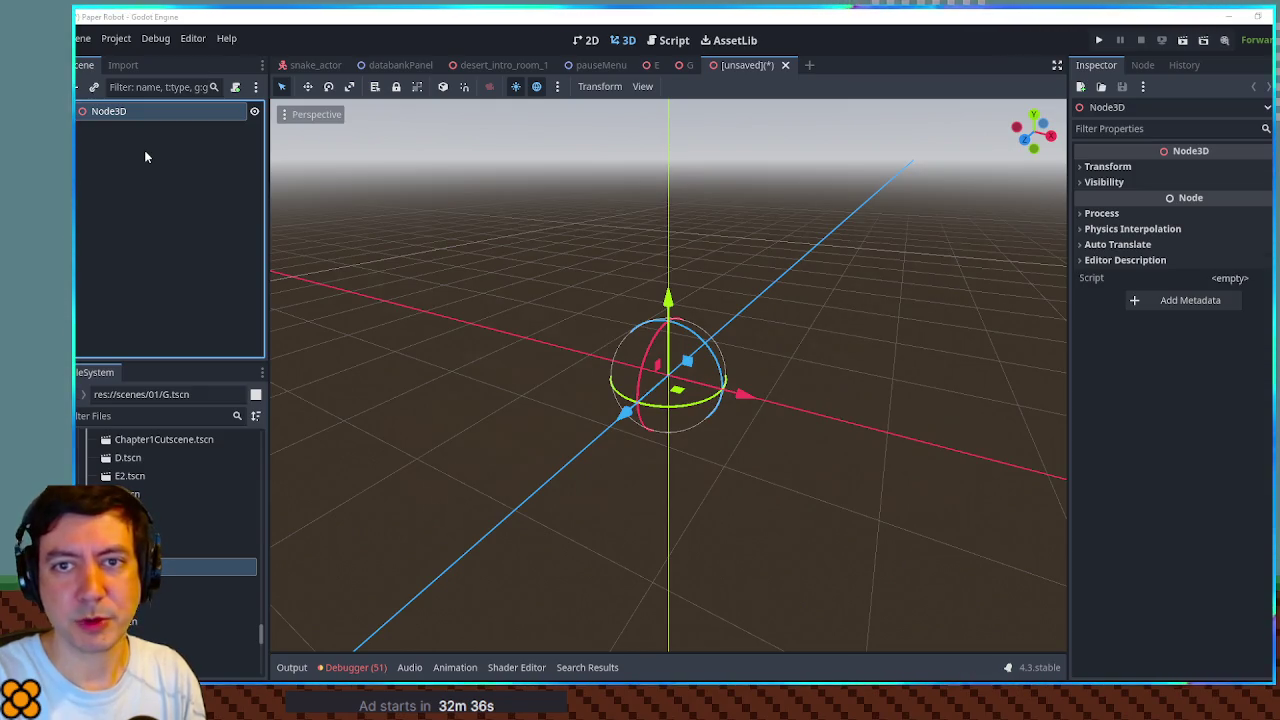
key("Return")
key("ctrl+d")
Step: Filter FileSystem for the robot-parts image and drag dabble.png onto the Sprite3D as its texture
left_click(120, 415)
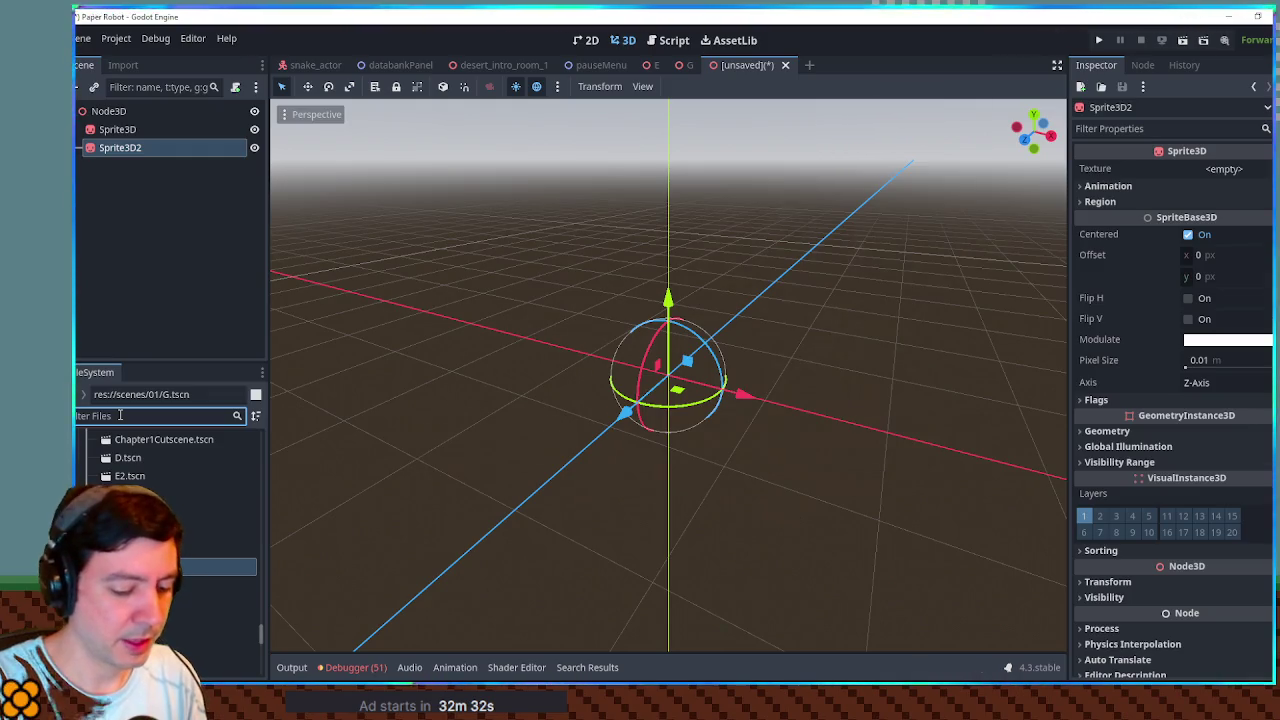
type("png")
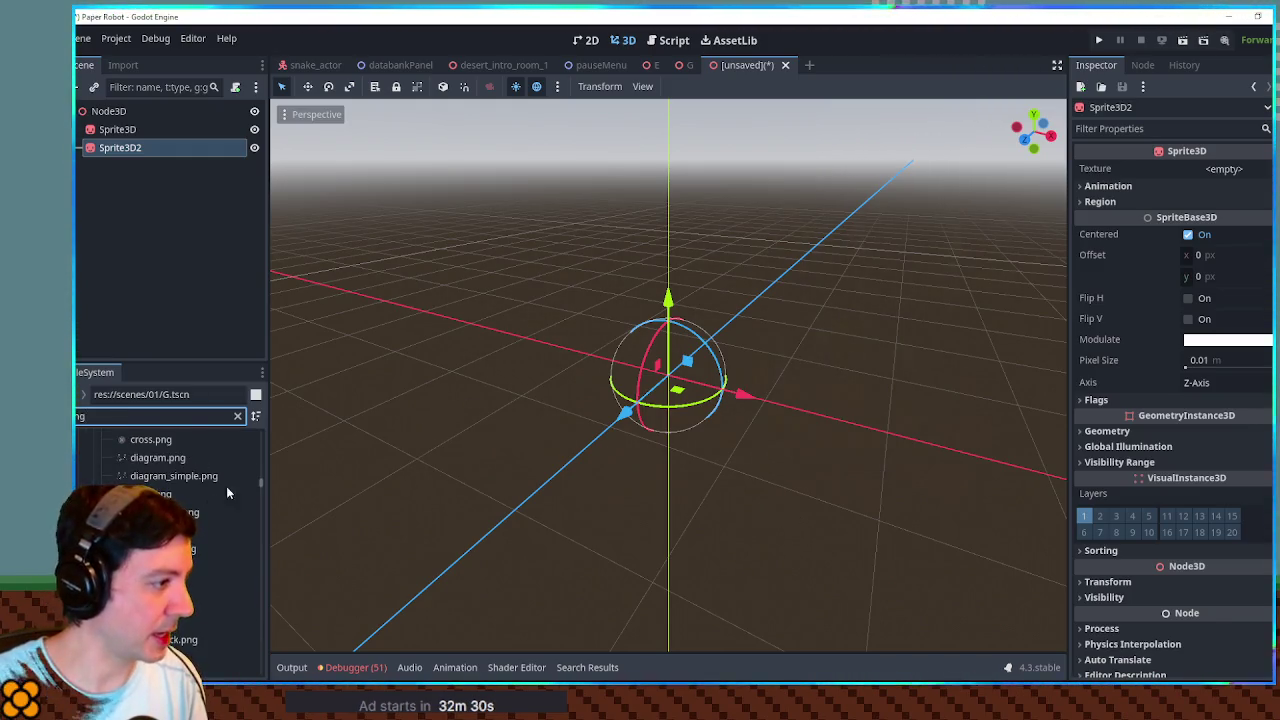
left_click_drag(261, 483, 268, 678)
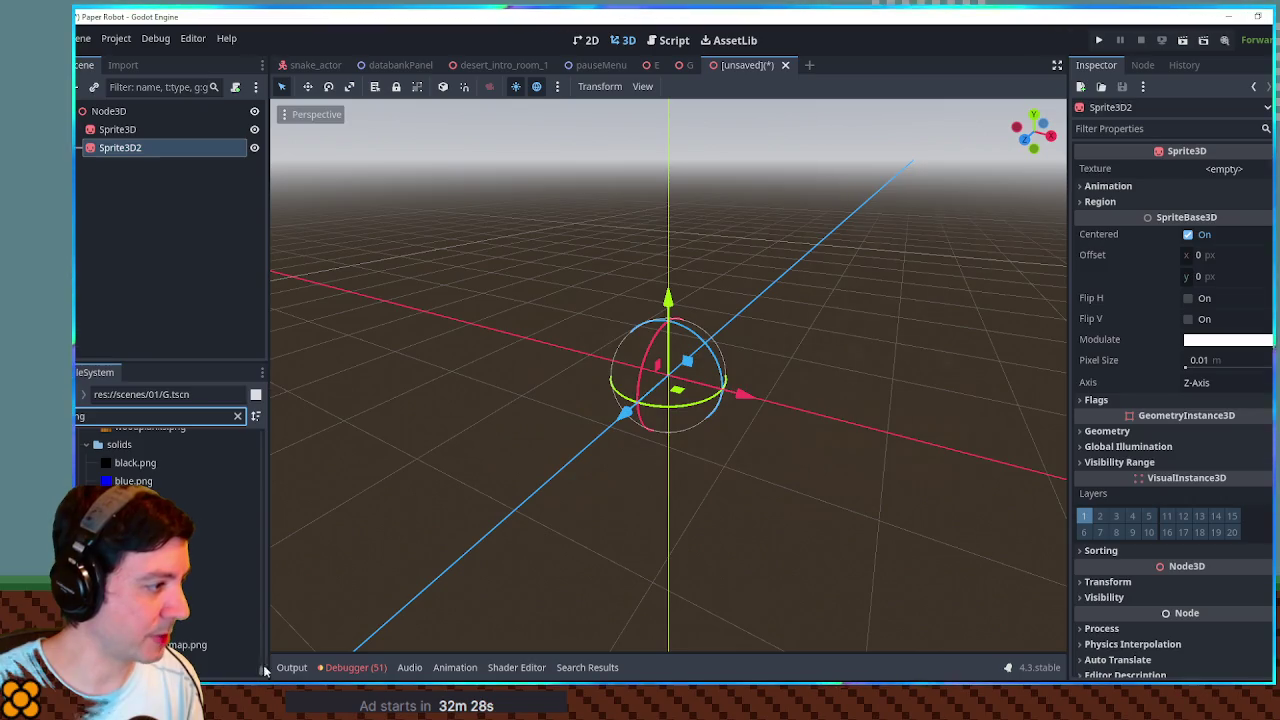
scroll(191, 504, "up", 5)
scroll(191, 504, "up", 2)
scroll(194, 500, "up", 8)
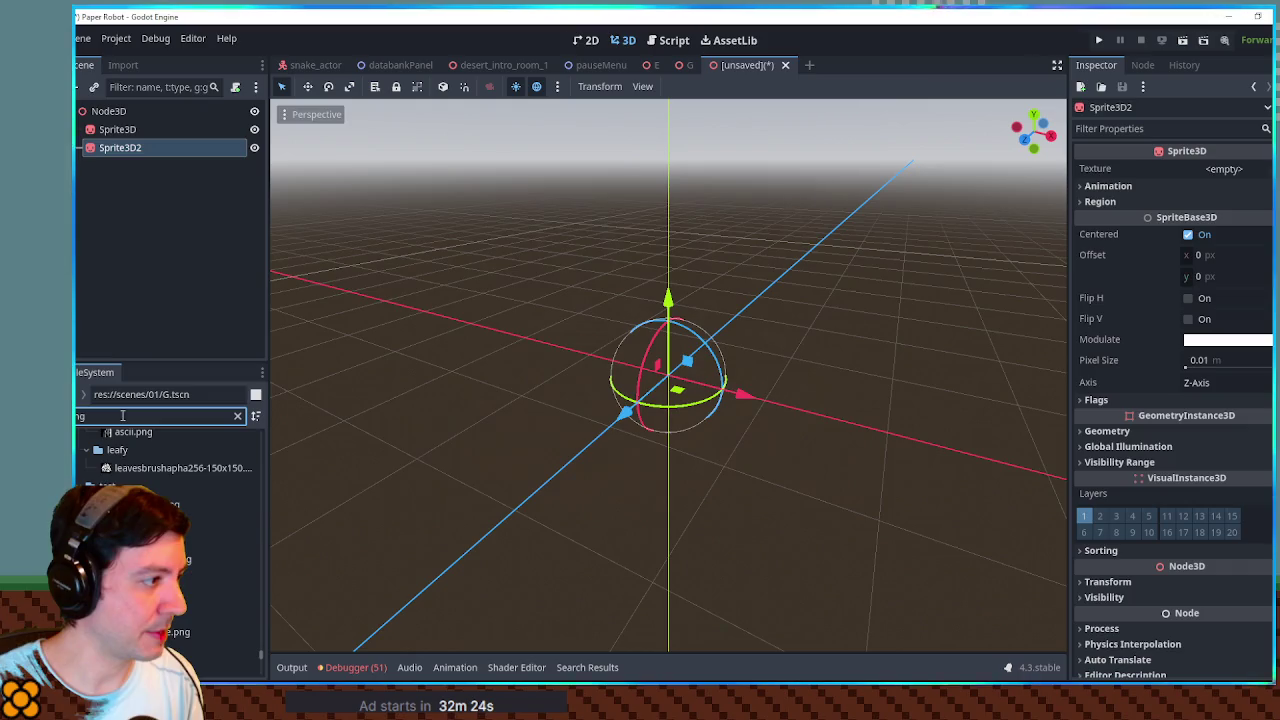
type("player.pn")
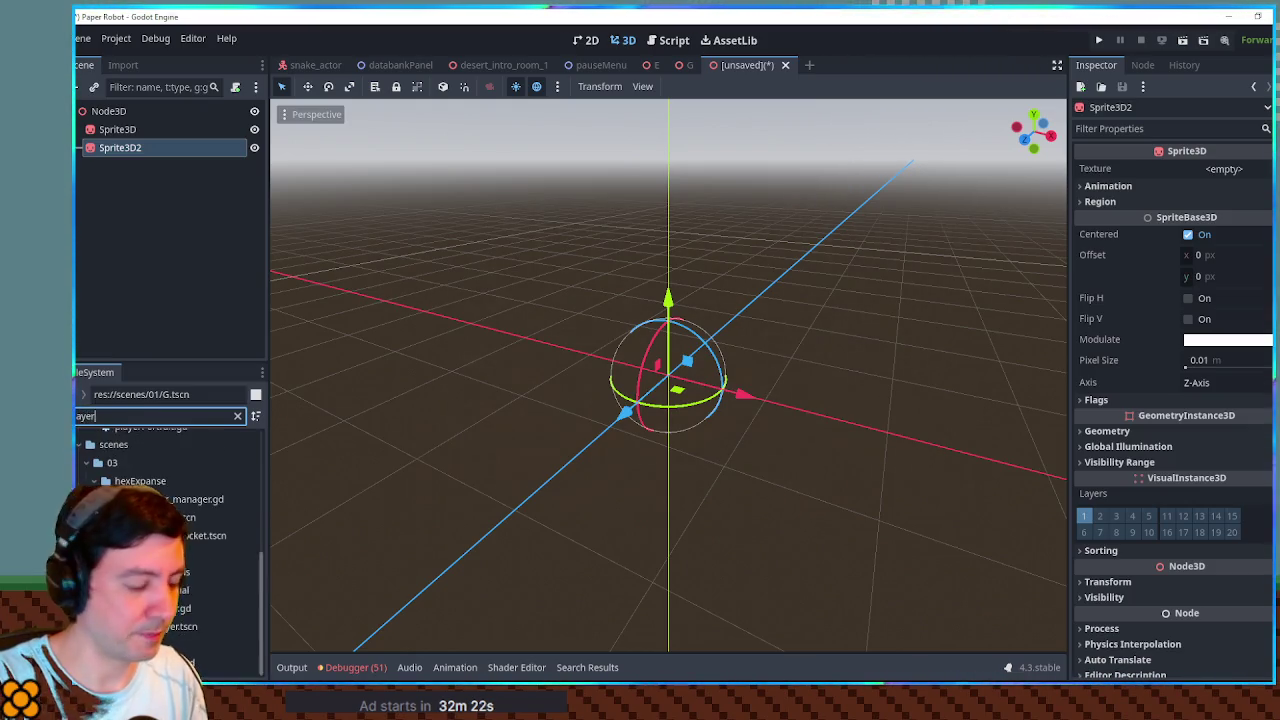
key("ctrl+a")
type("babble")
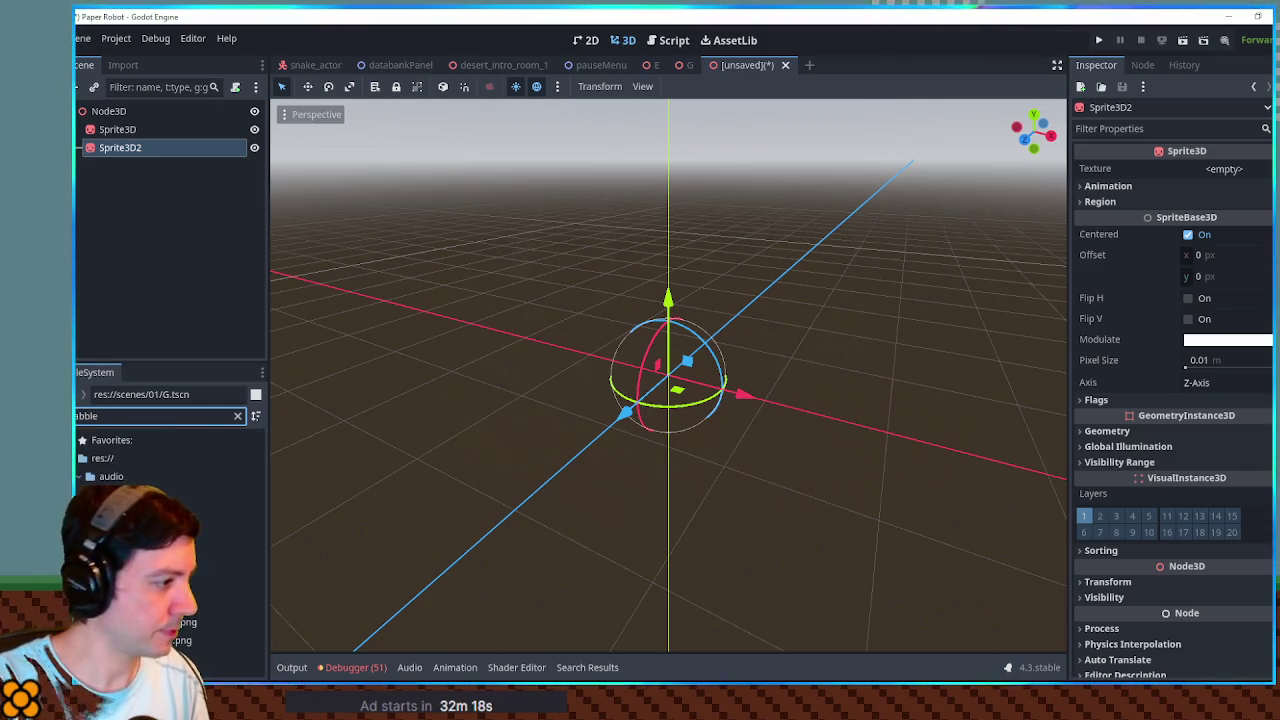
mouse_move(150, 566)
left_mouse_down()
mouse_move(120, 198)
mouse_move(100, 135)
mouse_move(138, 150)
left_mouse_up()
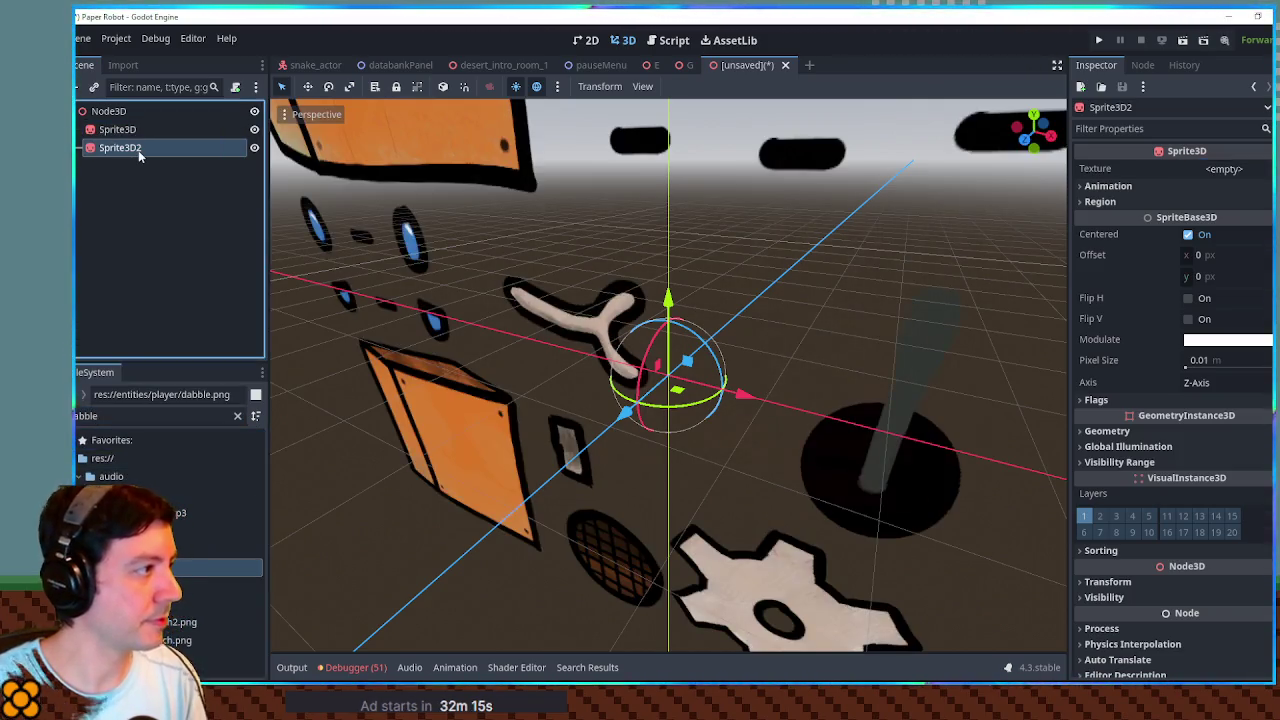
Step: Replace the empty Sprite3D2 with a duplicate of the textured sprite and move it aside
key("Delete")
left_click(115, 135)
key("ctrl+d")
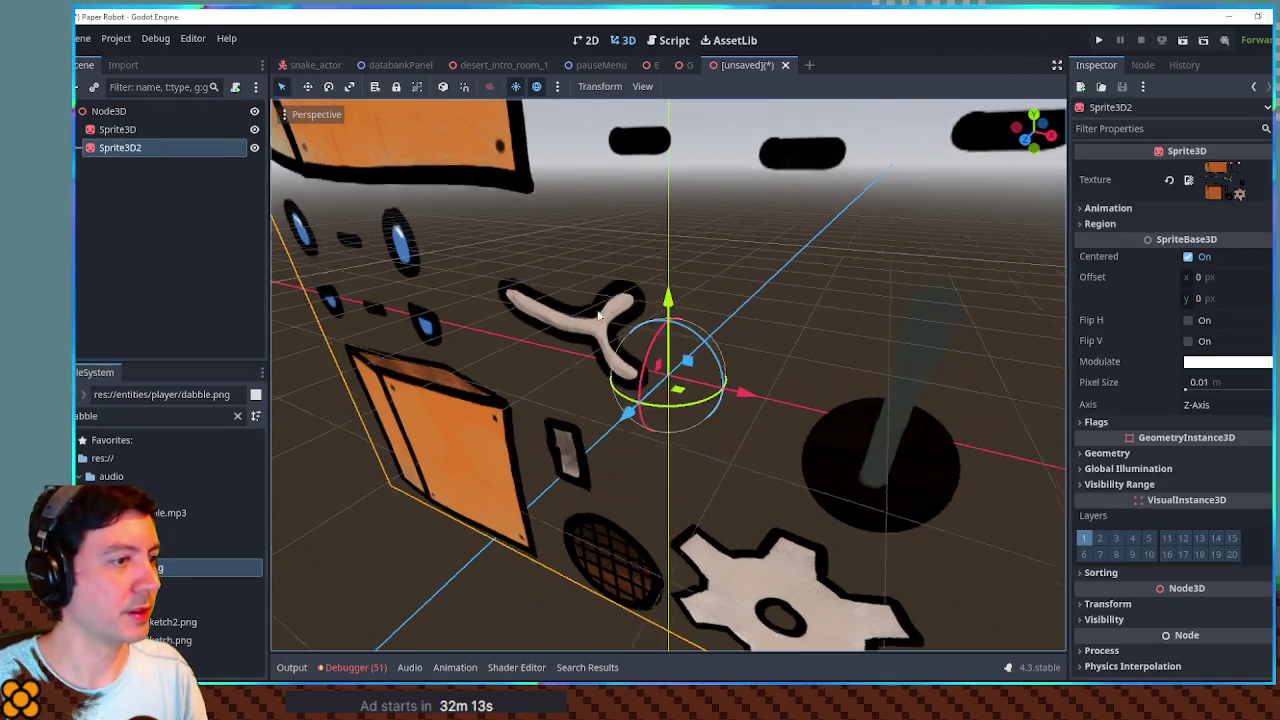
left_click_drag(690, 372, 762, 380)
scroll(673, 333, "down", 5)
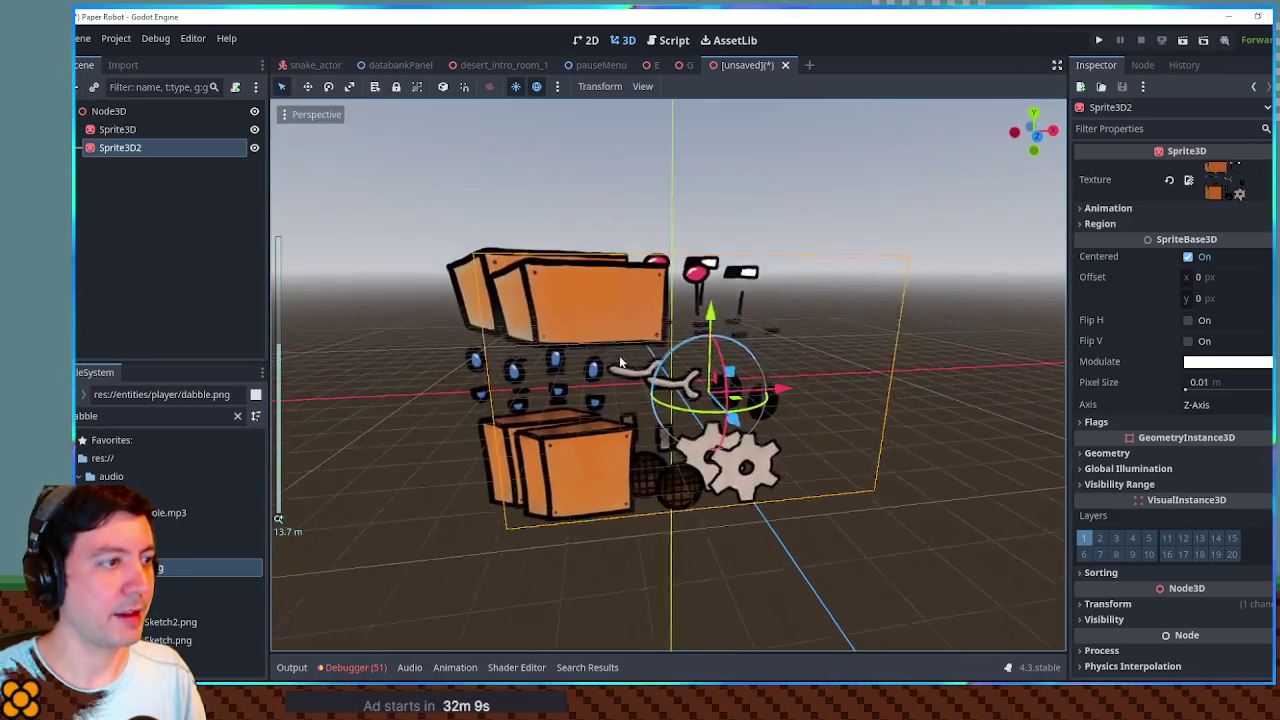
scroll(662, 358, "up", 5)
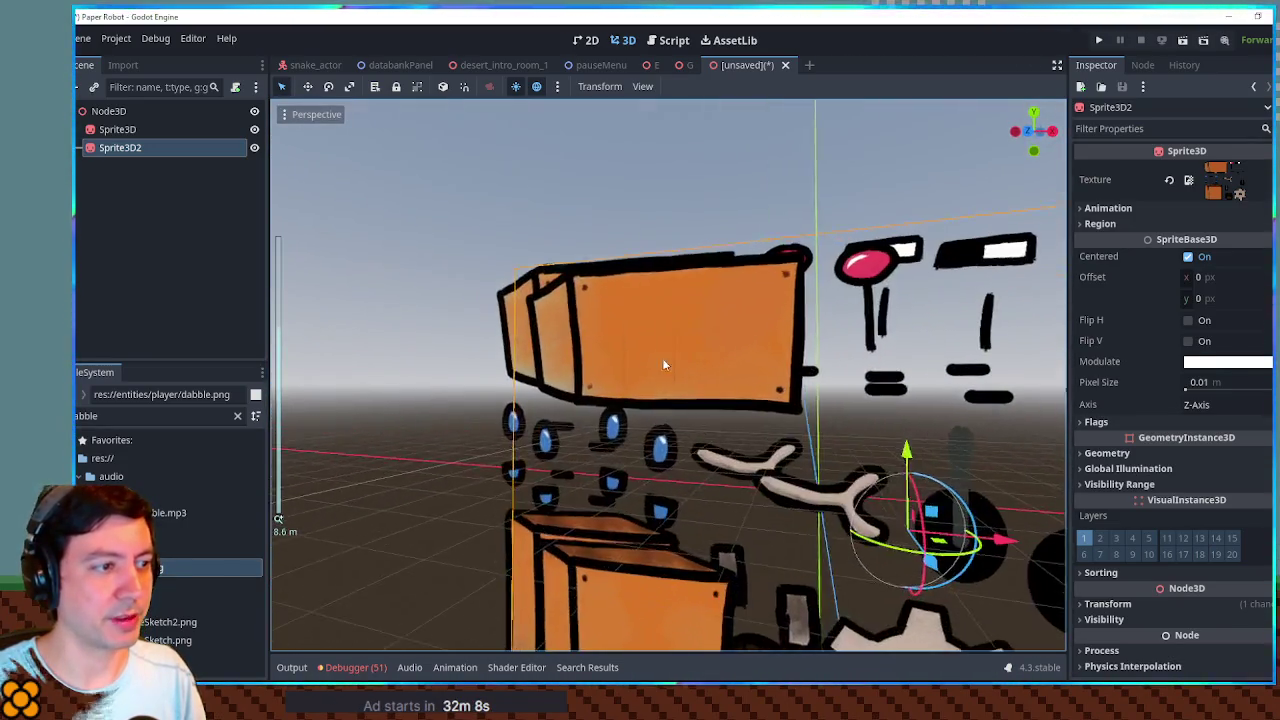
mouse_move(662, 365)
left_mouse_down()
mouse_move(663, 380)
mouse_move(680, 380)
mouse_move(614, 369)
mouse_move(698, 387)
left_mouse_up()
Step: Set Flags > Alpha Cut to Opaque Pre-Pass on both sprites and check the rendering
left_click(117, 129, "shift")
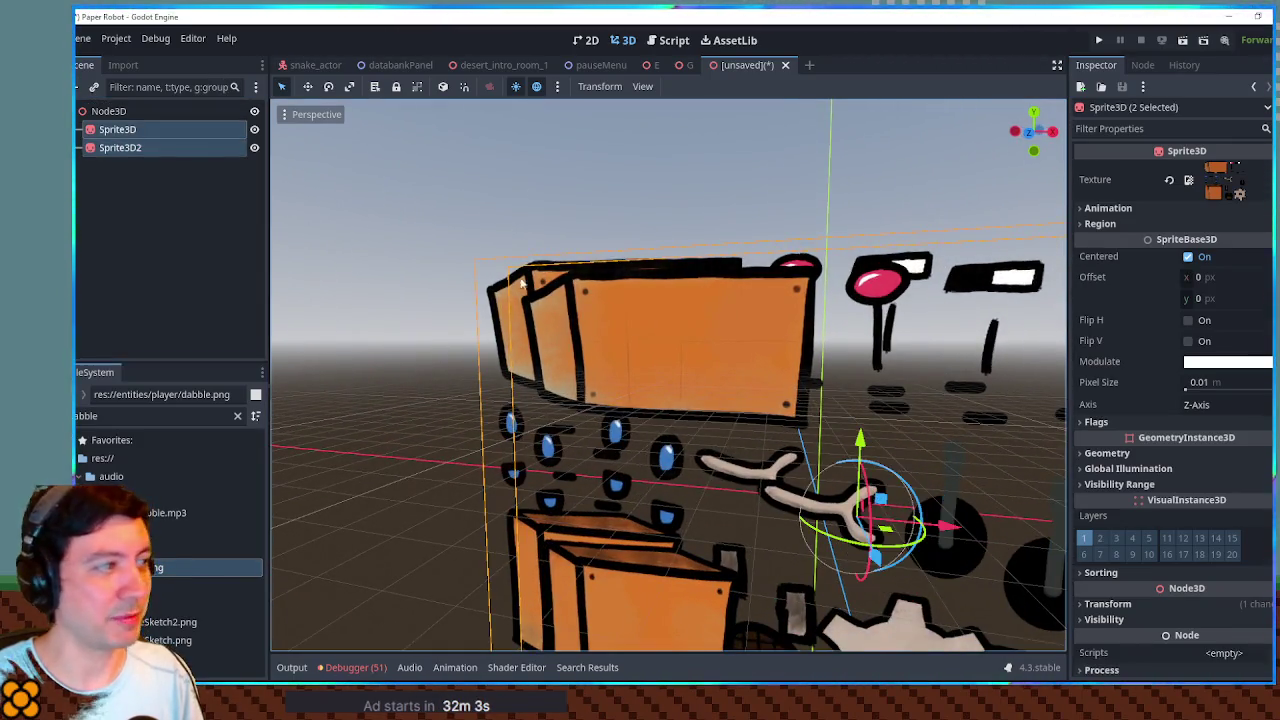
left_click(1228, 418)
scroll(1215, 433, "down", 3)
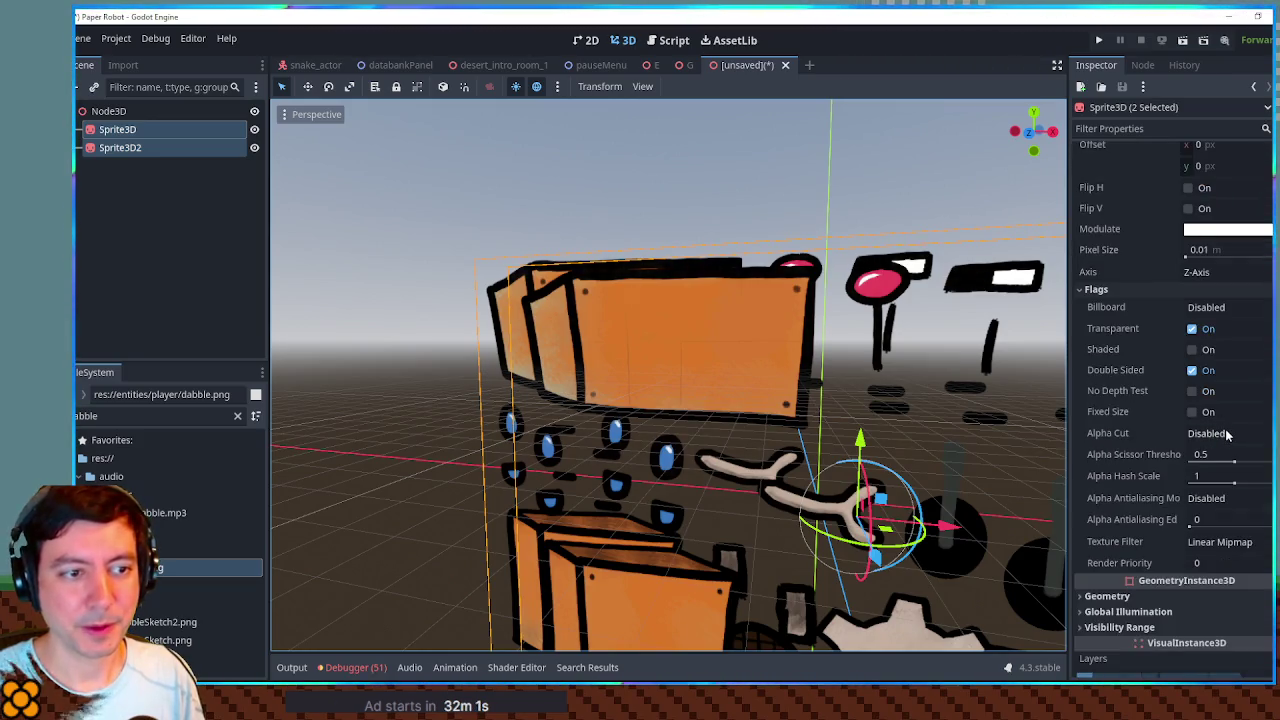
left_click(1225, 429)
left_click(1220, 490)
mouse_move(801, 382)
left_mouse_down()
mouse_move(948, 412)
mouse_move(787, 384)
left_mouse_up()
scroll(787, 384, "up", 5)
mouse_move(708, 340)
left_mouse_down()
mouse_move(736, 410)
mouse_move(531, 289)
left_mouse_up()
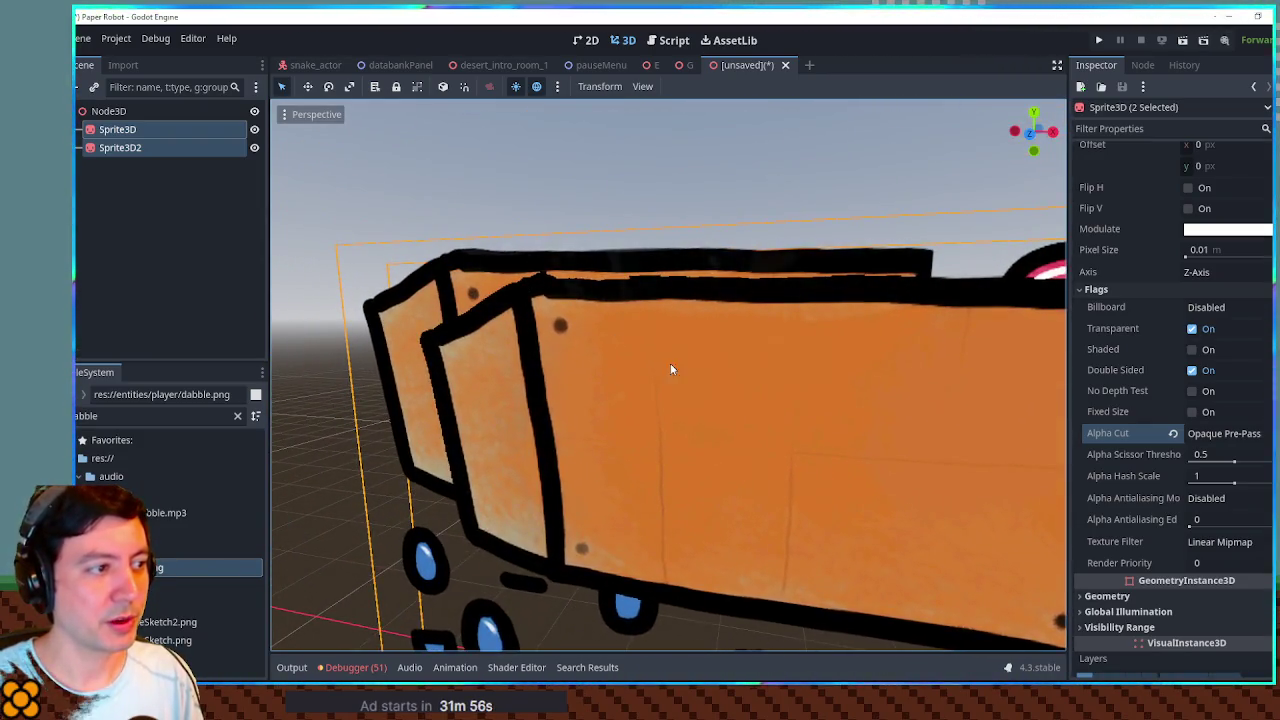
scroll(764, 412, "down", 5)
mouse_move(764, 412)
left_mouse_down()
mouse_move(680, 400)
mouse_move(756, 405)
mouse_move(720, 386)
left_mouse_up()
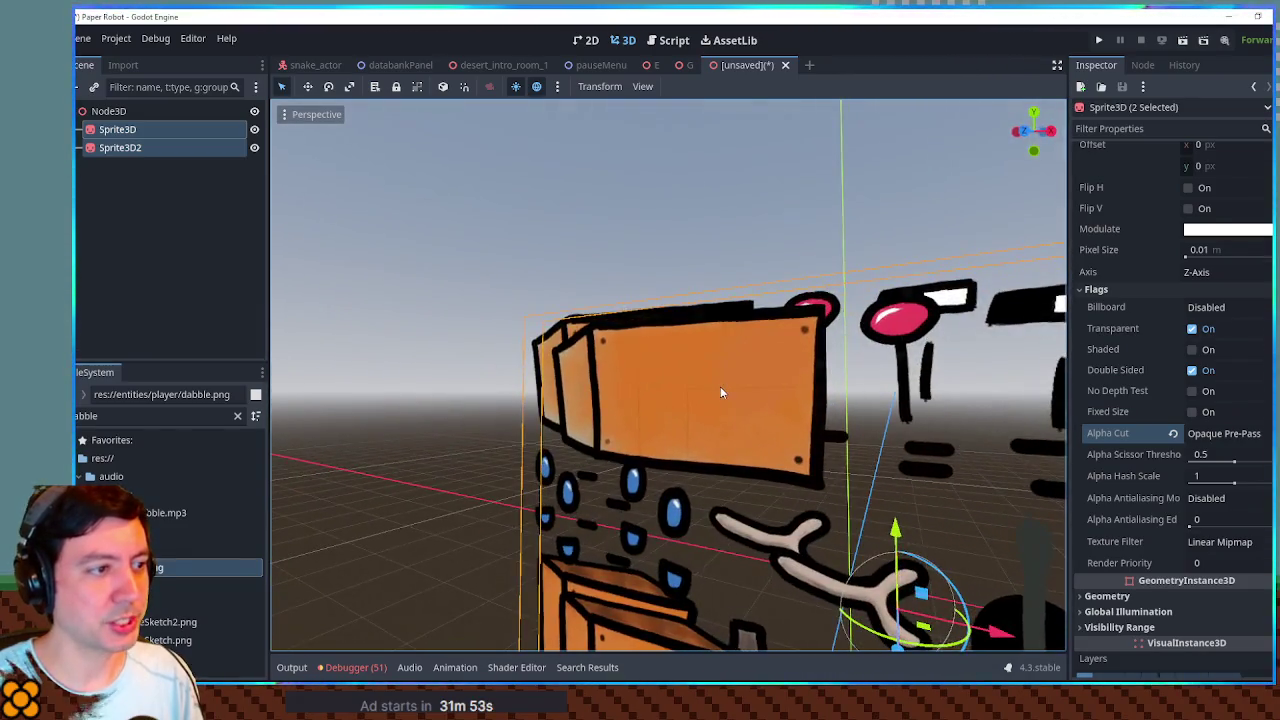
Step: Lower both sprites along Y and offset Sprite3D2 from the other sprite
mouse_move(895, 530)
left_mouse_down()
mouse_move(905, 566)
mouse_move(869, 330)
mouse_move(895, 445)
left_mouse_up()
left_click(140, 148)
left_click_drag(948, 380, 960, 470)
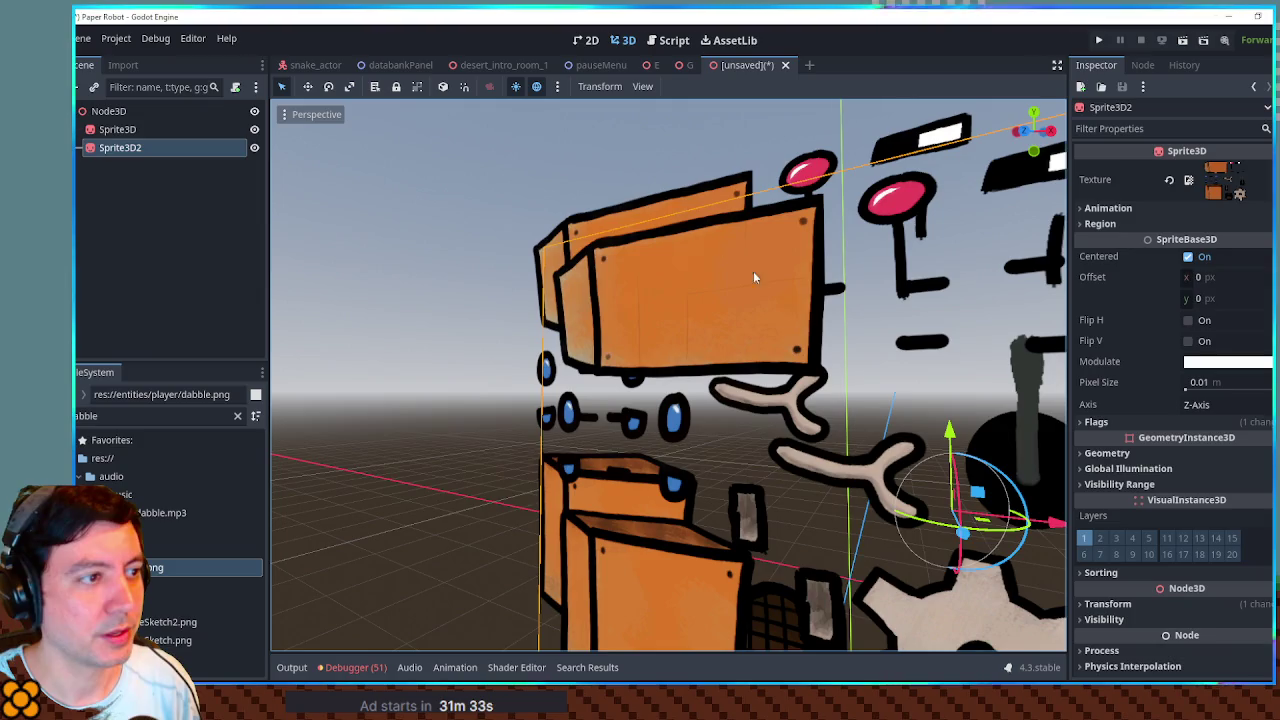
mouse_move(754, 166)
left_mouse_down()
mouse_move(682, 182)
mouse_move(731, 217)
left_mouse_up()
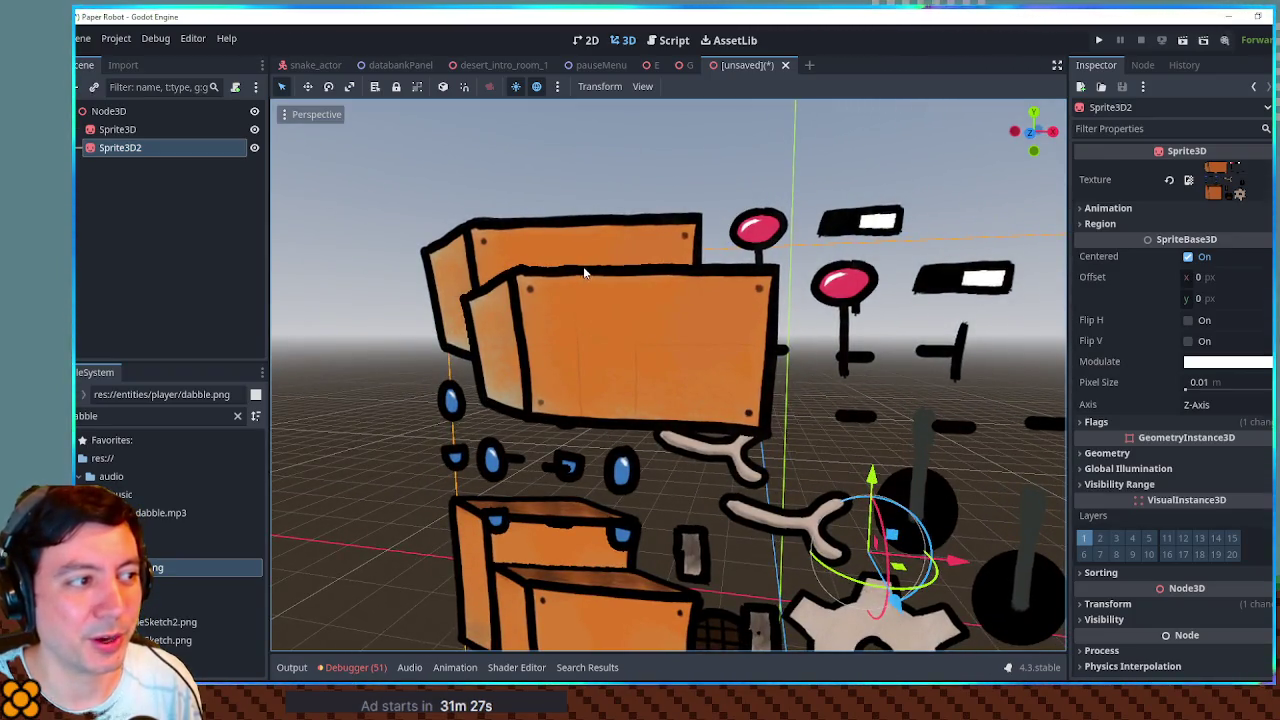
left_click_drag(593, 271, 707, 213)
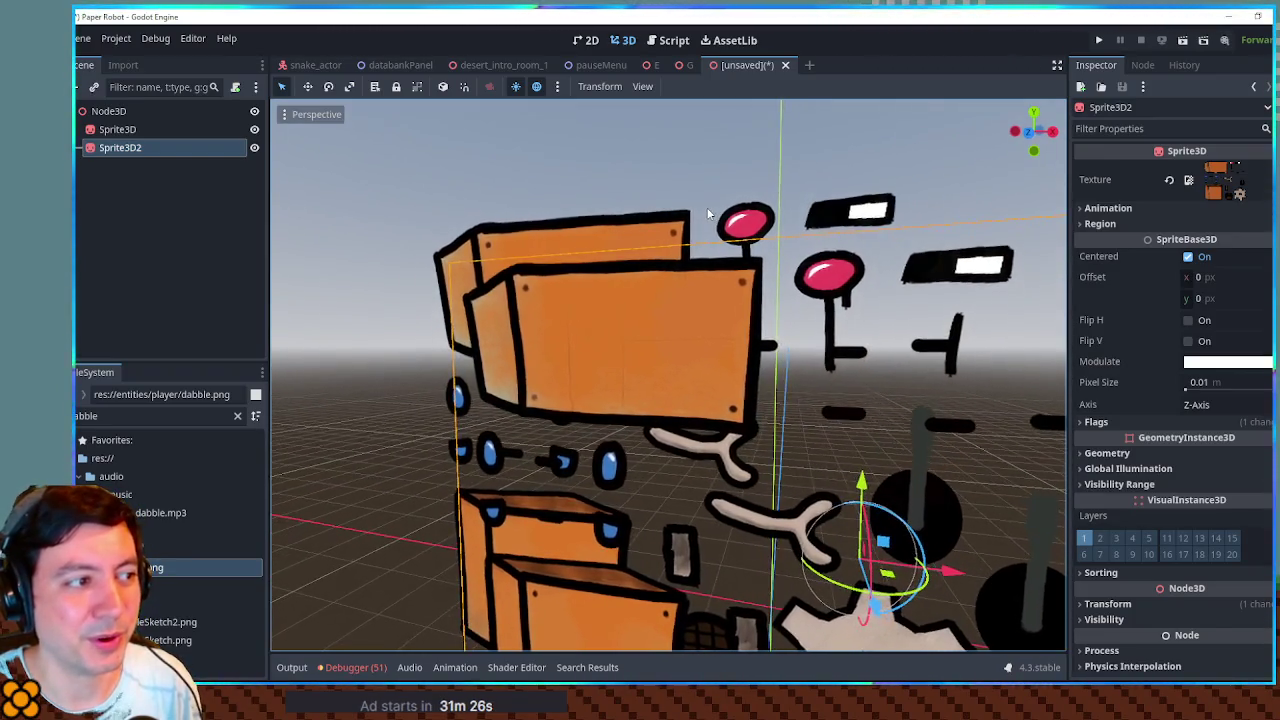
scroll(616, 248, "up", 8)
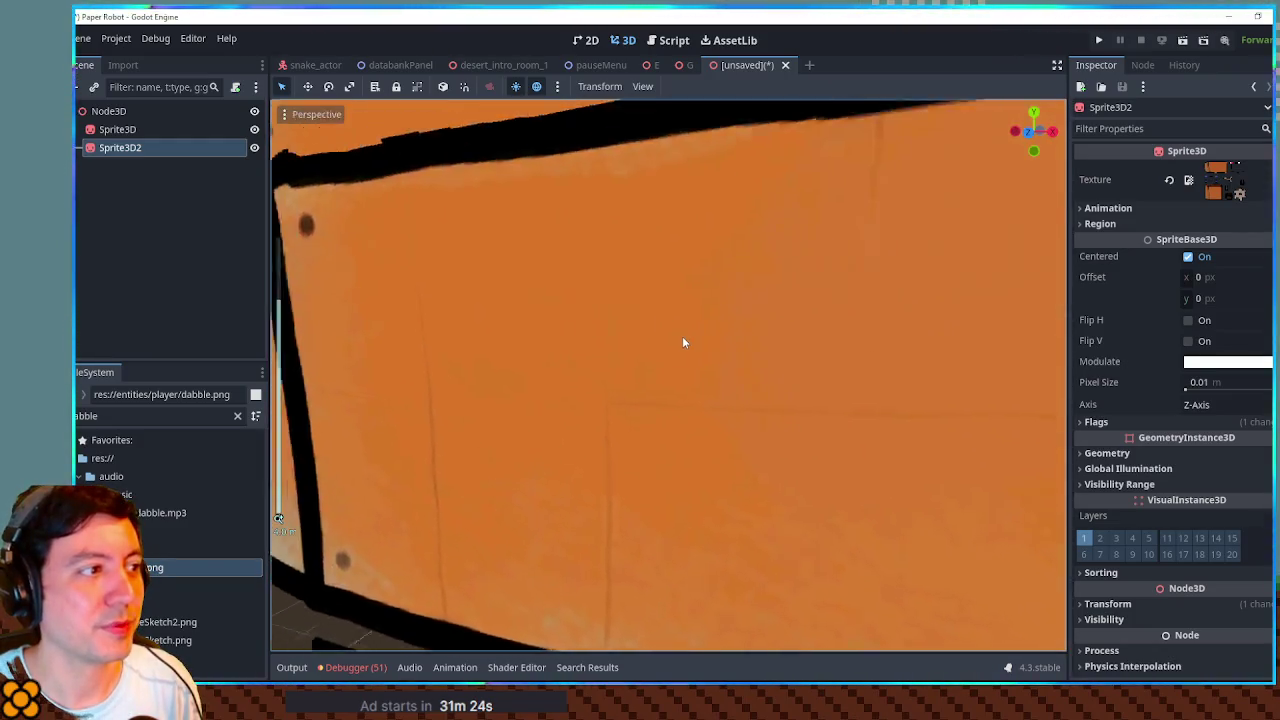
mouse_move(670, 315)
left_mouse_down()
mouse_move(751, 323)
mouse_move(734, 286)
mouse_move(695, 315)
mouse_move(718, 289)
mouse_move(722, 308)
left_mouse_up()
scroll(741, 296, "down", 3)
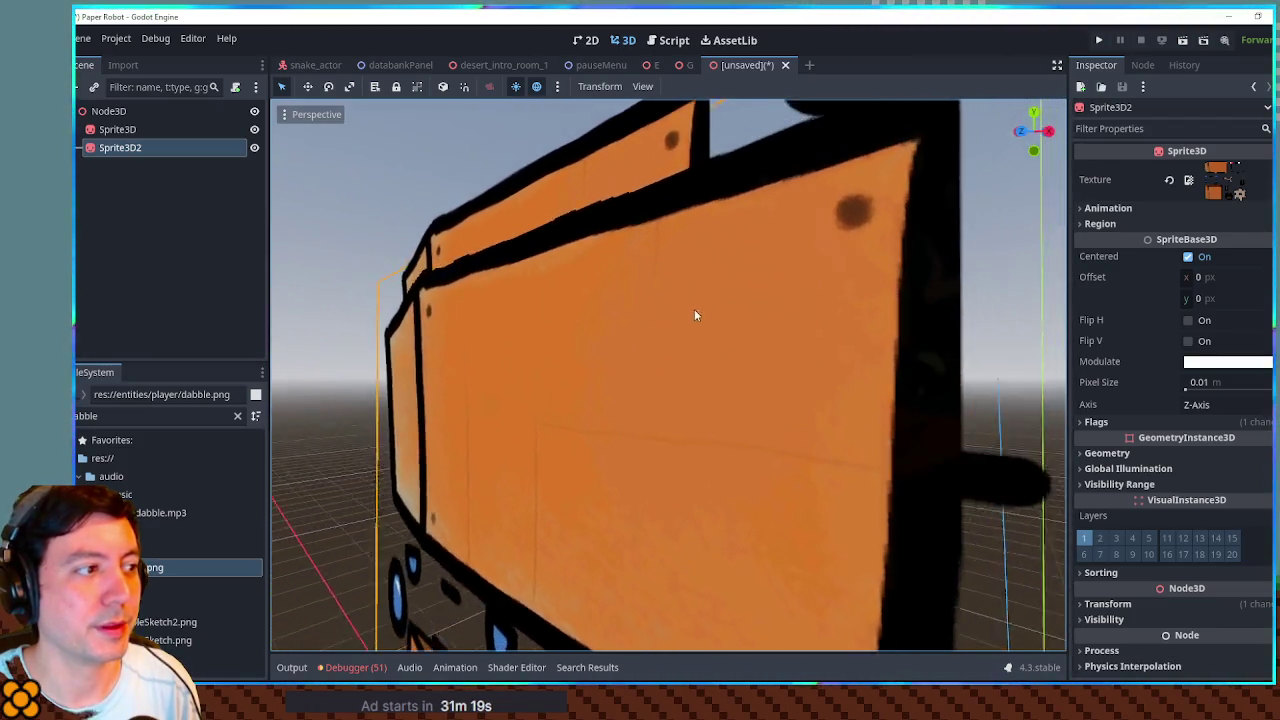
scroll(690, 311, "down", 3)
scroll(710, 293, "down", 2)
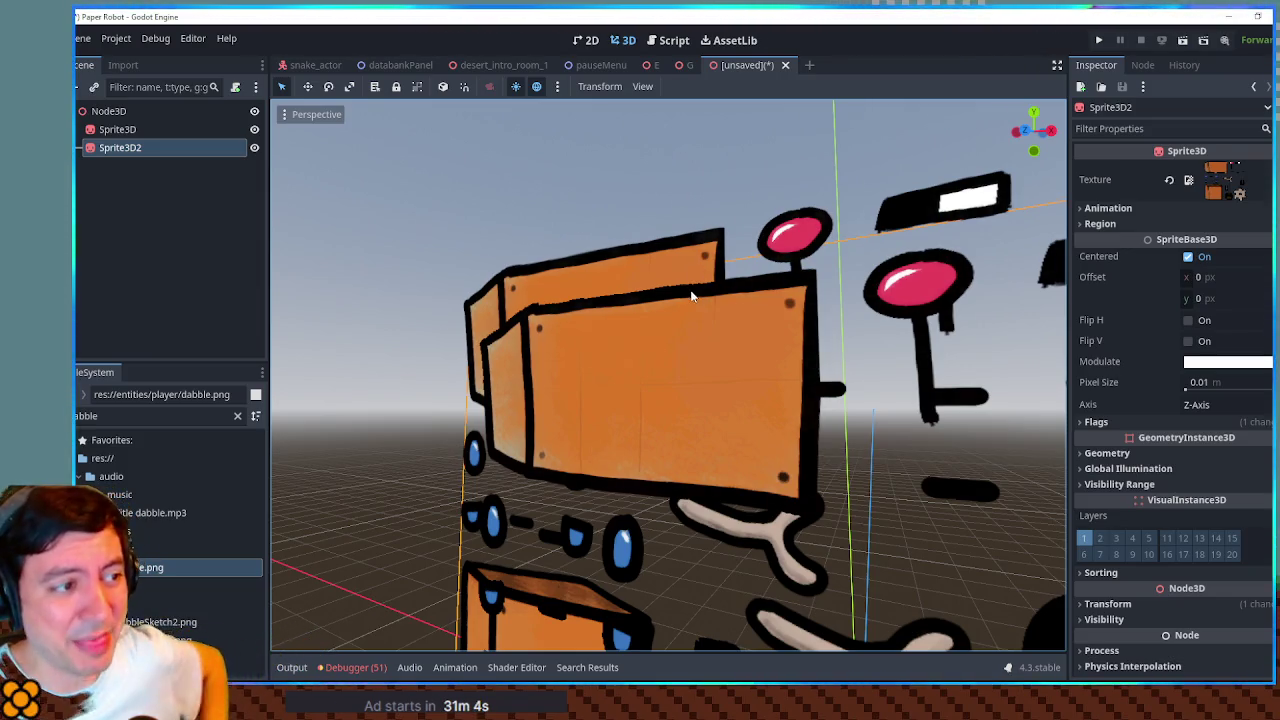
scroll(686, 286, "up", 3)
scroll(700, 286, "down", 3)
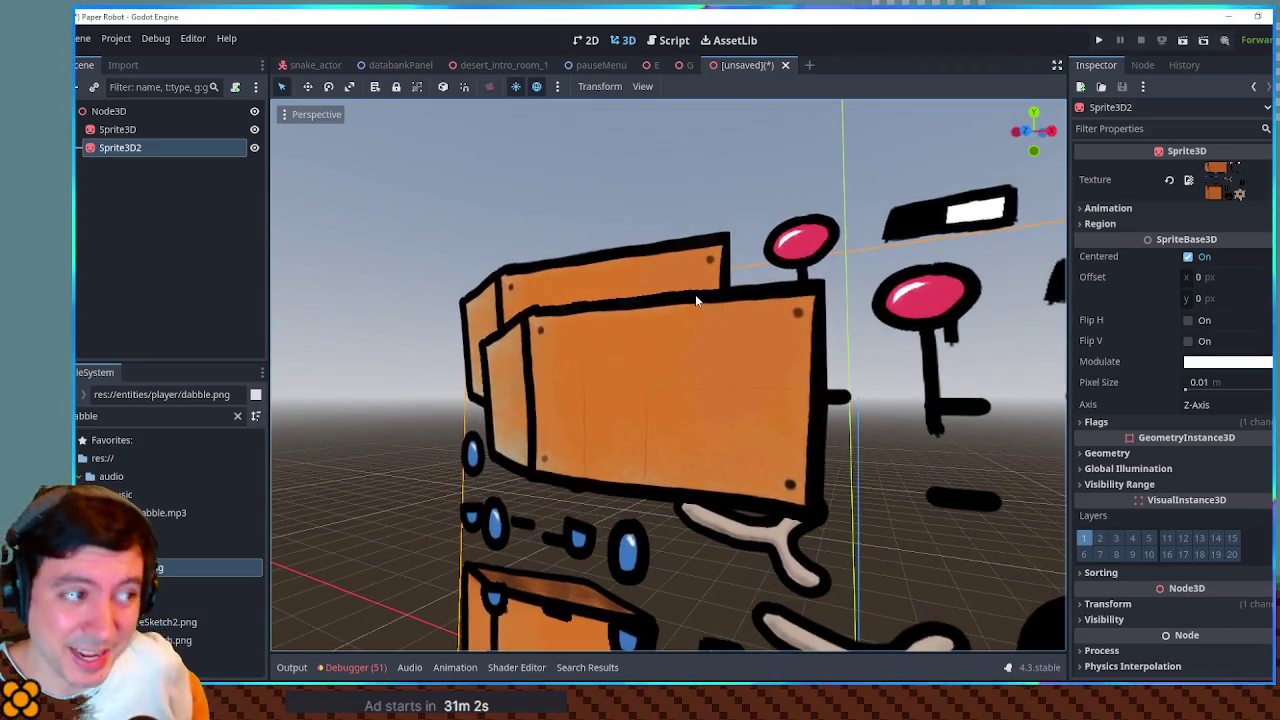
left_click(150, 129)
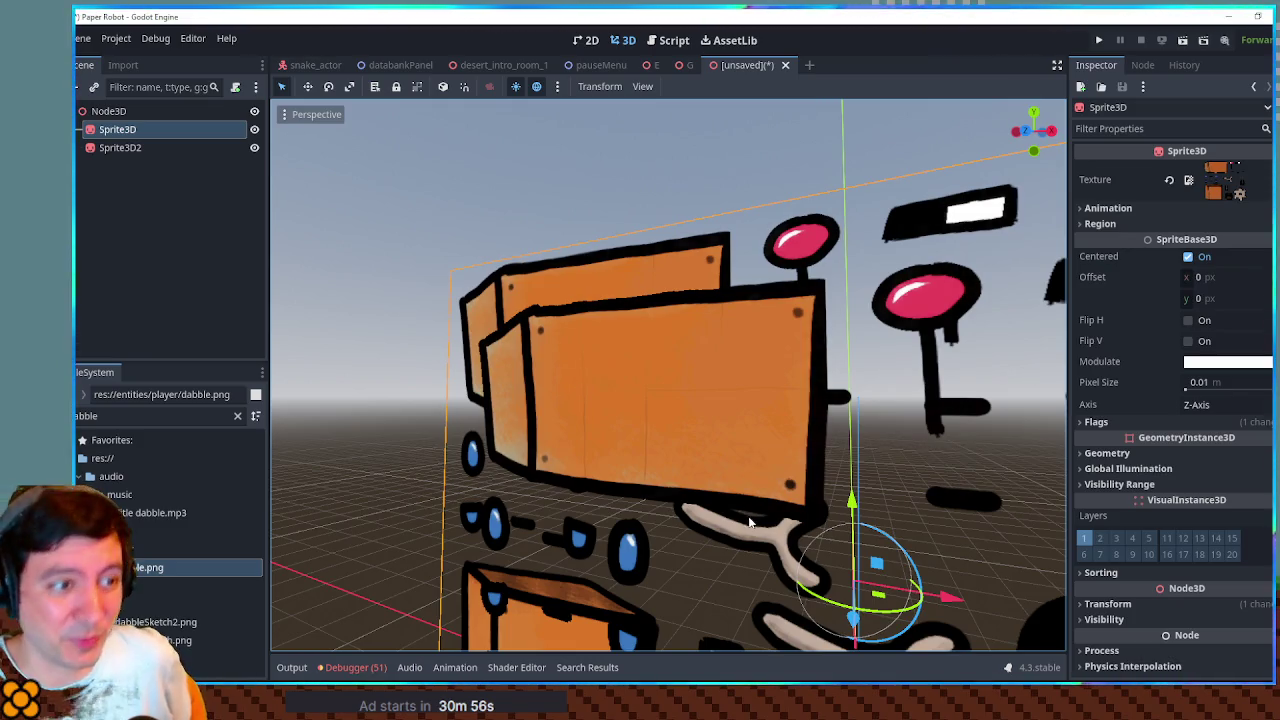
mouse_move(725, 470)
left_mouse_down()
mouse_move(699, 454)
mouse_move(713, 467)
left_mouse_up()
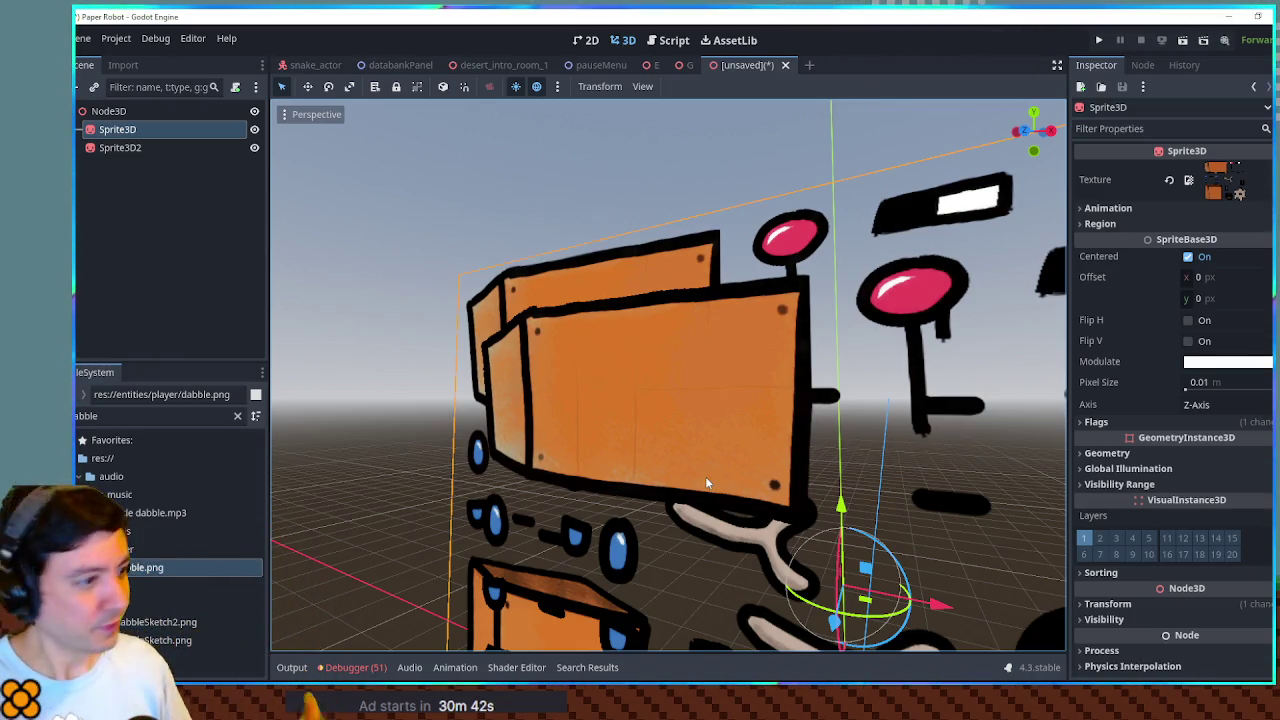
Step: Close the test scene with Don't Save and clear the FileSystem filter
left_click(785, 65)
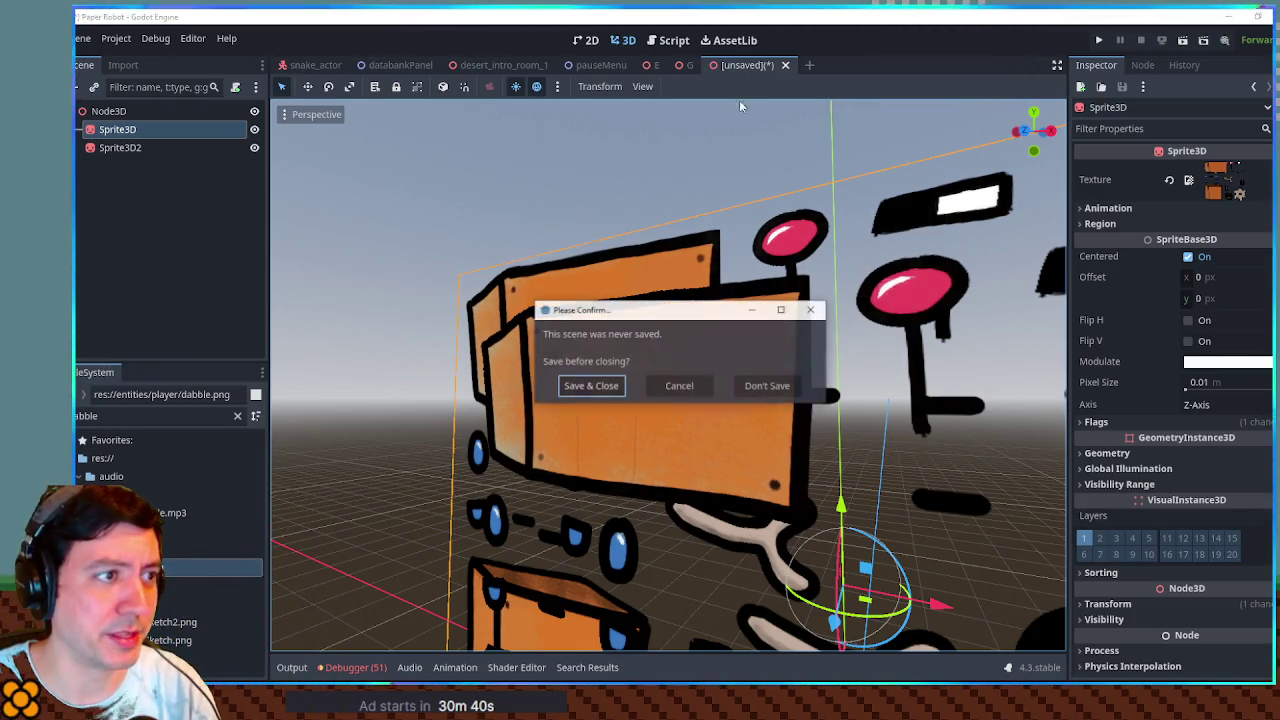
left_click(766, 386)
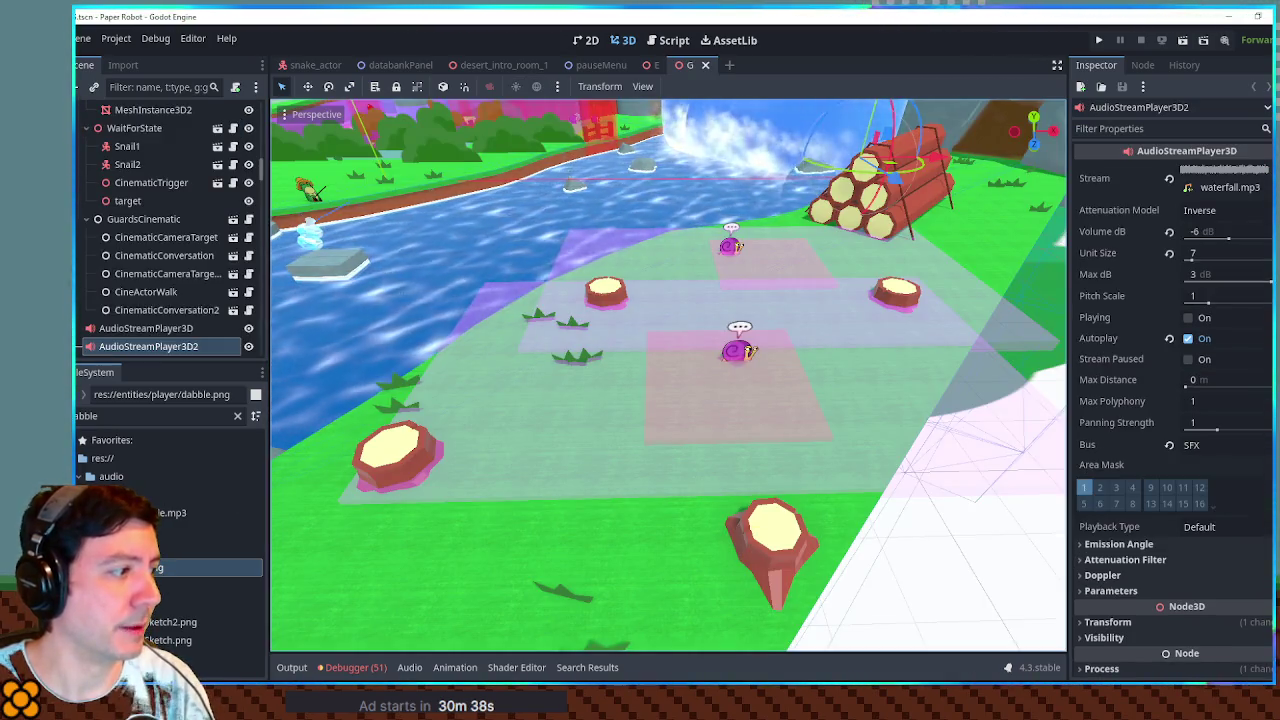
left_click(237, 415)
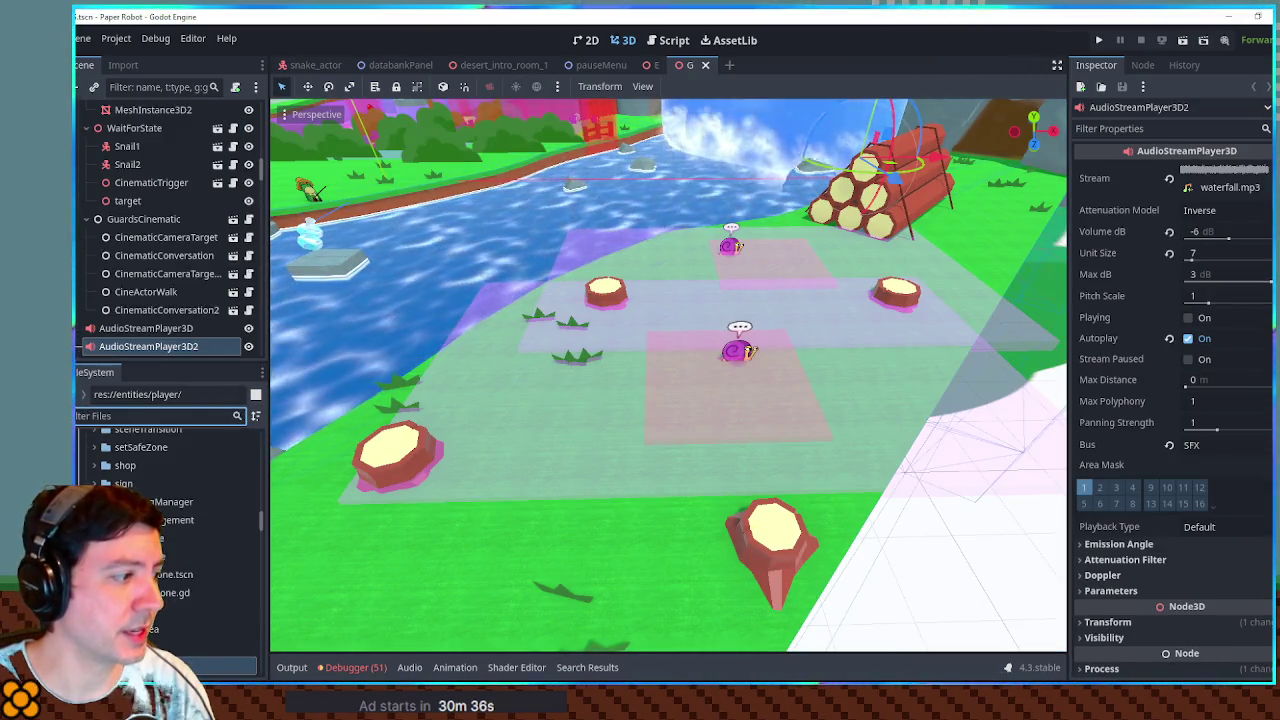
scroll(170, 540, "down", 2)
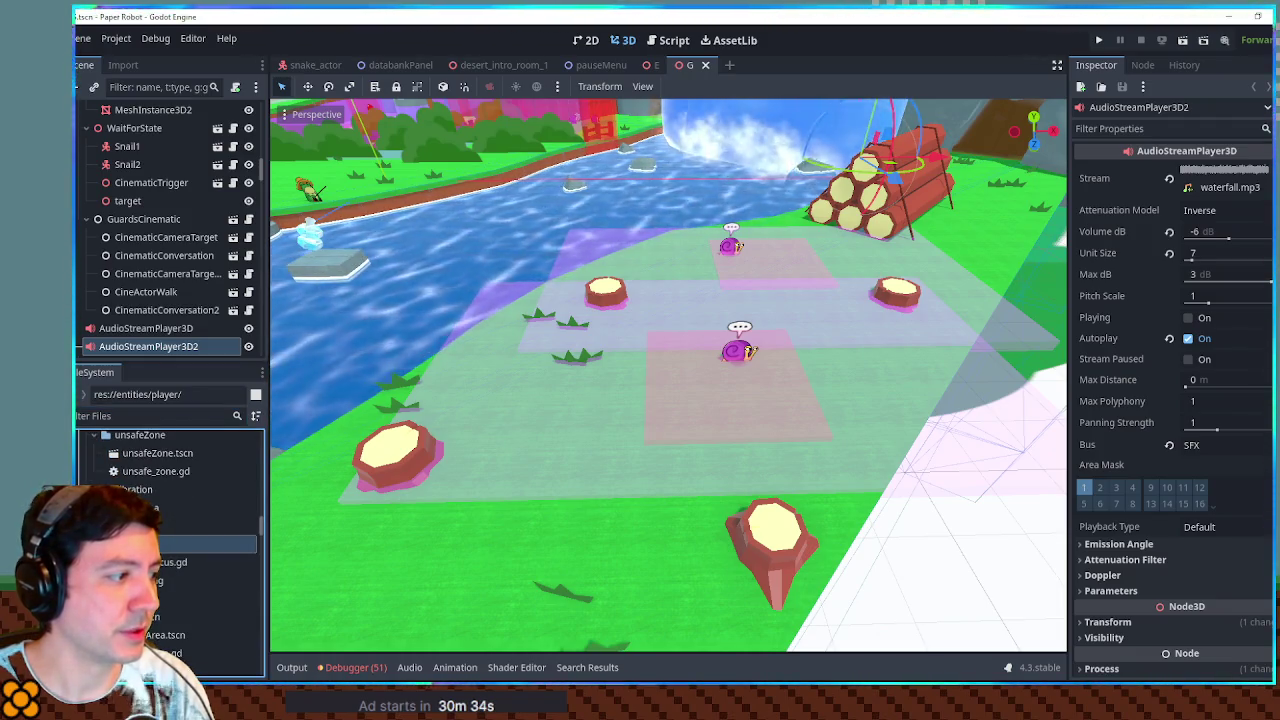
Step: Open player.tscn and re-centre the view on the robot
double_click(150, 616)
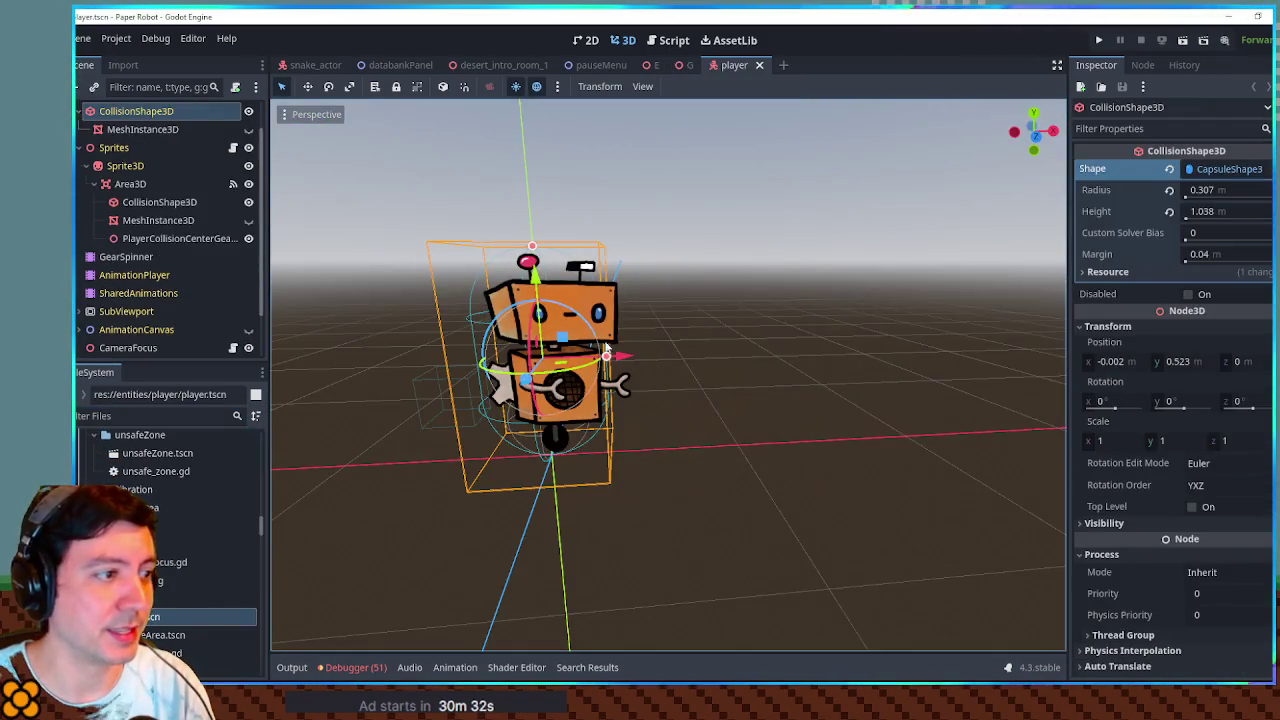
scroll(620, 391, "down", 5)
scroll(600, 386, "up", 8)
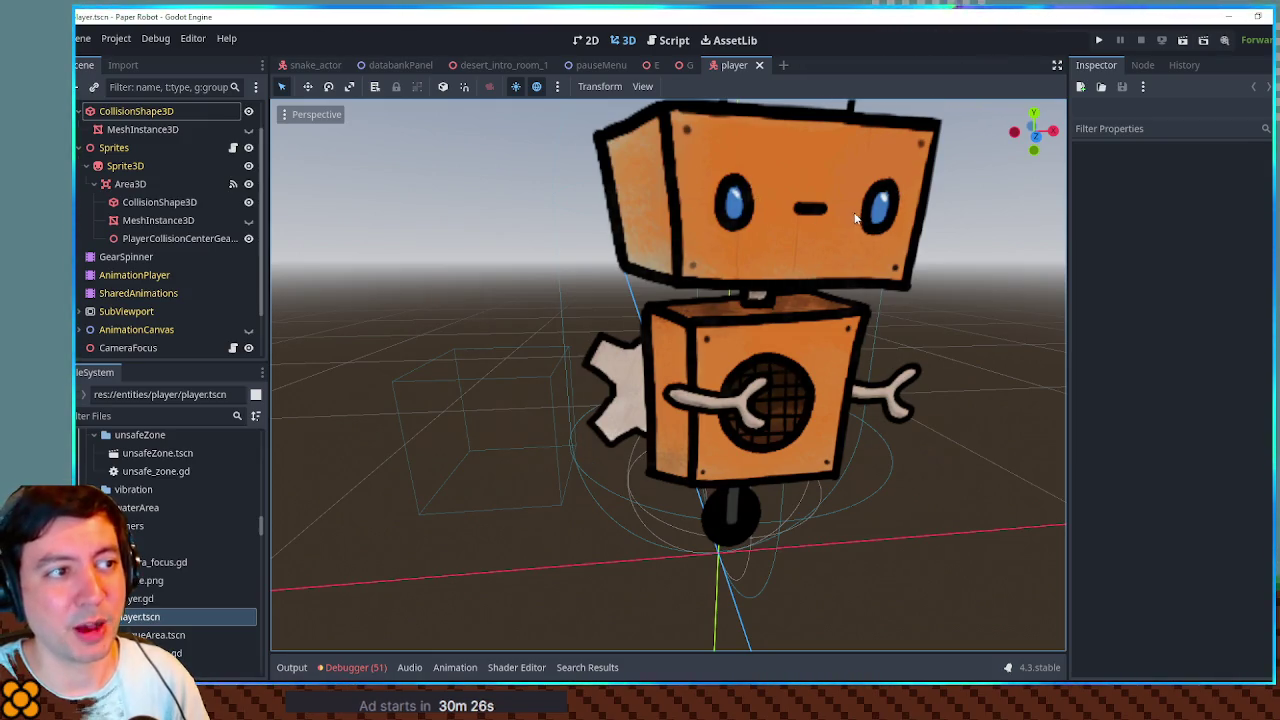
key("f")
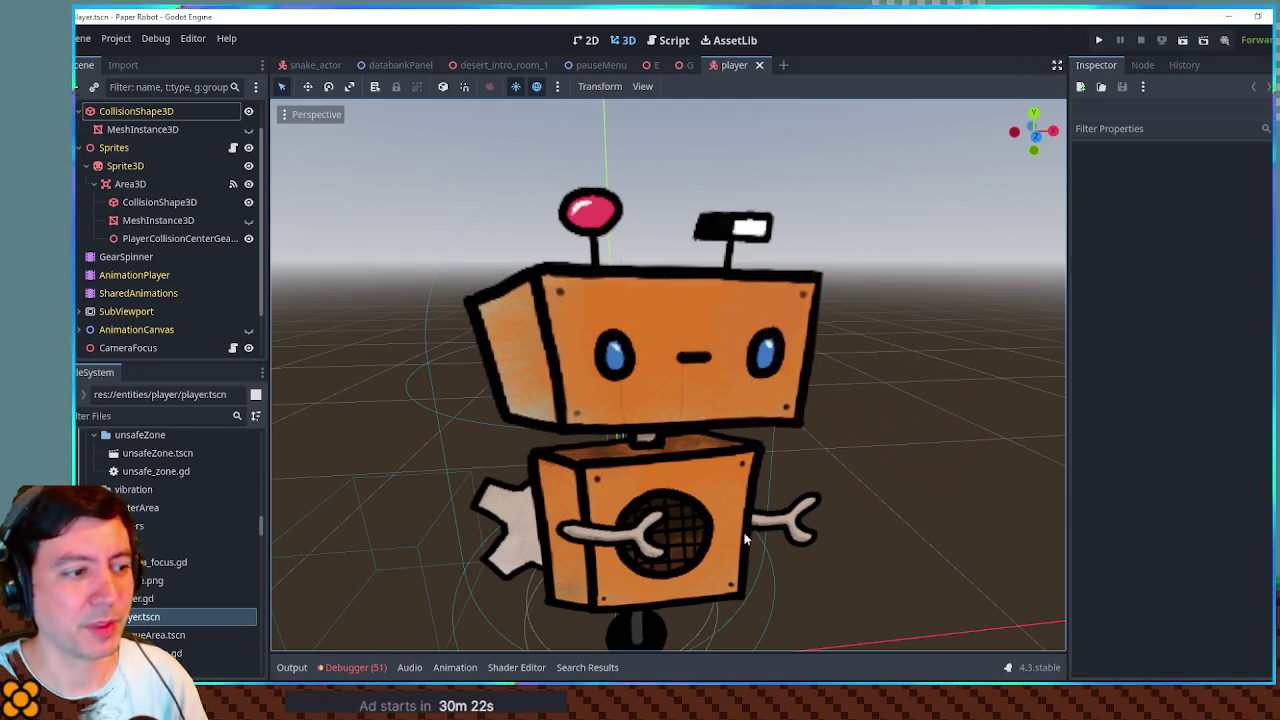
scroll(752, 518, "down", 5)
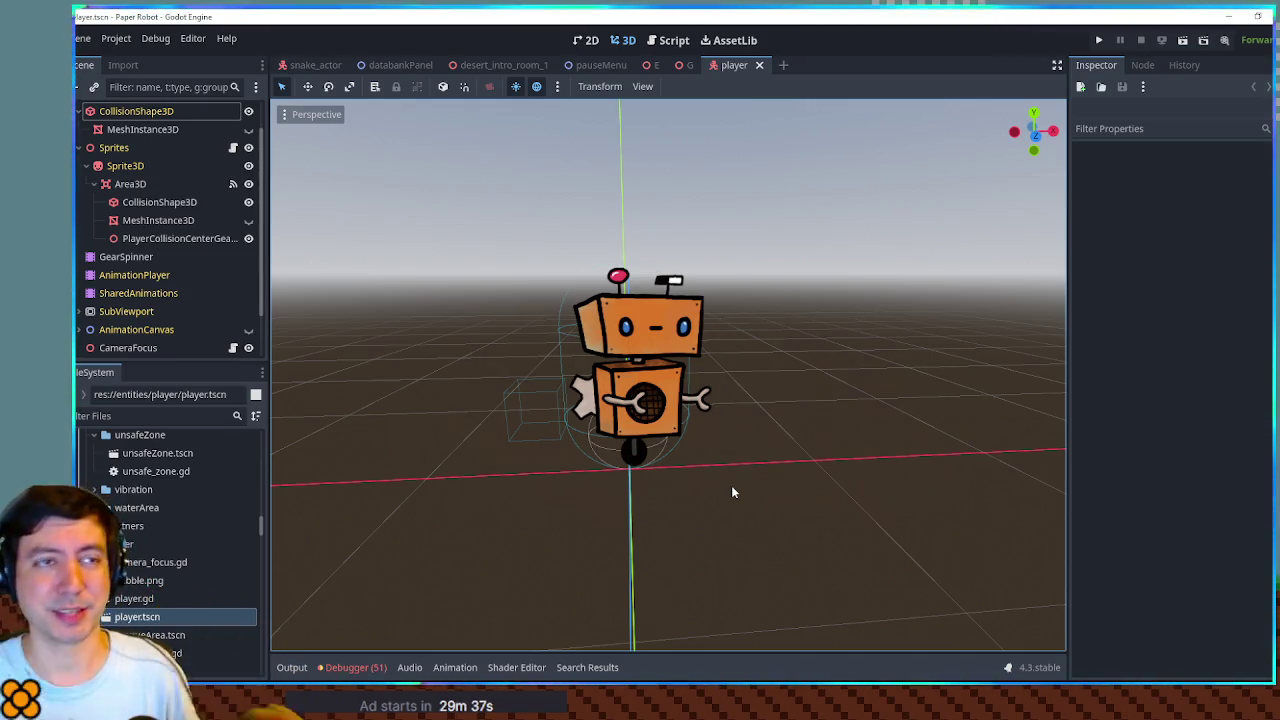
Step: Expand the SubViewport to reveal its Sprites part nodes and select the gear sprite
left_click(79, 311)
scroll(166, 303, "down", 4)
left_click(132, 208)
scroll(137, 214, "down", 4)
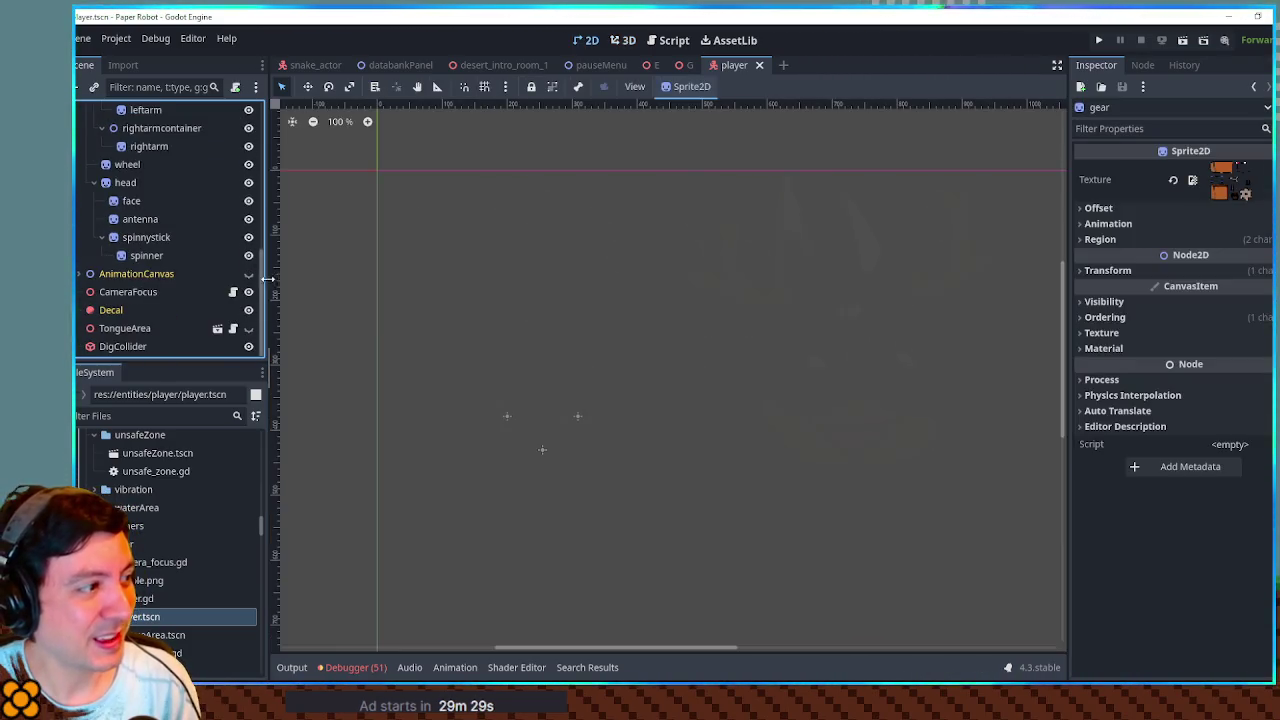
Step: Centre and zoom the 2D view on the robot, then inspect the dabble.png texture
scroll(686, 398, "down", 1)
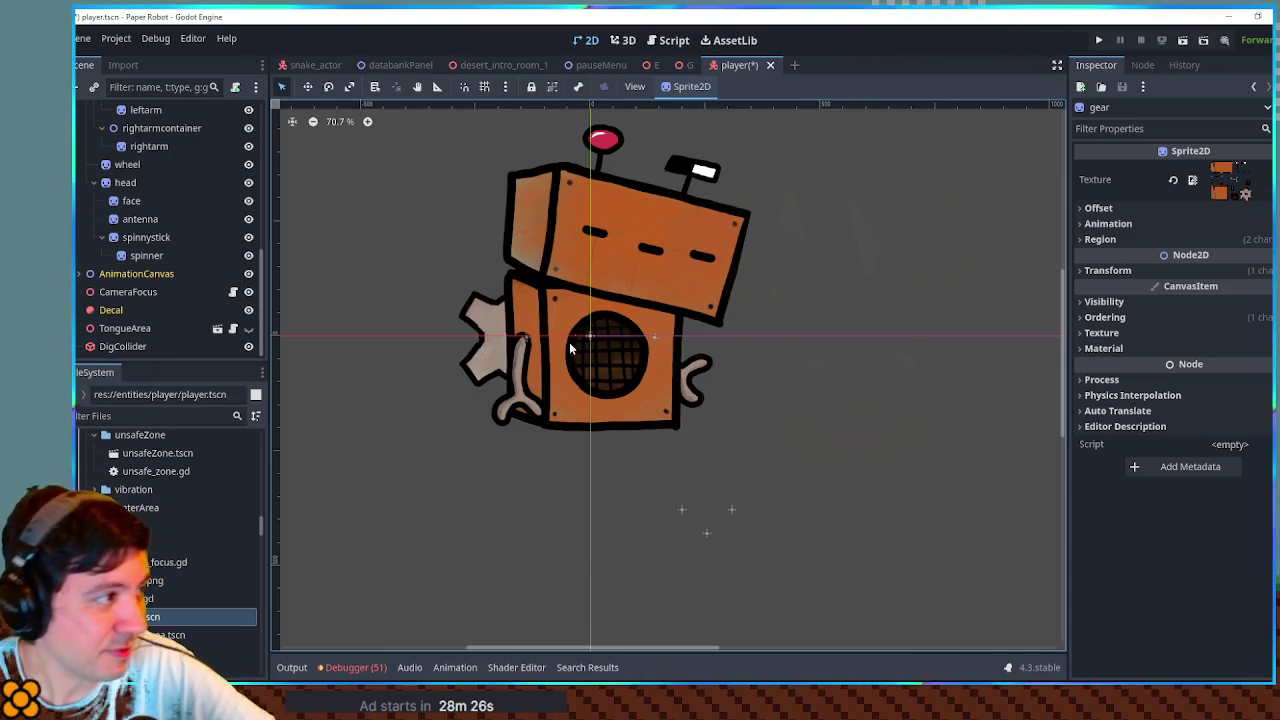
left_click_drag(656, 302, 644, 348)
scroll(644, 348, "up", 2)
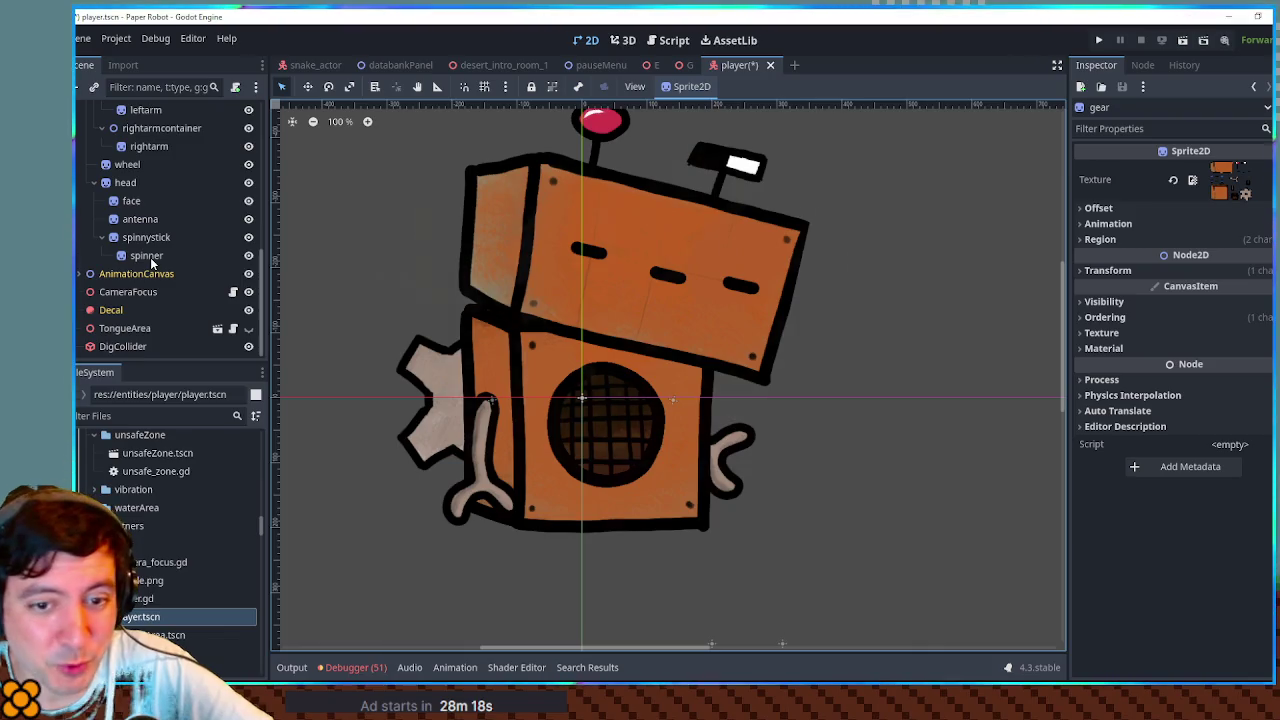
scroll(155, 262, "up", 1)
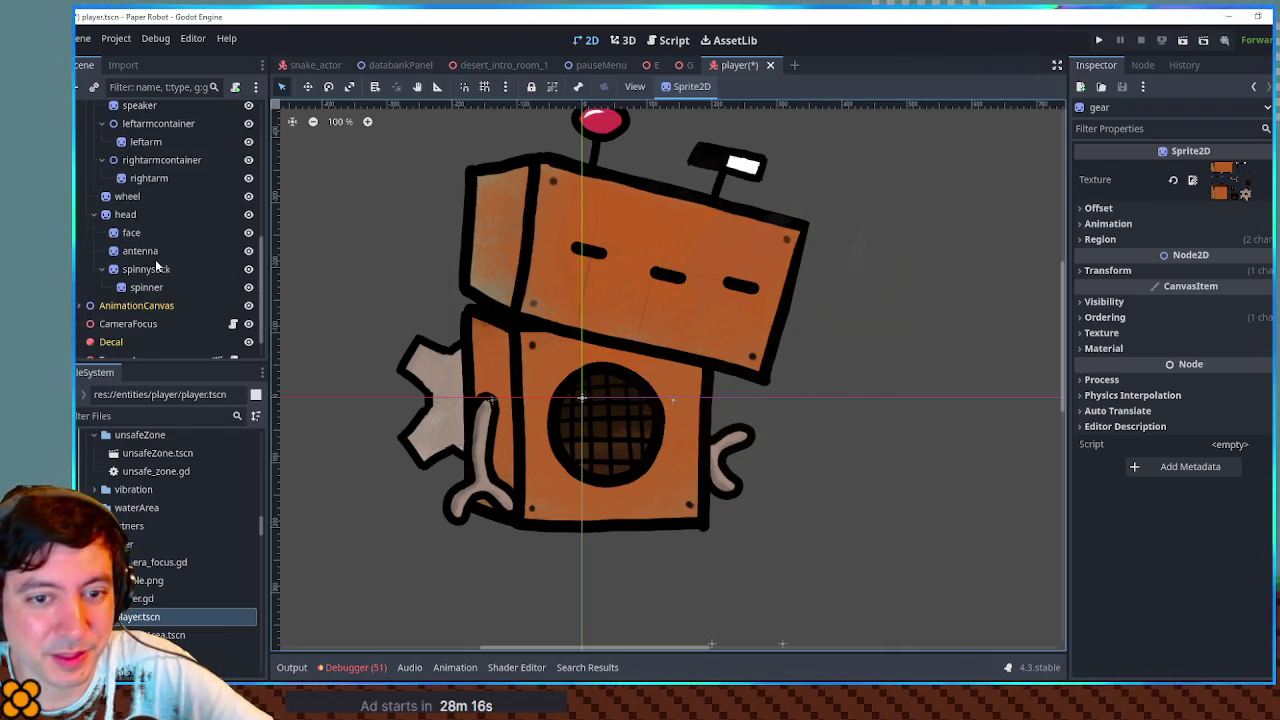
scroll(155, 260, "up", 1)
scroll(155, 260, "up", 1)
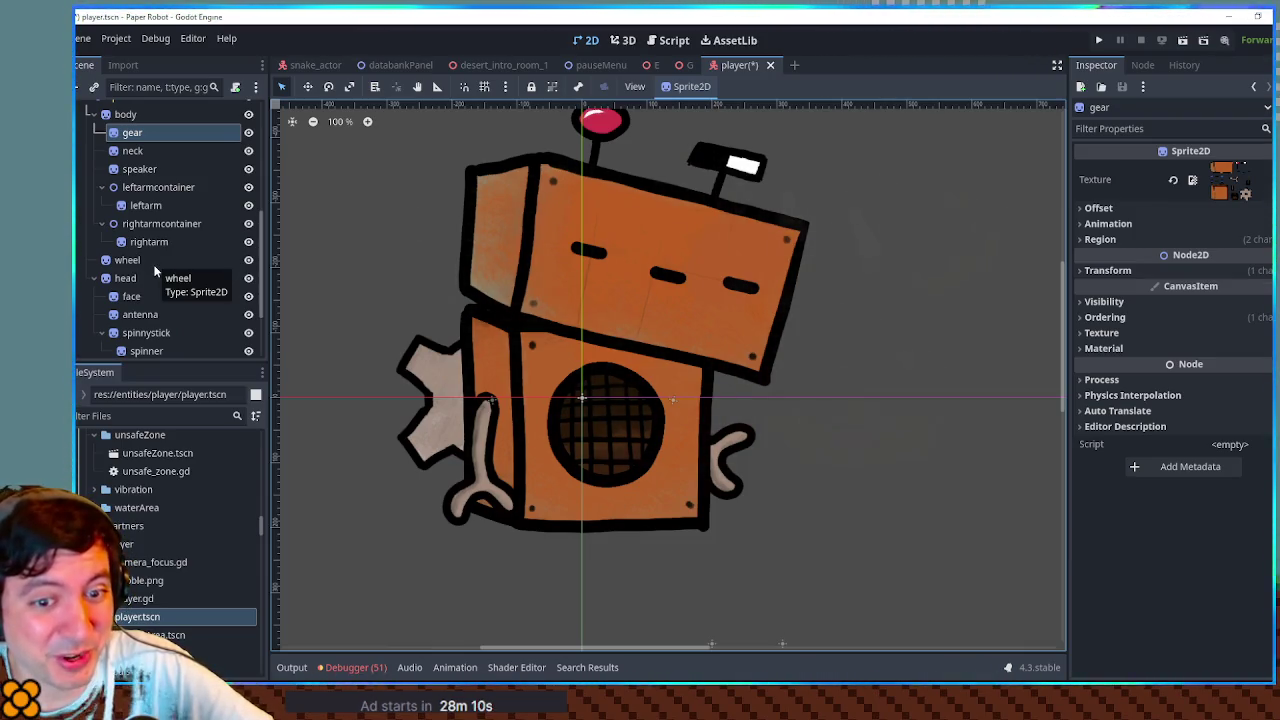
scroll(240, 248, "up", 3)
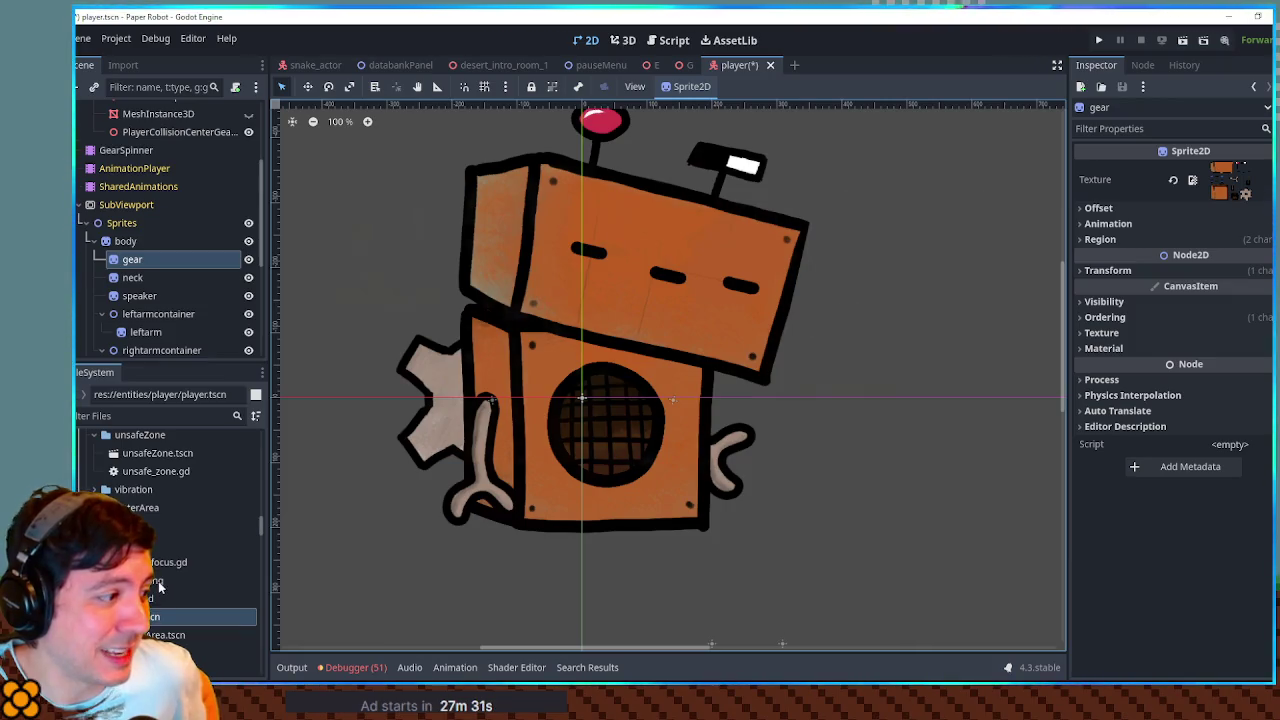
mouse_move(159, 587)
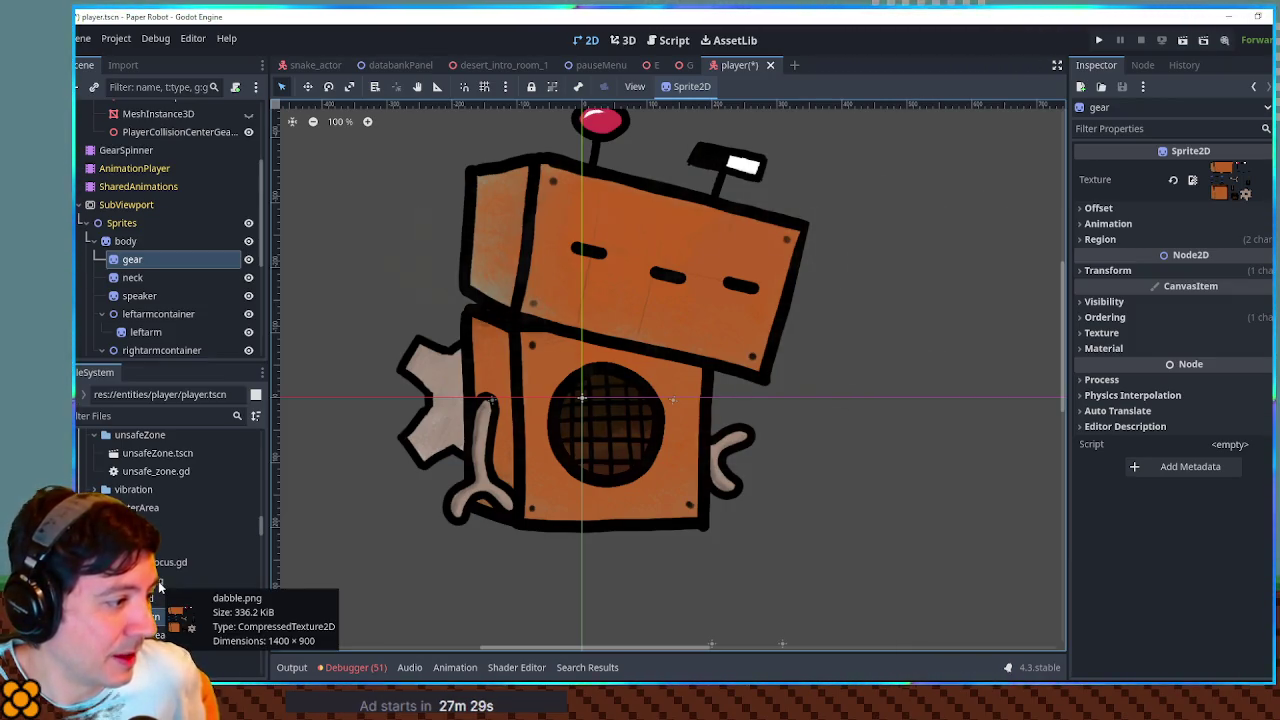
left_click(159, 584)
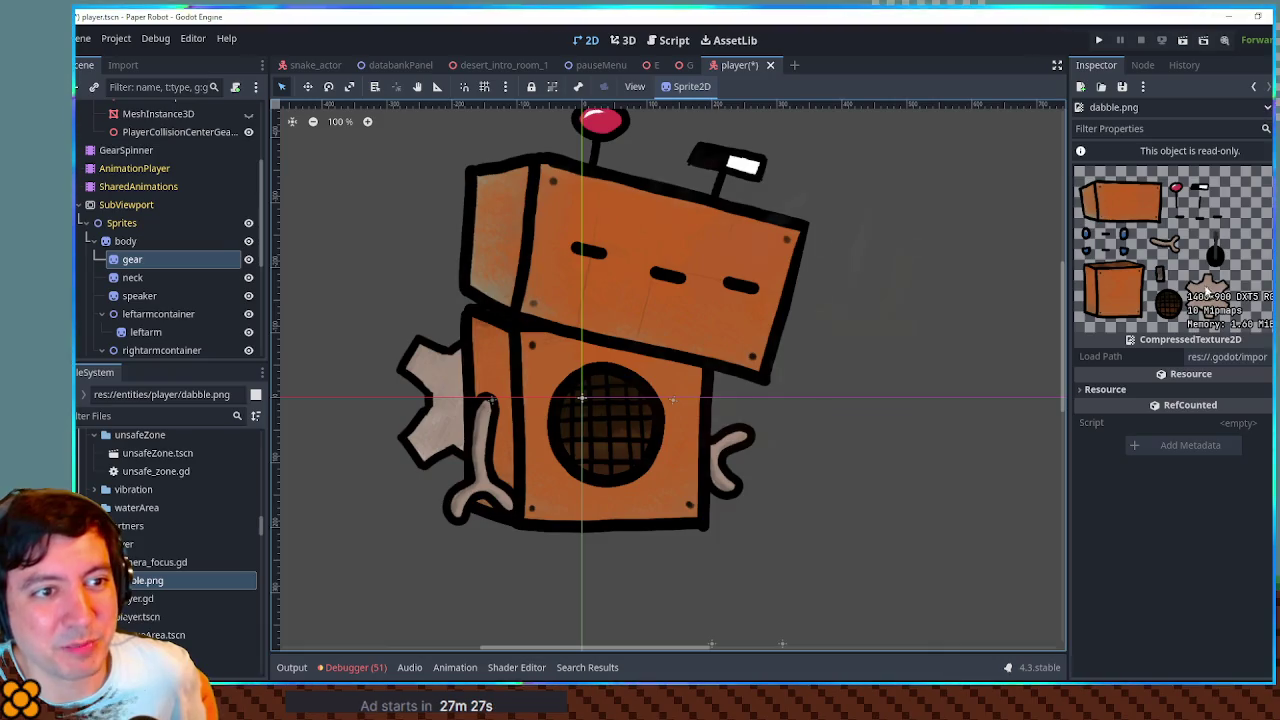
Step: Filter FileSystem to select pig.png, then clear the filter and select pig_actor.tscn
left_click(136, 416)
type("g png")
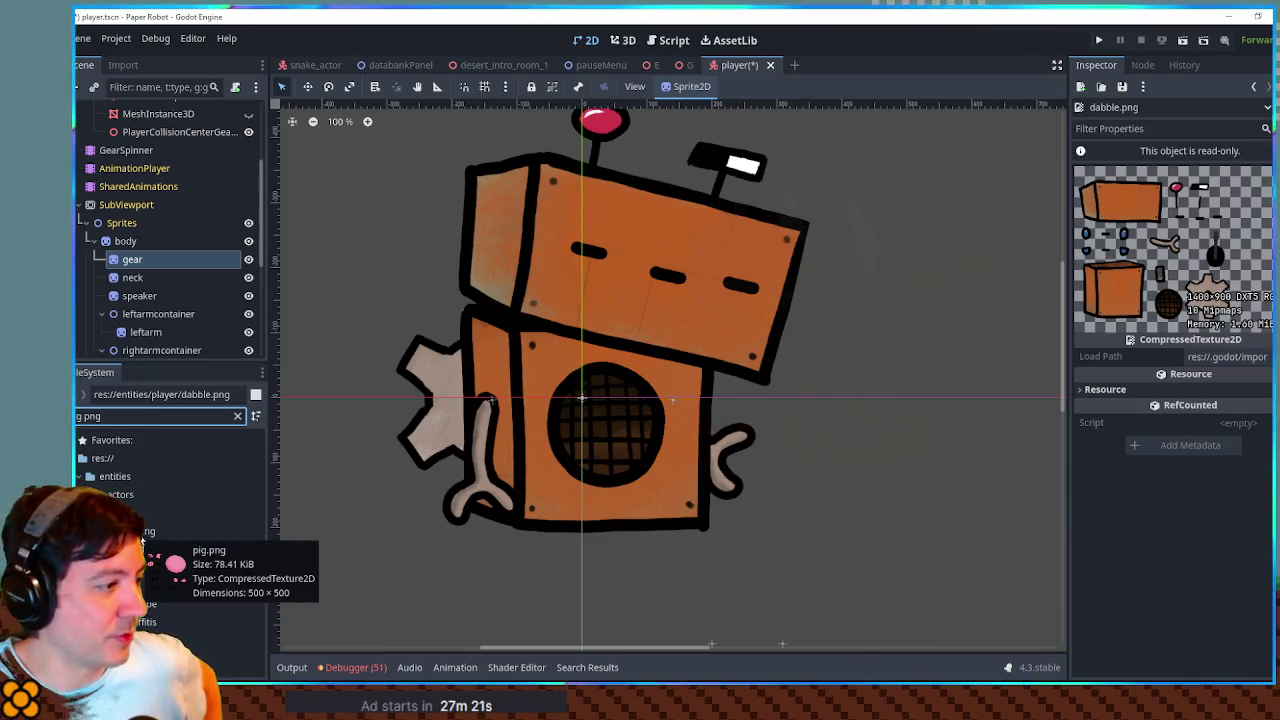
left_click(141, 535)
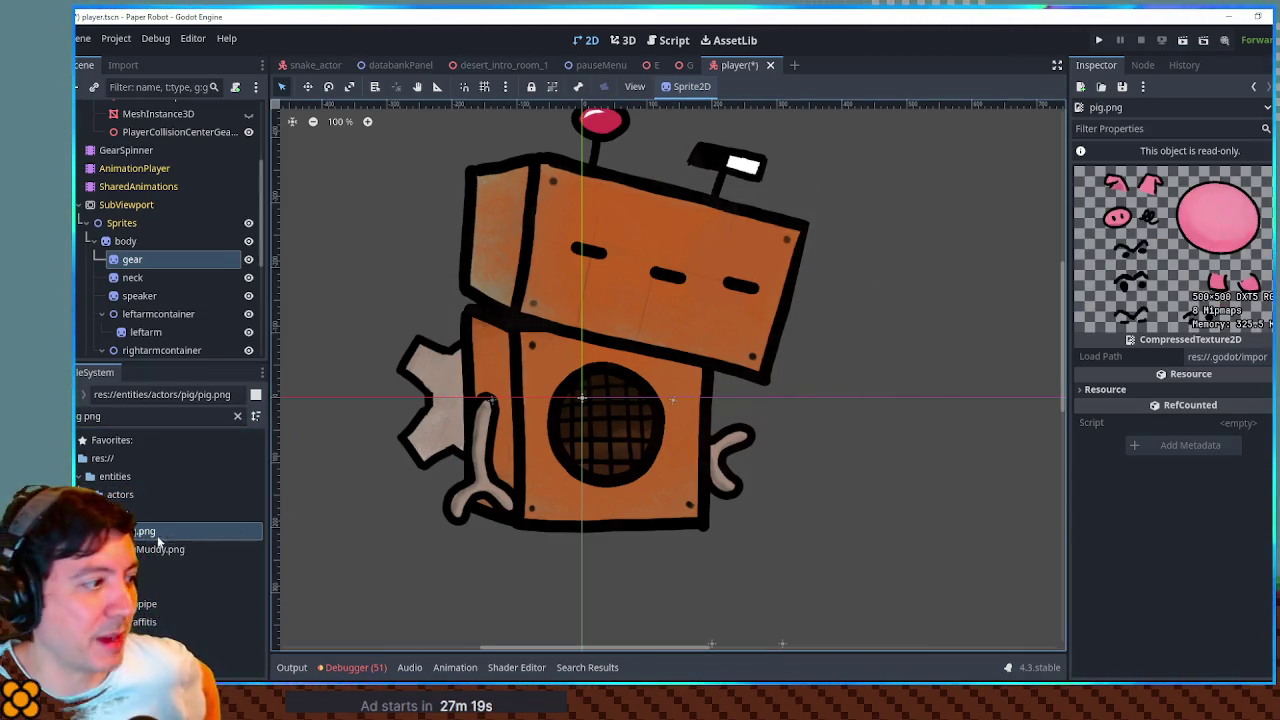
left_click(237, 416)
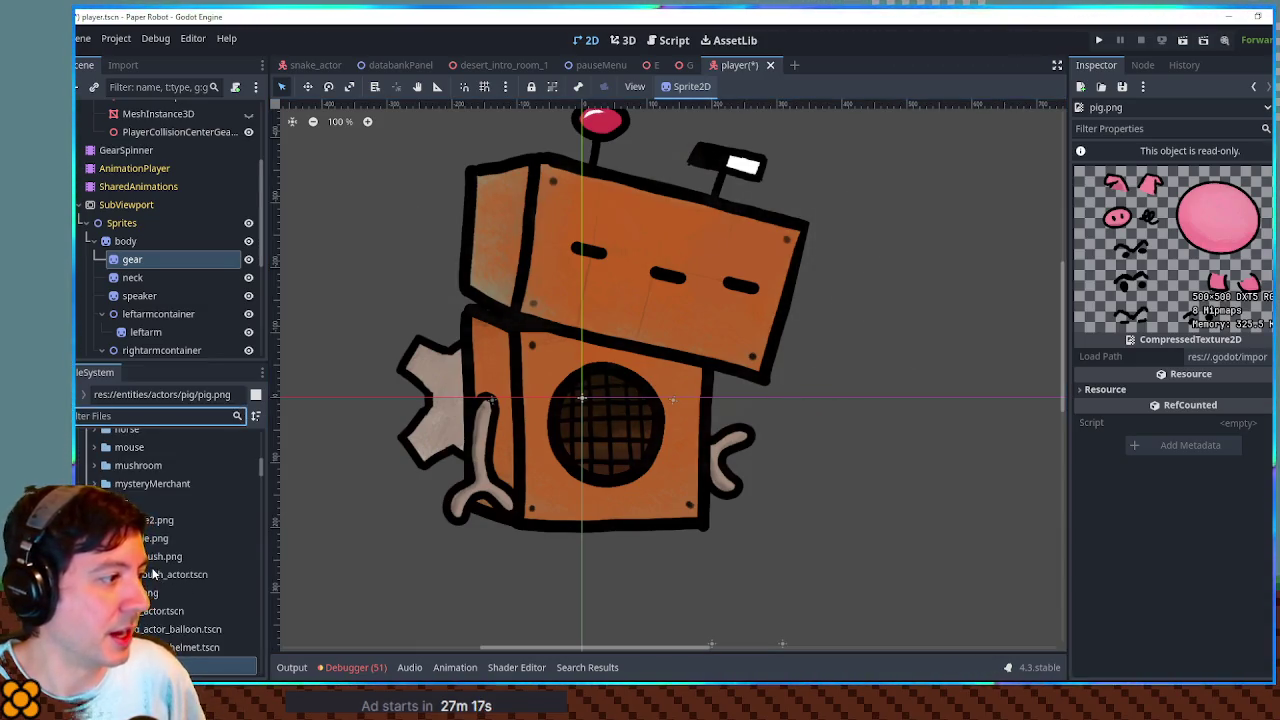
scroll(153, 573, "down", 3)
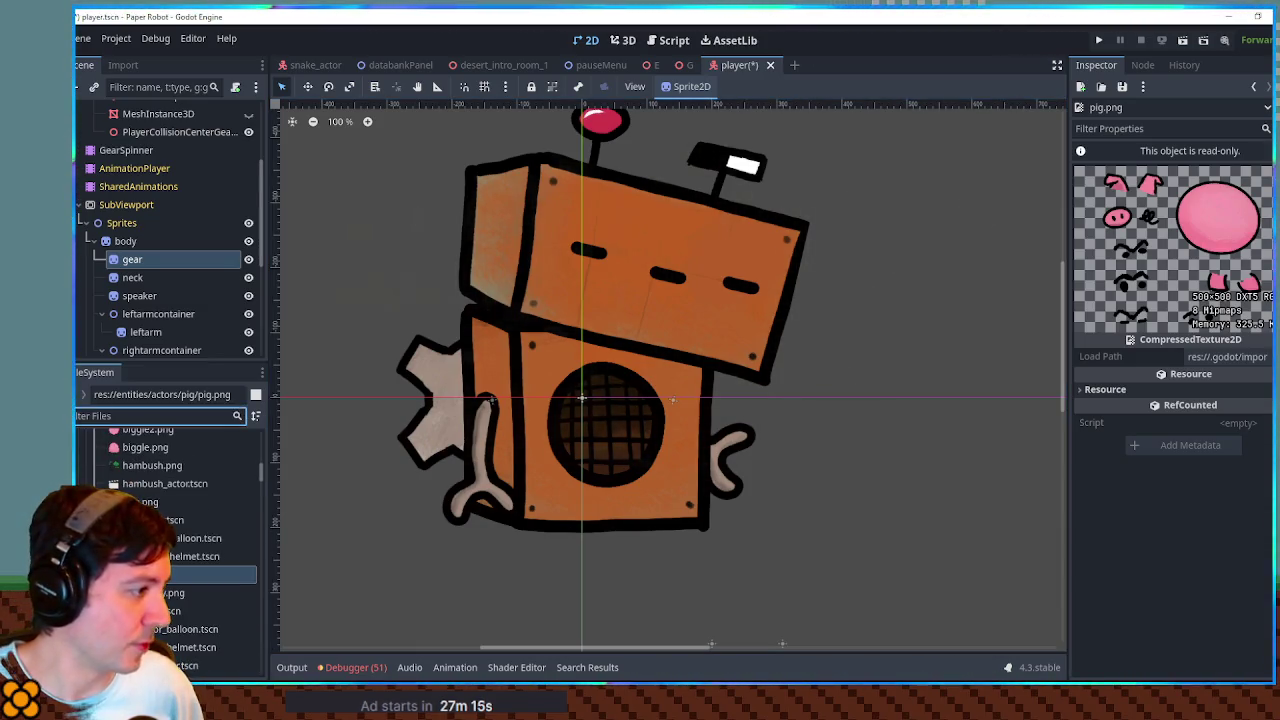
left_click(170, 611)
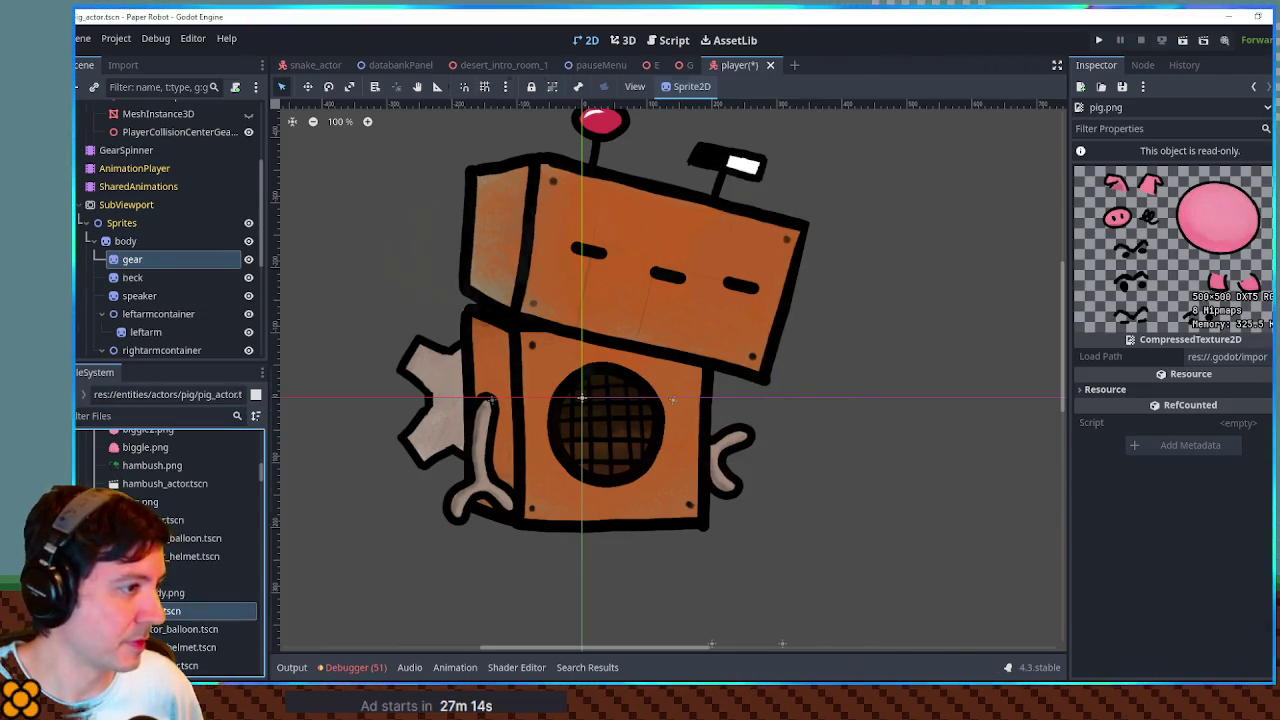
Step: Open pig_actor.tscn, play its 'idle' animation, inspect the SubViewport, then return to player.tscn
double_click(170, 611)
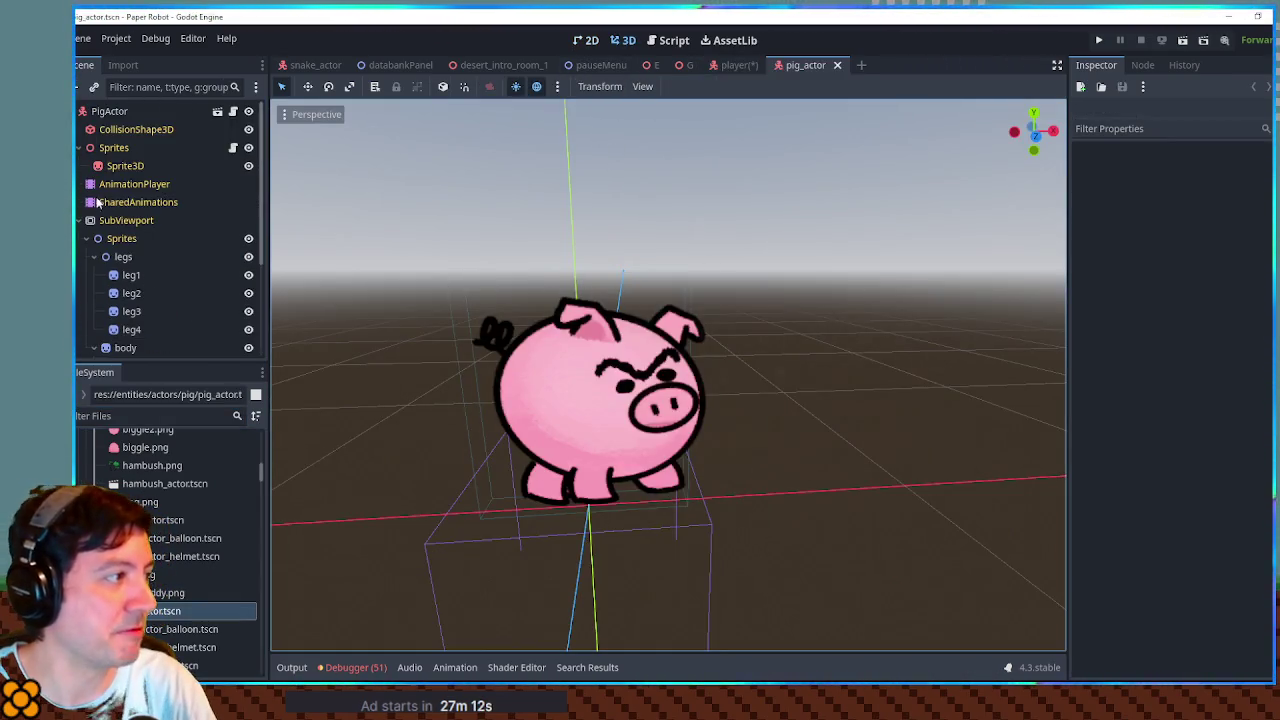
left_click(125, 166)
left_click(134, 184)
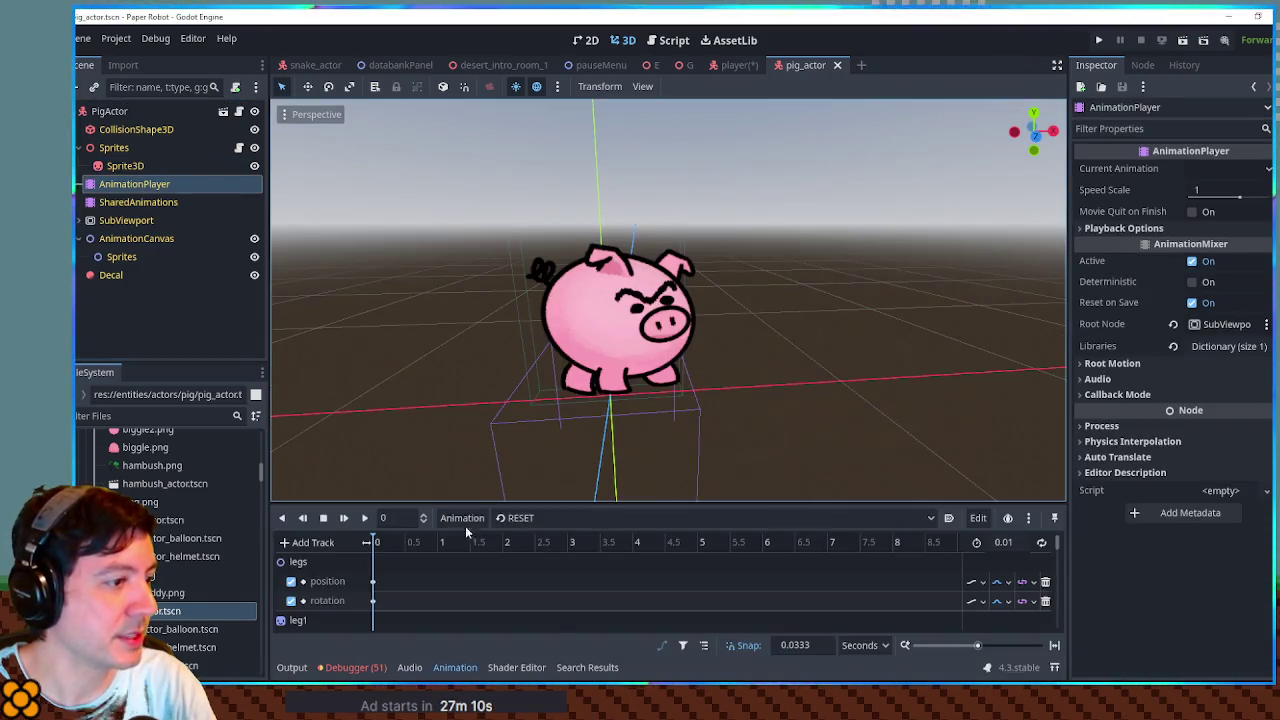
left_click(505, 518)
left_click(512, 562)
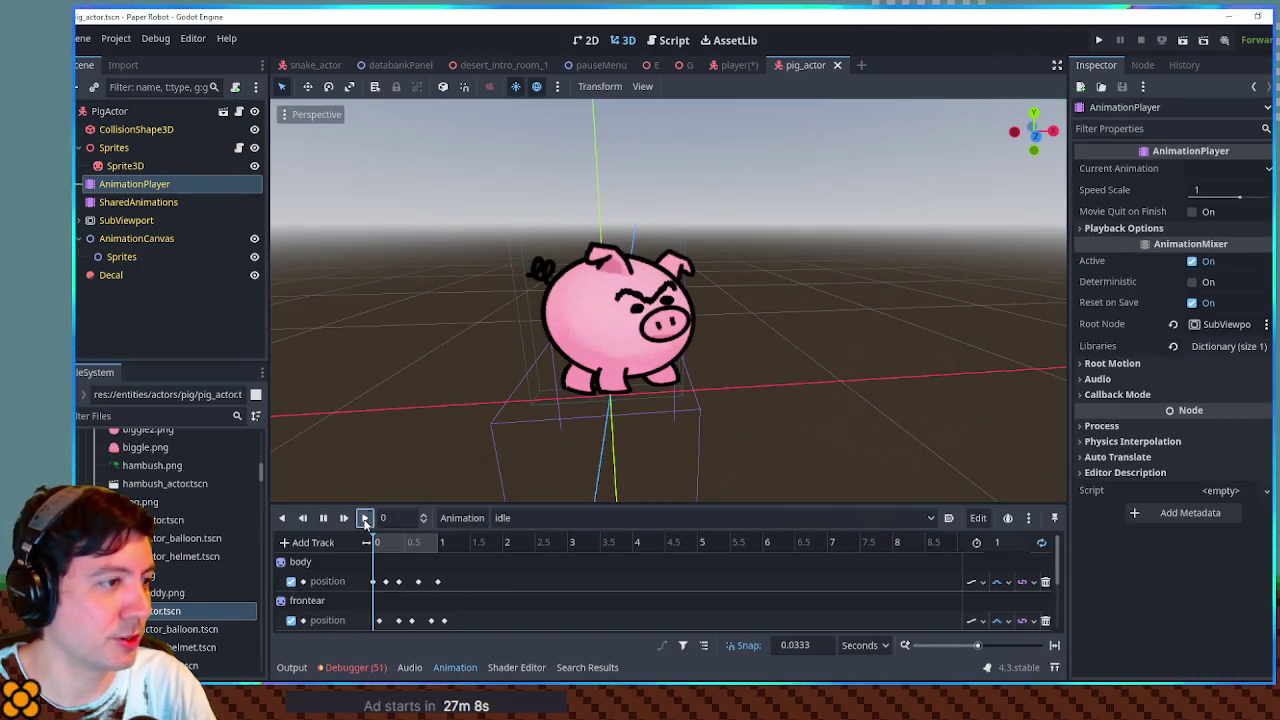
left_click(364, 518)
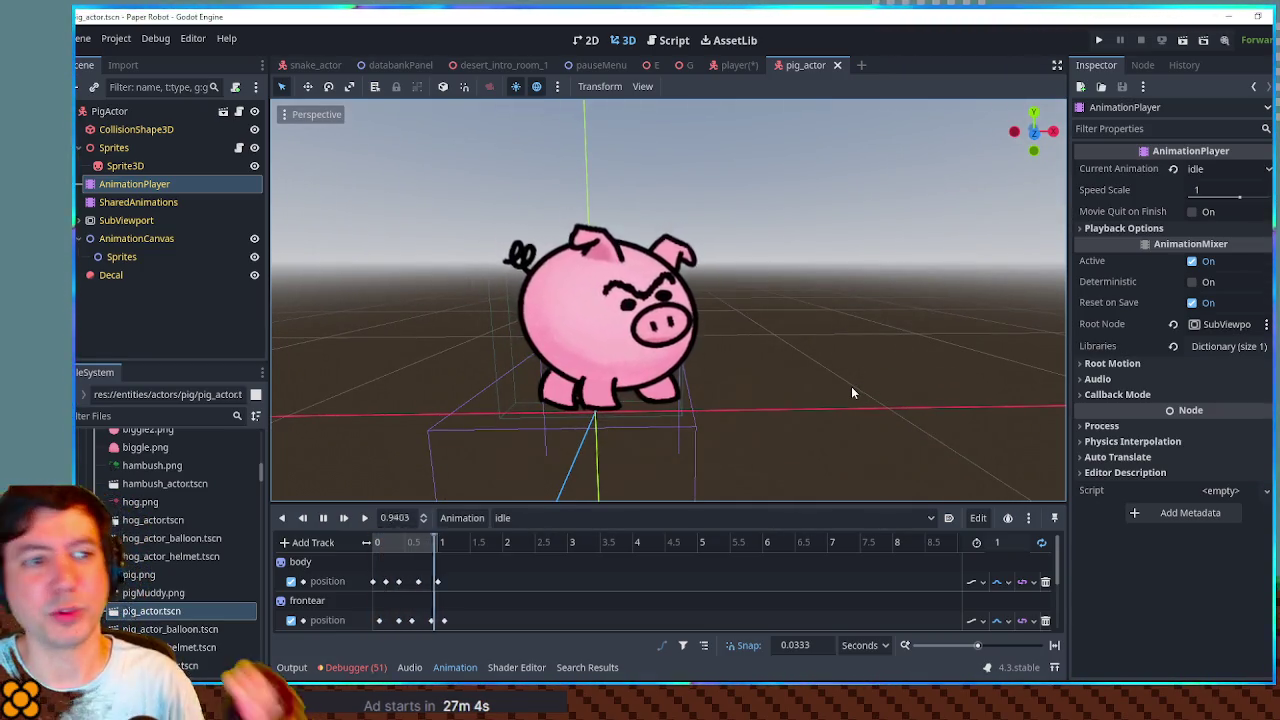
left_click(124, 222)
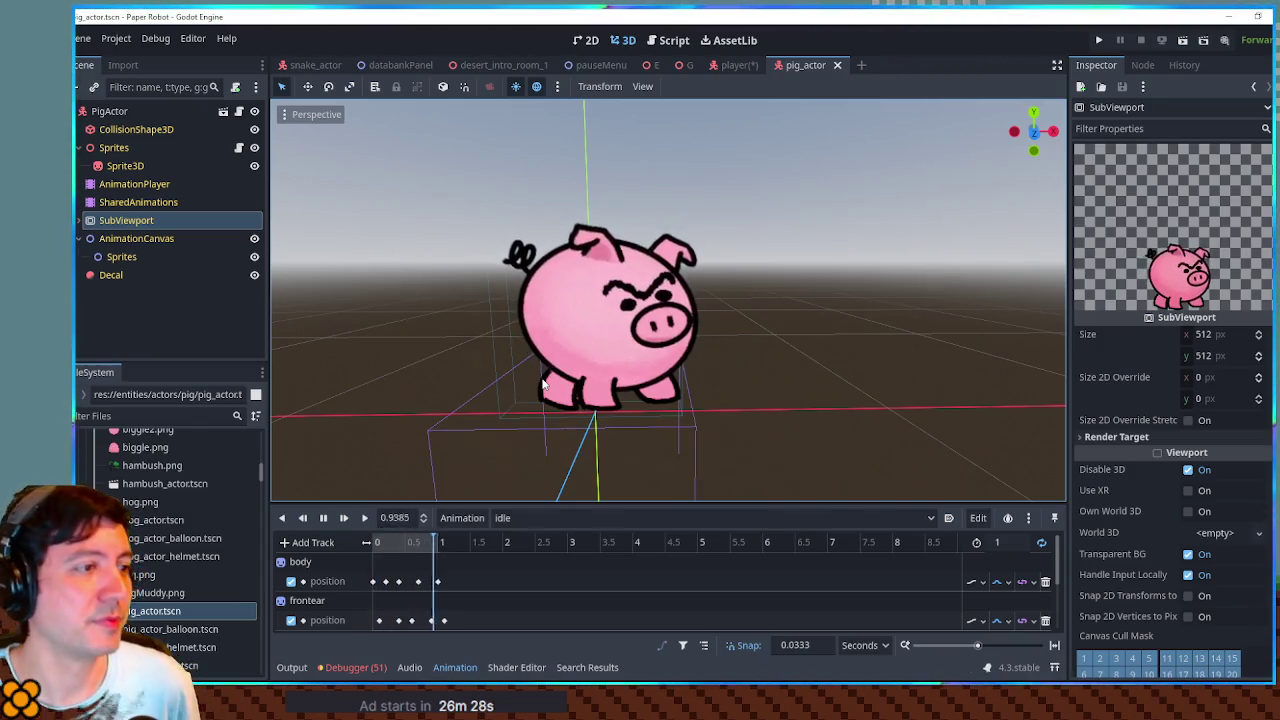
left_click(740, 68)
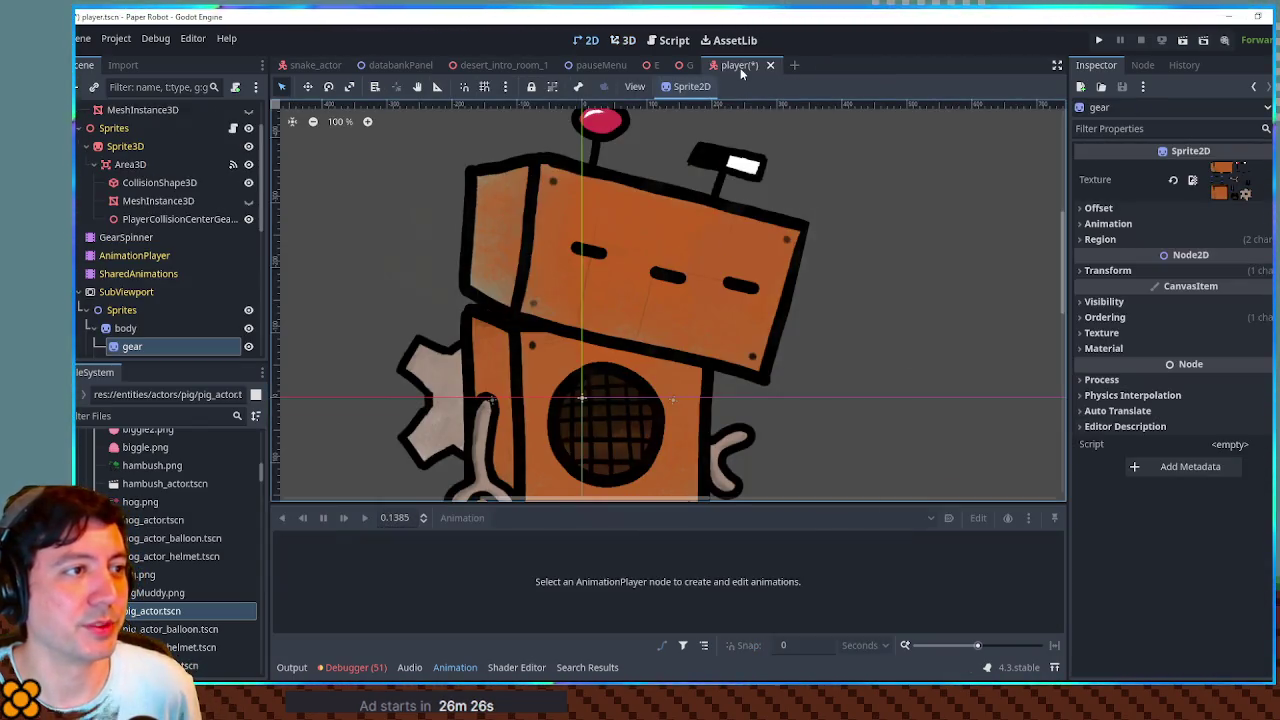
Step: Close the modified player(*) tab with Don't Save
left_click(770, 65)
left_click(766, 392)
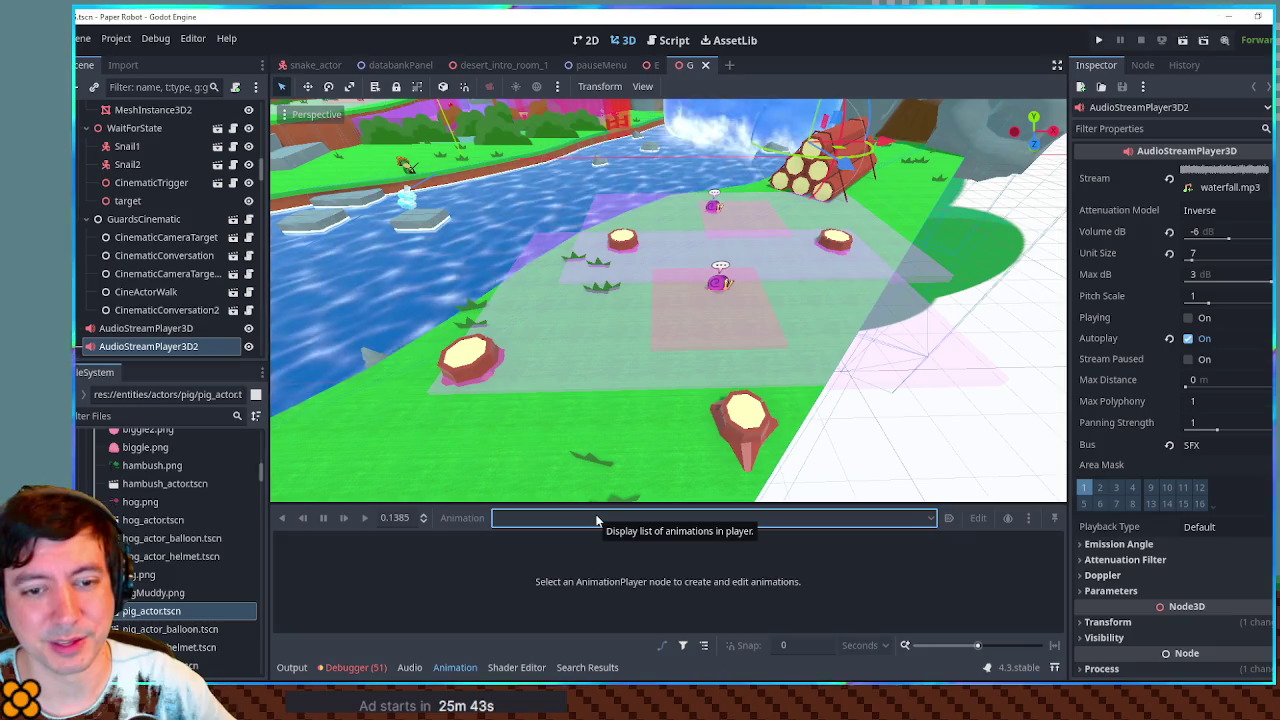
Step: Collapse the bottom Debugger panel and switch to the databankPanel scene
left_click(352, 668)
left_click(356, 670)
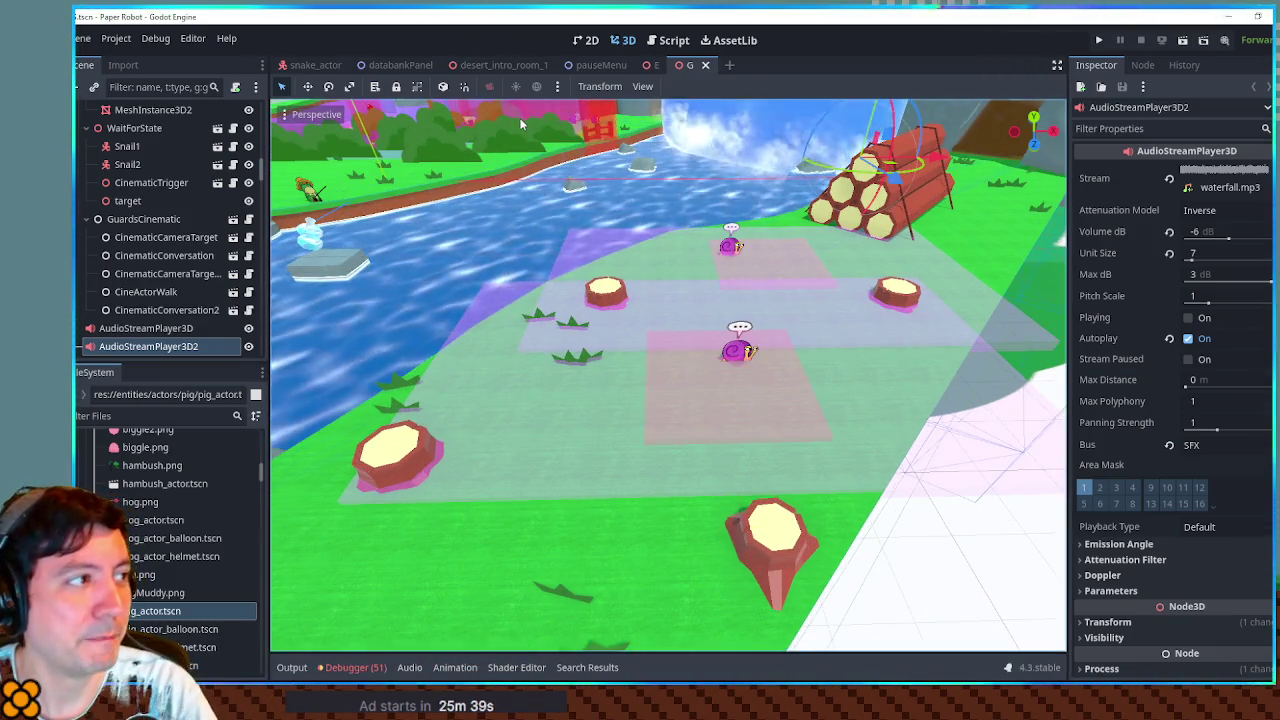
mouse_move(395, 65)
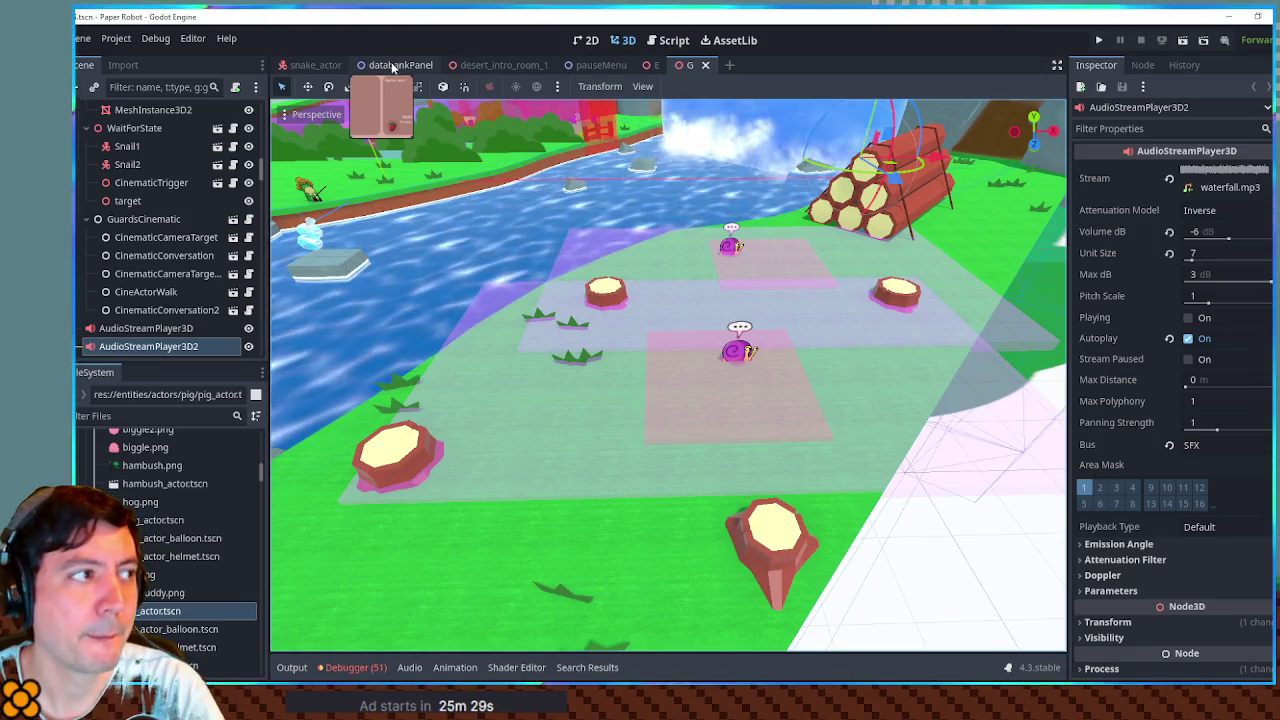
left_click(393, 67)
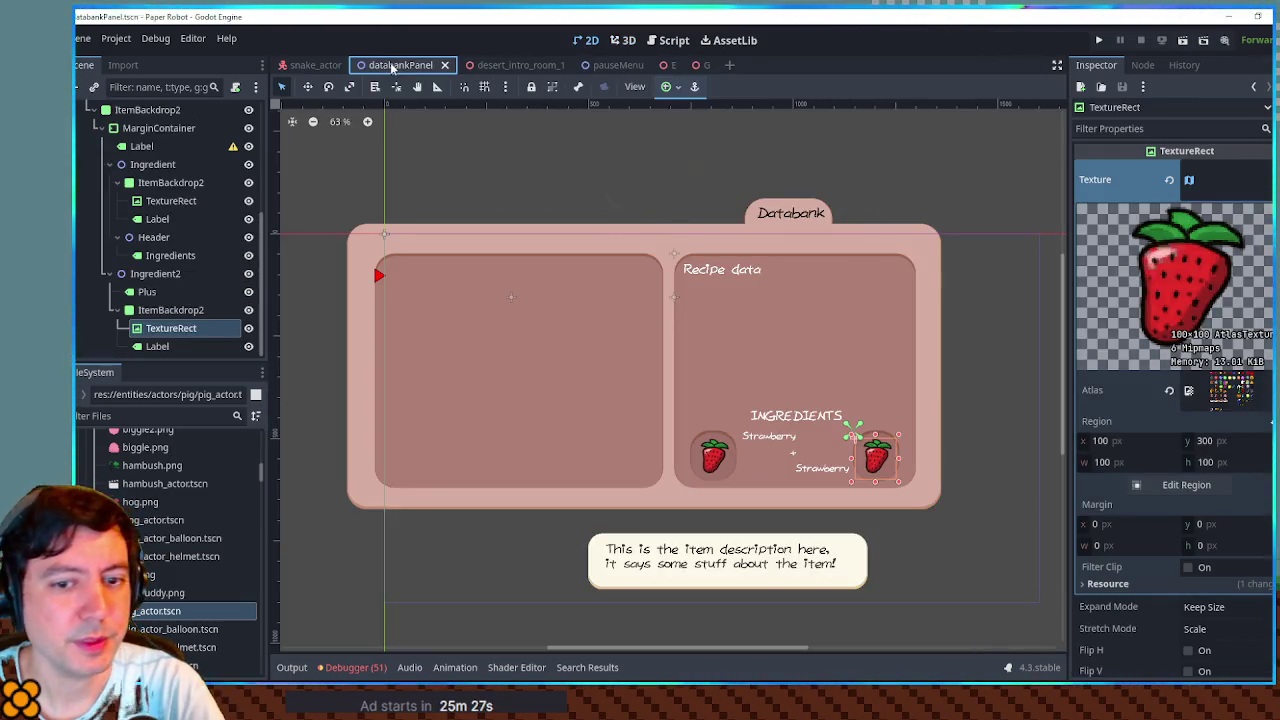